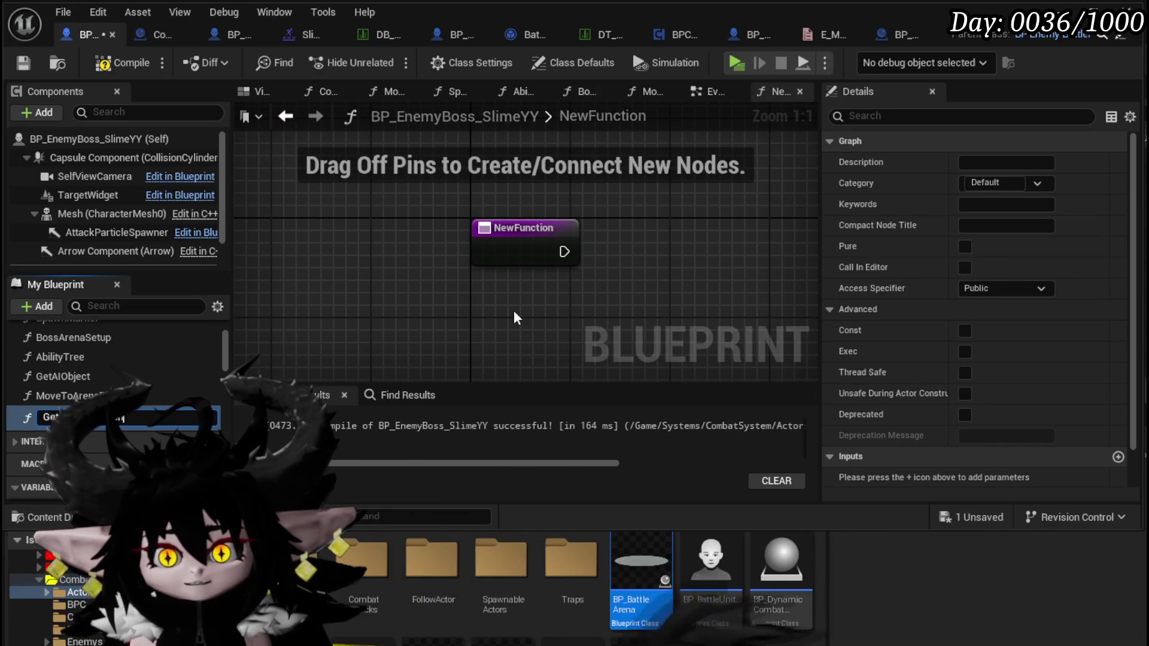
Rename NewFunction to GetArenaLocationVector, compile and save BP_EnemyBoss_SlimeYY, then open AbilityTree.
text(ive)
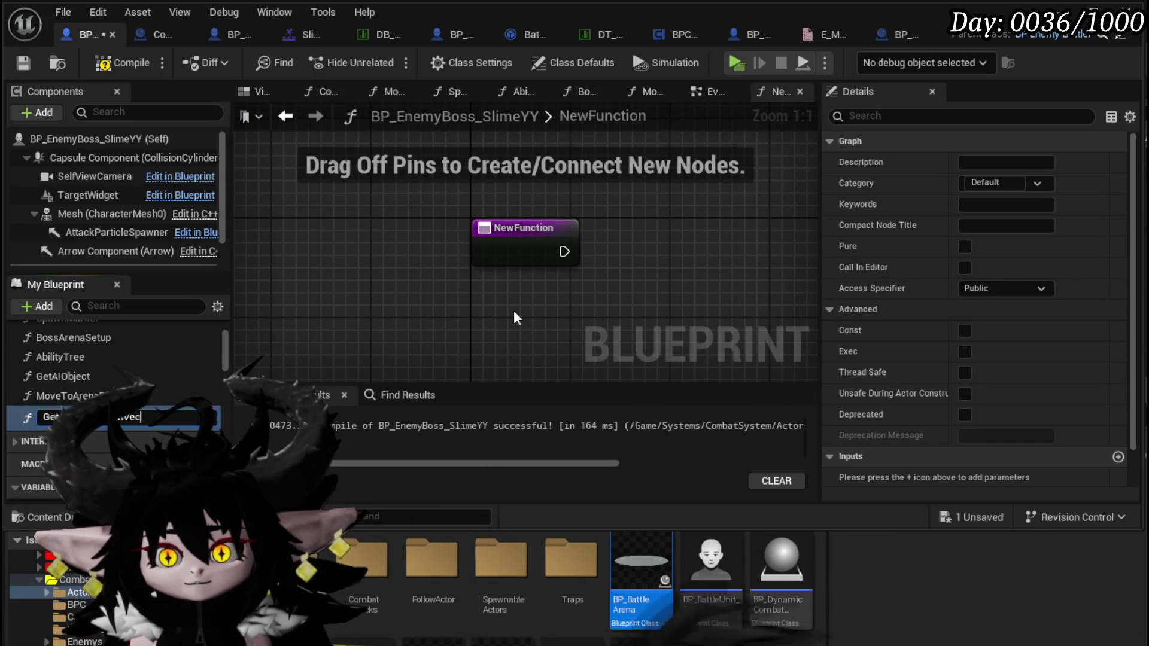
scroll(475, 303, down, 4)
click(33, 63)
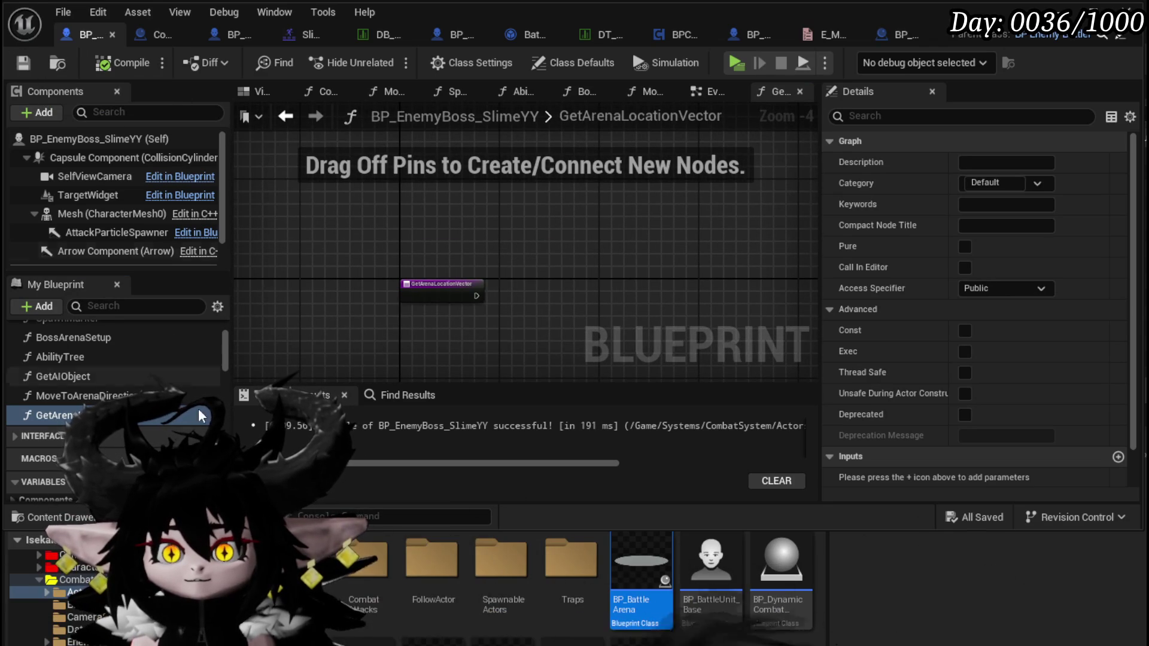
double_click(91, 358)
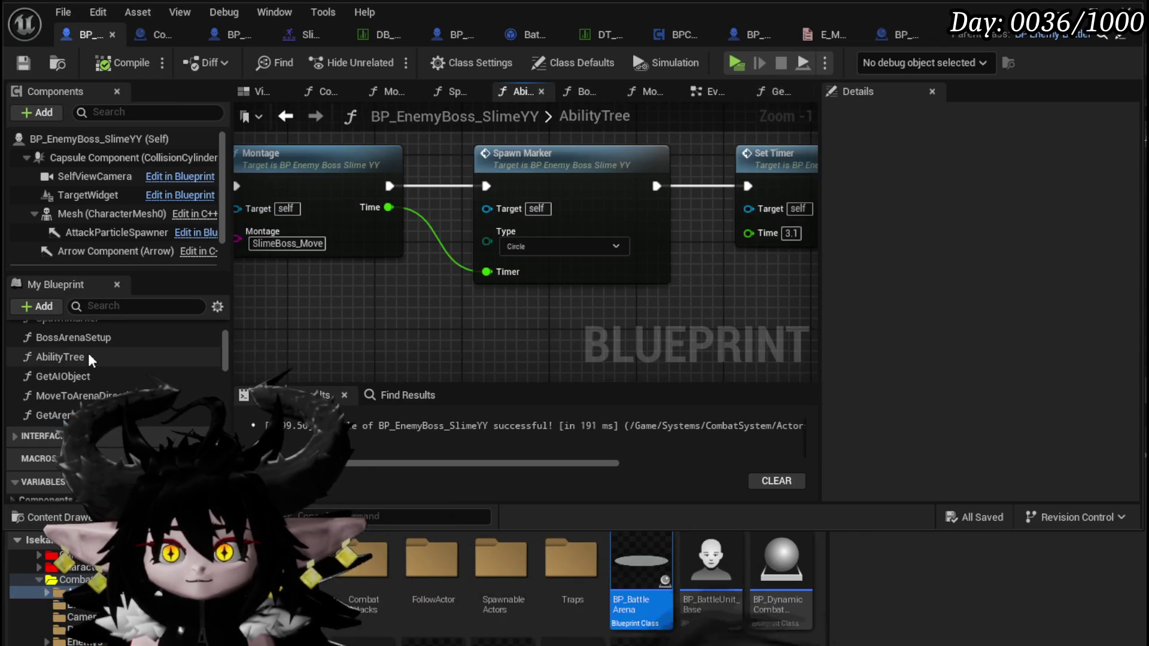
In SpawnMarker, select the Get Combat Manager, Active Encounter and FIND arena-lookup nodes.
double_click(580, 160)
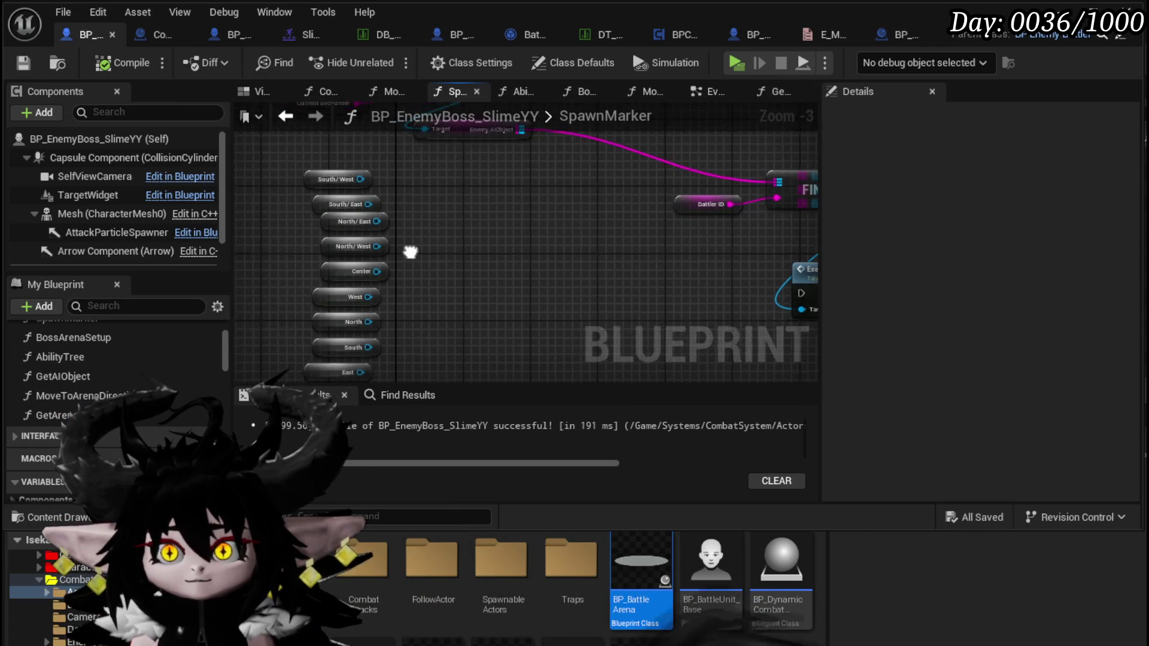
mouse_move(426, 286)
mouse_down()
mouse_move(480, 326)
mouse_move(518, 273)
mouse_up()
scroll(507, 247, up, 2)
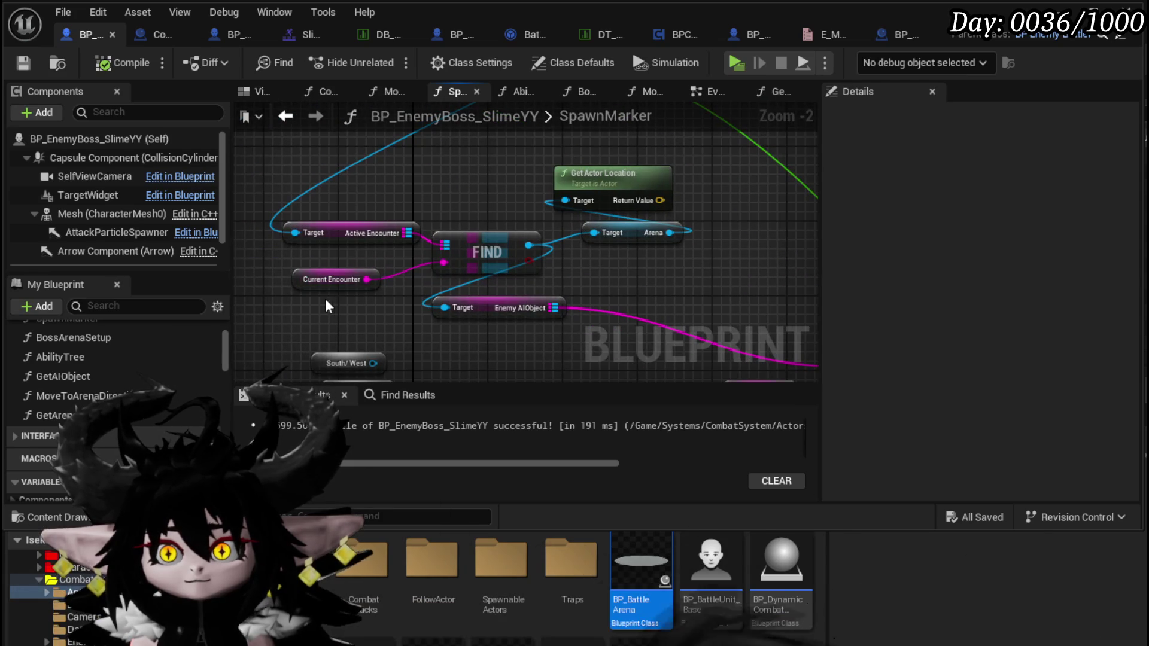
drag(605, 238, 603, 239)
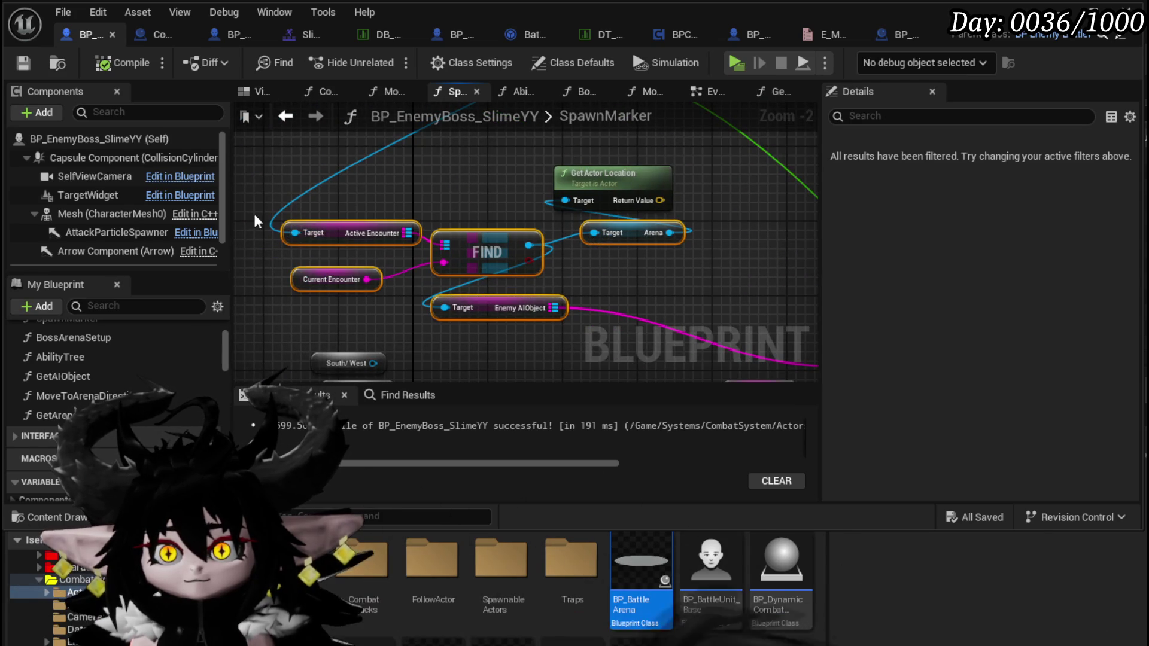
drag(257, 221, 465, 268)
drag(621, 288, 620, 288)
Bring the copied Self and Get Combat Manager nodes into the GetArenaLocationVector graph.
scroll(538, 239, down, 1)
mouse_move(461, 174)
mouse_down()
mouse_move(402, 379)
mouse_move(367, 379)
mouse_move(387, 307)
mouse_up()
mouse_move(314, 346)
mouse_down()
mouse_move(509, 200)
mouse_move(489, 360)
mouse_up()
click(772, 91)
scroll(489, 360, down, 1)
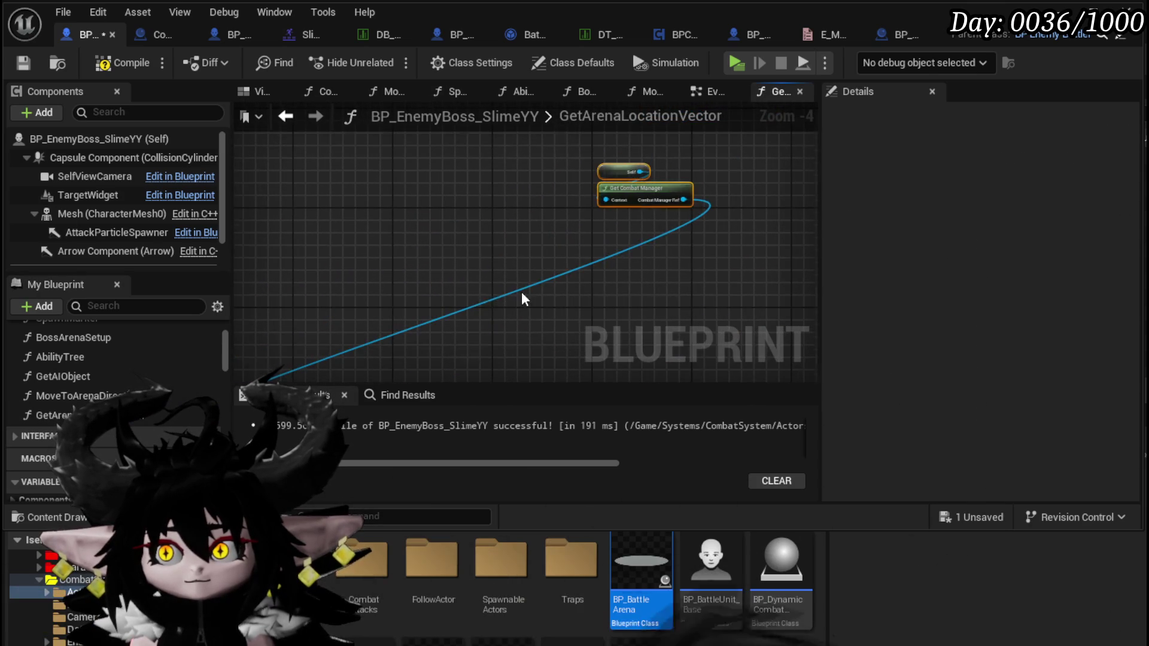
Place Self and Get Combat Manager left of the other pasted nodes and center them.
drag(544, 287, 628, 225)
scroll(628, 225, down, 1)
scroll(472, 310, up, 2)
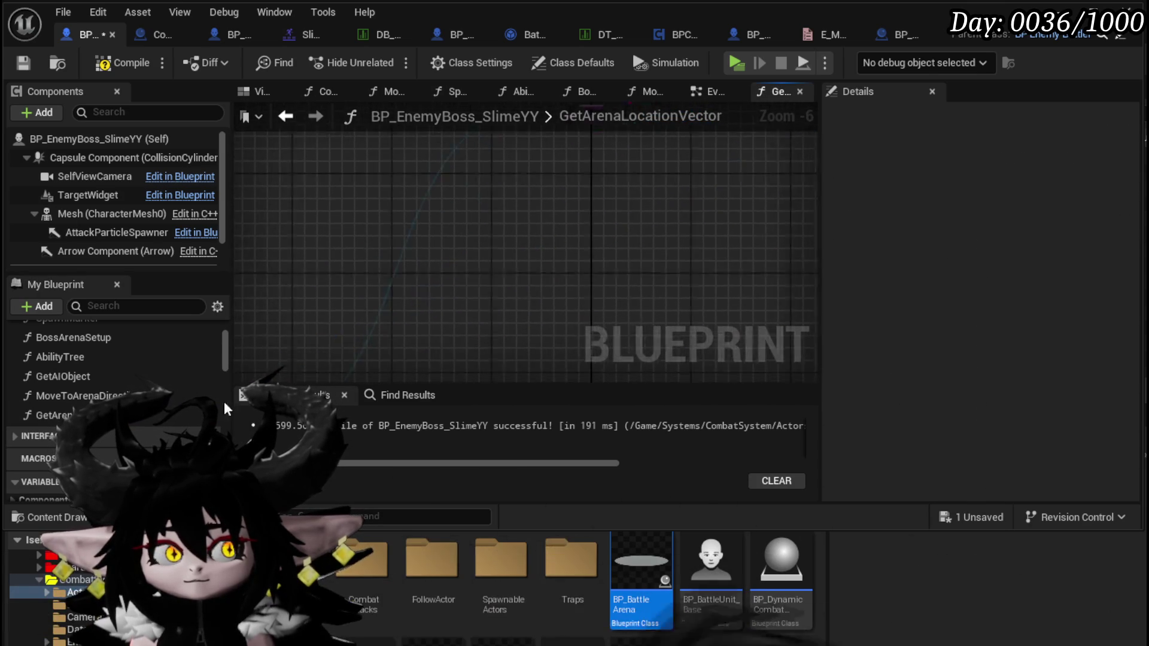
mouse_move(667, 171)
mouse_down()
mouse_move(816, 290)
mouse_move(529, 263)
mouse_up()
scroll(529, 263, up, 1)
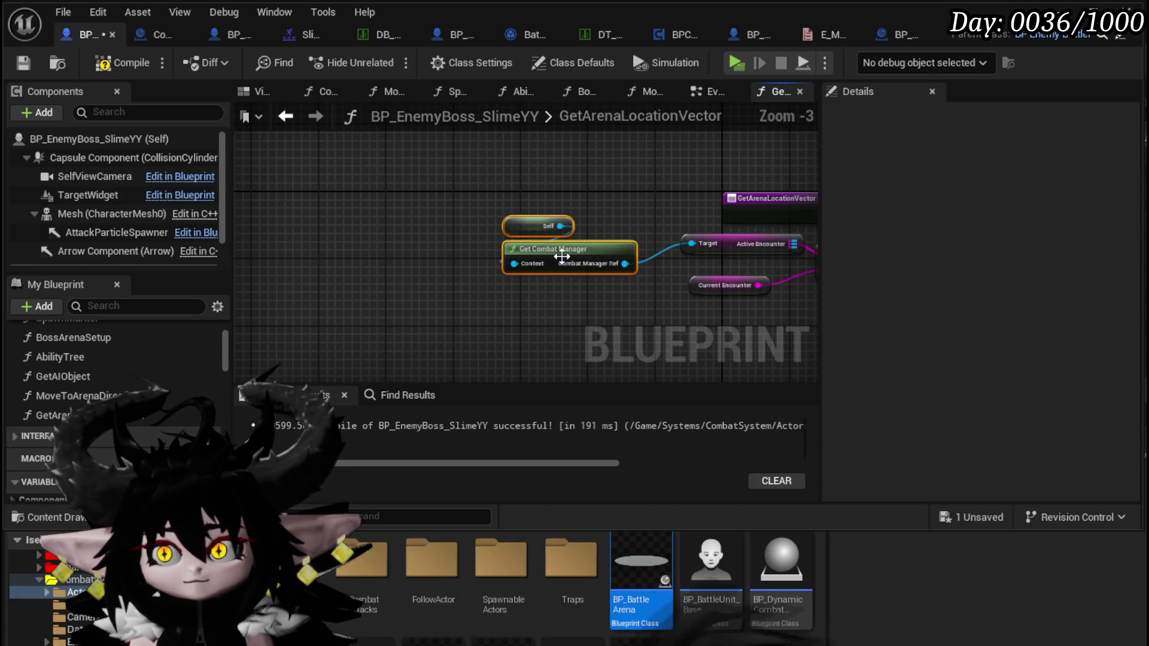
drag(768, 263, 524, 263)
Enlarge the graph area by resizing the side panels and closing the Content Drawer.
drag(818, 247, 964, 251)
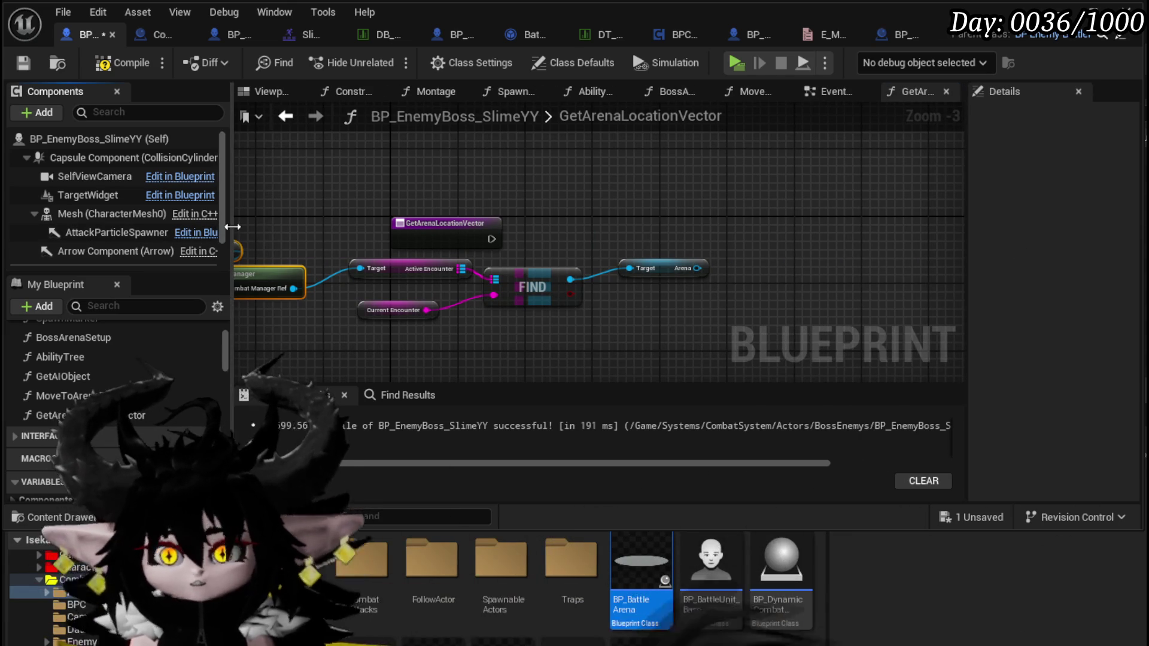
drag(231, 231, 167, 229)
drag(417, 388, 418, 408)
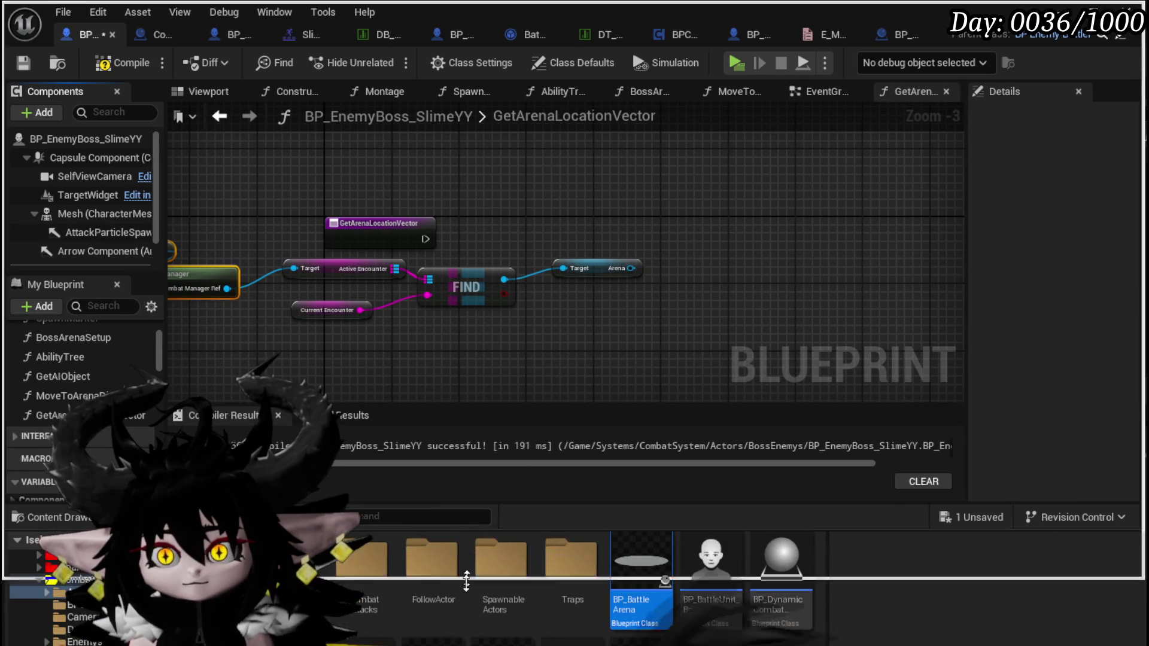
click(472, 358)
drag(470, 358, 607, 370)
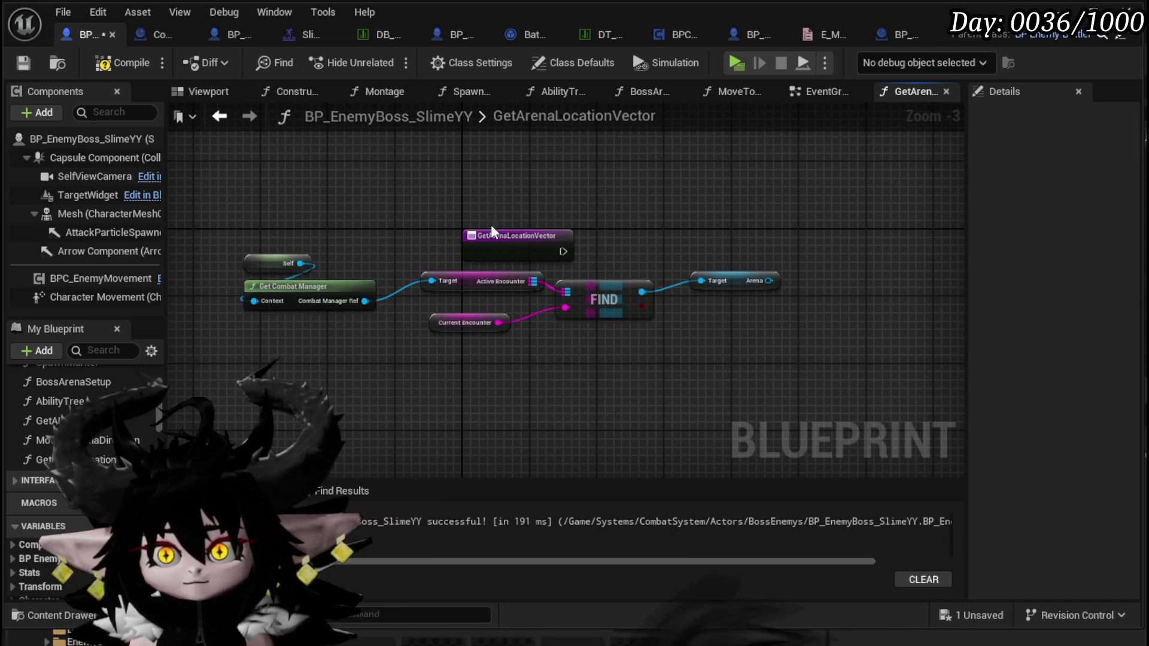
Move the arena-lookup nodes beneath the GetArenaLocationVector entry node and save the blueprint.
key(ctrl+z)
drag(243, 384, 799, 247)
drag(732, 281, 548, 273)
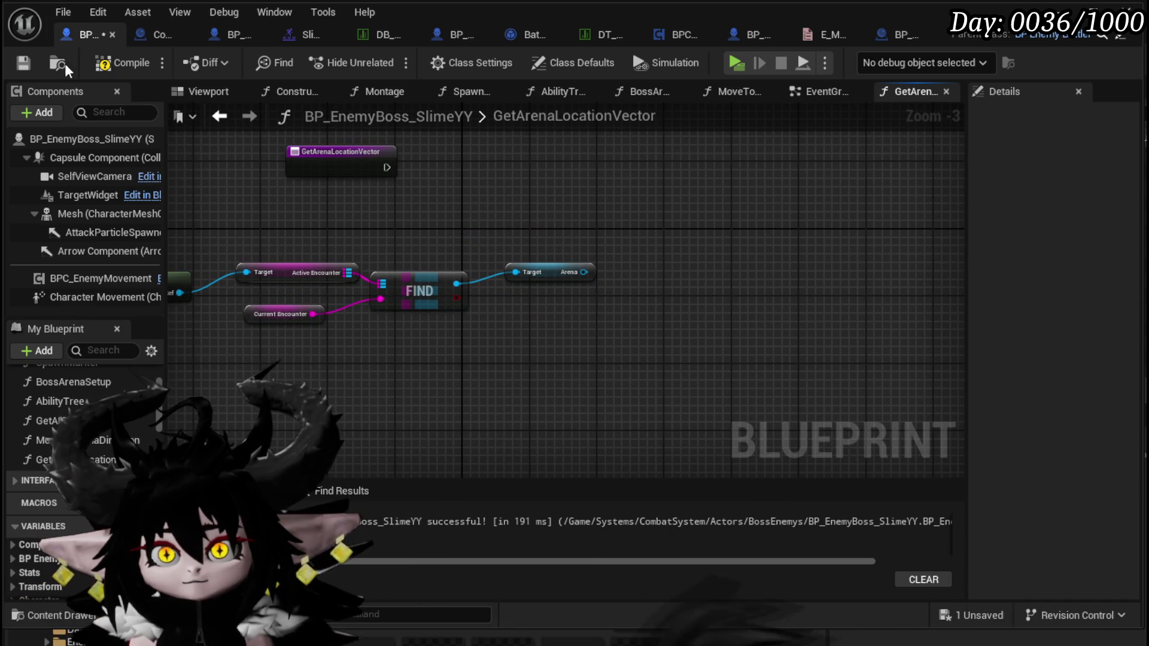
click(23, 63)
Review the small nodes in SpawnMarker, then return to the GetArenaLocationVector graph.
click(466, 91)
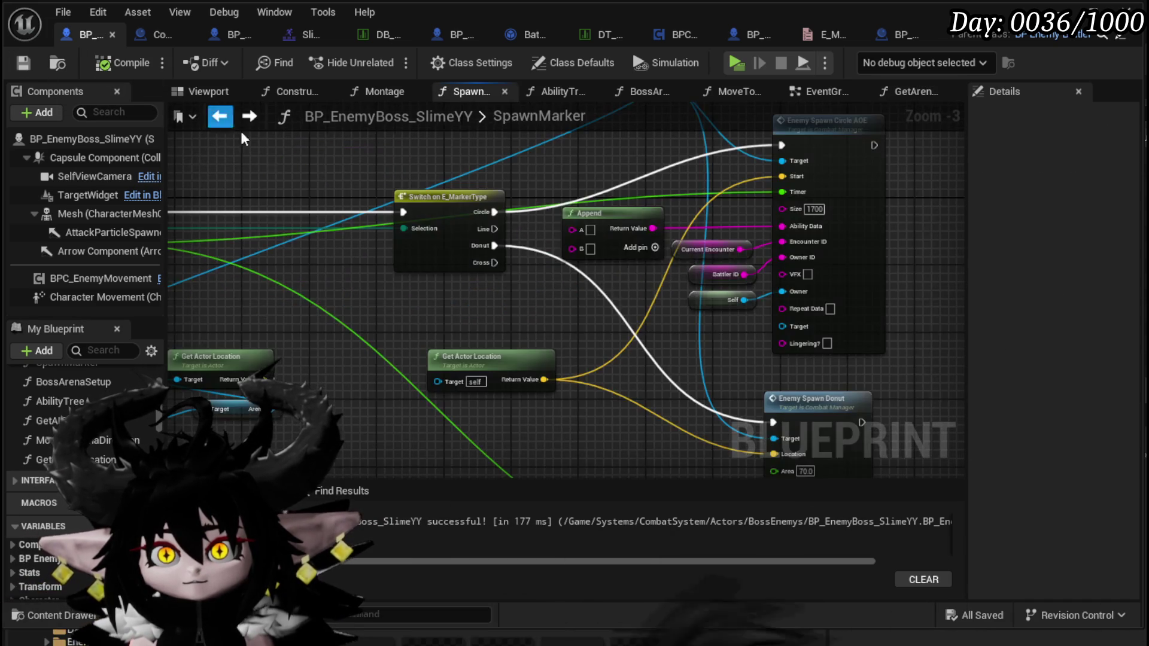
scroll(433, 256, down, 2)
drag(286, 444, 385, 322)
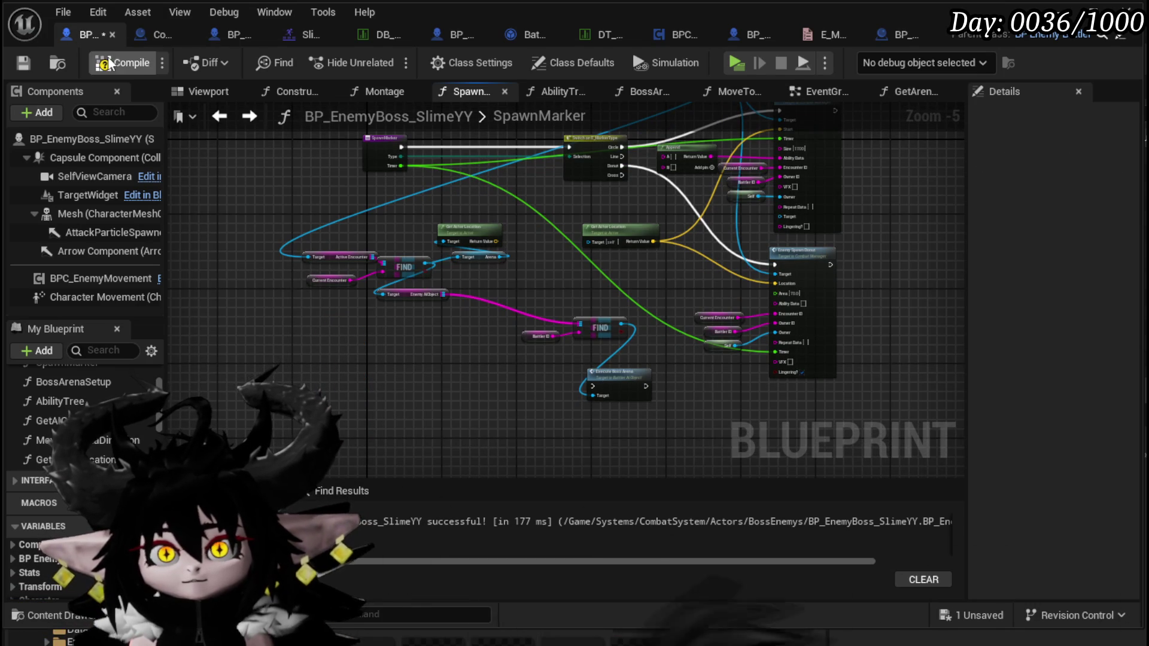
click(219, 117)
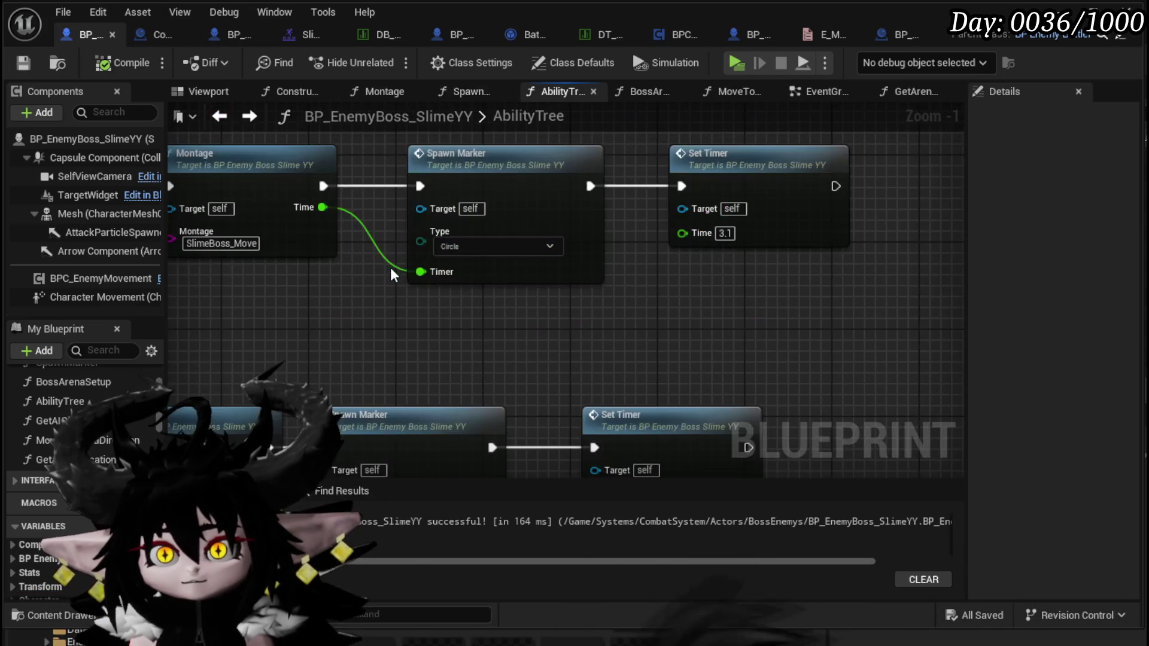
click(219, 116)
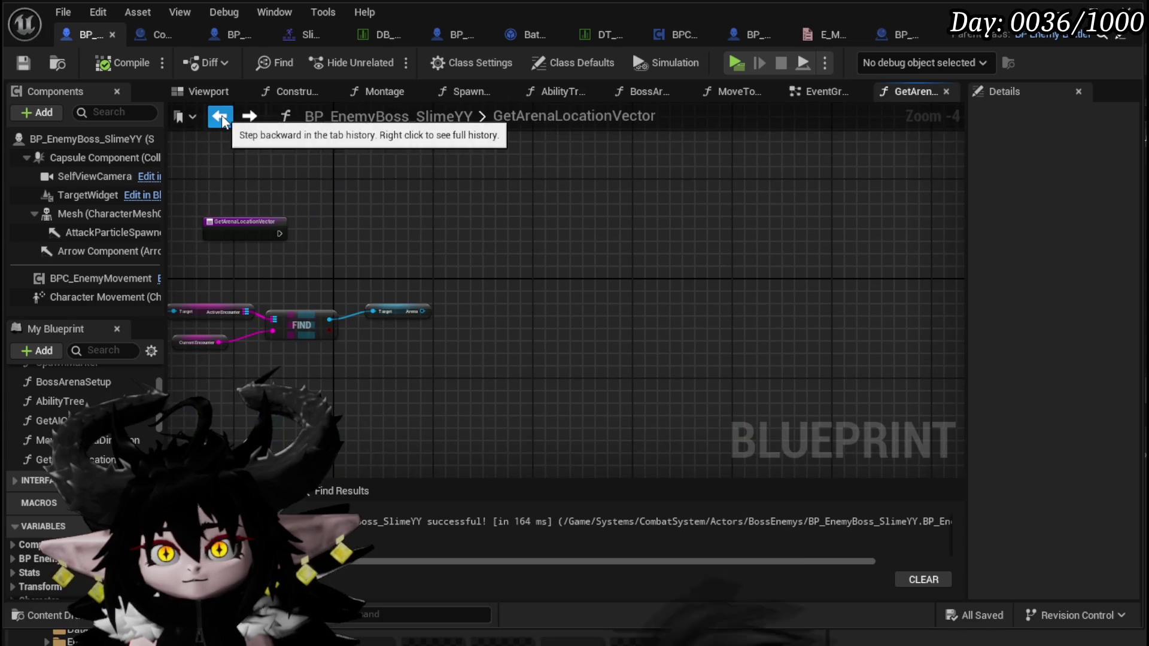
Position the direction nodes beside FIND and nudge the Target/Arena node into place.
mouse_move(317, 296)
mouse_down()
mouse_move(475, 299)
mouse_move(419, 295)
mouse_up()
scroll(531, 284, up, 3)
click(531, 285)
drag(478, 227, 457, 238)
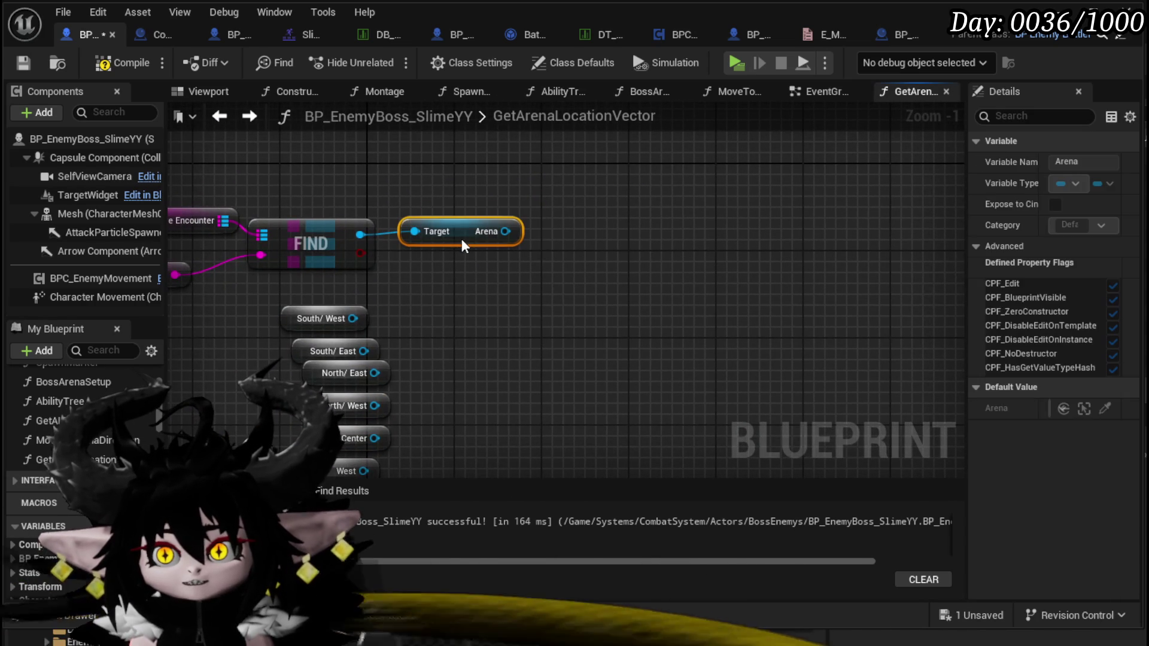
click(545, 269)
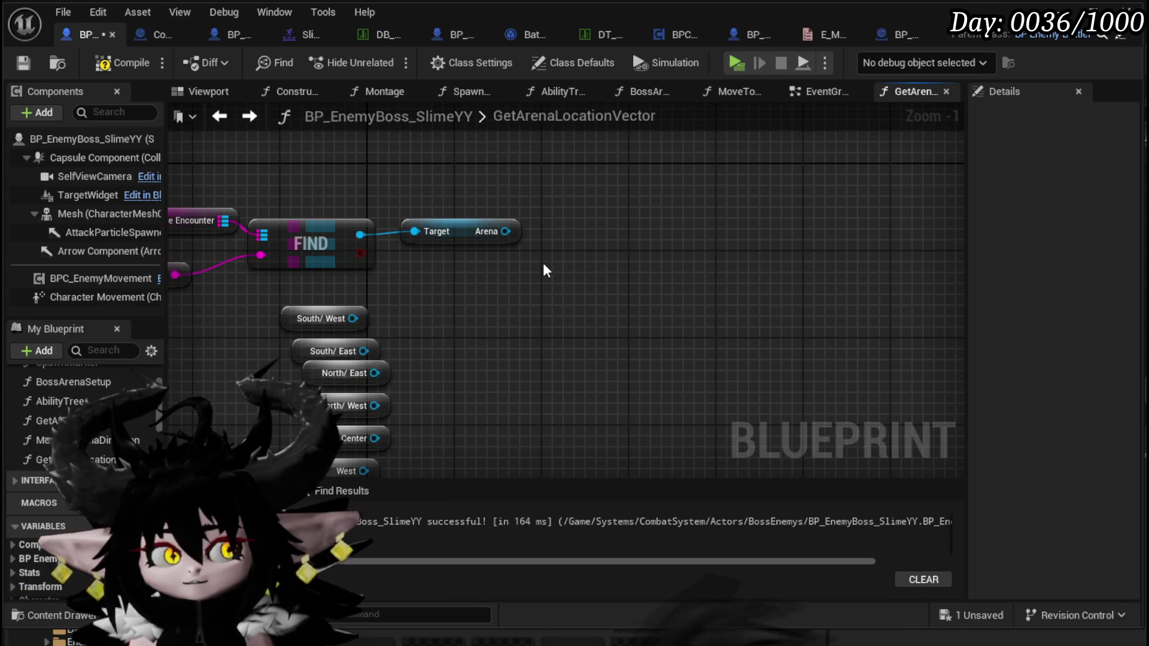
Add an Arena Location Array node wired to the found Arena and move the SET node aside.
mouse_move(489, 235)
mouse_down()
mouse_move(585, 293)
mouse_move(599, 289)
mouse_up()
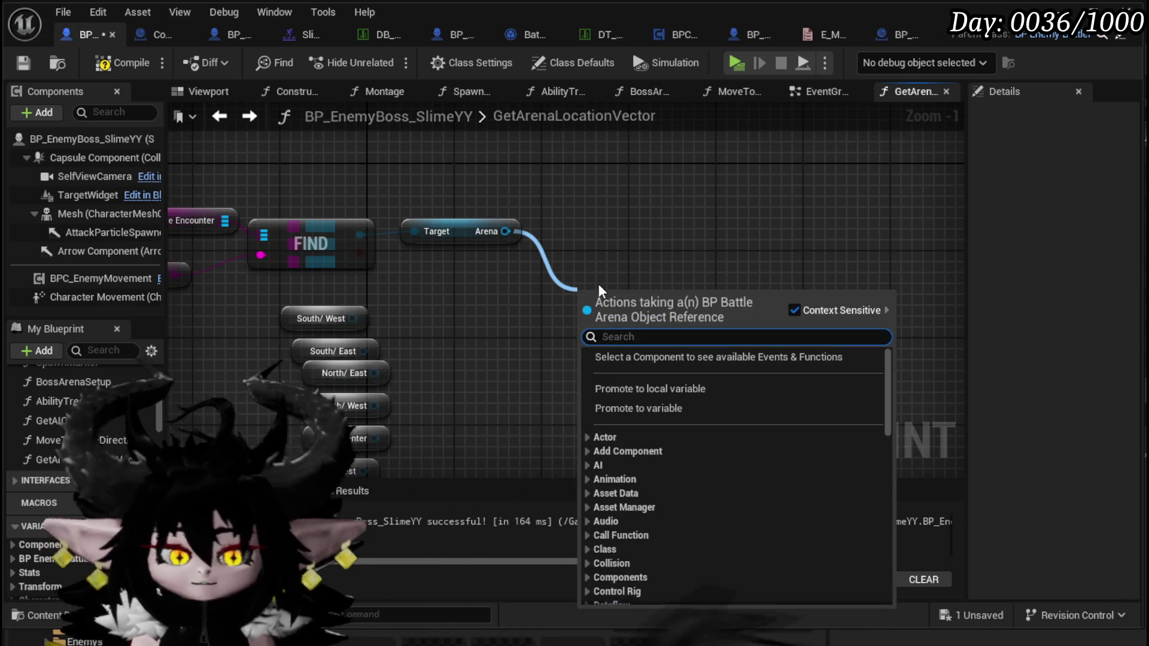
text(Locatio)
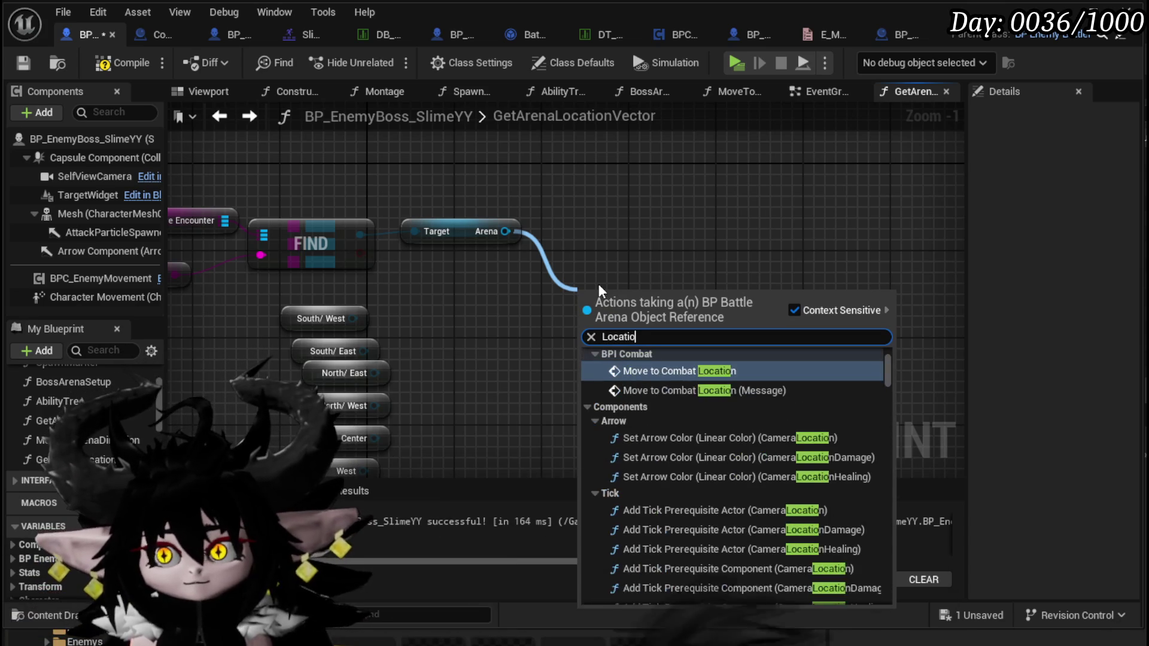
drag(887, 371, 883, 600)
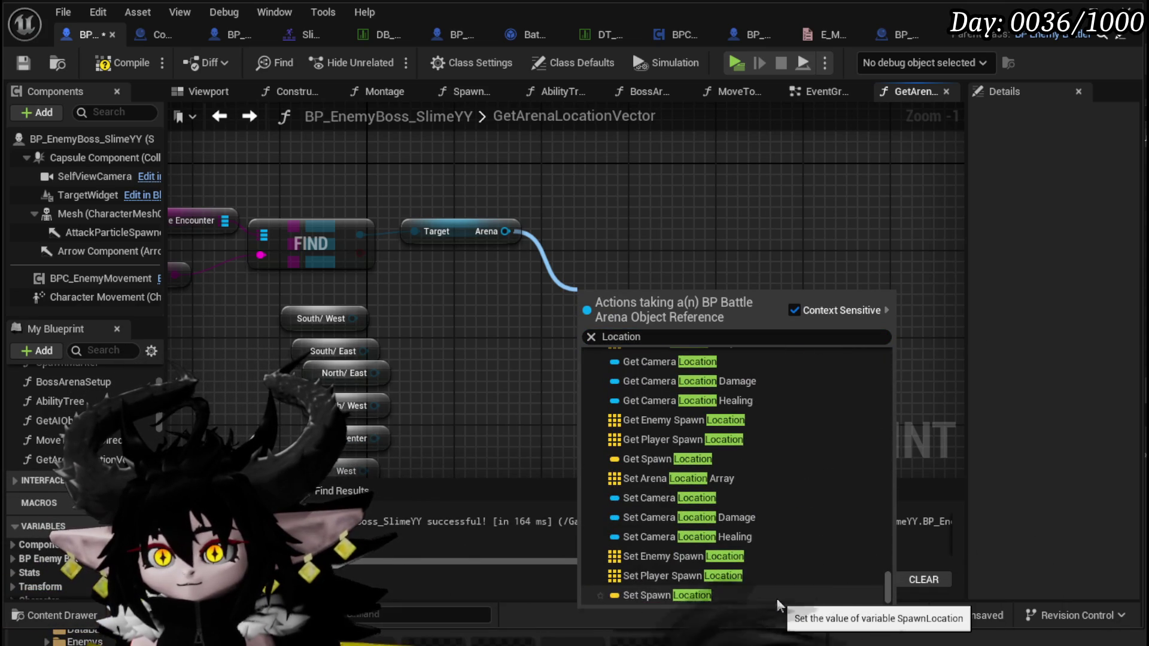
click(735, 478)
drag(667, 308, 717, 147)
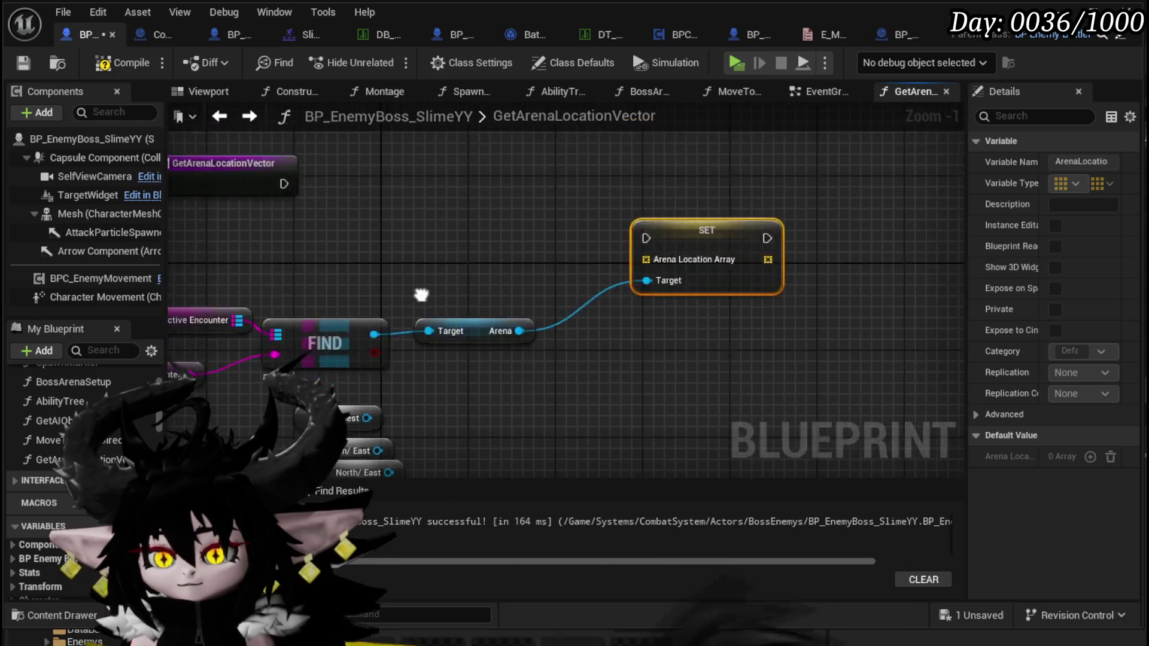
drag(690, 266, 767, 320)
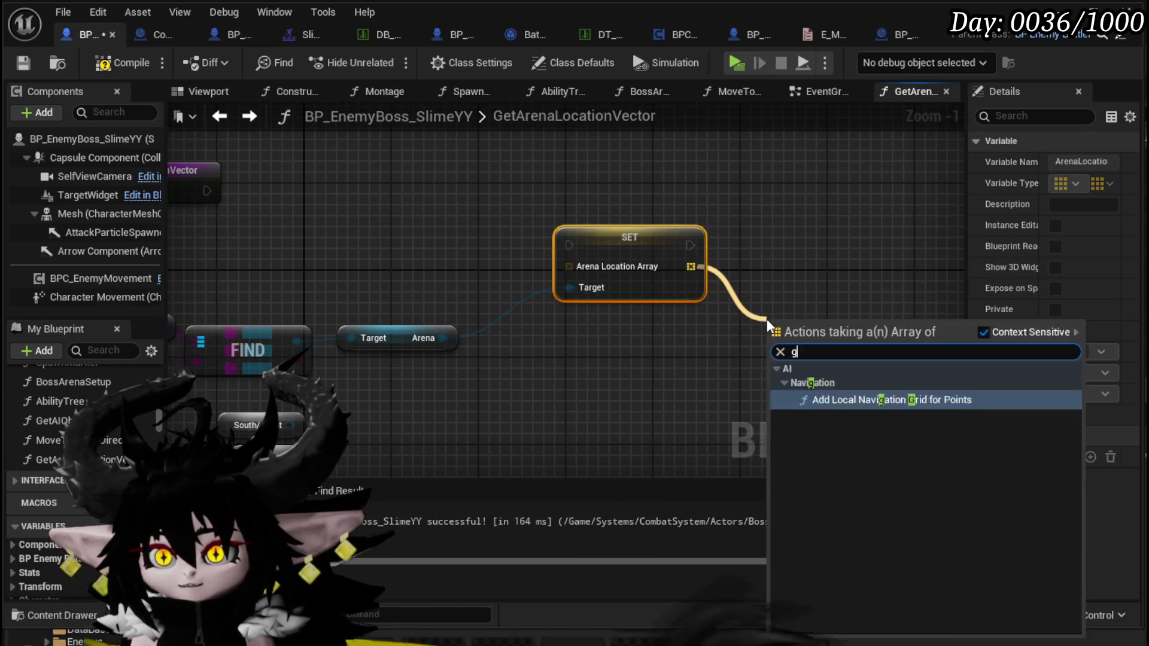
text(get)
key(Escape)
Add a Get Arena Location Array getter and delete the unneeded SET node.
drag(443, 338, 557, 407)
text(get arena)
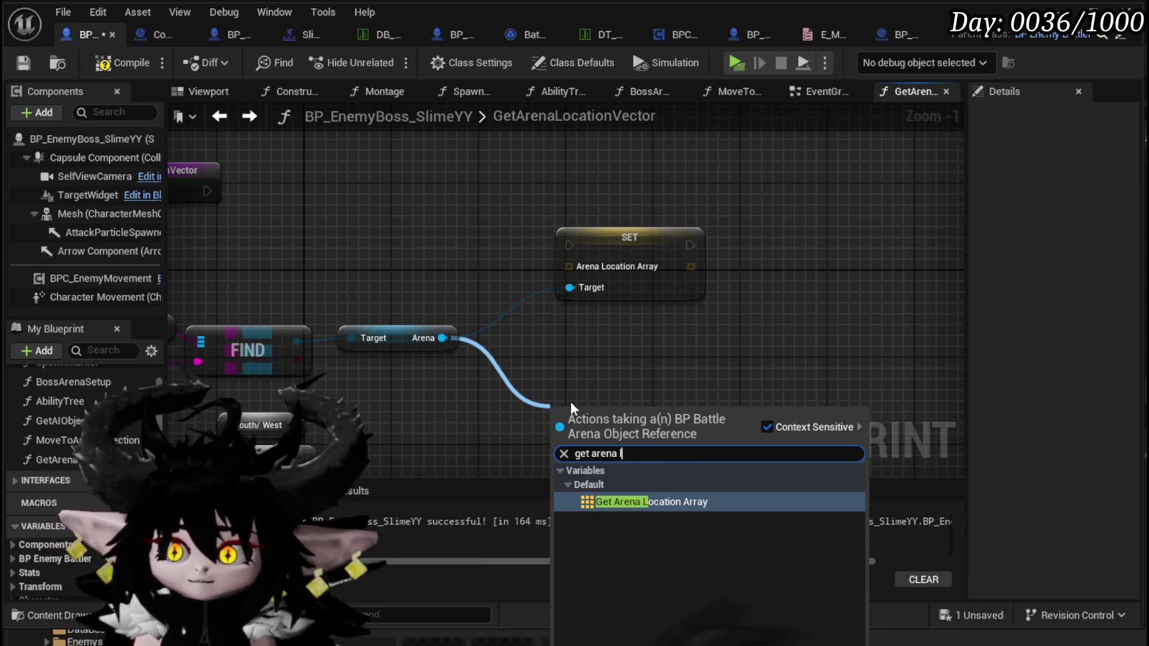
click(655, 503)
click(622, 237)
key(Delete)
mouse_move(598, 414)
mouse_down()
mouse_move(581, 347)
mouse_move(443, 273)
mouse_up()
Add a GET node reading index 0 from the Arena Location Array.
drag(564, 273, 595, 308)
text(get)
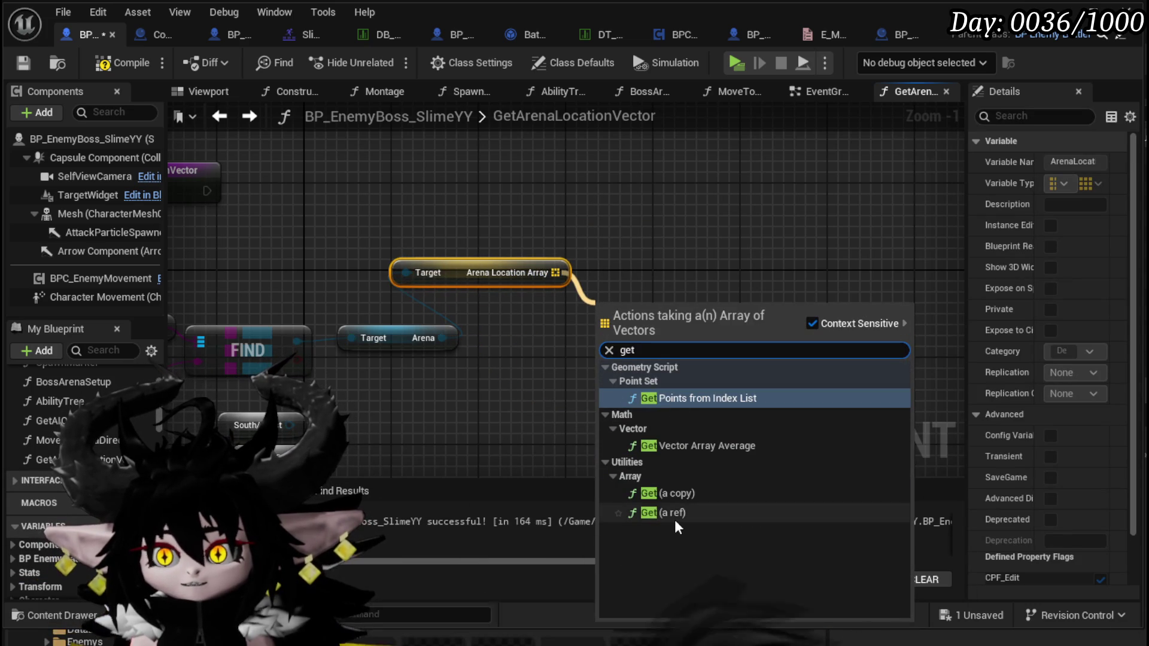
click(673, 524)
drag(661, 317, 595, 361)
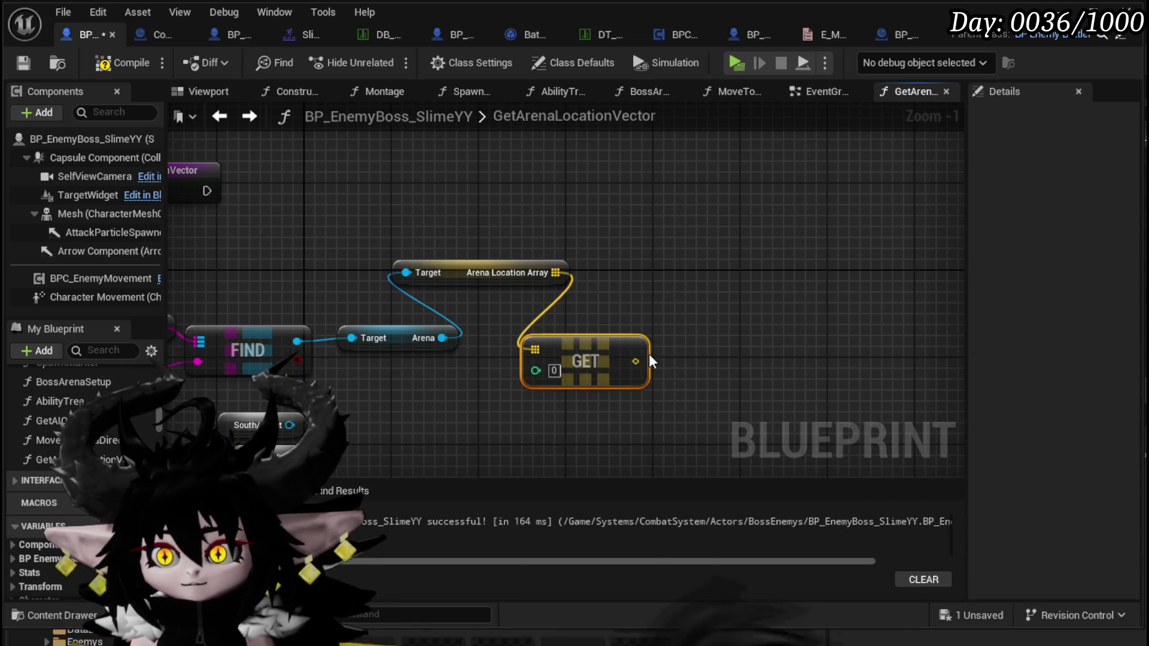
click(187, 170)
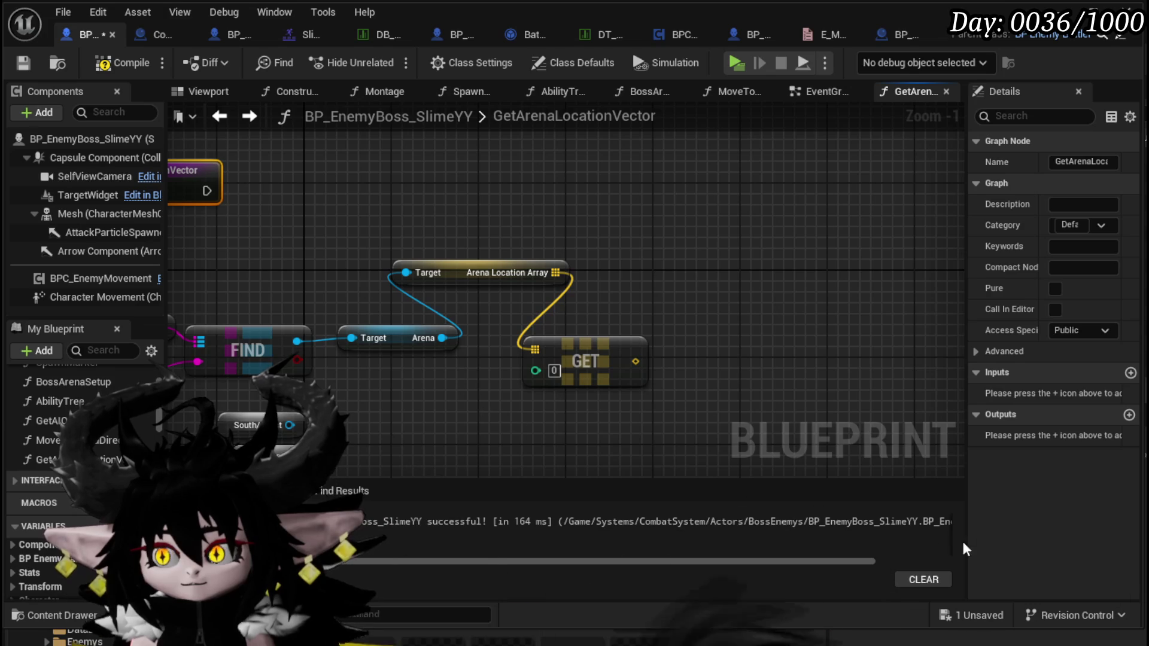
Add a function output, move the Return Node right, and remove the extra NewParam.
click(1129, 415)
mouse_move(317, 194)
mouse_down()
mouse_move(802, 191)
mouse_move(802, 217)
mouse_up()
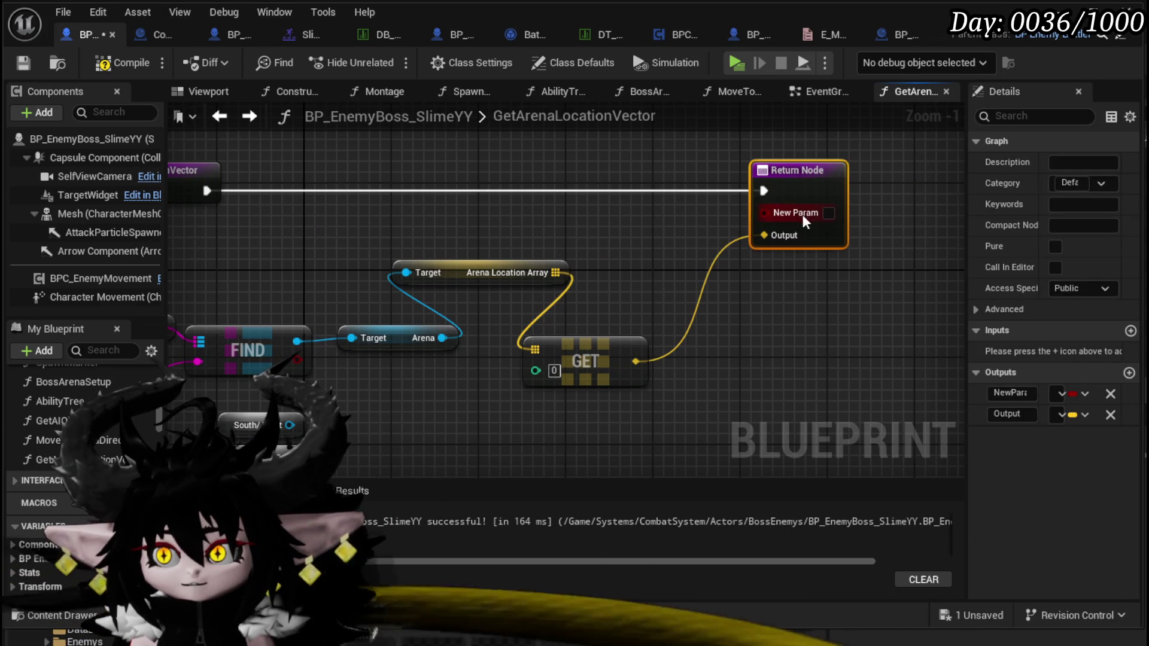
click(1110, 395)
mouse_move(502, 250)
mouse_down()
mouse_move(663, 209)
mouse_move(662, 188)
mouse_up()
scroll(371, 289, down, 2)
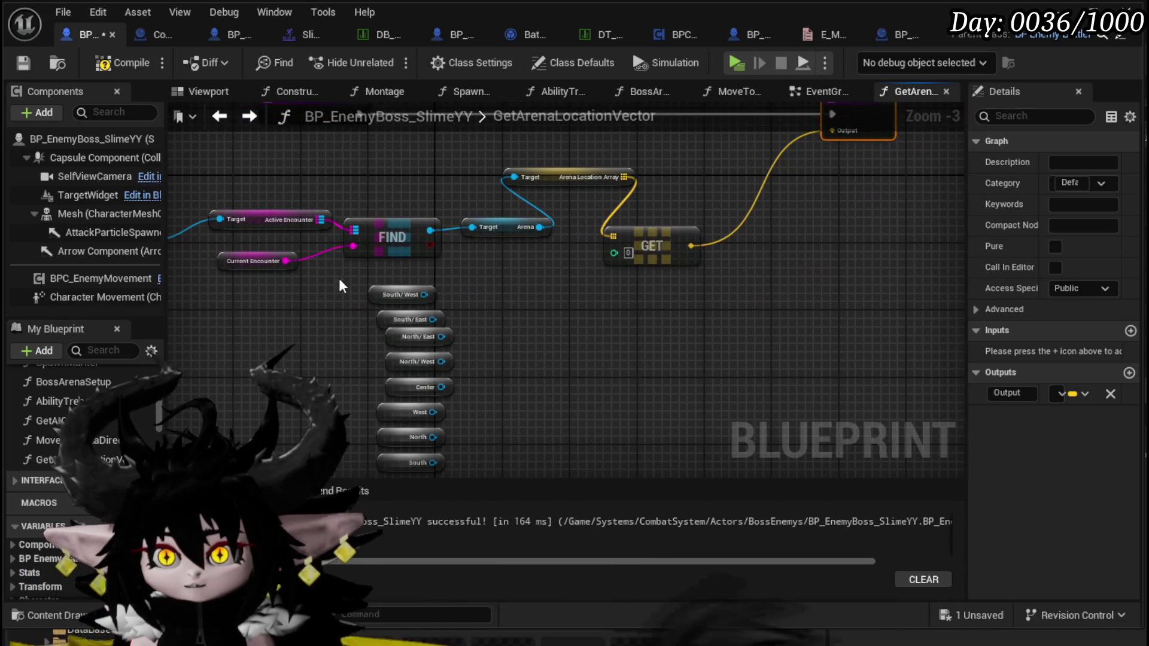
Move the direction nodes up-left and align North/East under South/East.
mouse_move(439, 462)
mouse_down()
mouse_move(460, 341)
mouse_move(428, 173)
mouse_move(394, 143)
mouse_up()
scroll(438, 462, down, 2)
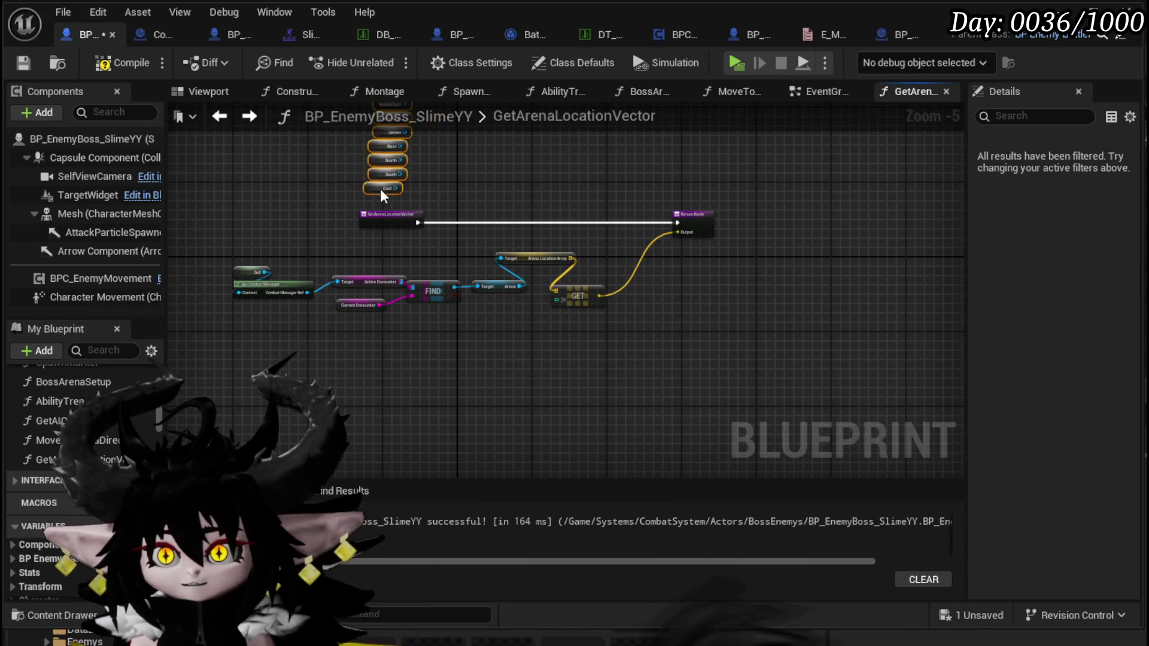
scroll(394, 142, up, 4)
drag(459, 204, 579, 438)
click(546, 347)
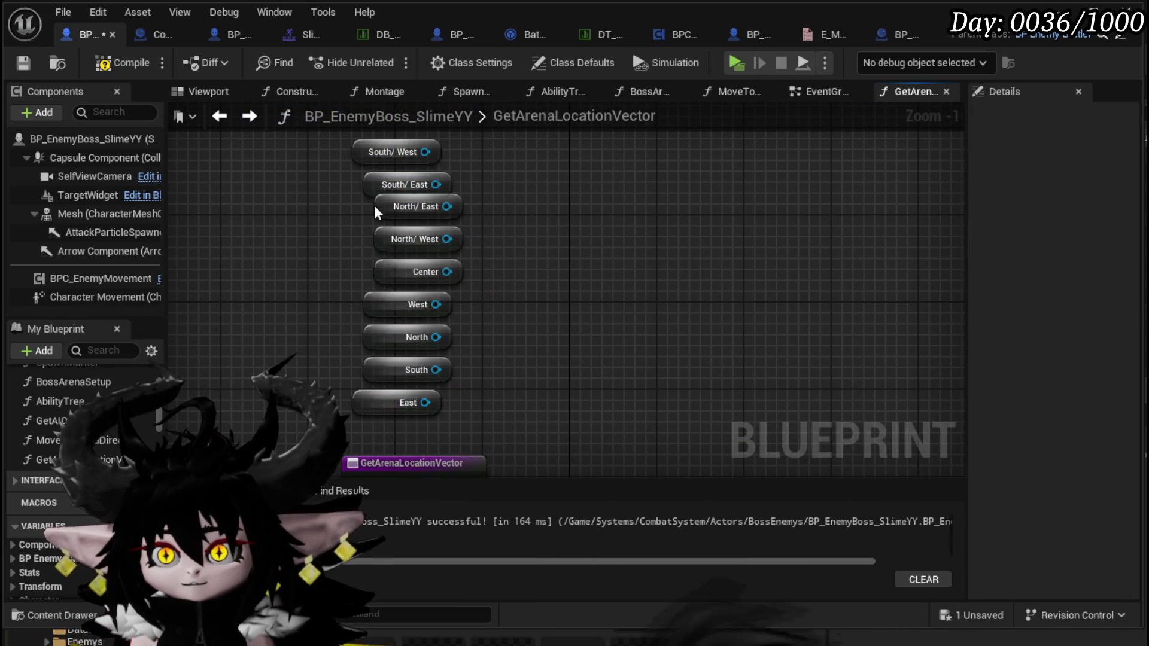
mouse_move(378, 207)
mouse_down()
mouse_move(359, 210)
mouse_move(369, 243)
mouse_up()
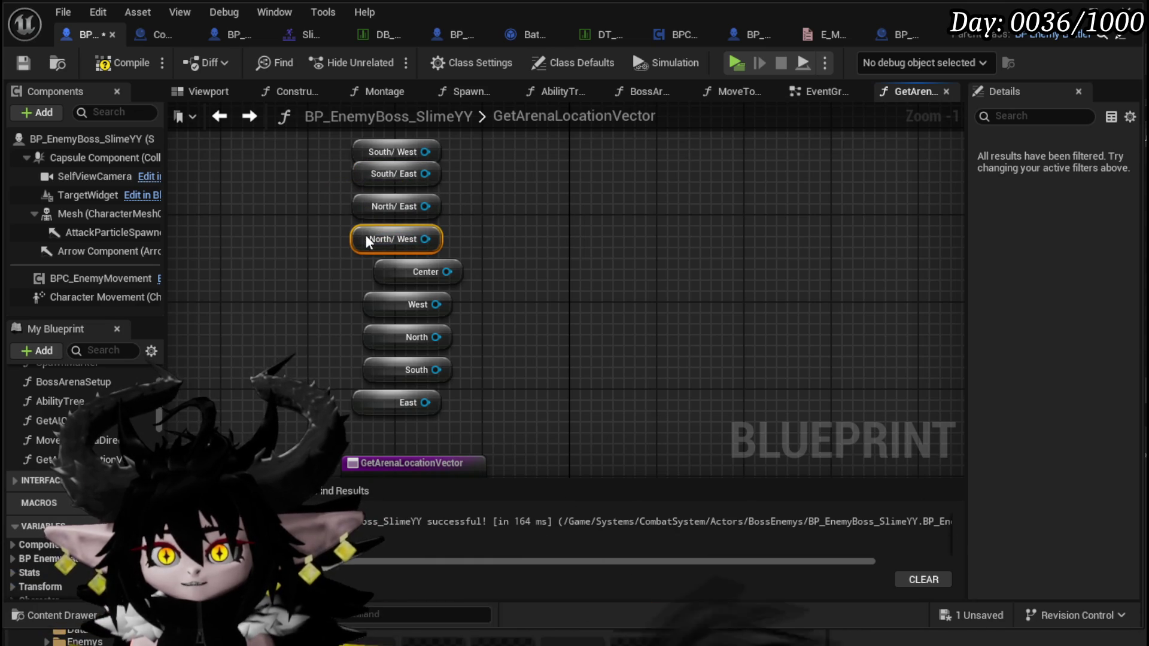
Compile the BP_EnemyBoss_SlimeYY blueprint.
scroll(359, 276, down, 3)
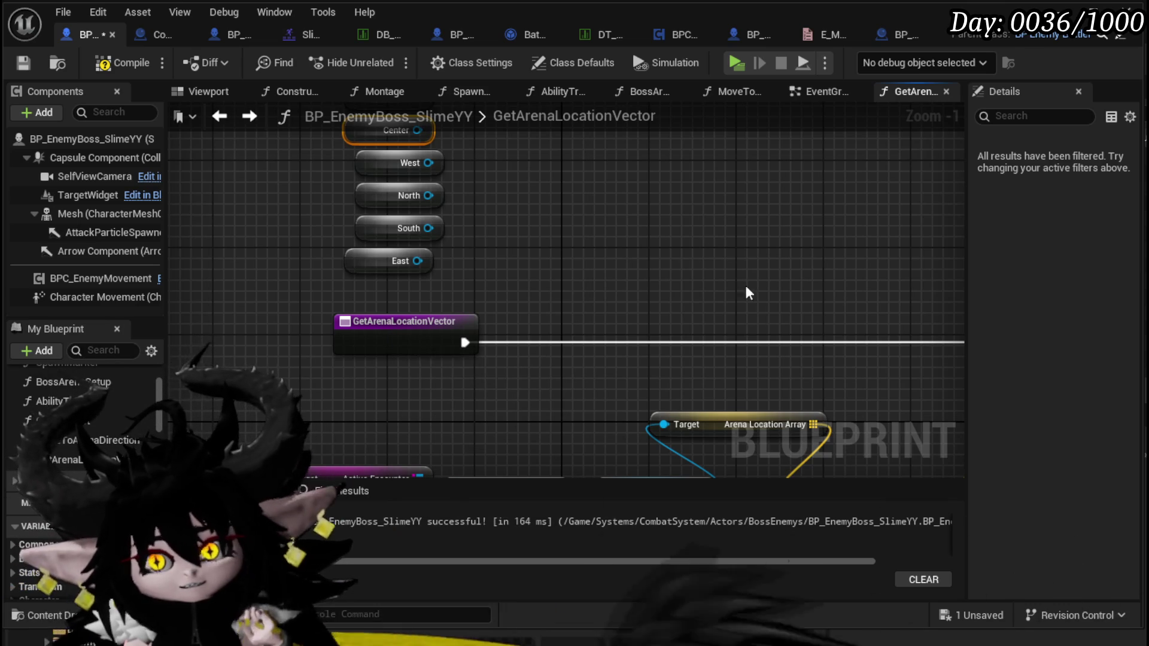
scroll(524, 252, up, 1)
click(112, 69)
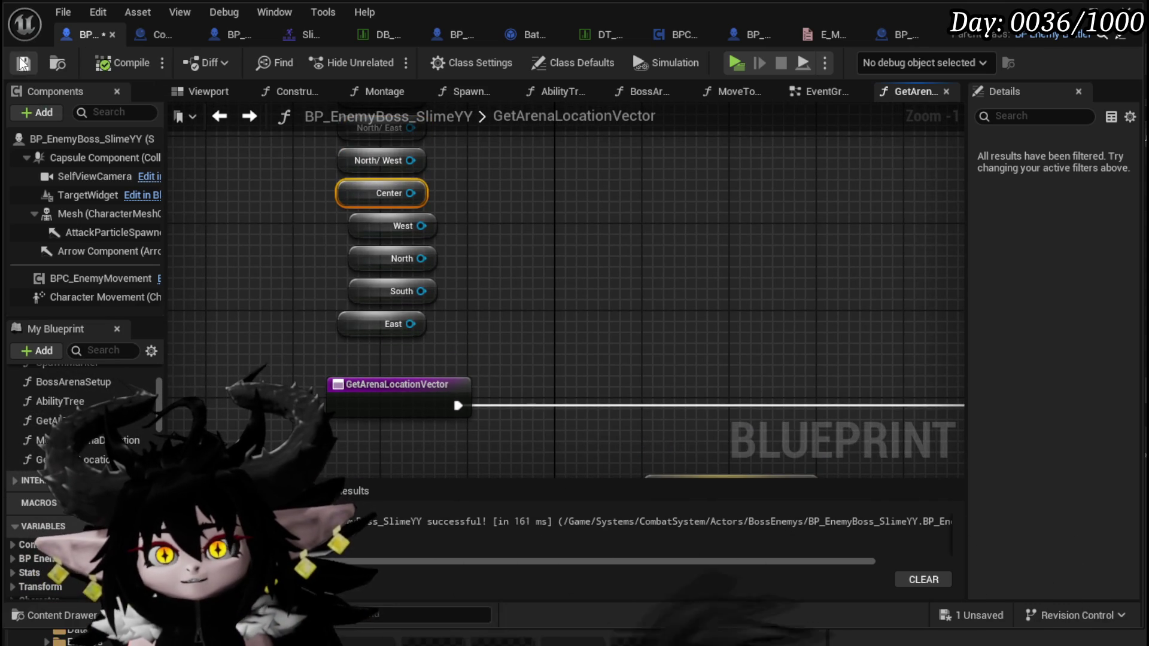
scroll(508, 326, down, 1)
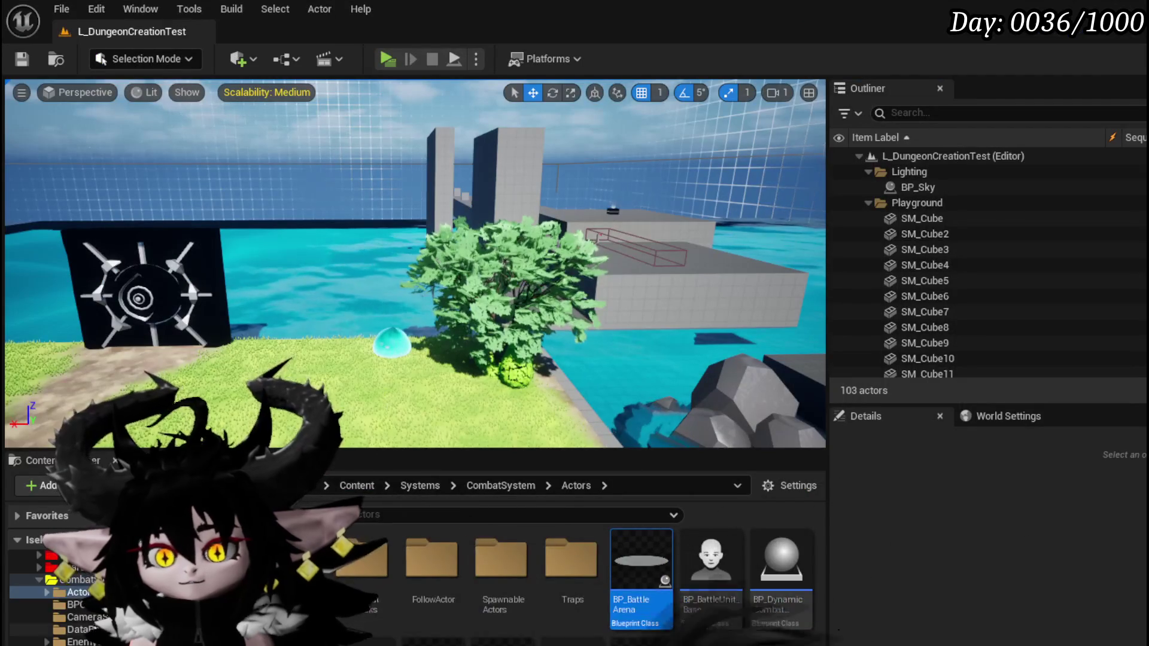
Create a new Enumeration asset in the CombatSystem/Enums folder.
scroll(54, 599, down, 1)
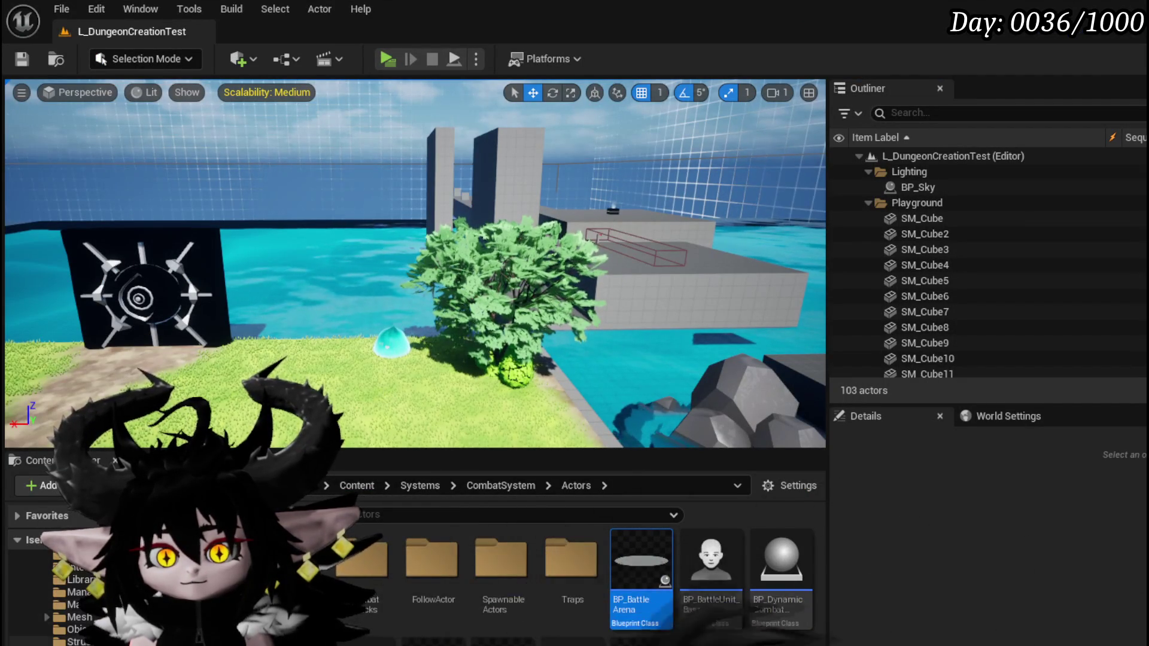
double_click(287, 562)
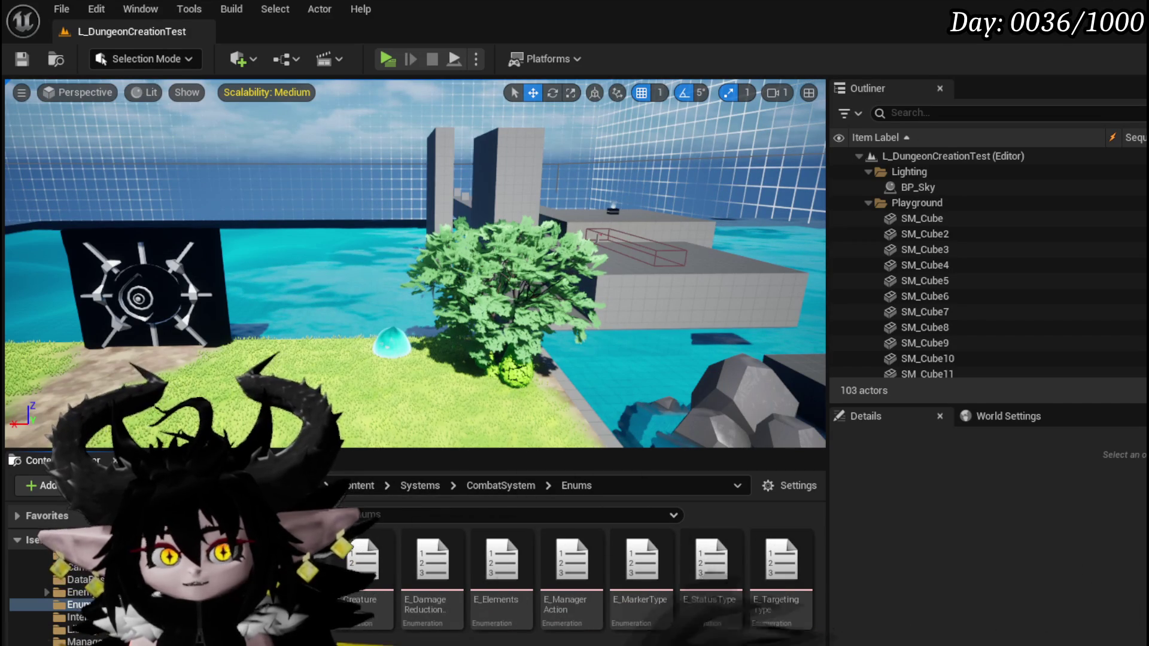
right_click(484, 562)
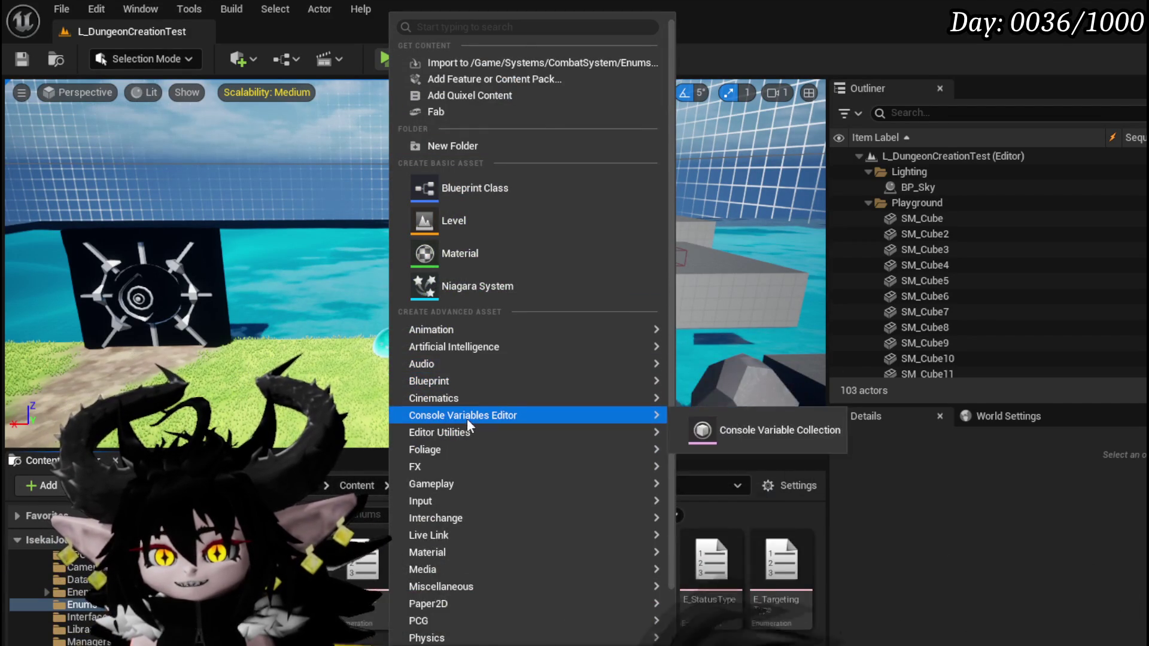
mouse_move(442, 449)
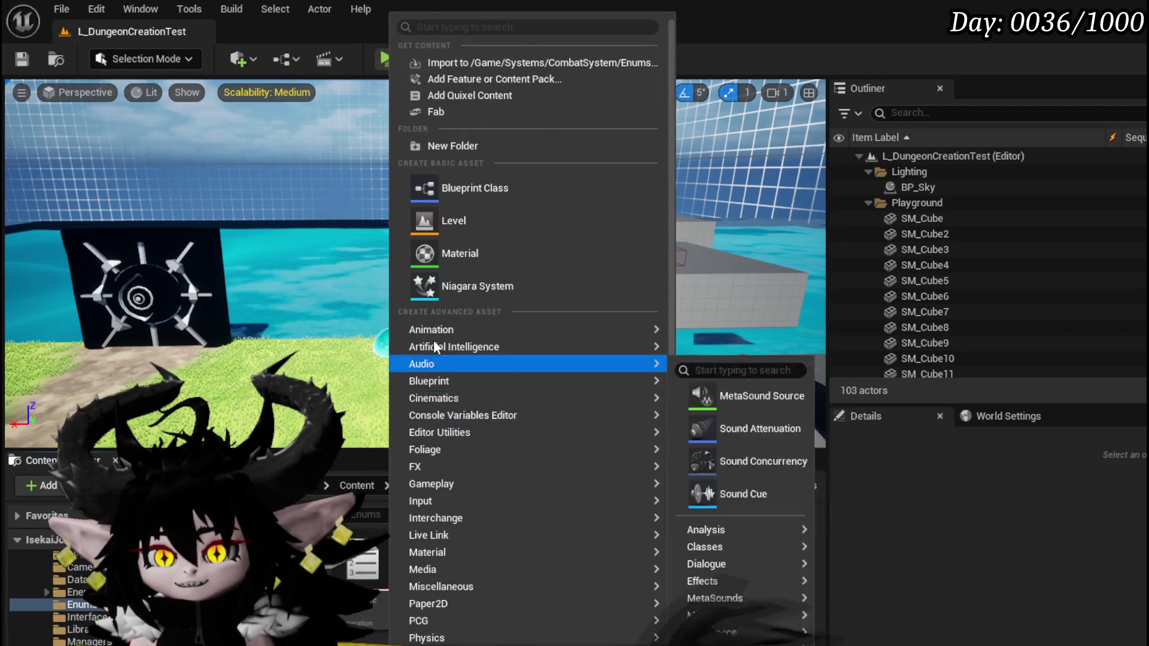
click(461, 27)
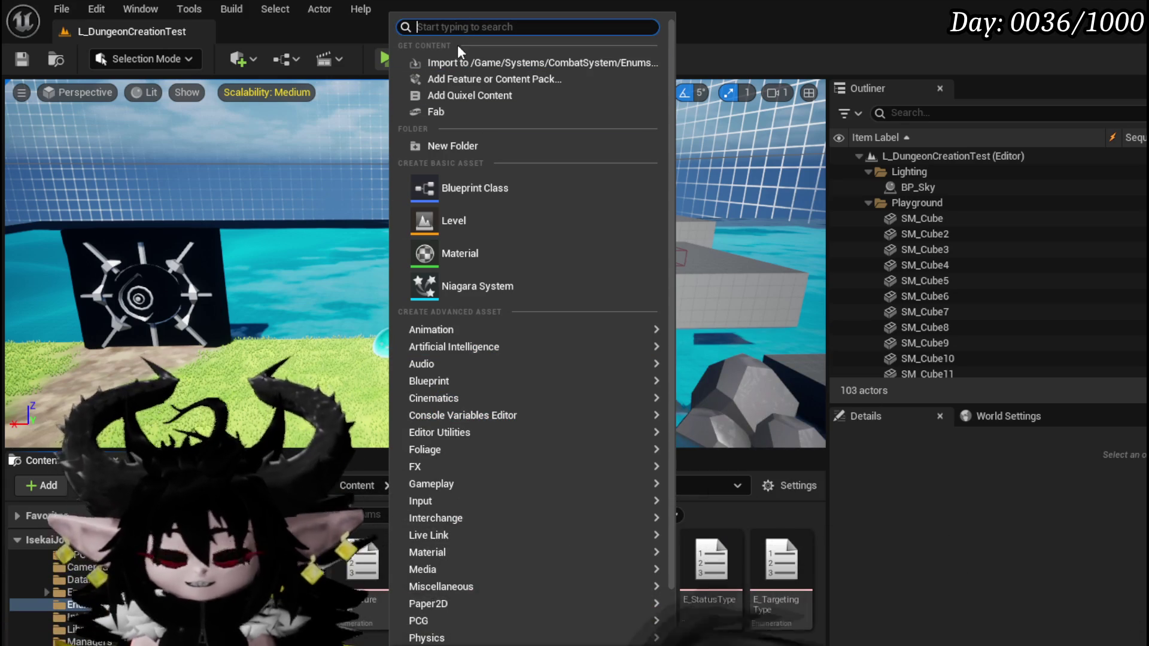
text(enum)
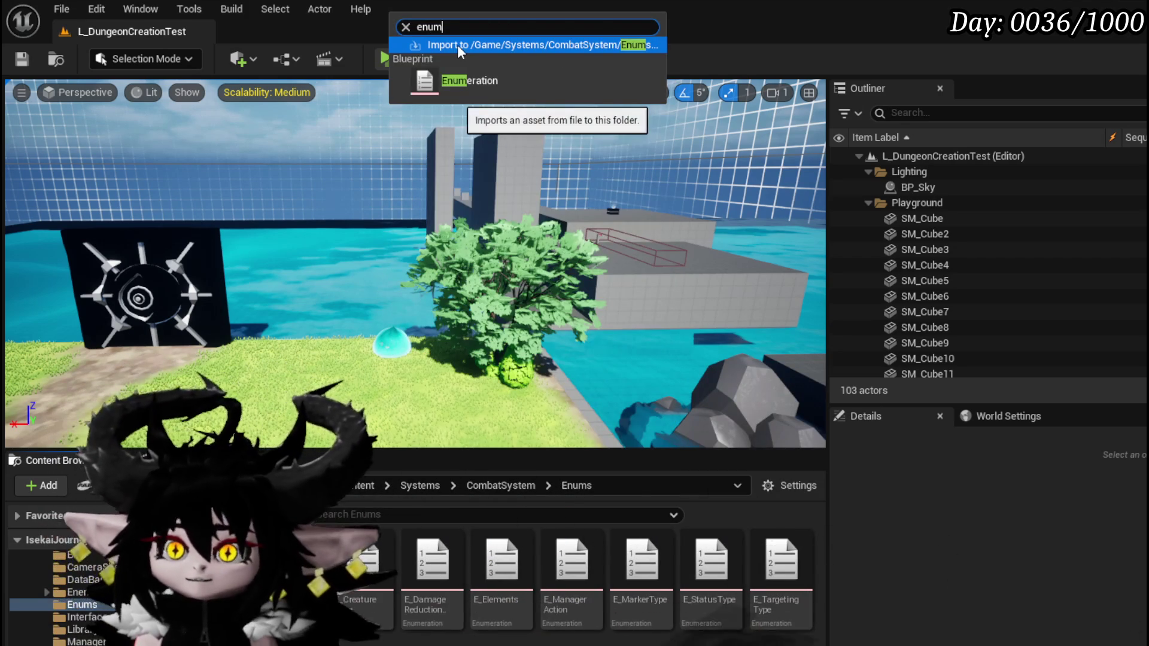
click(747, 585)
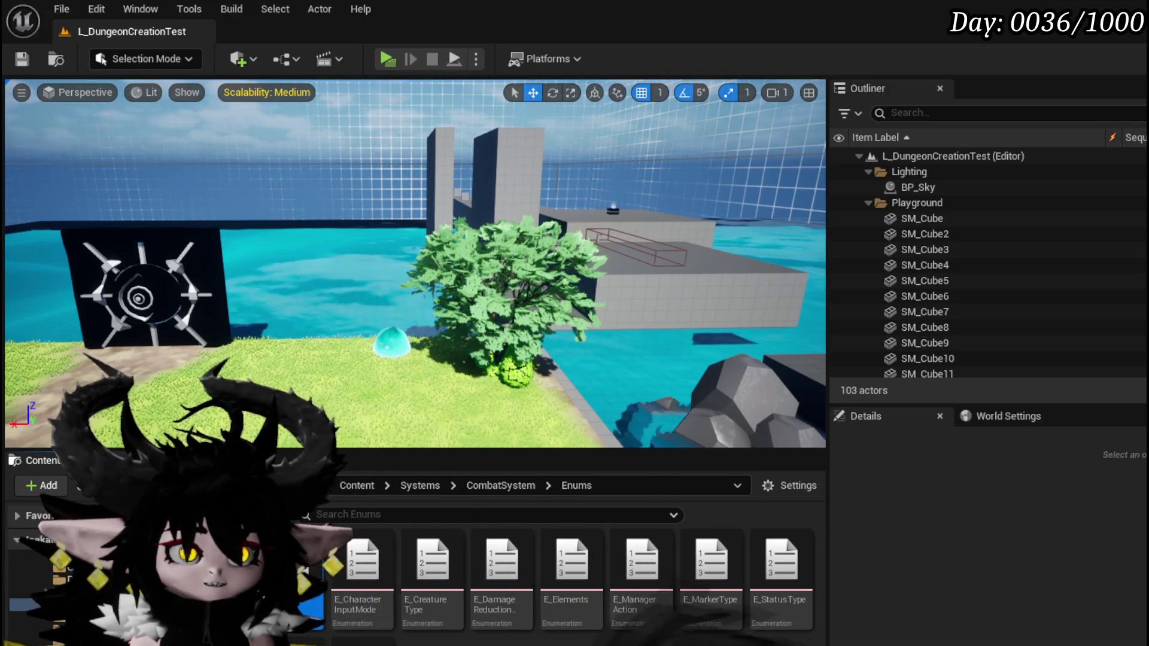
Rename the enumeration E_Directions and open it in its editor.
right_click(362, 559)
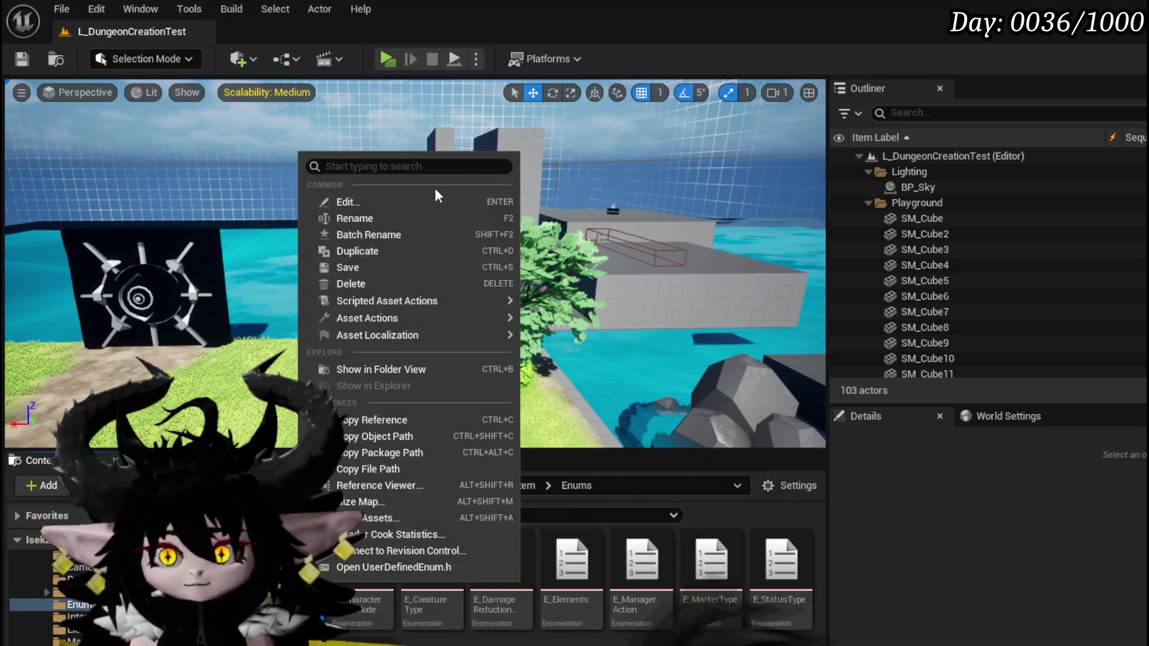
click(364, 219)
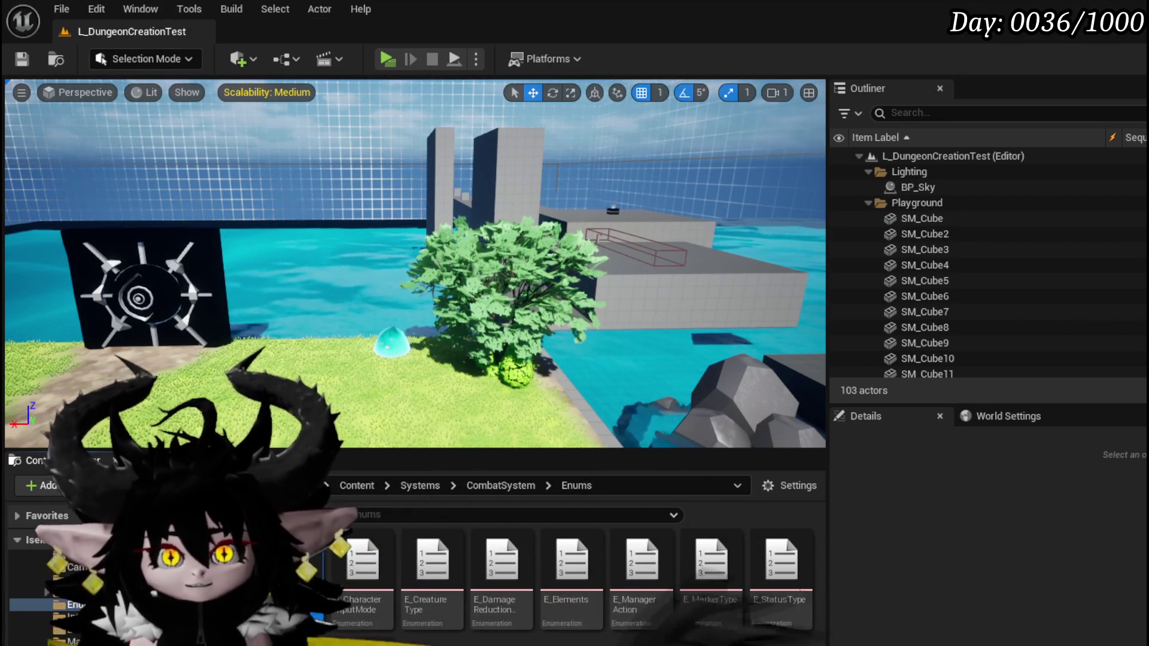
key(Return)
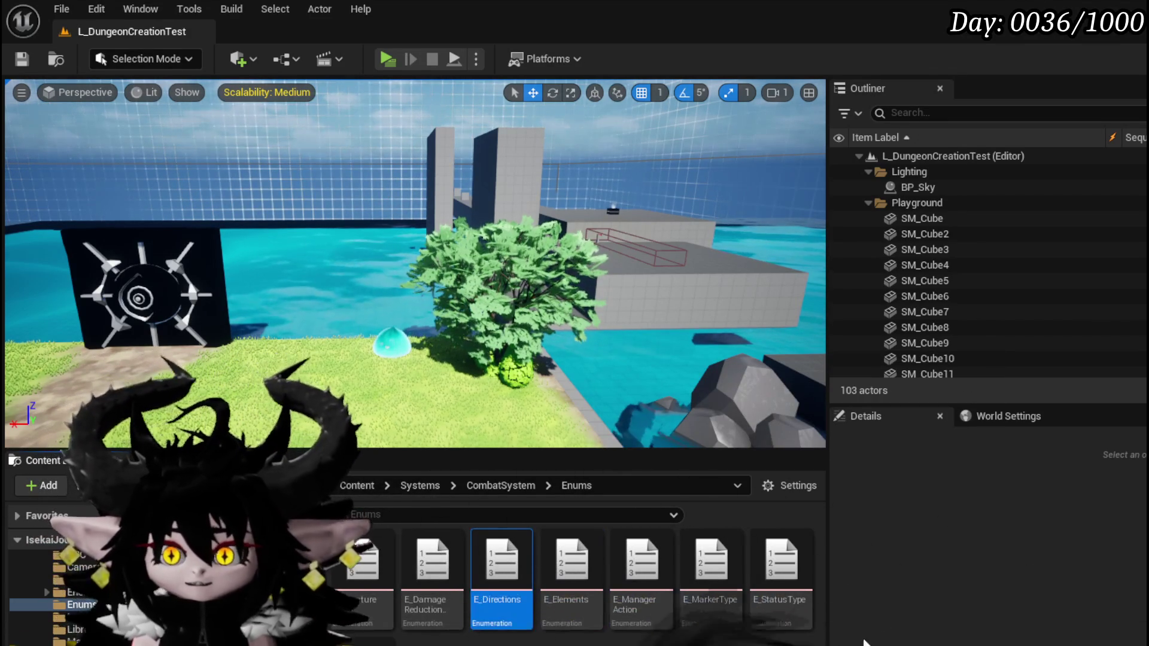
double_click(500, 562)
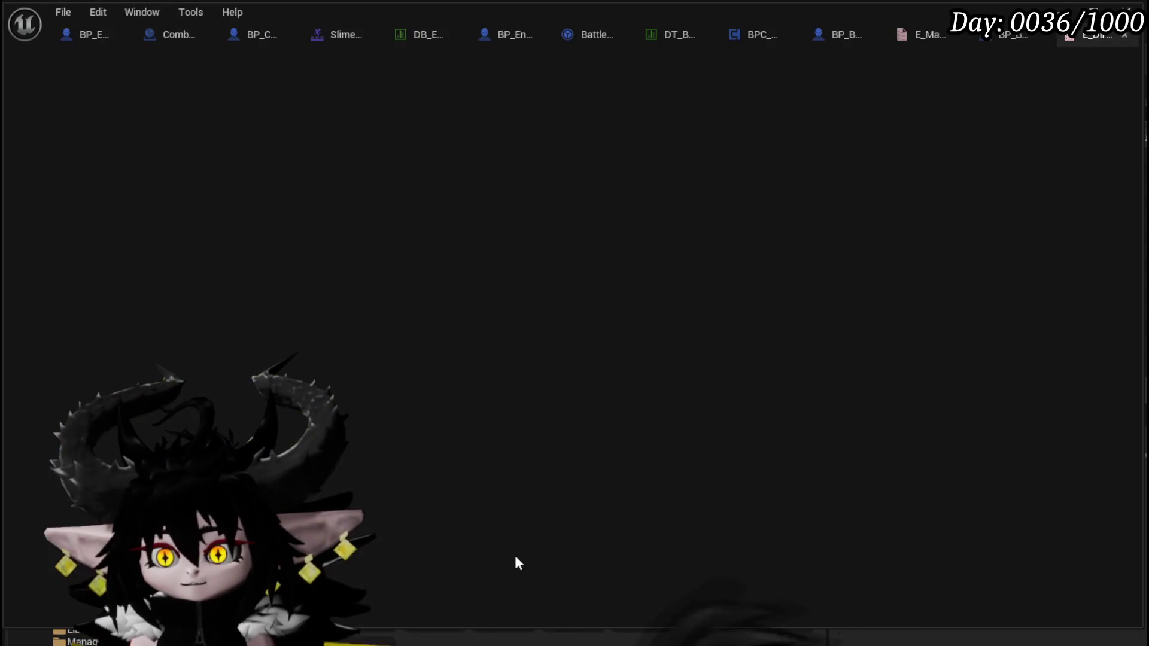
Add enumerator entries to E_Directions and name the first one S/W.
click(147, 58)
click(147, 59)
click(147, 59)
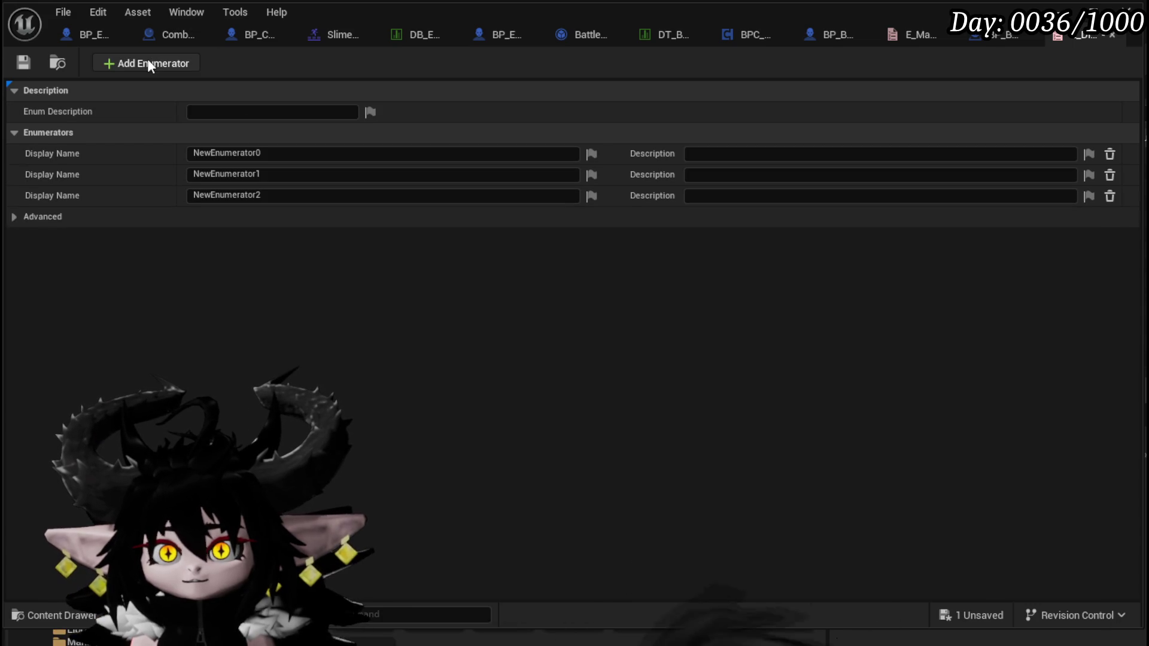
click(147, 58)
click(148, 59)
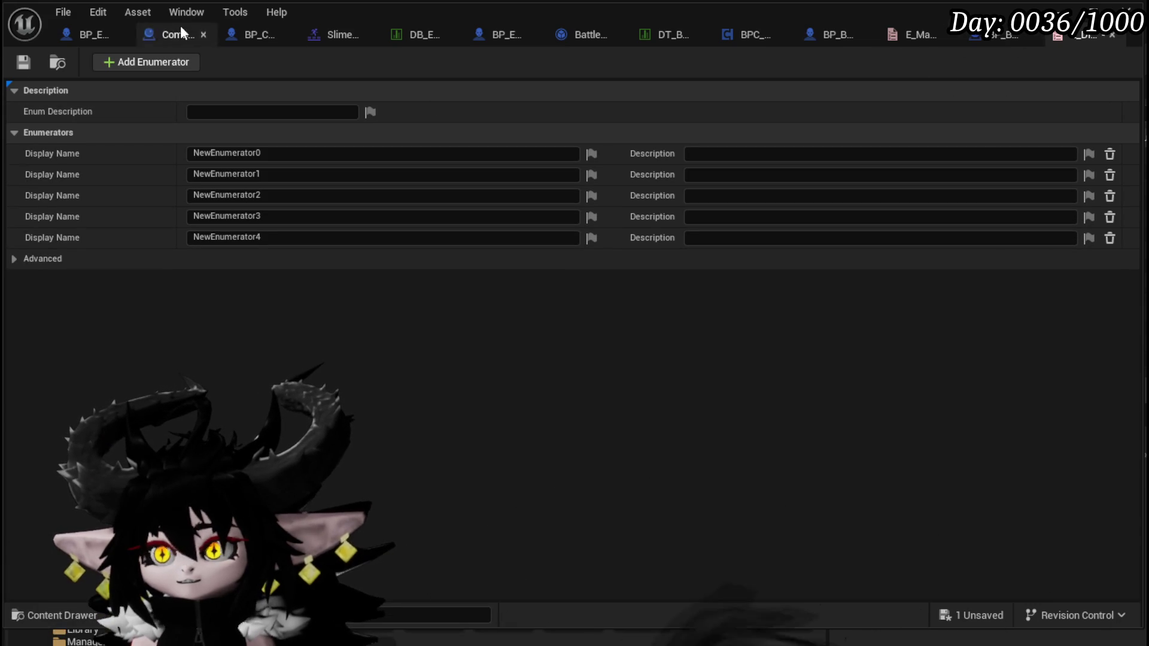
click(84, 34)
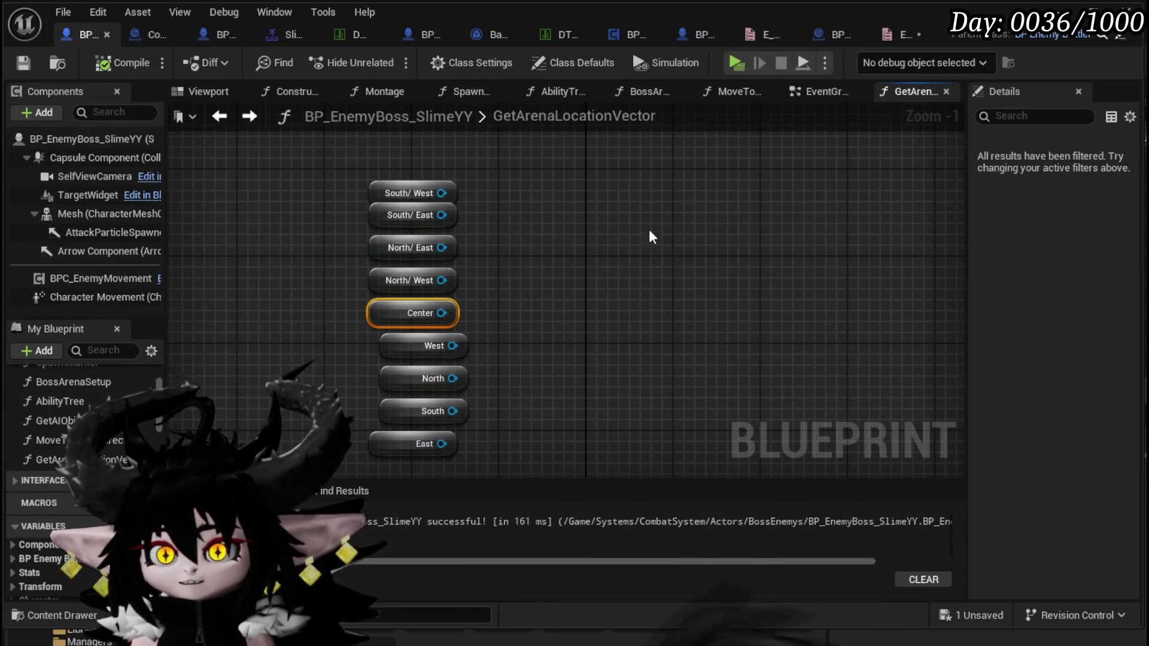
click(900, 46)
click(282, 154)
text(S/W)
key(Return)
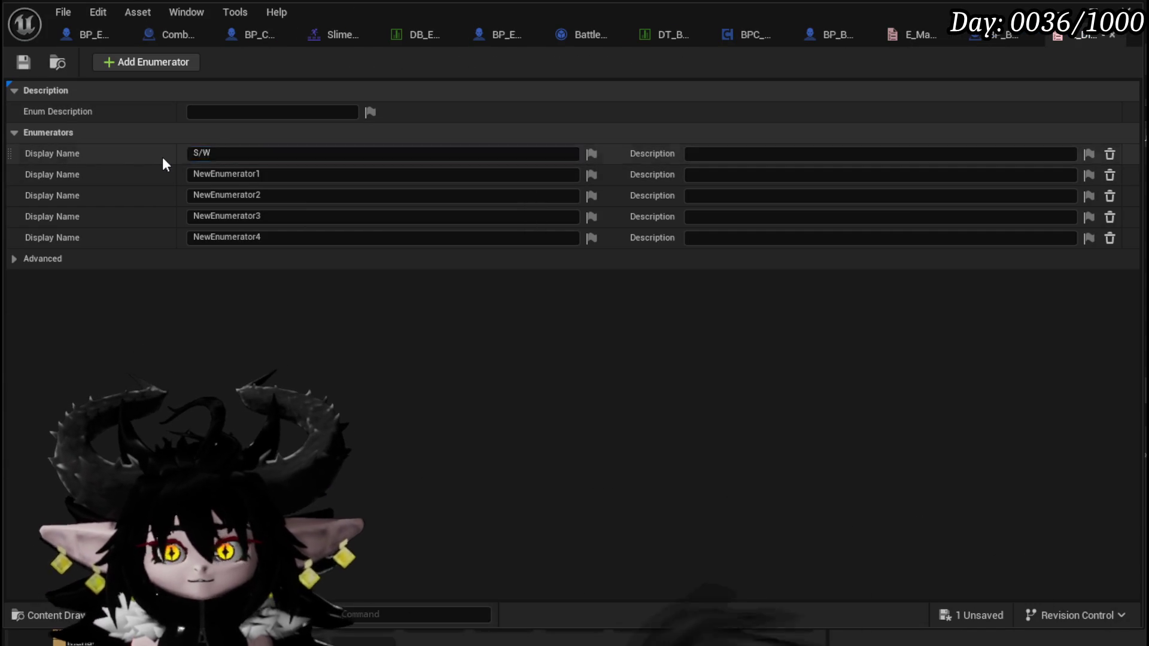
Name the next three enumerators S/E, N/E and N/W.
click(66, 34)
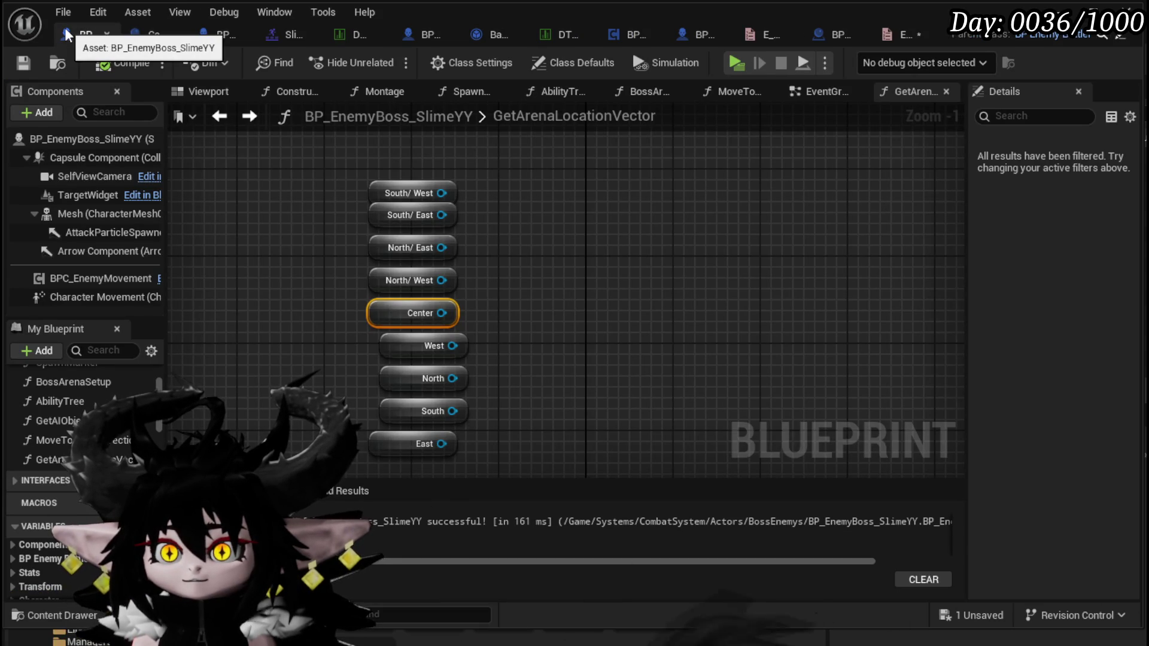
click(903, 34)
click(286, 173)
text(S)
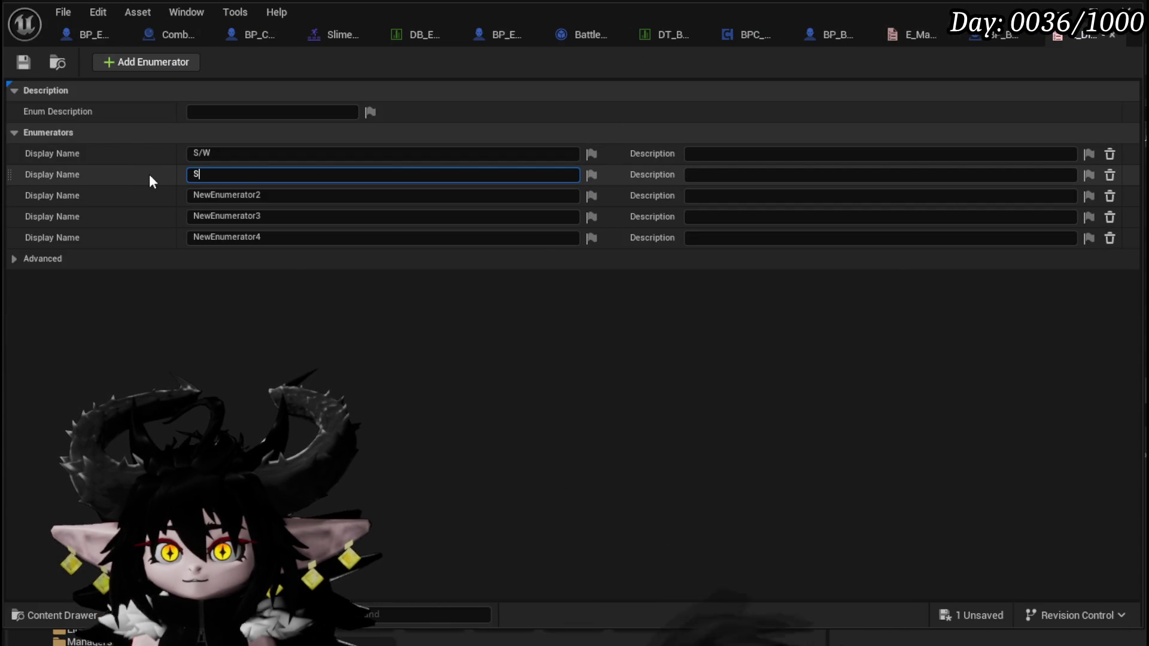
text(/E)
key(Return)
click(317, 189)
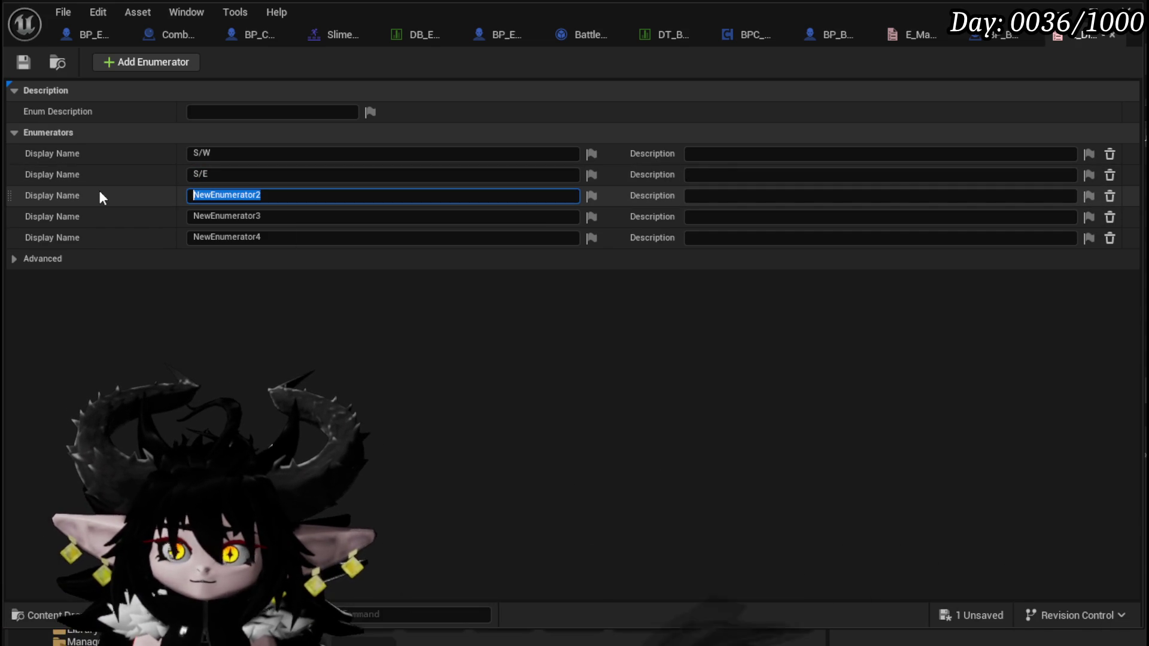
text(NE)
key(Left)
text(/)
key(Return)
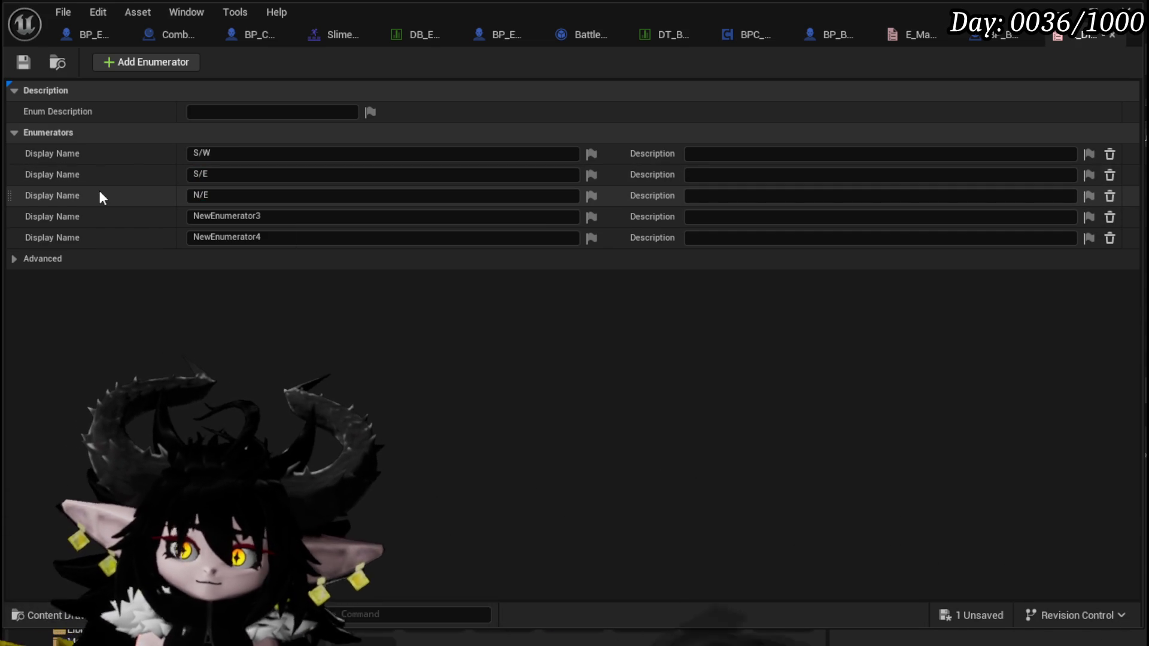
click(249, 215)
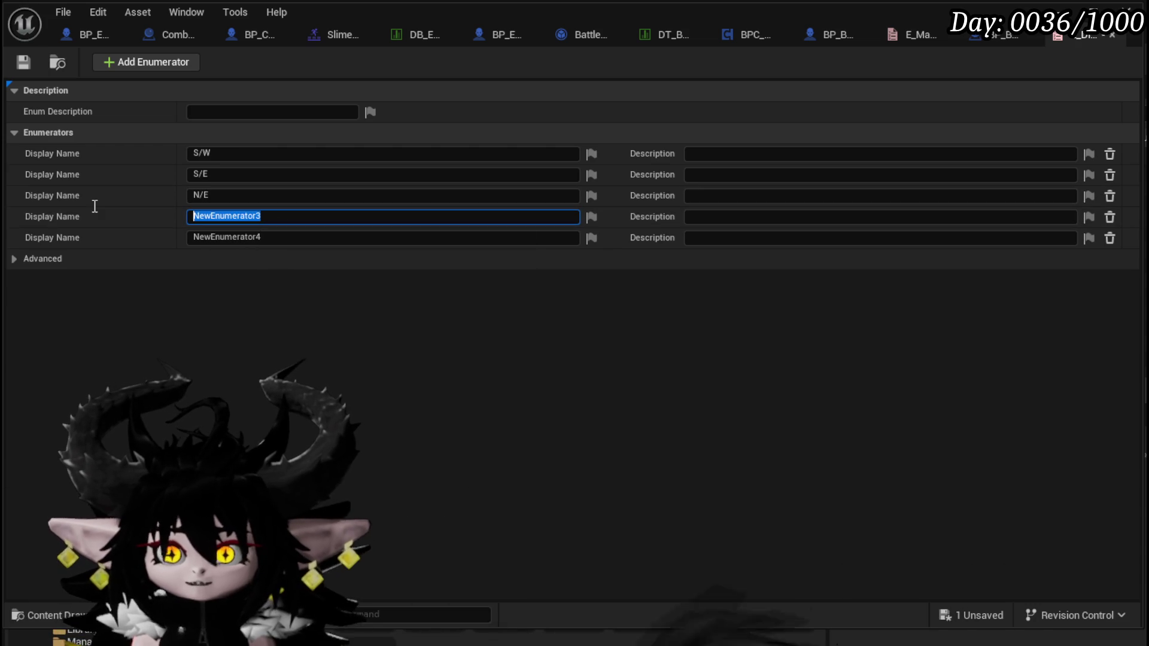
text(N/W)
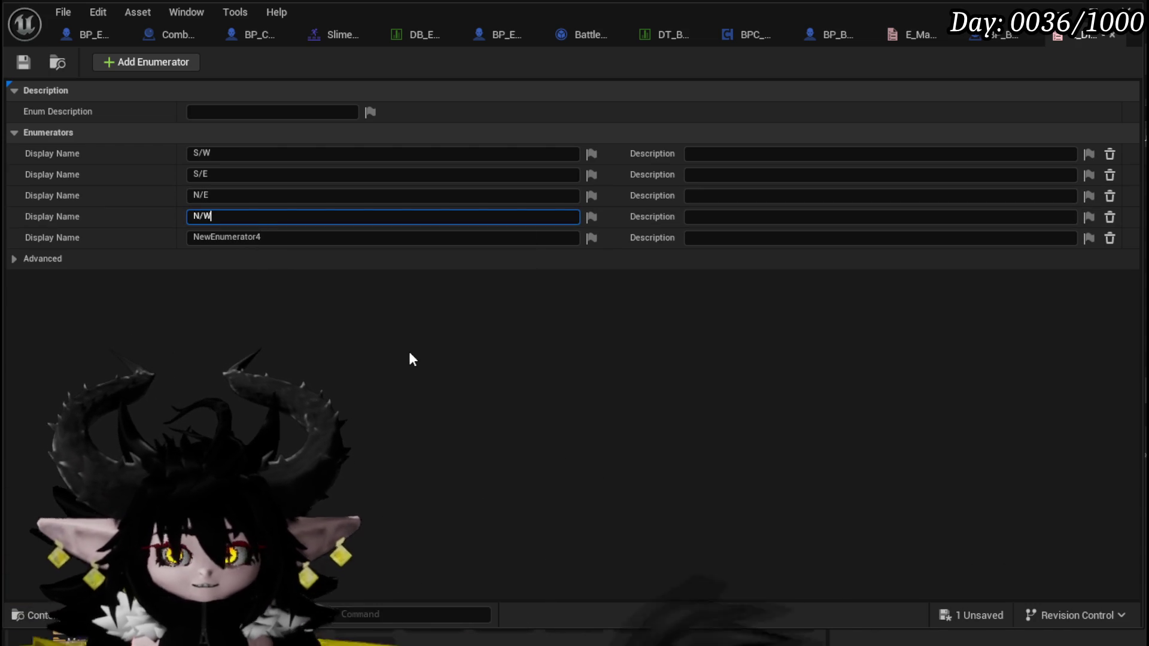
key(Return)
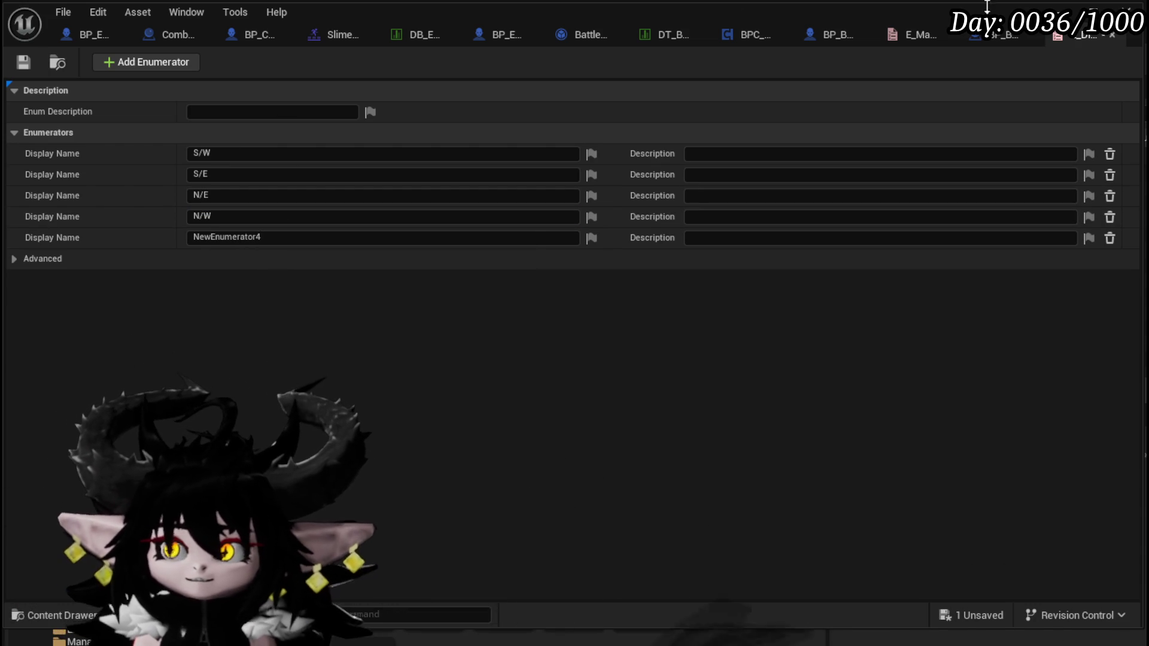
Rename NewEnumerator4 to Center and add three more enumerator entries.
click(82, 35)
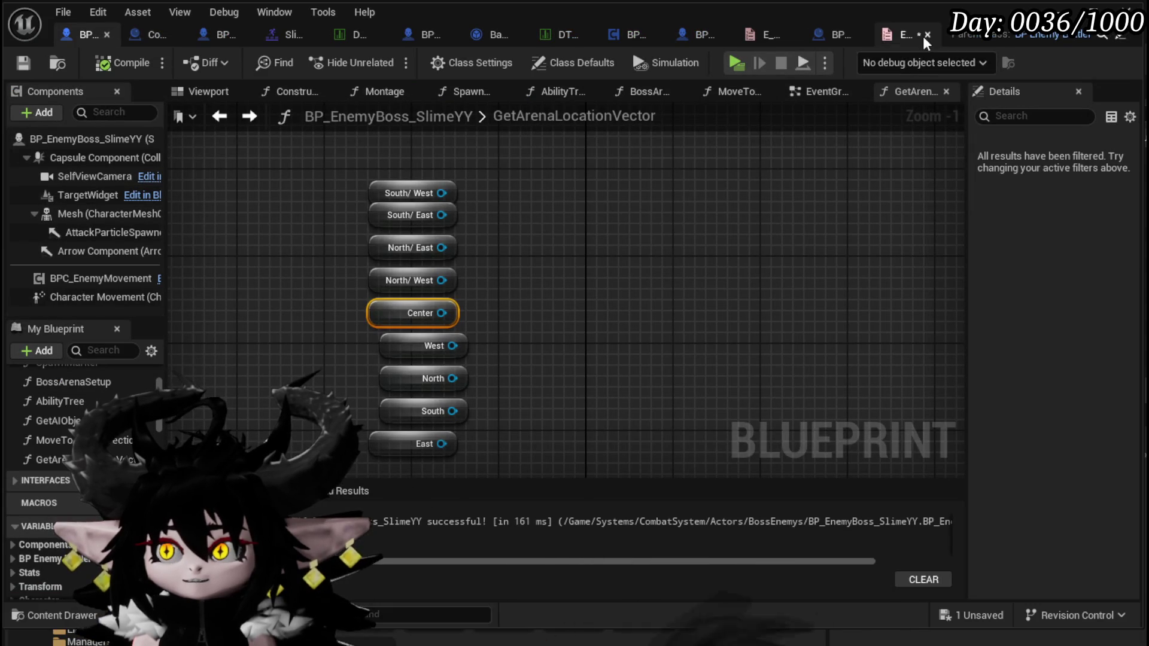
click(893, 41)
click(293, 237)
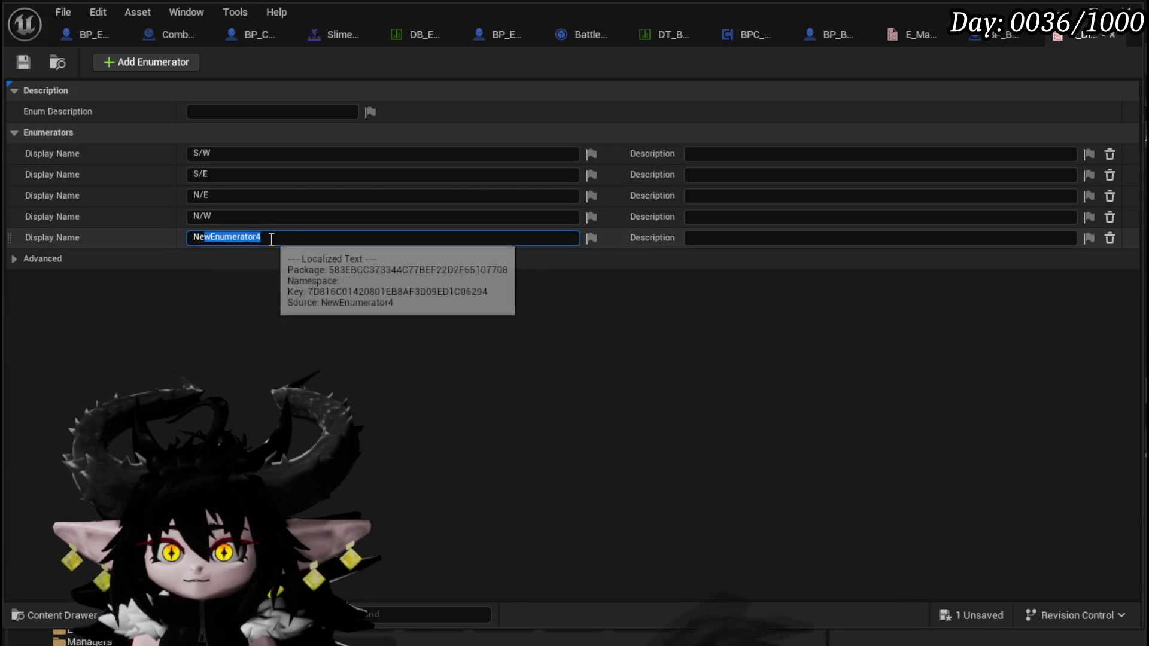
text(Center)
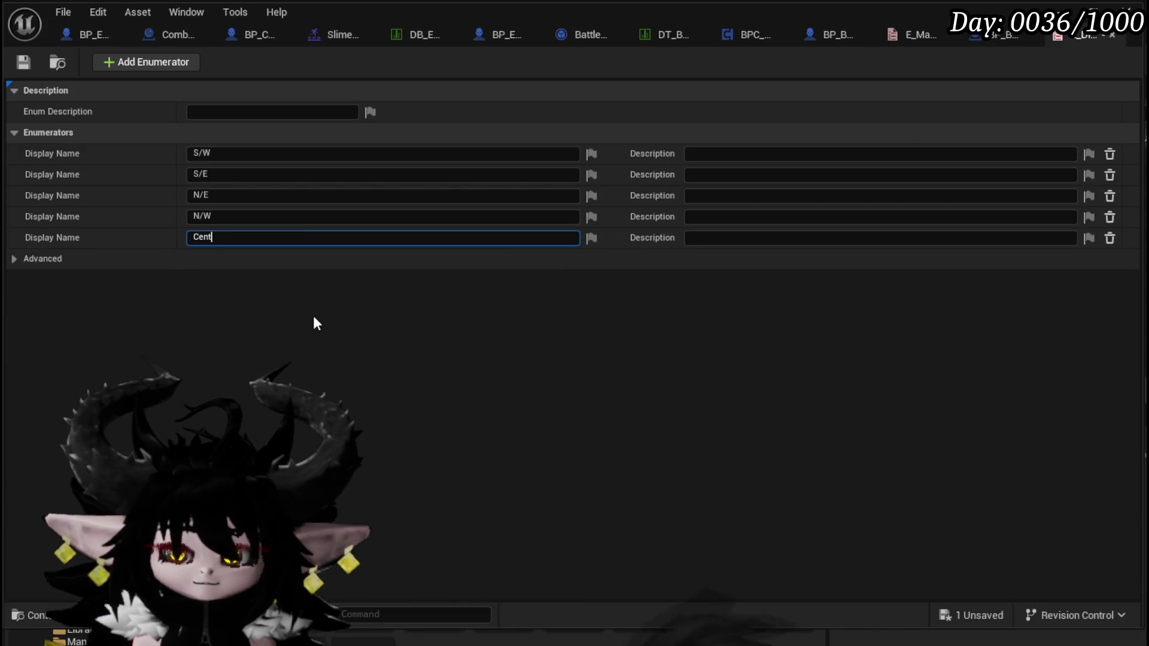
key(Return)
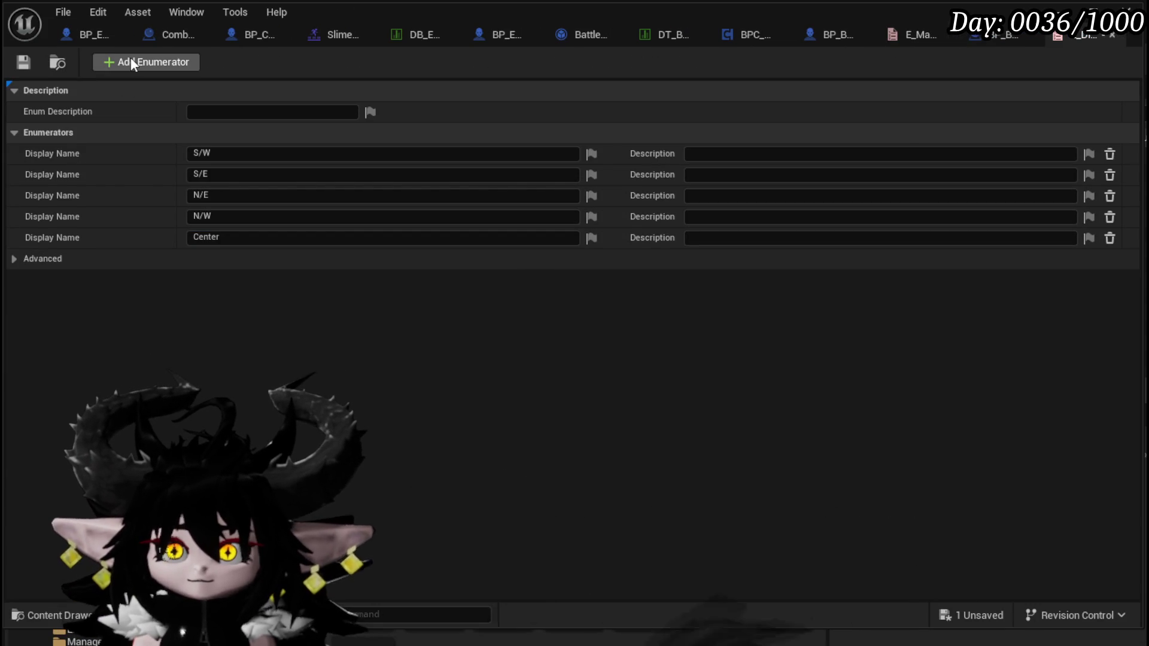
click(130, 63)
click(130, 62)
click(130, 62)
click(131, 62)
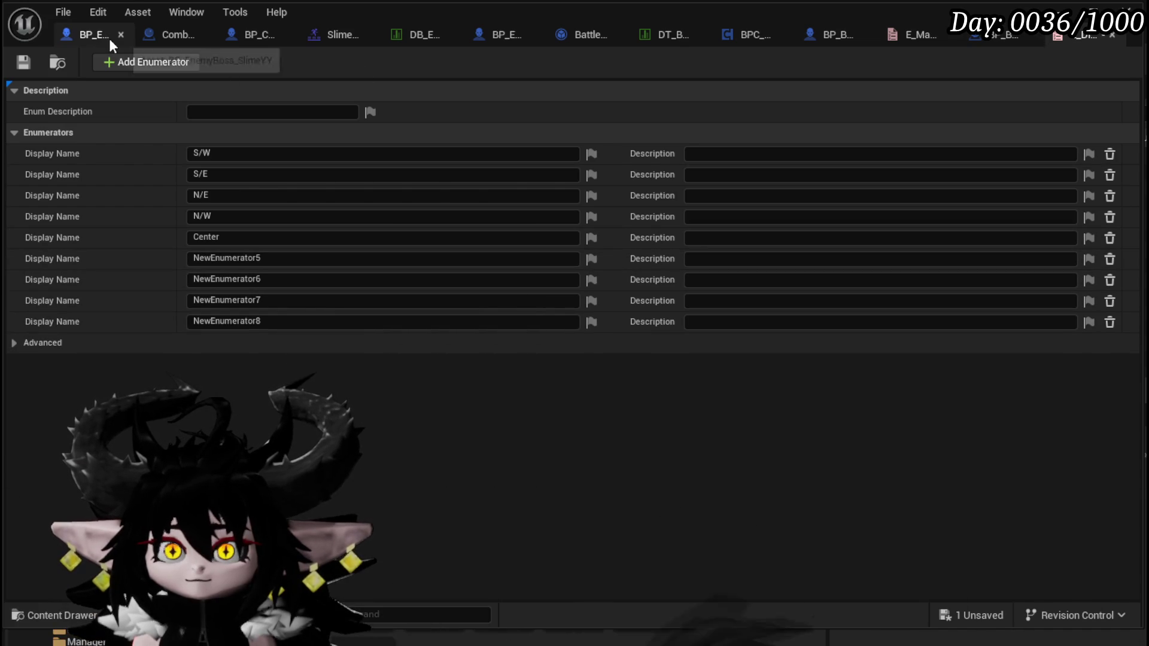
Rename NewEnumerator5 to W and NewEnumerator6 to N.
click(88, 35)
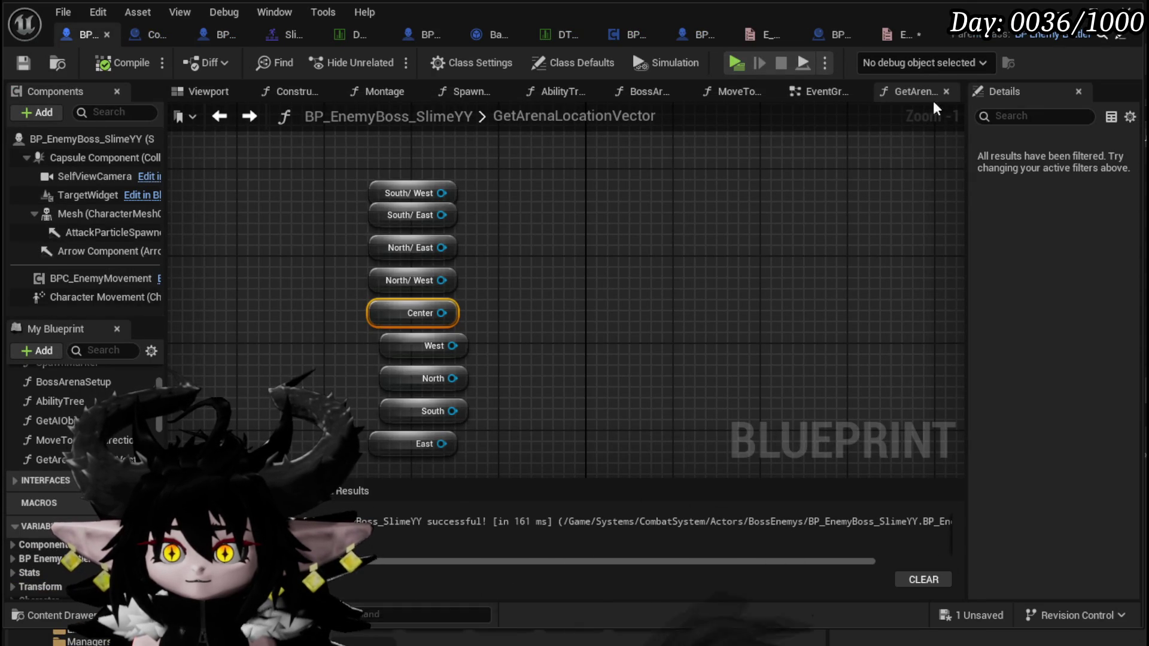
click(909, 43)
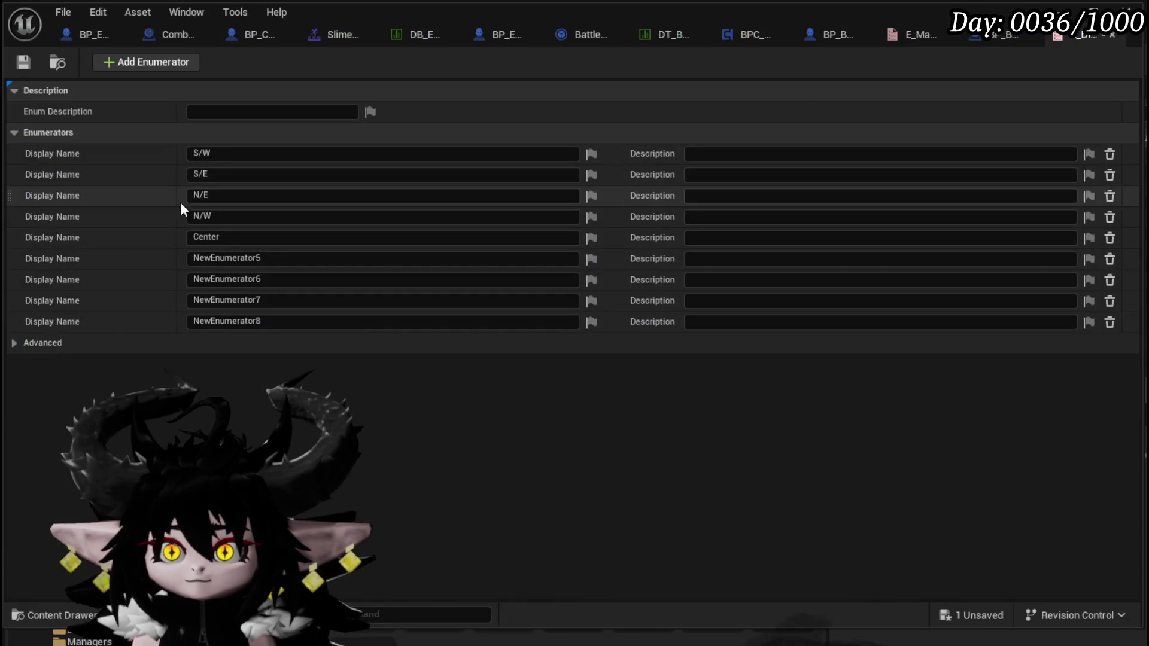
click(270, 259)
text(W)
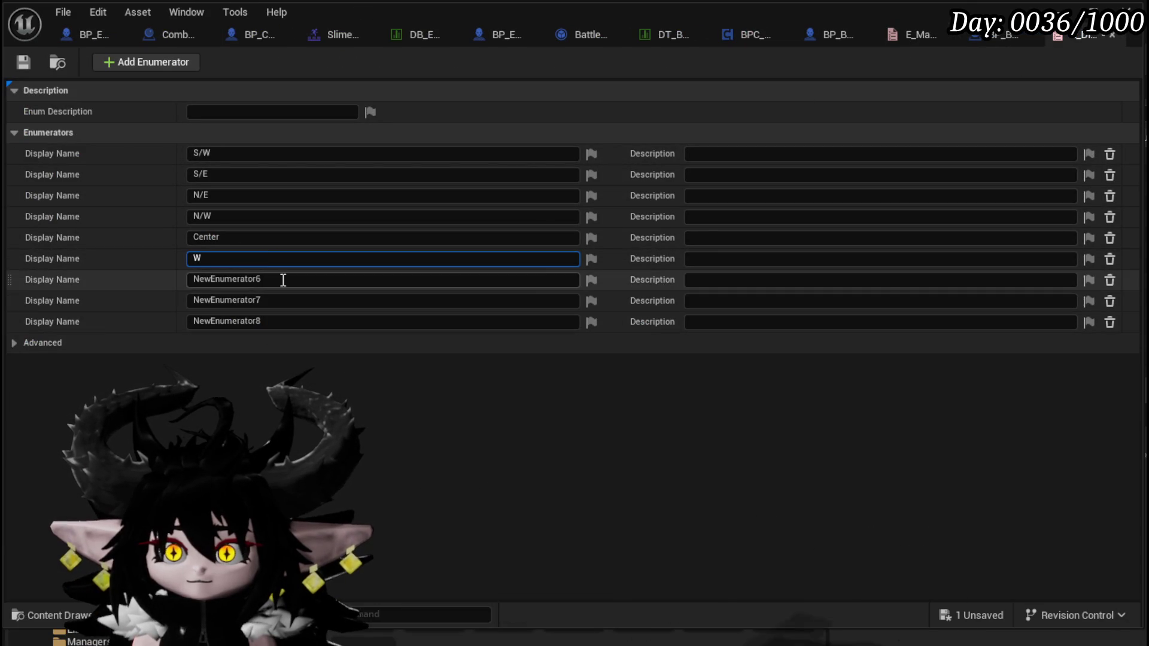
click(81, 29)
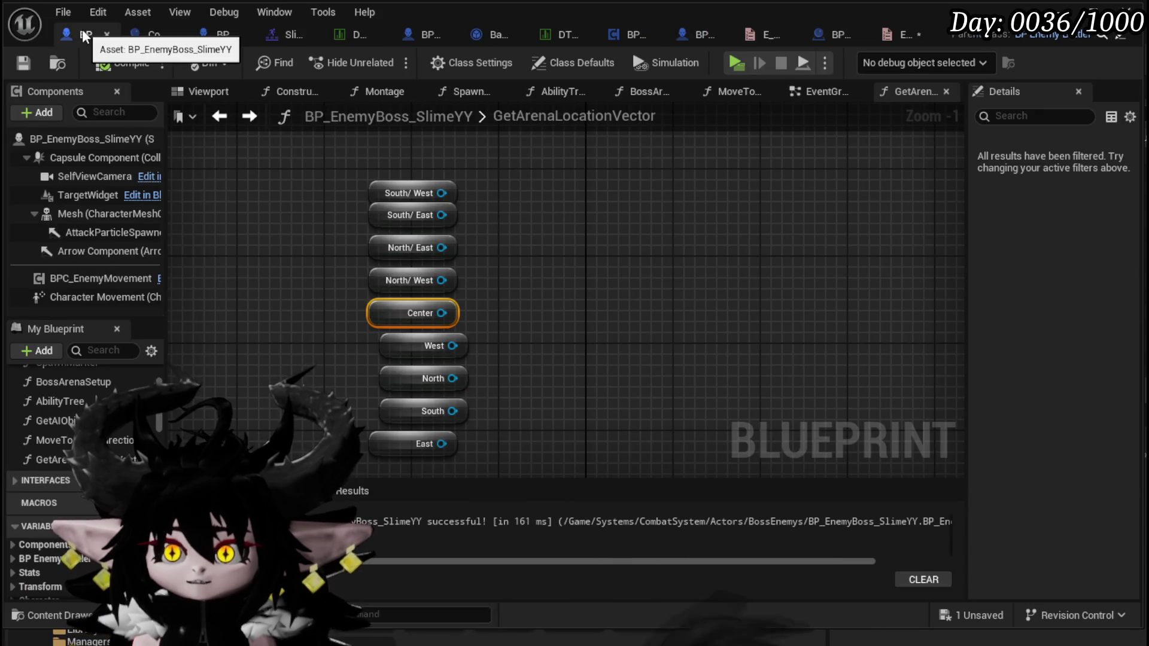
click(897, 43)
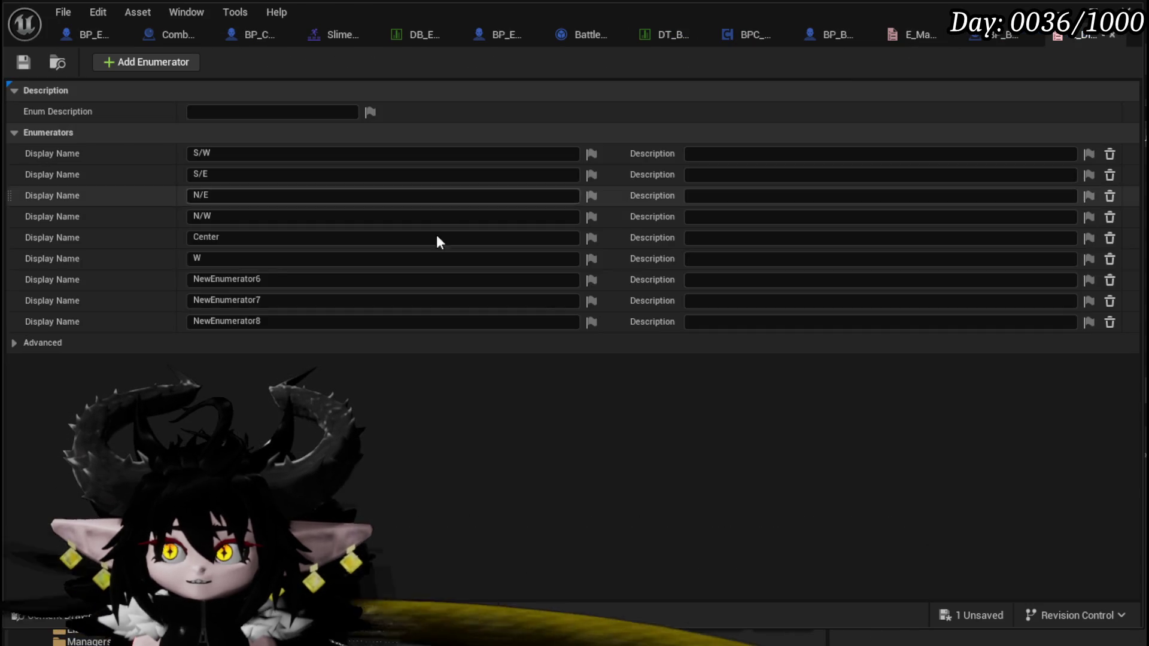
click(281, 279)
text(N)
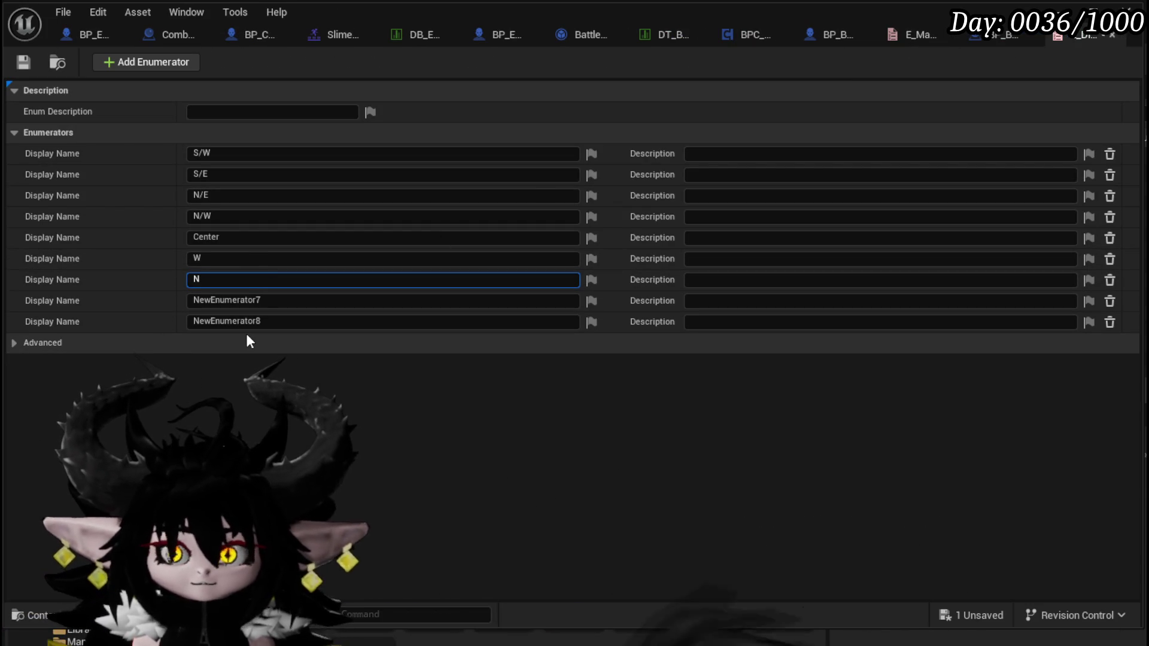
key(Return)
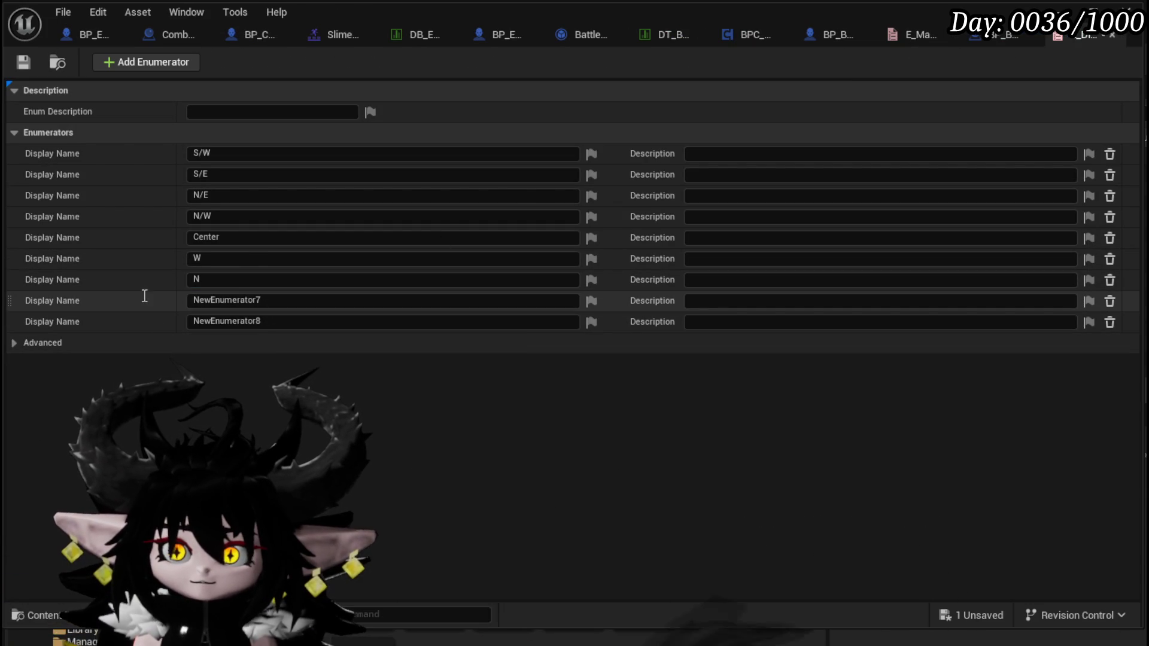
Rename the last two enumerators S and E, save E_Directions, and return to the blueprint.
click(281, 300)
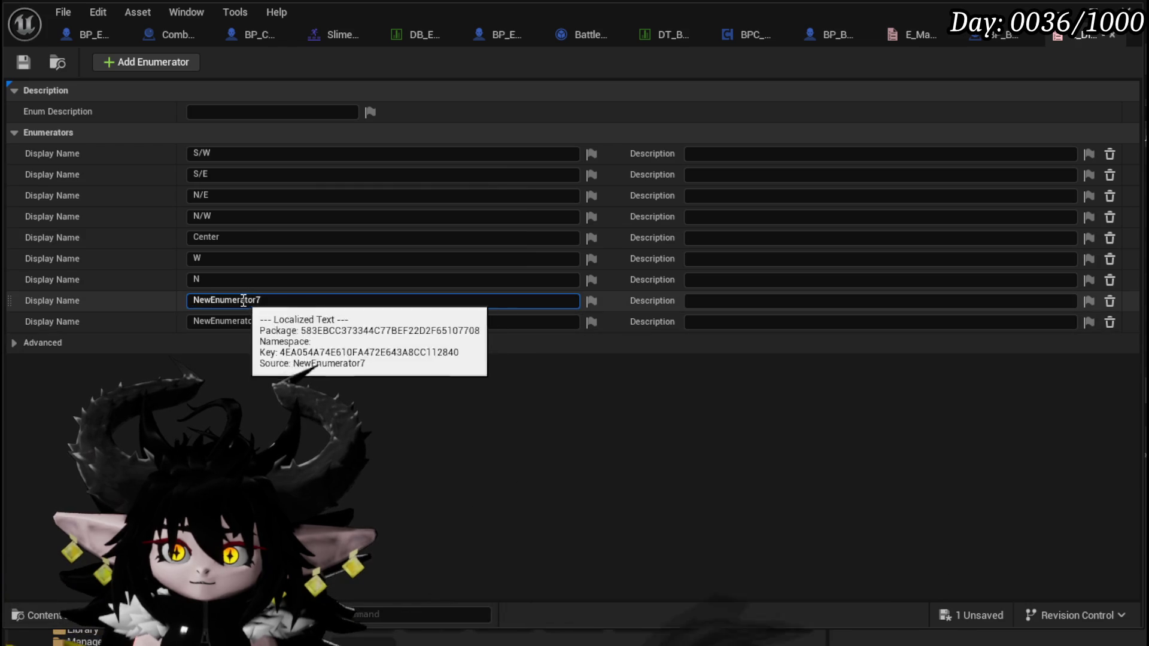
text(S)
key(Return)
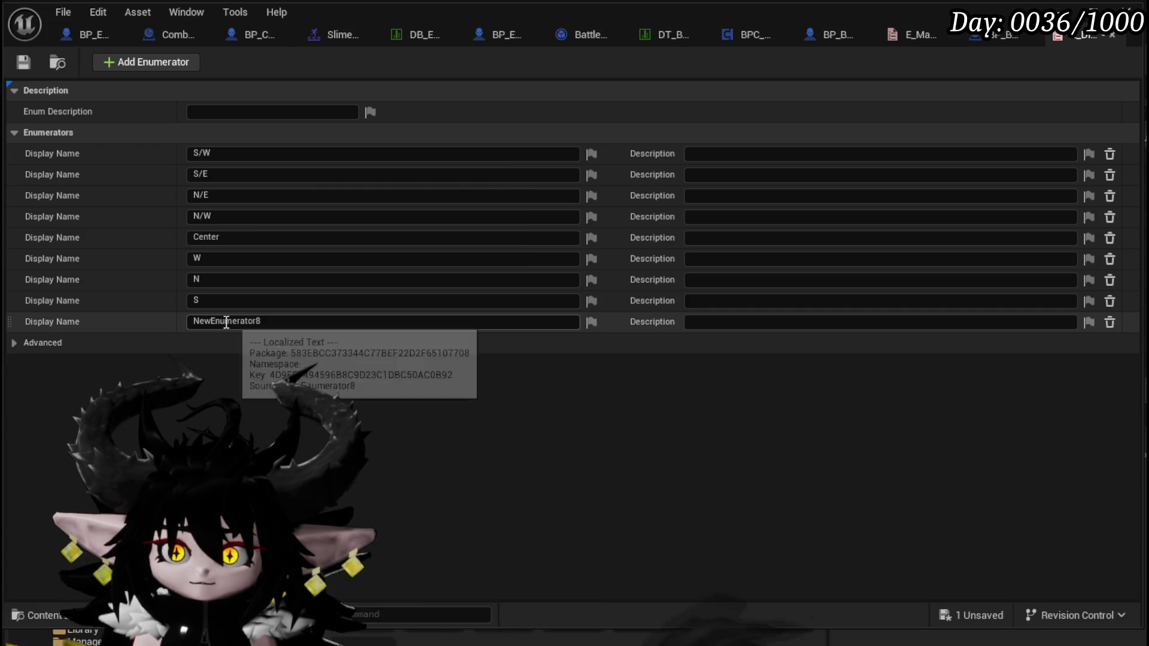
click(226, 323)
text(E)
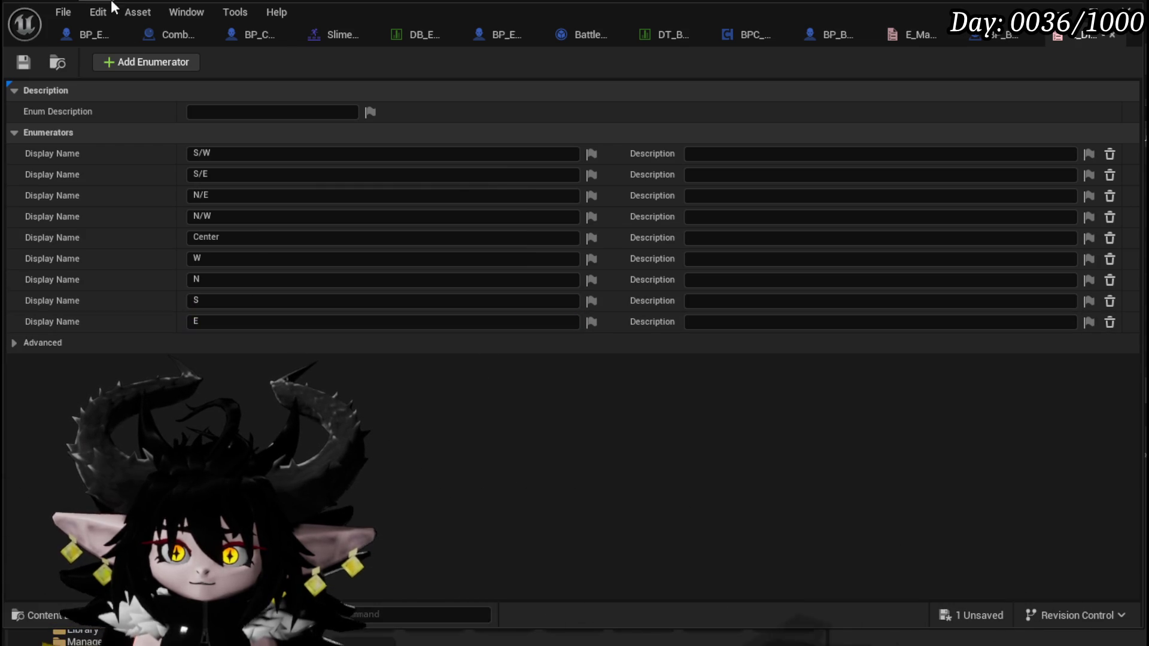
click(86, 35)
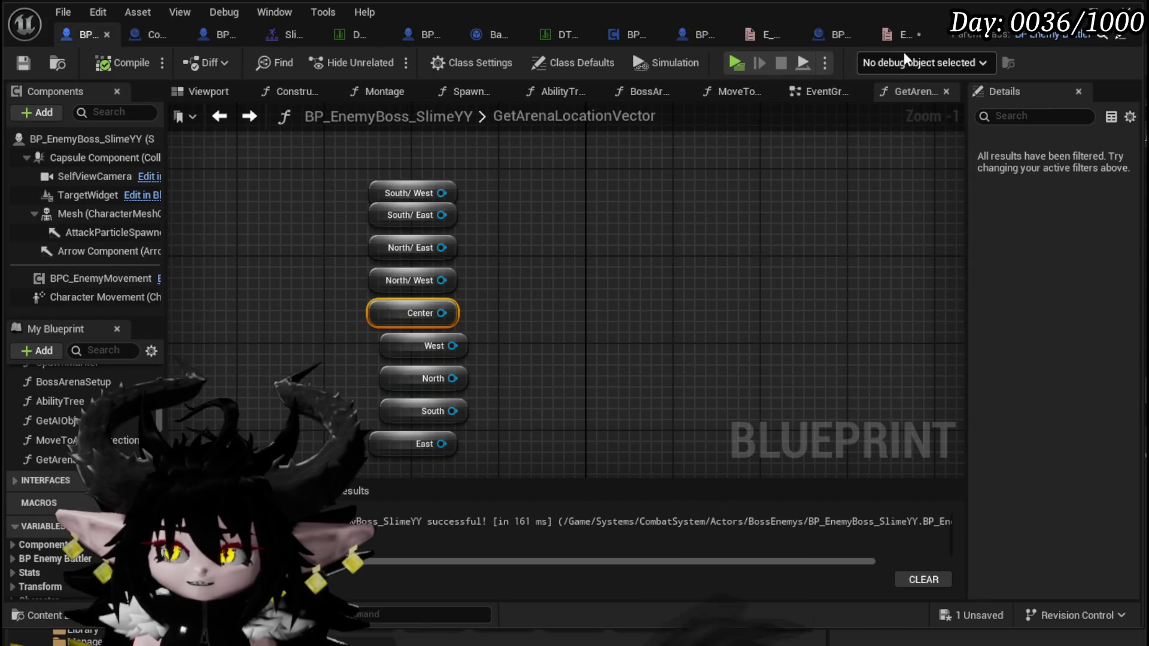
click(954, 35)
key(ctrl+s)
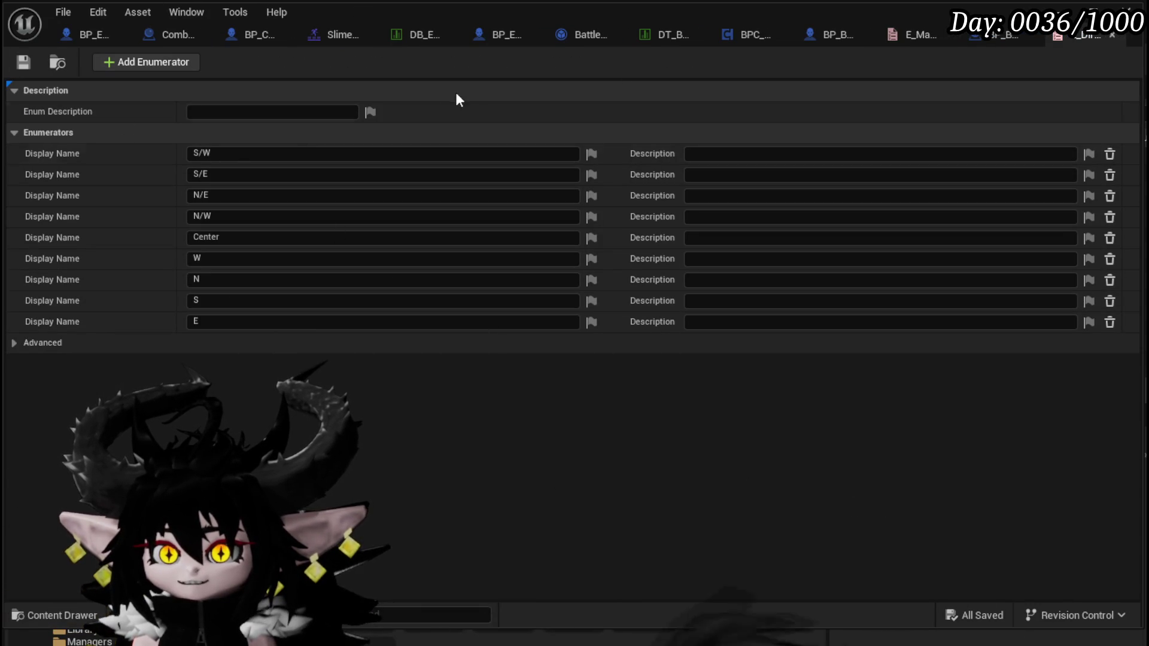
click(84, 33)
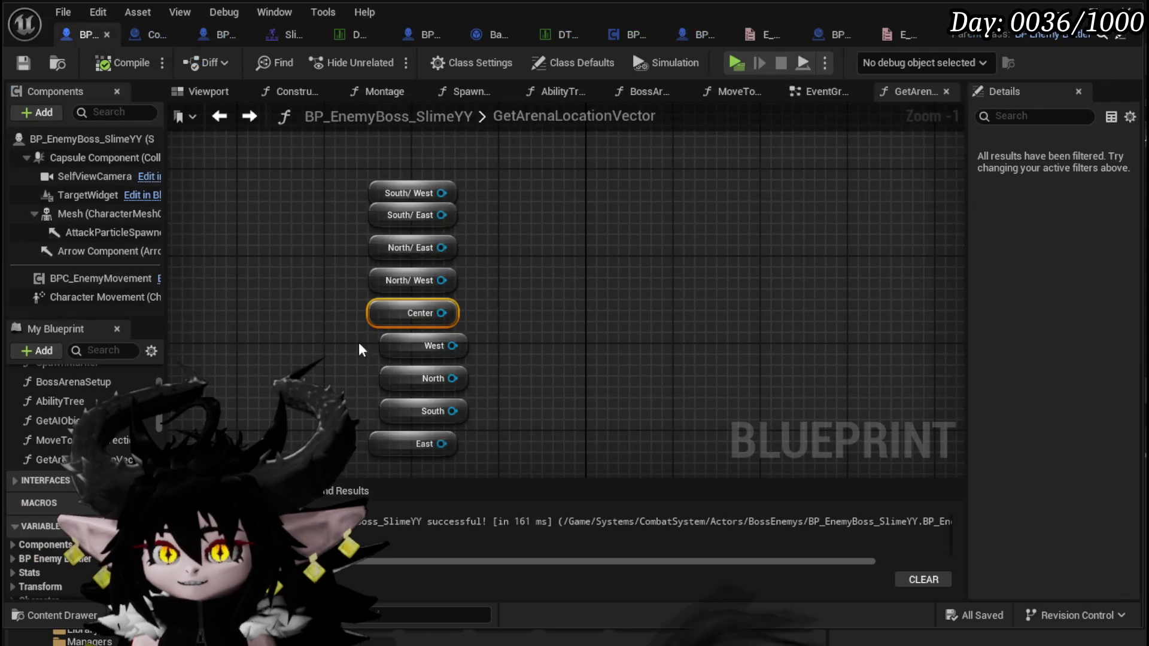
Add an ArenaLocation input of type E_Directions to the GetArenaLocationVector function.
scroll(320, 247, down, 3)
scroll(392, 310, up, 1)
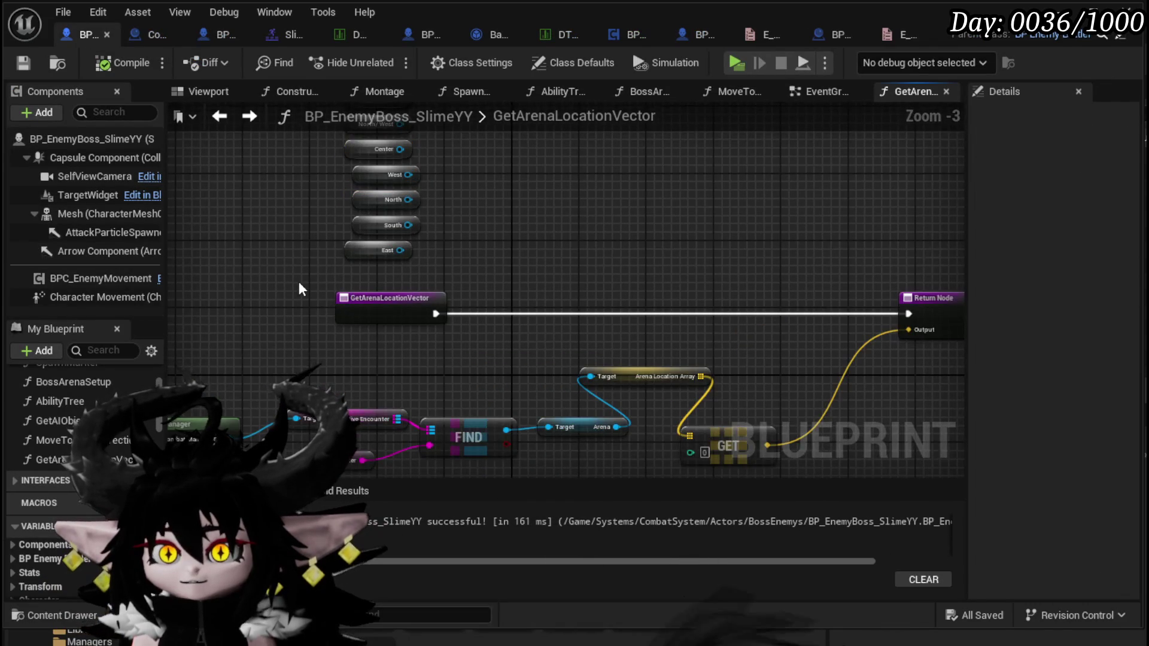
click(367, 351)
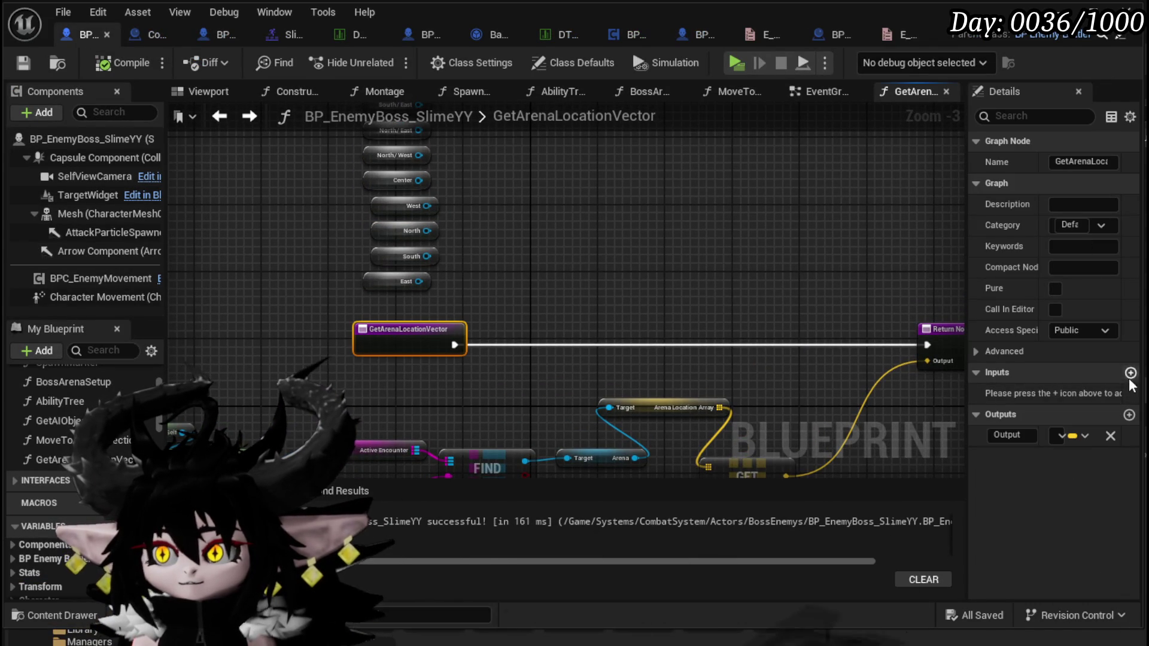
click(1062, 394)
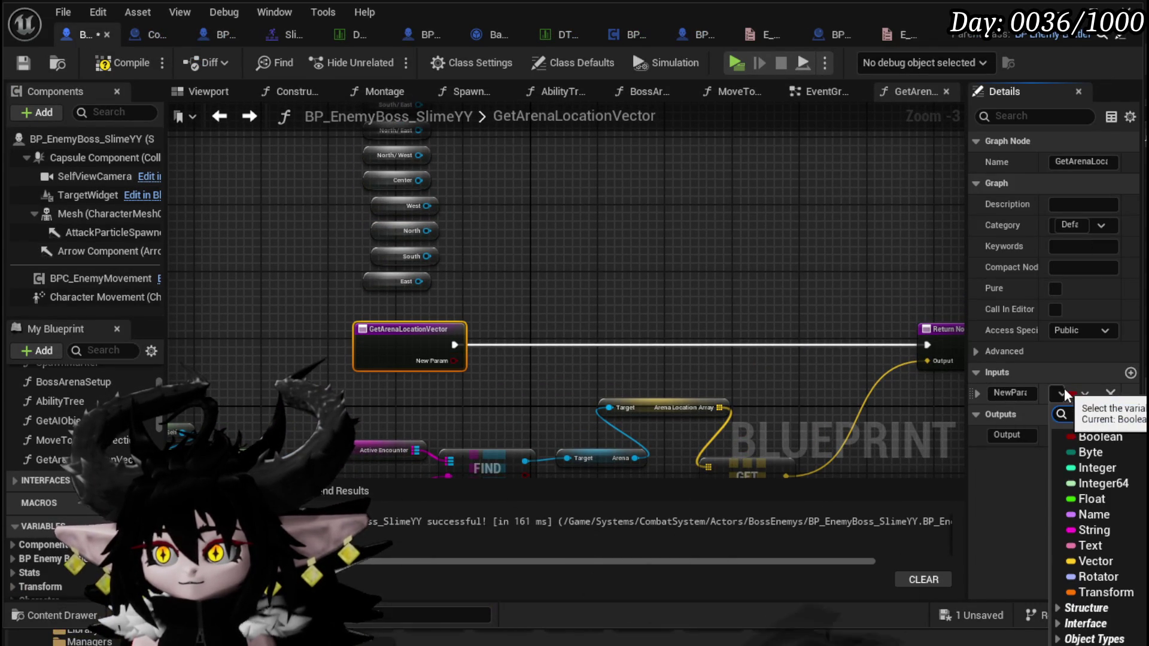
scroll(1101, 538, down, 10)
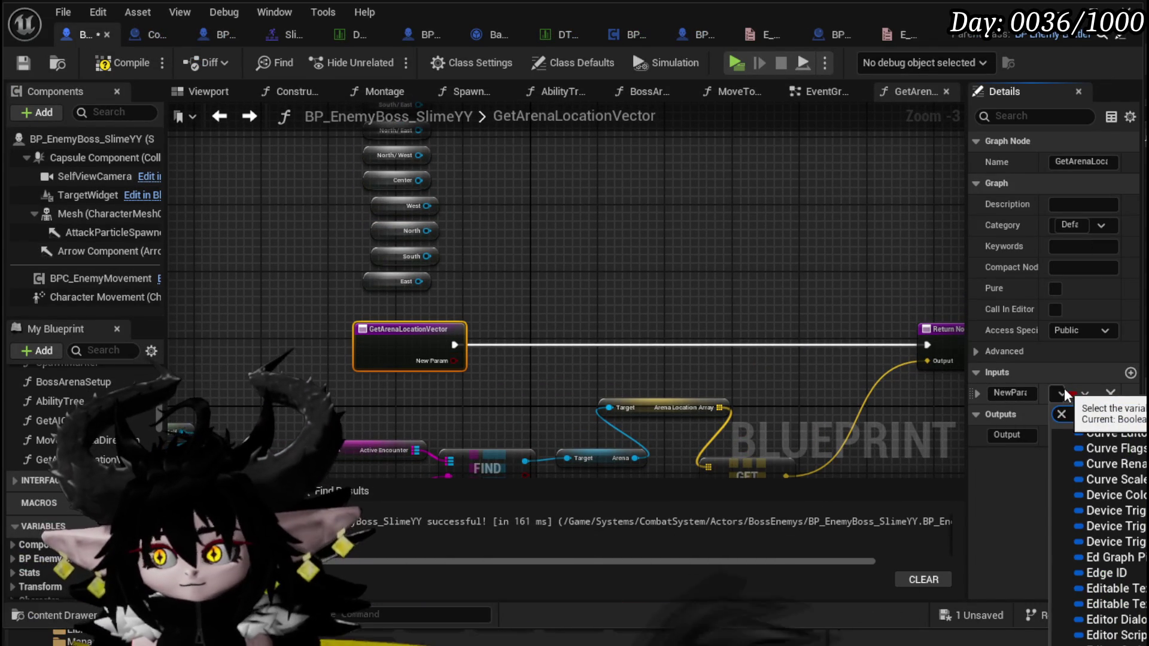
text(E_Direction)
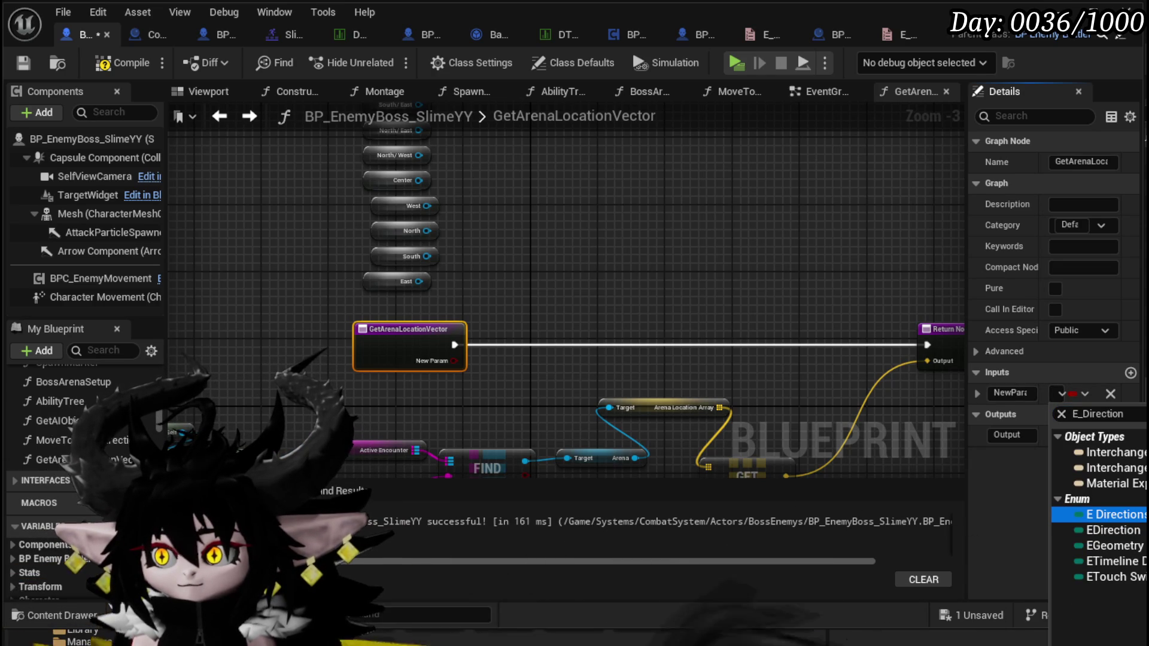
key(Return)
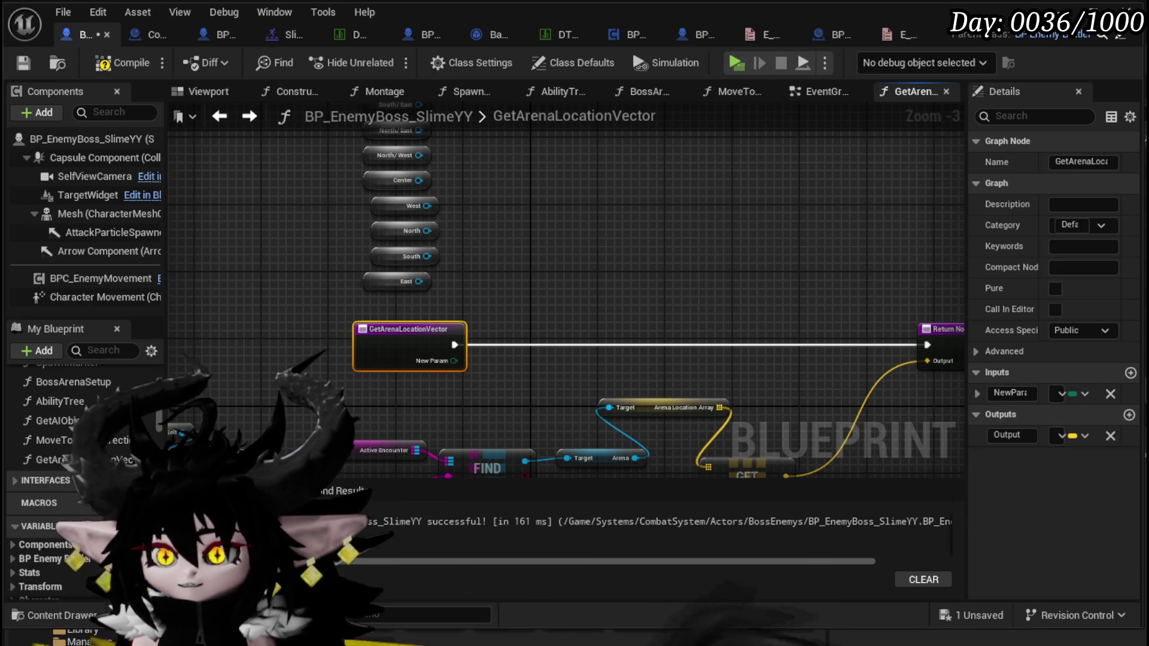
mouse_move(966, 395)
mouse_down()
mouse_move(732, 398)
mouse_move(810, 399)
mouse_up()
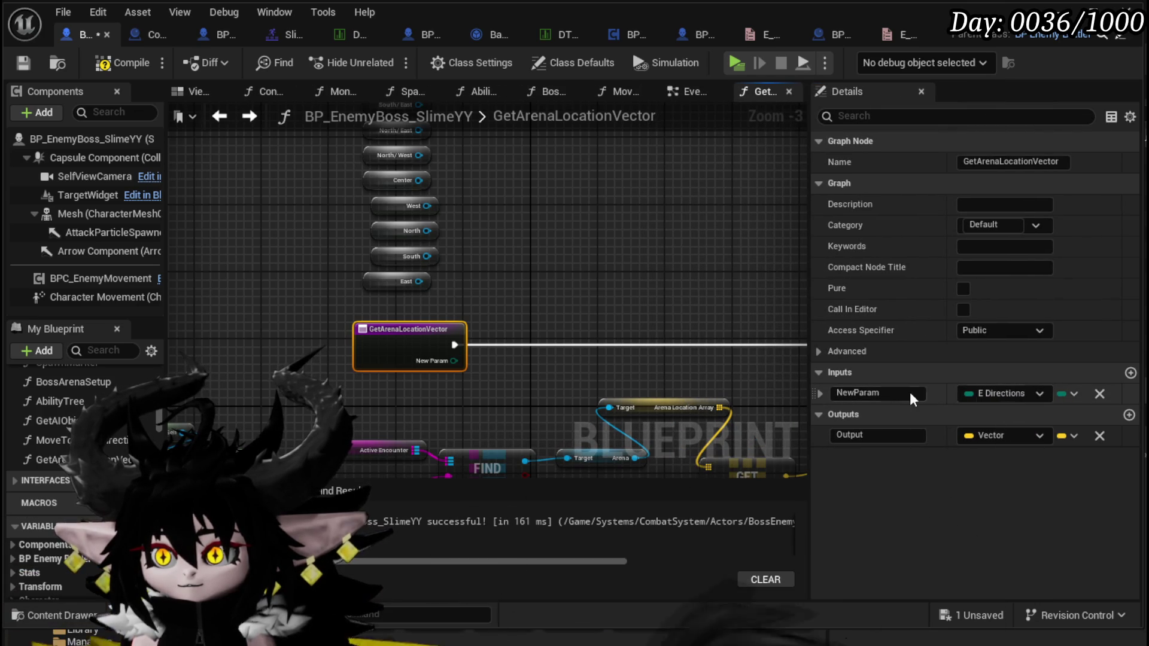
double_click(876, 393)
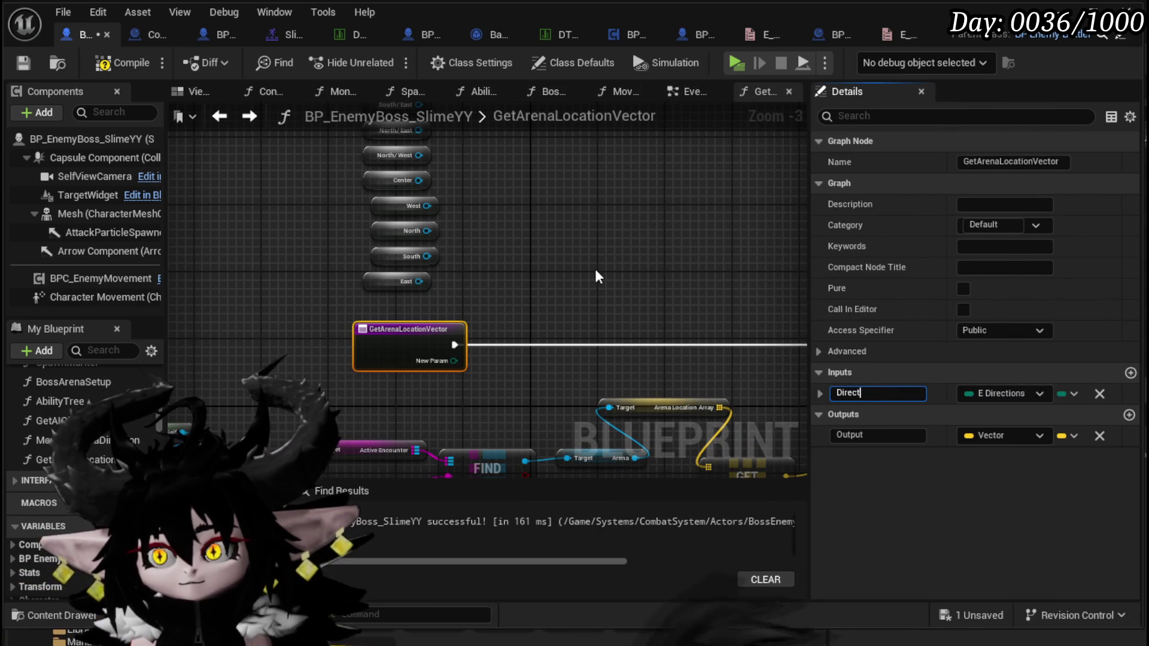
text(ArenaLocation)
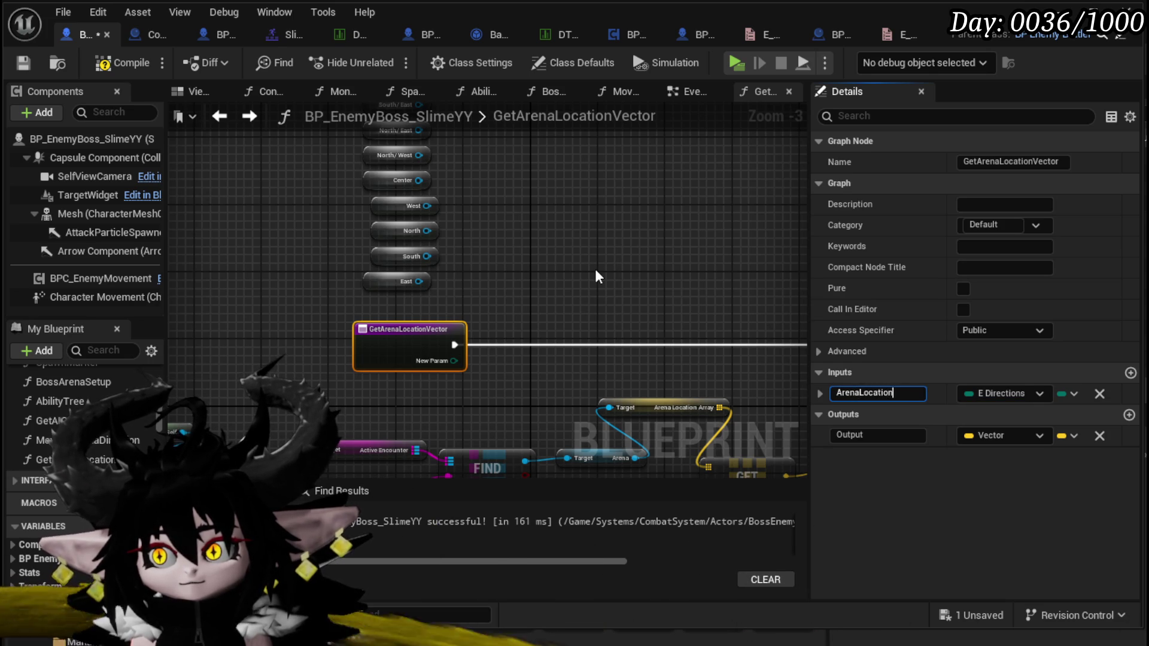
key(Return)
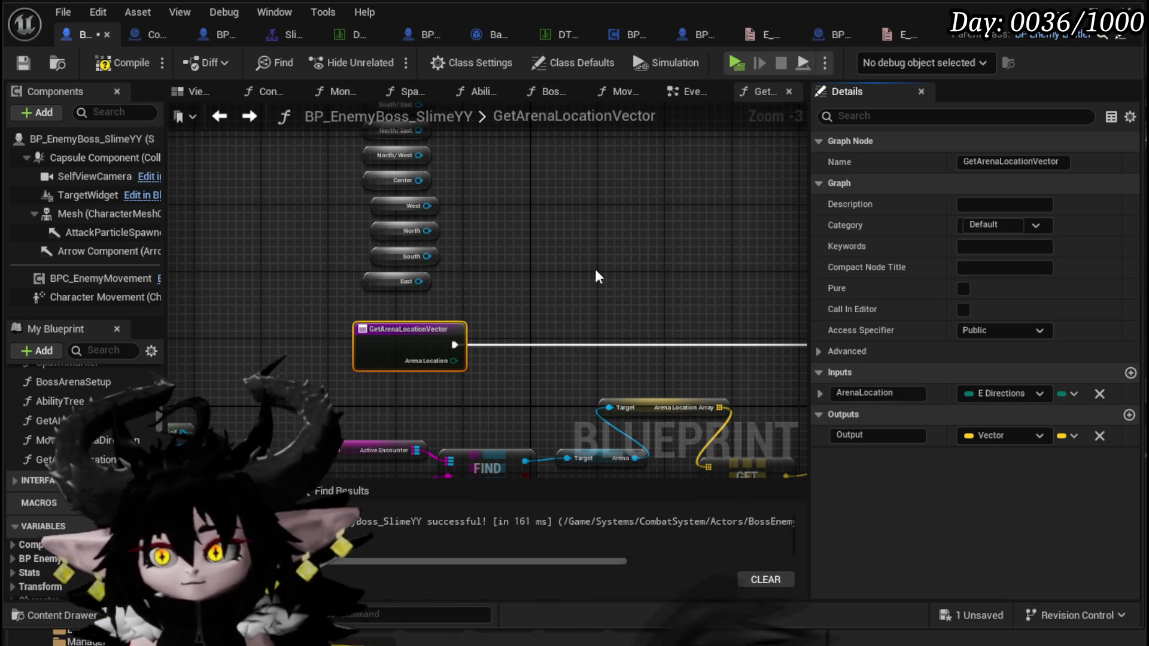
Compile the boss blueprint, then open the E_Directions enum for editing.
click(103, 57)
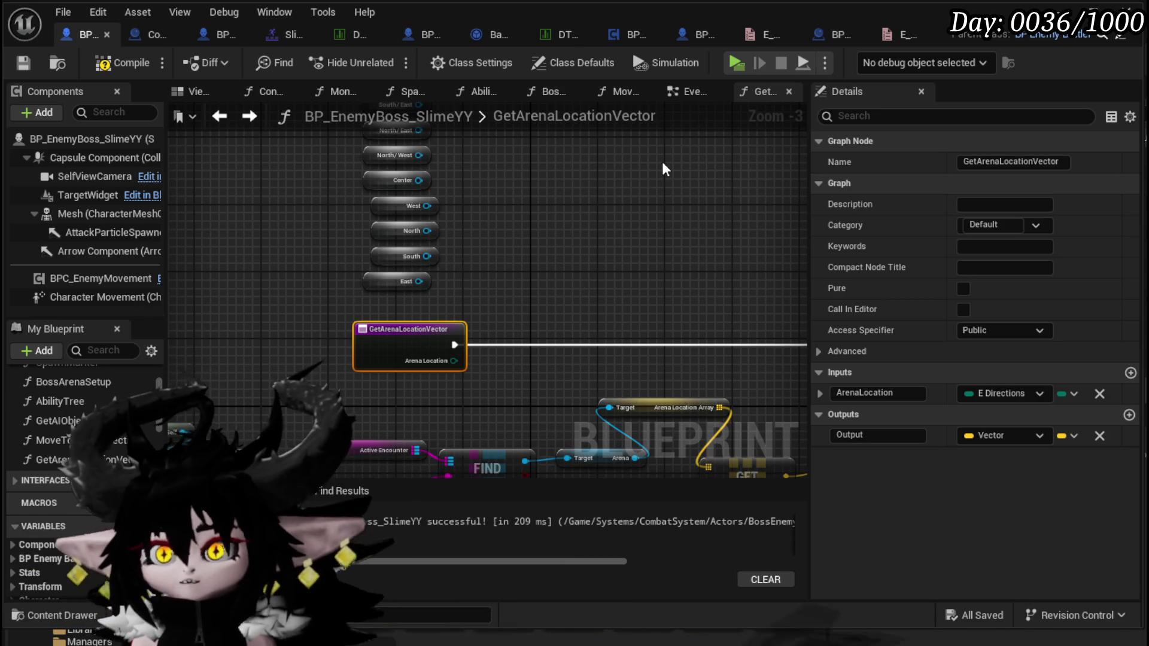
click(102, 62)
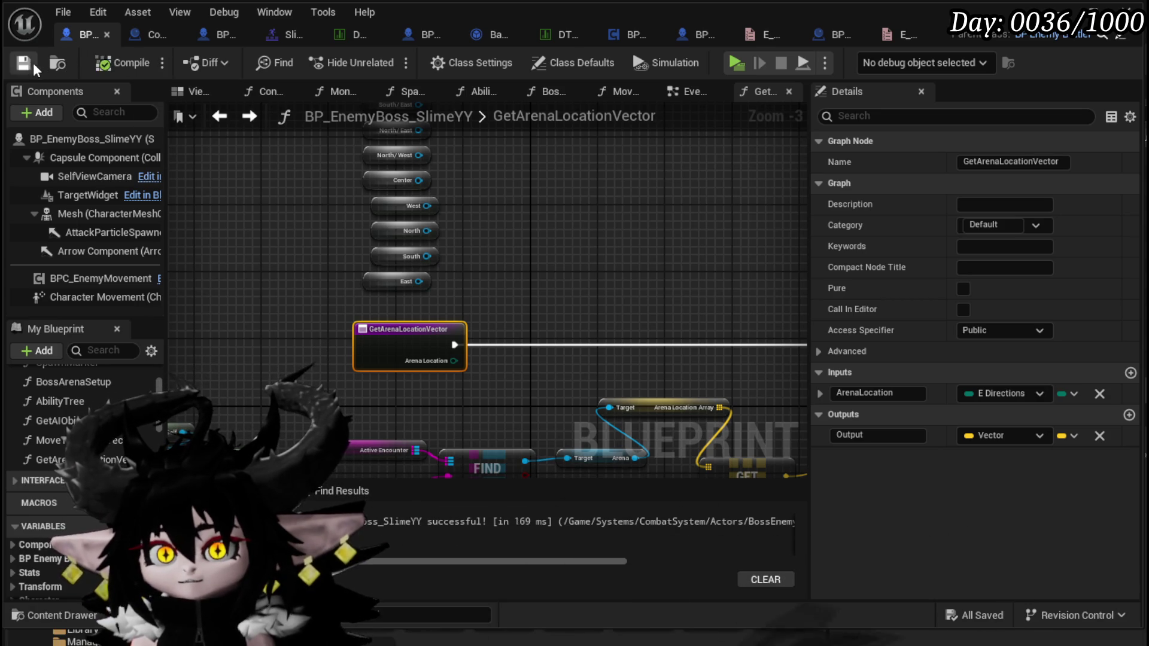
drag(571, 257, 455, 181)
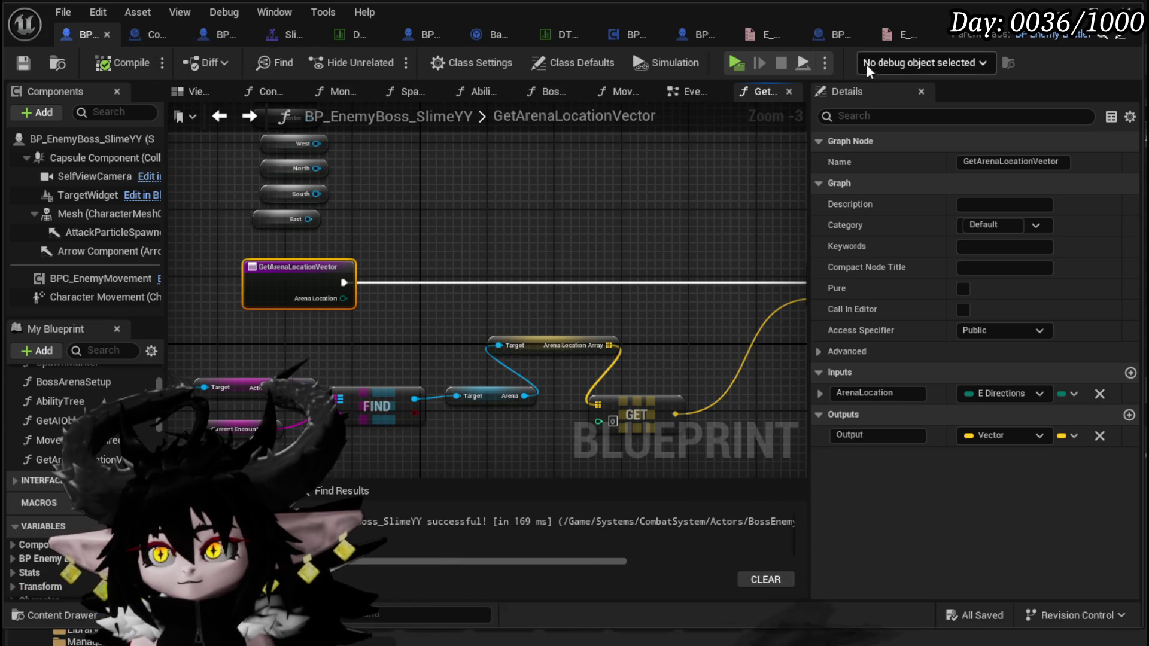
click(951, 35)
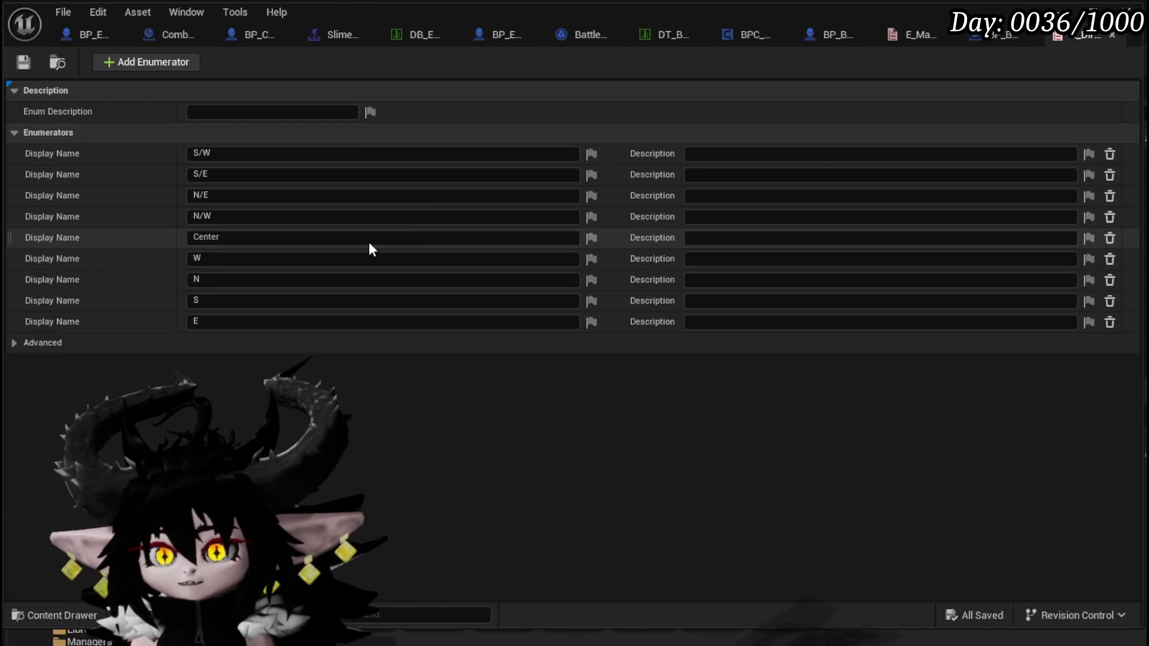
Add a new enumerator named Self to E_Directions and save the enum.
click(149, 67)
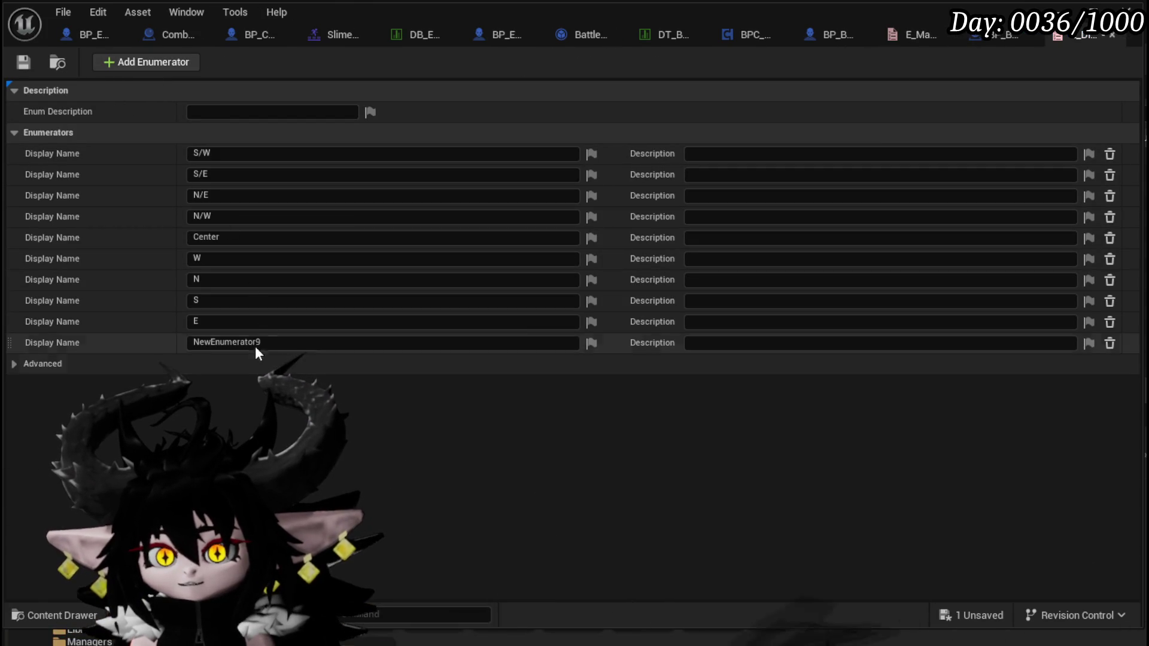
text(Self)
key(Return)
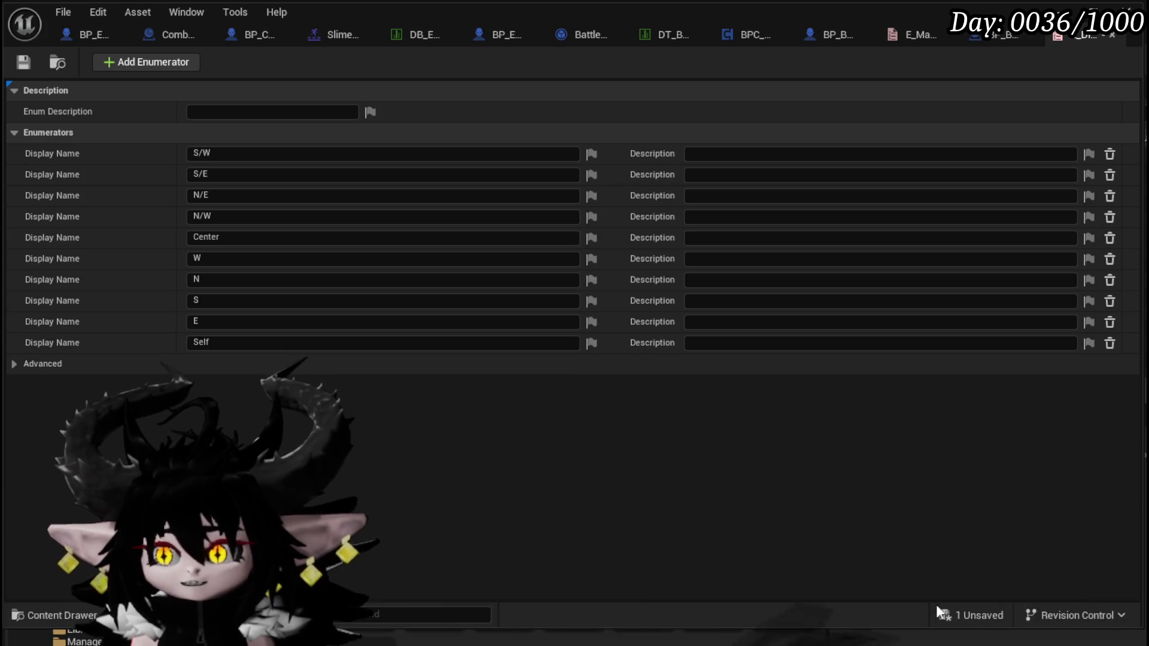
click(976, 615)
click(859, 585)
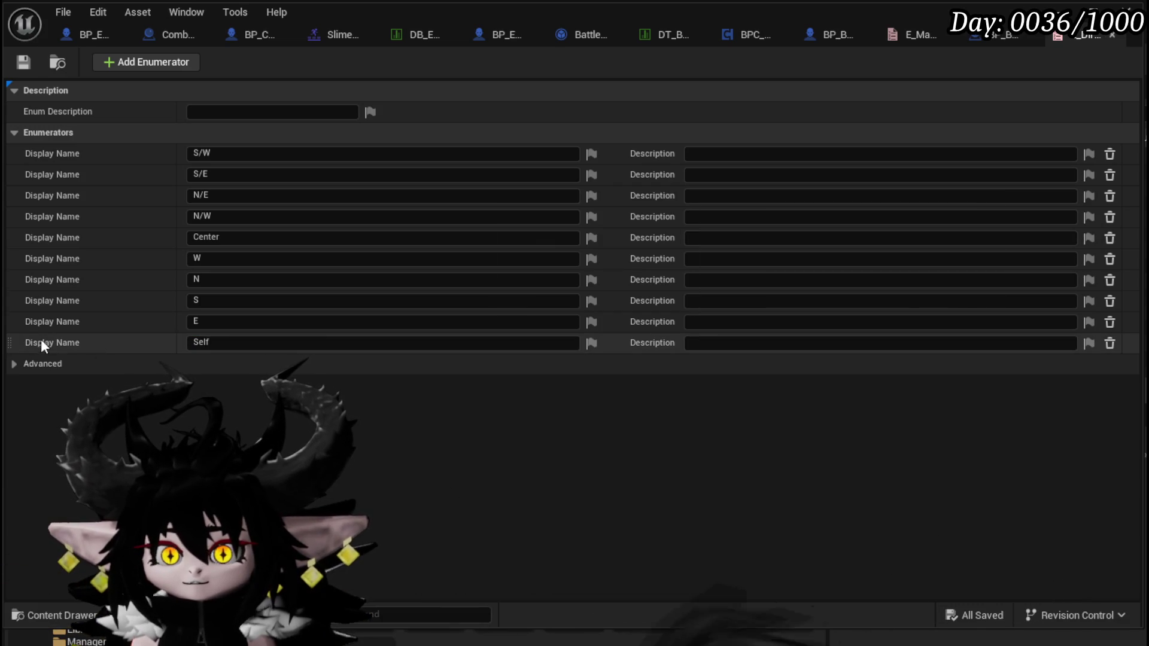
Move Self to the top of the list above S/W and return to BP_EnemyBoss.
mouse_move(11, 342)
mouse_down()
mouse_move(19, 133)
mouse_move(18, 151)
mouse_up()
click(16, 60)
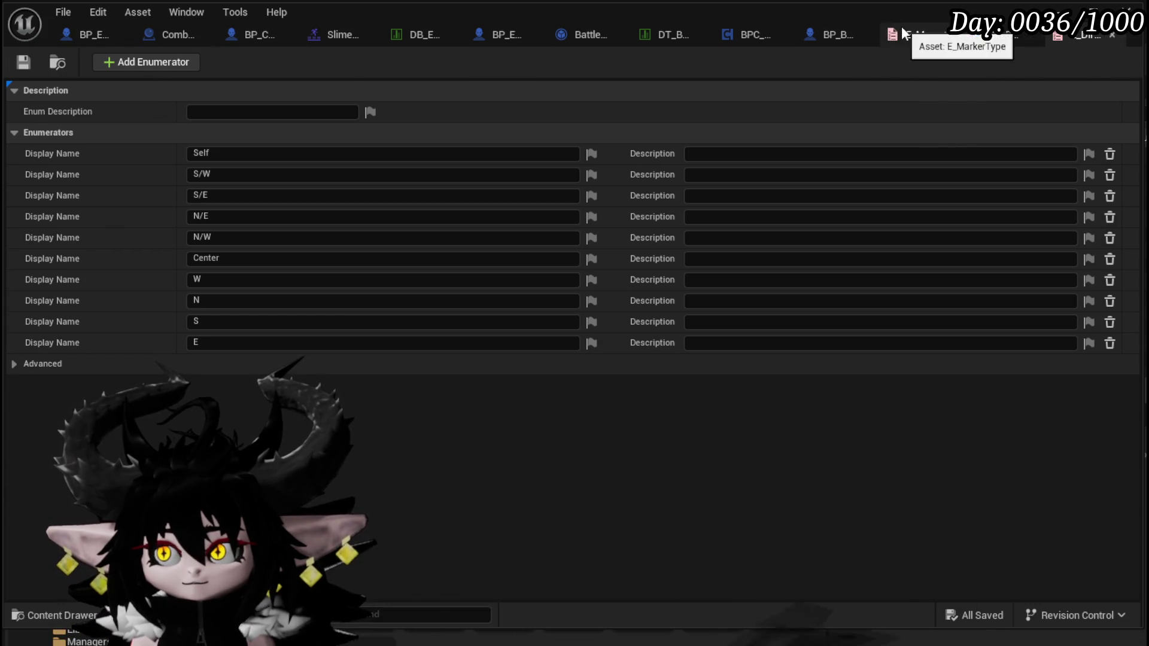
click(81, 35)
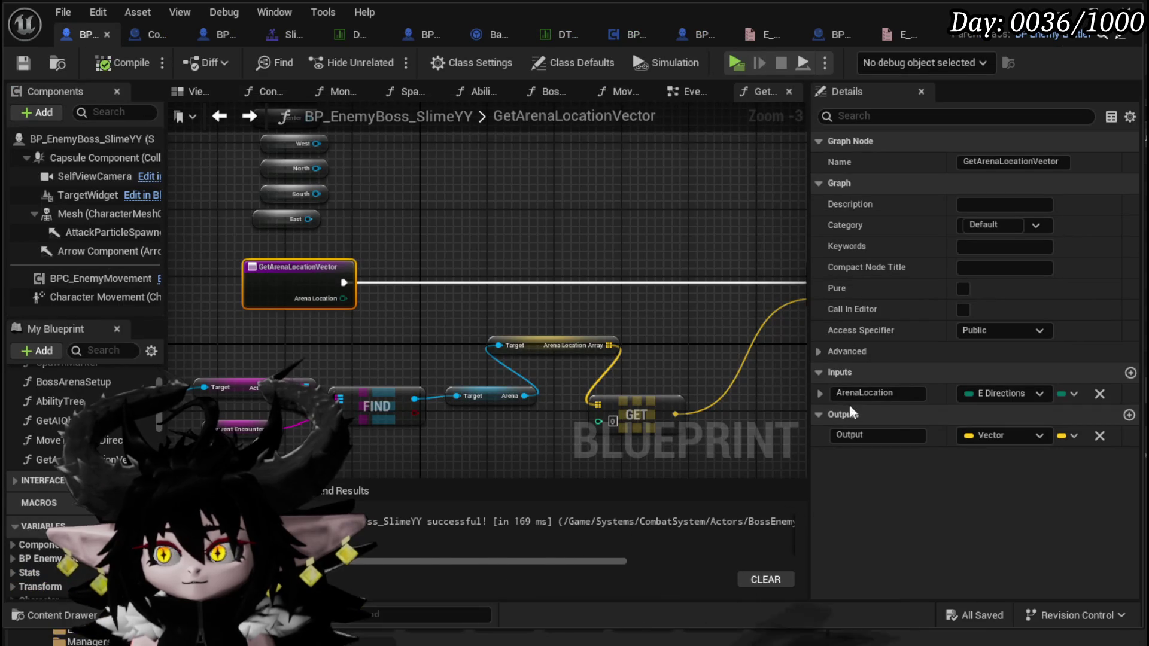
click(971, 395)
key(Escape)
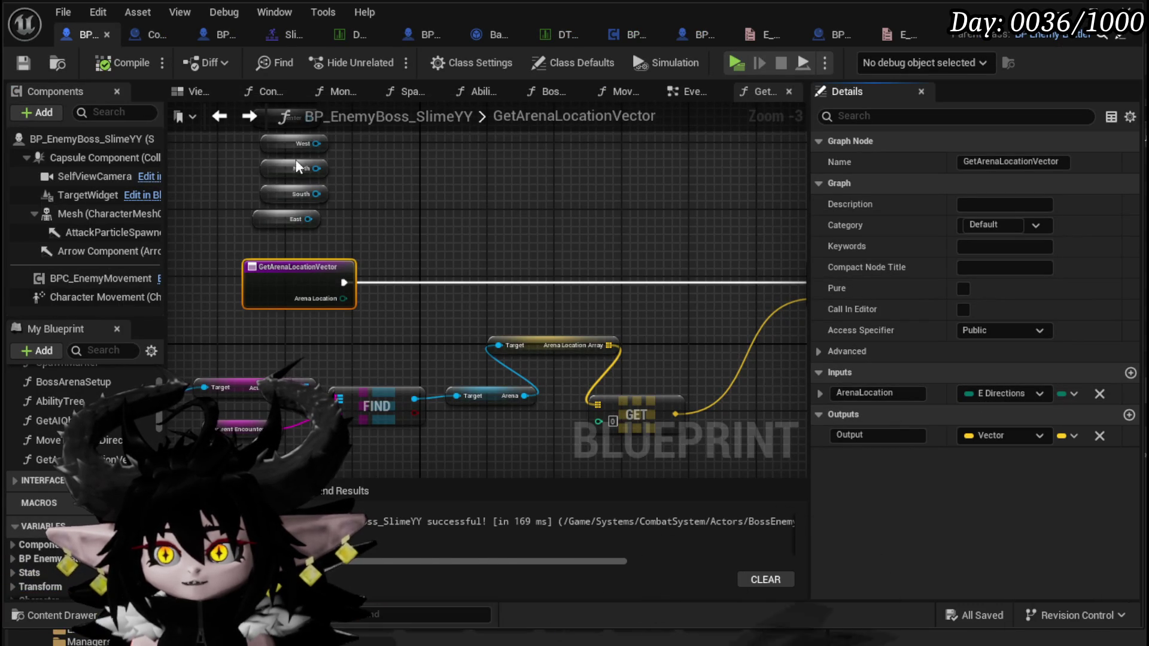
drag(419, 239, 499, 263)
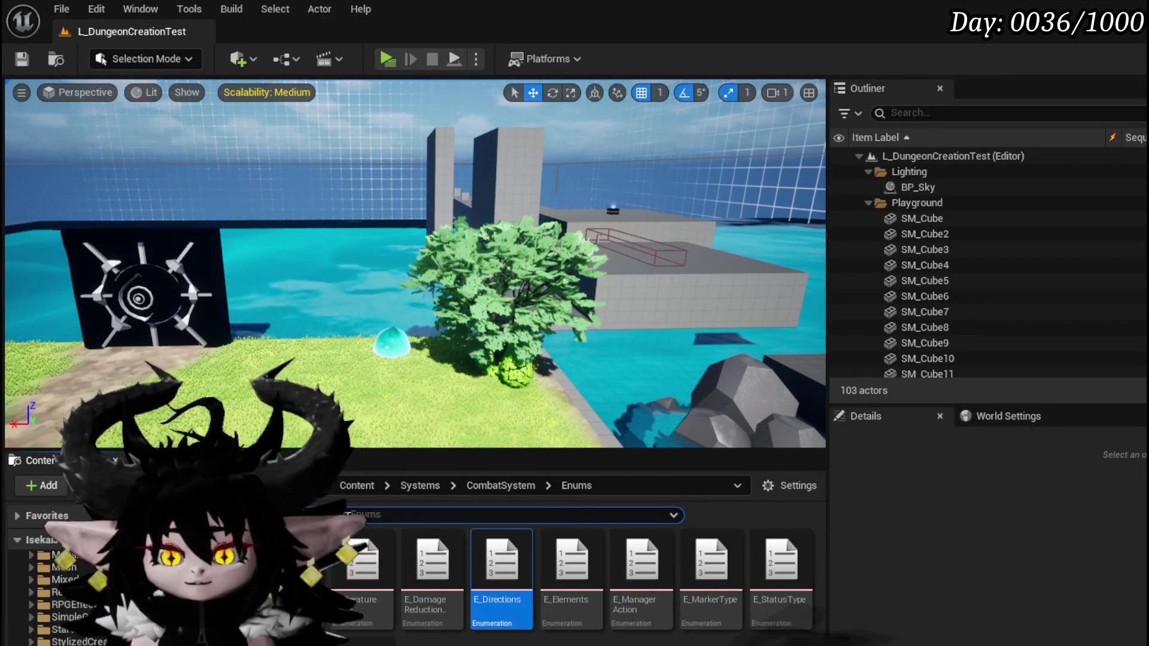
key(Return)
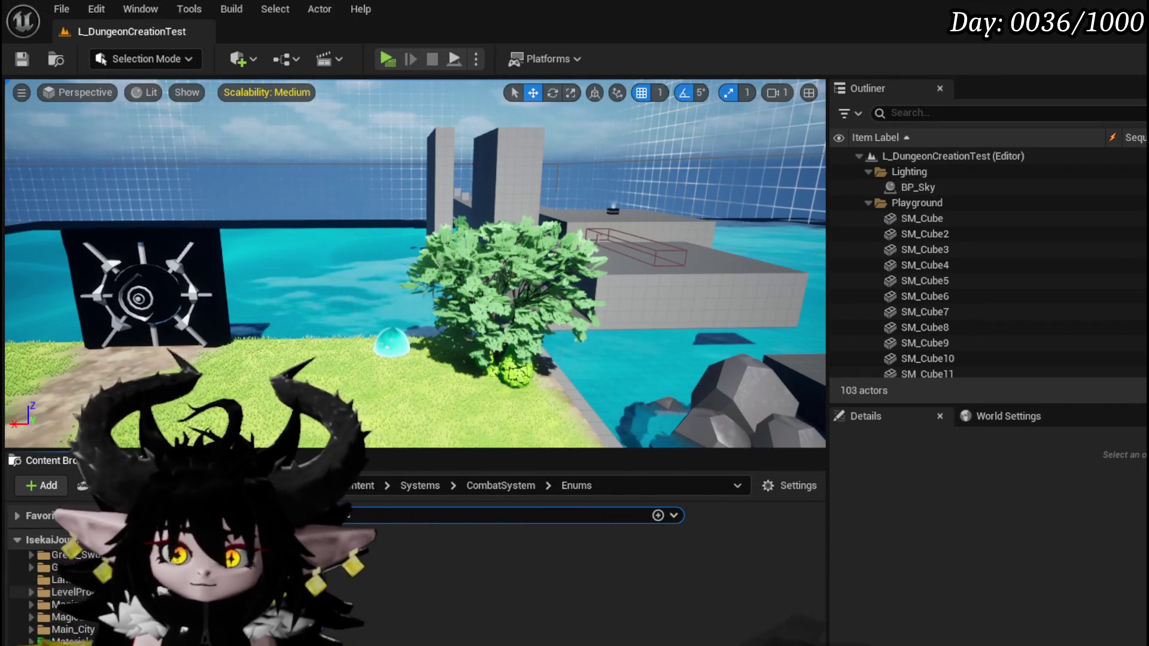
click(54, 572)
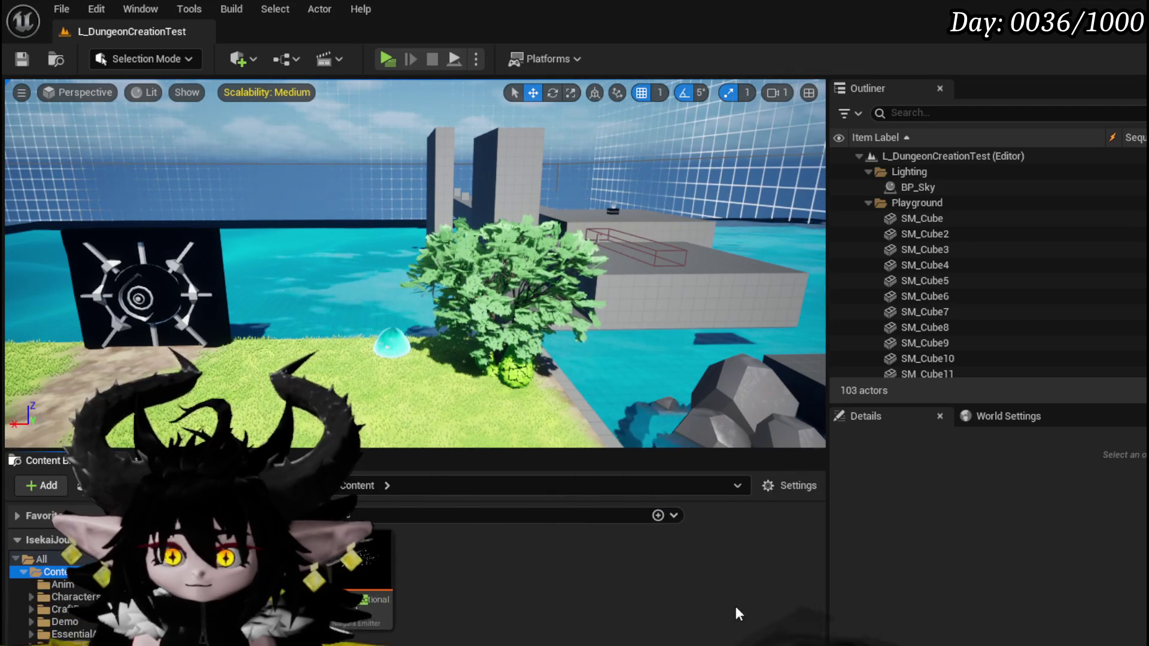
click(41, 558)
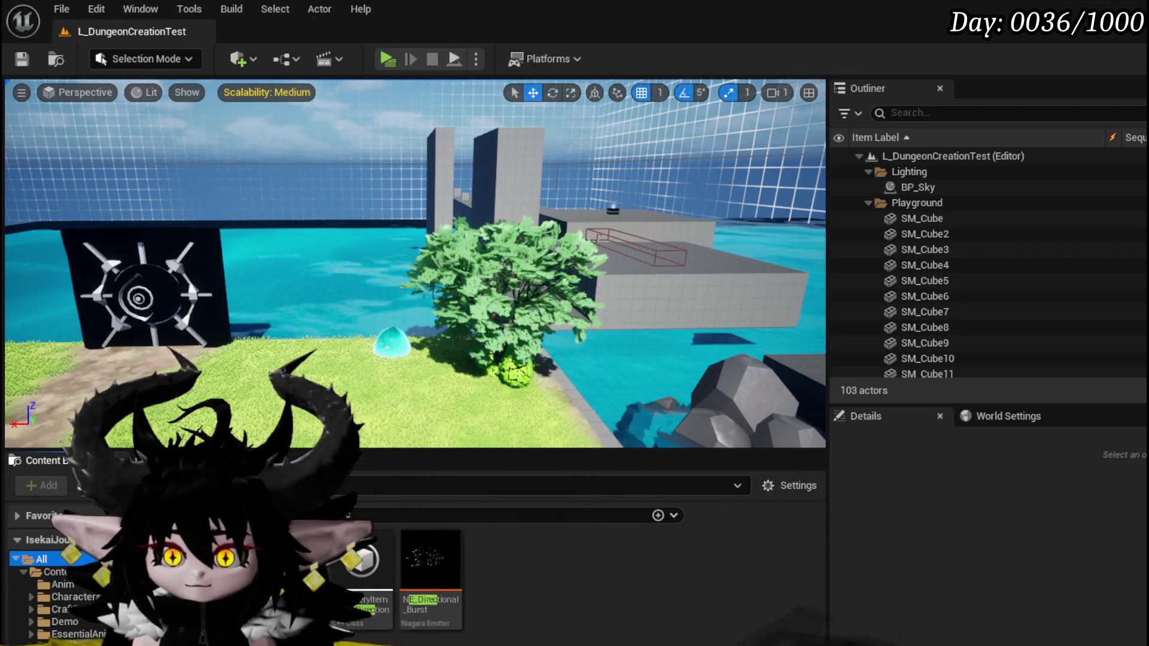
key(BackSpace)
key(BackSpace)
key(BackSpace)
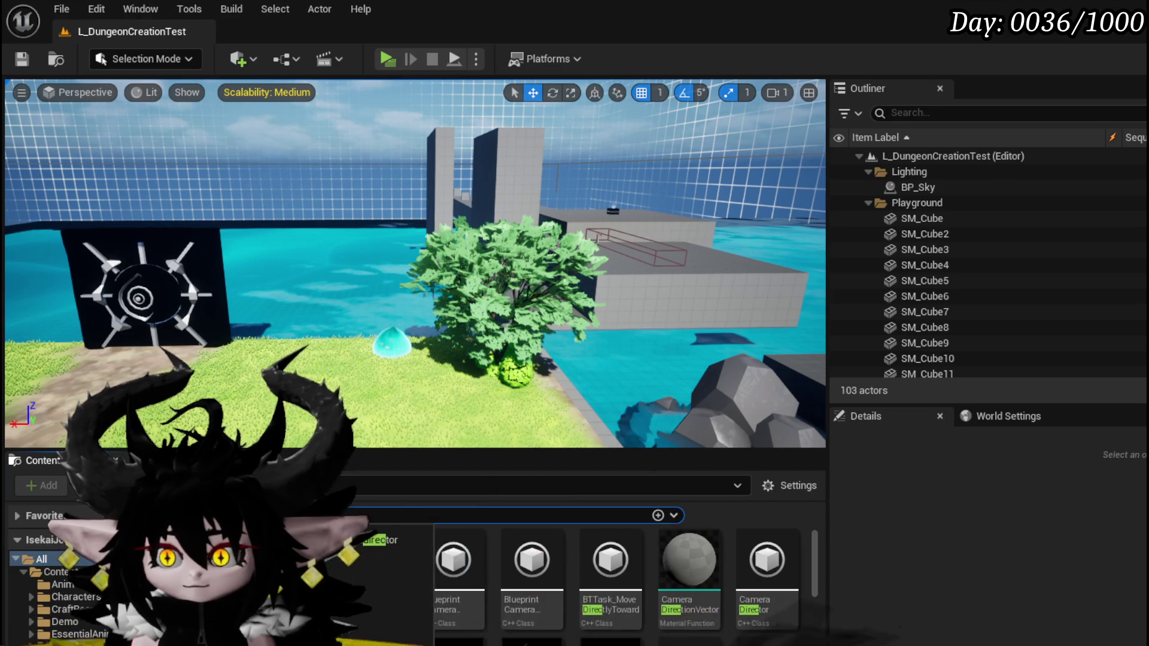
scroll(710, 636, down, 2)
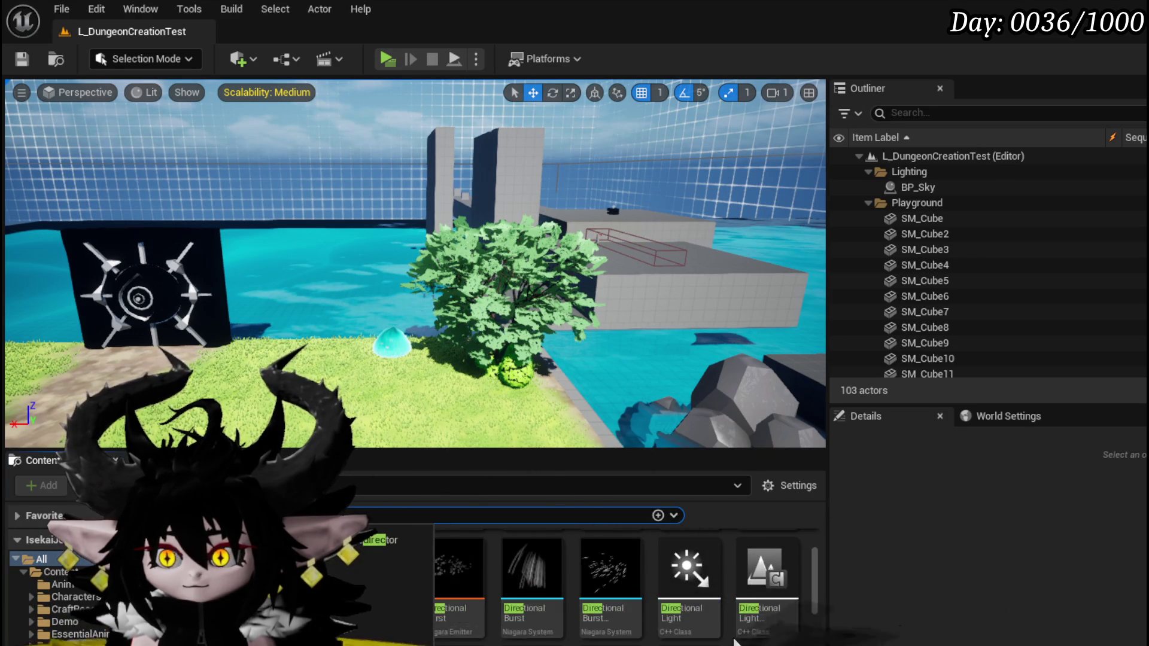
scroll(736, 642, down, 2)
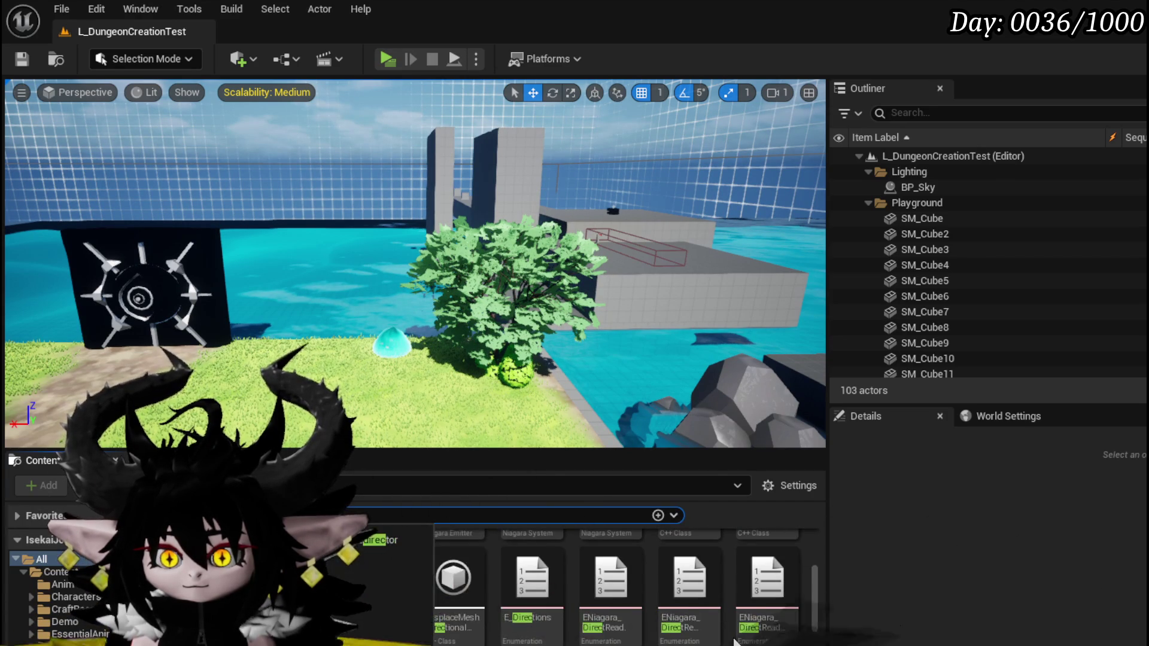
scroll(690, 619, up, 2)
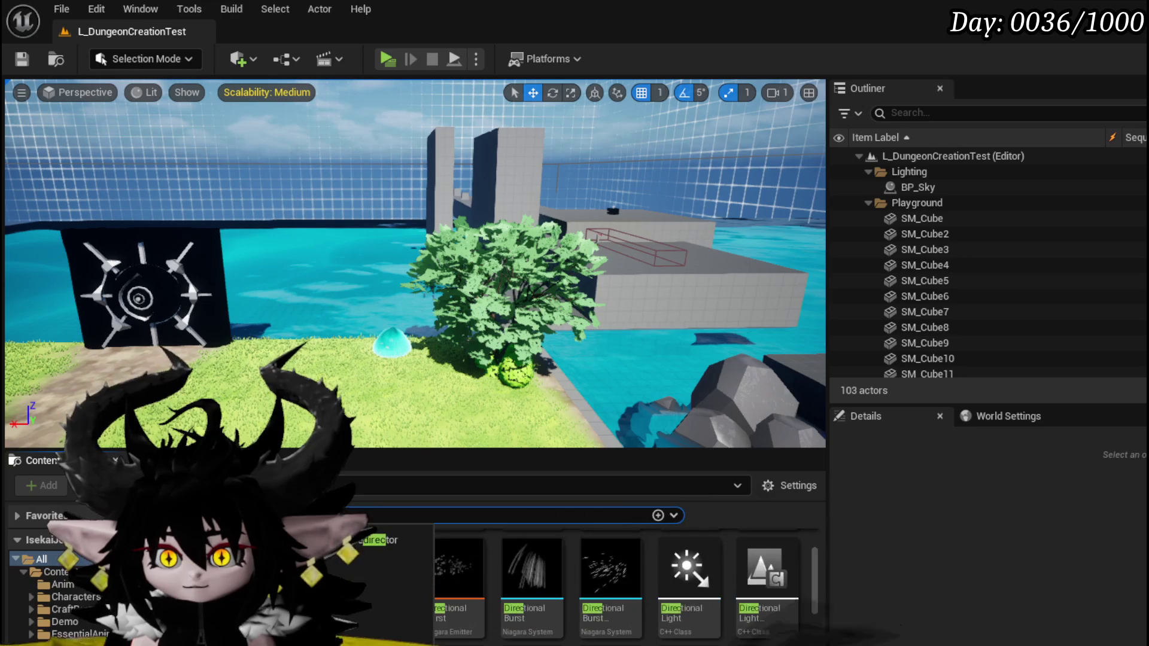
key(BackSpace)
key(BackSpace)
key(BackSpace)
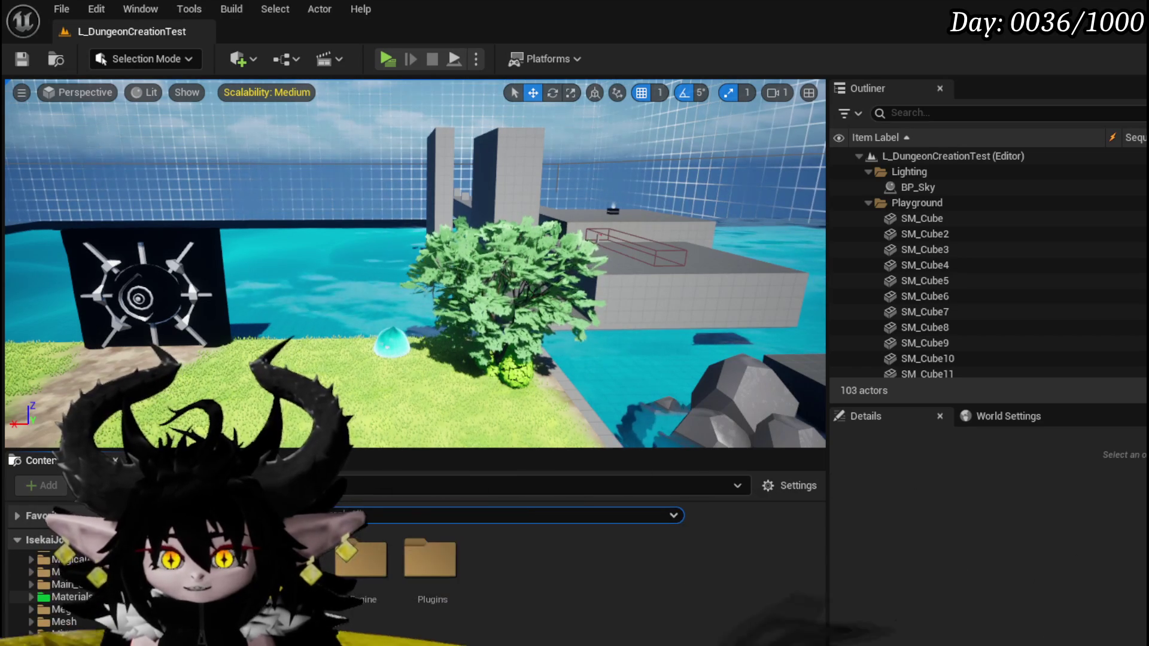
scroll(60, 586, up, 5)
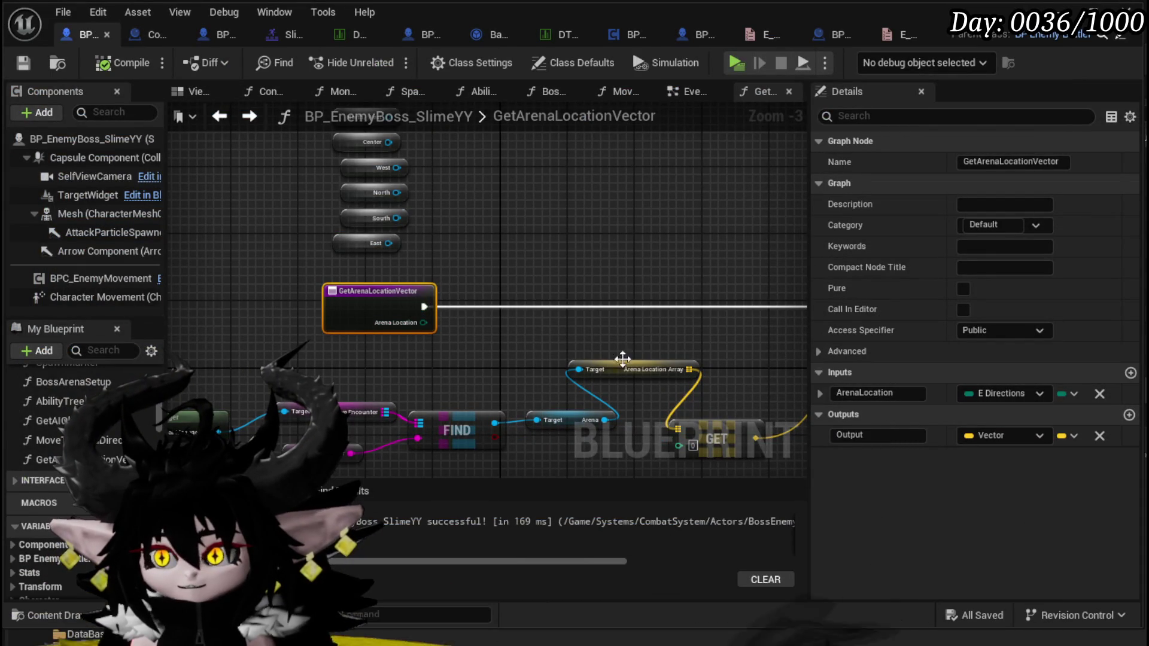
Add a NewParam input of type E_Directions to GetArenaLocationVector.
click(1128, 372)
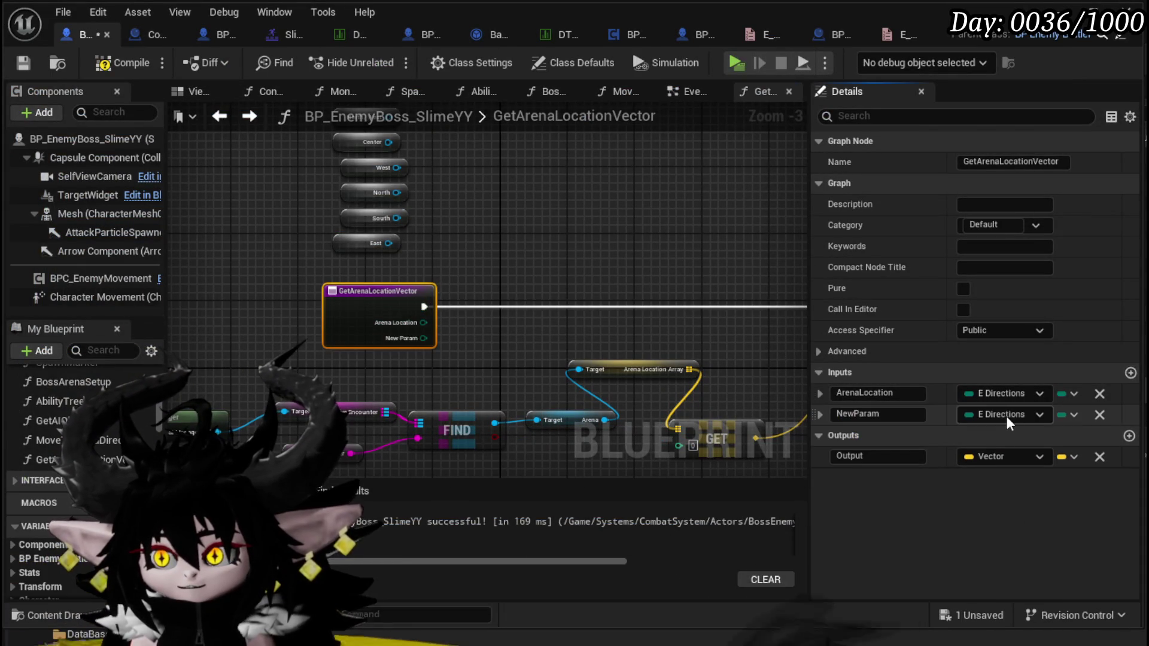
click(1005, 416)
text(E_Directi)
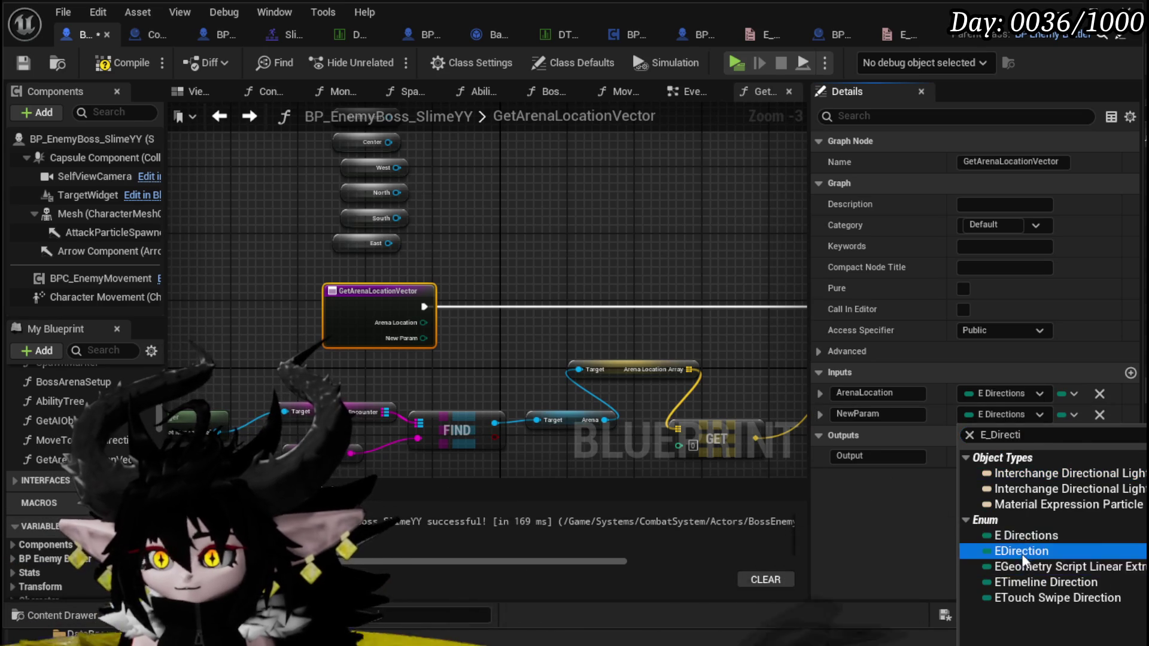
click(1022, 551)
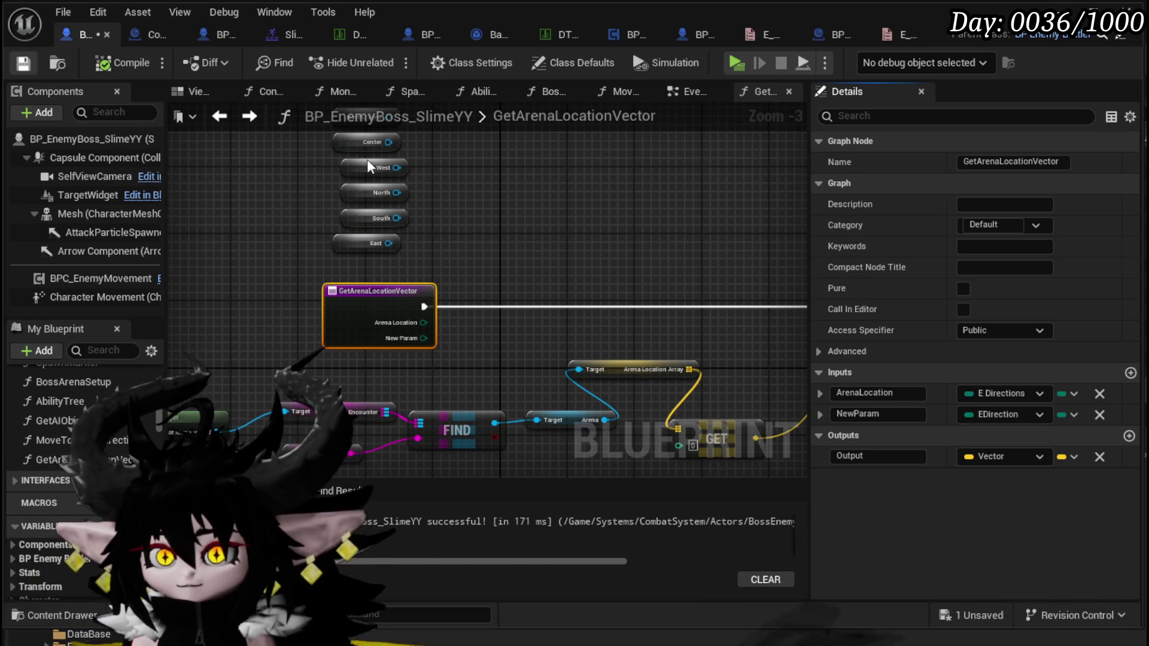
Place a Get Arena Location Vector node in the EventGraph, then remove the NewParam input.
click(681, 92)
scroll(436, 280, up, 3)
drag(51, 459, 359, 371)
scroll(500, 349, up, 1)
click(389, 337)
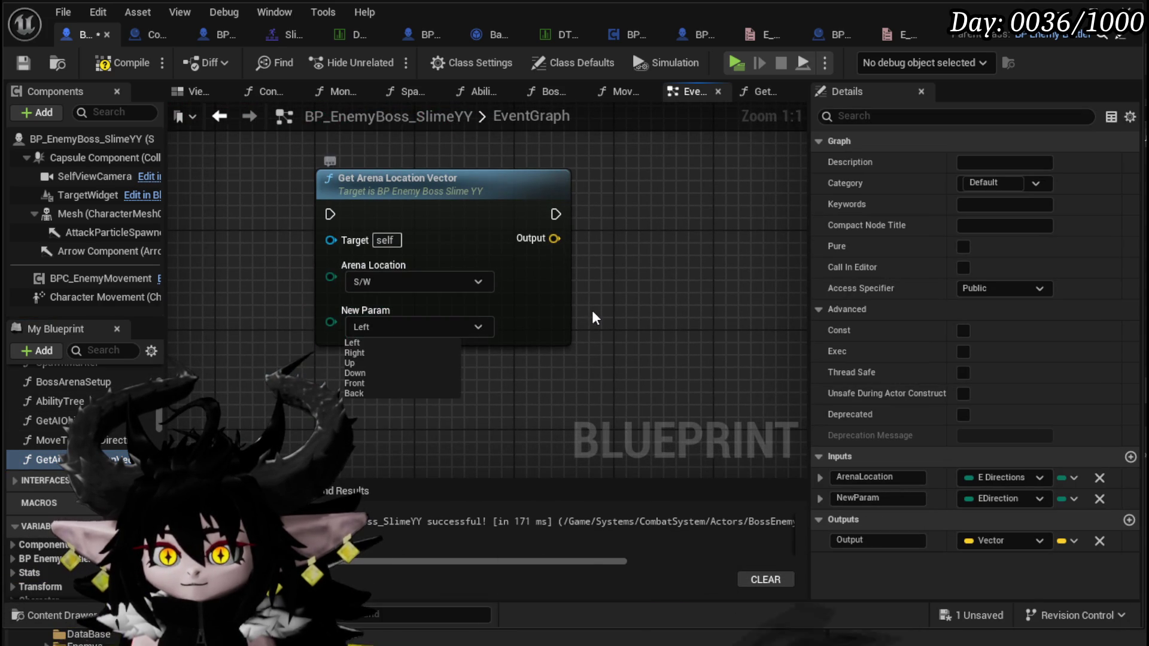
click(545, 332)
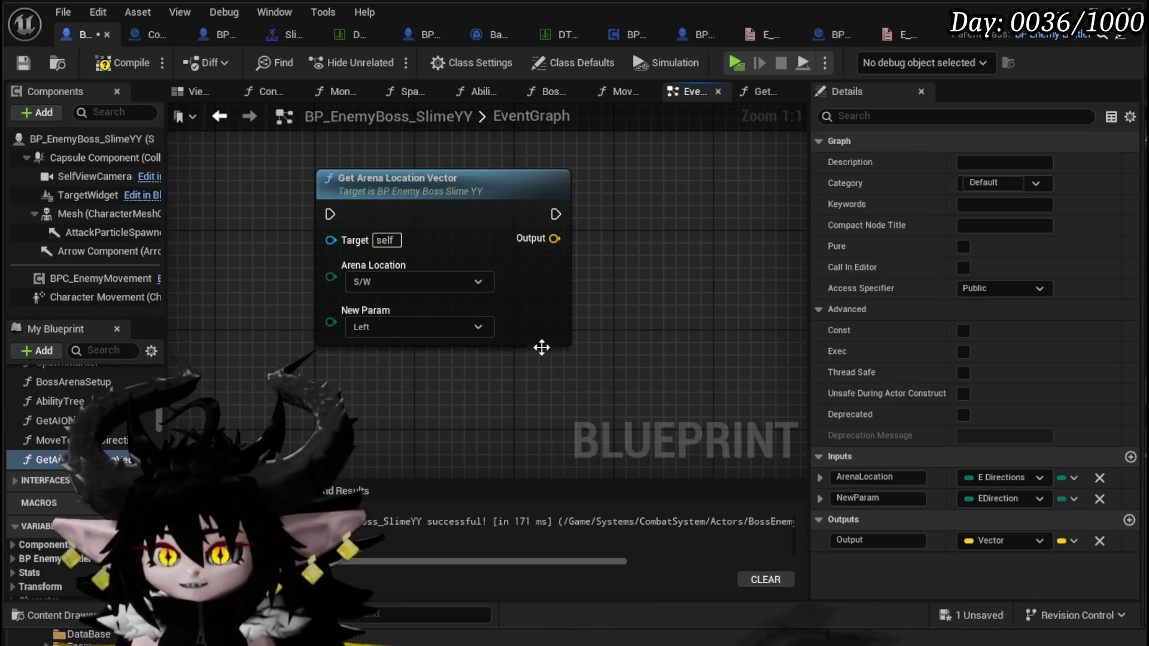
click(1100, 499)
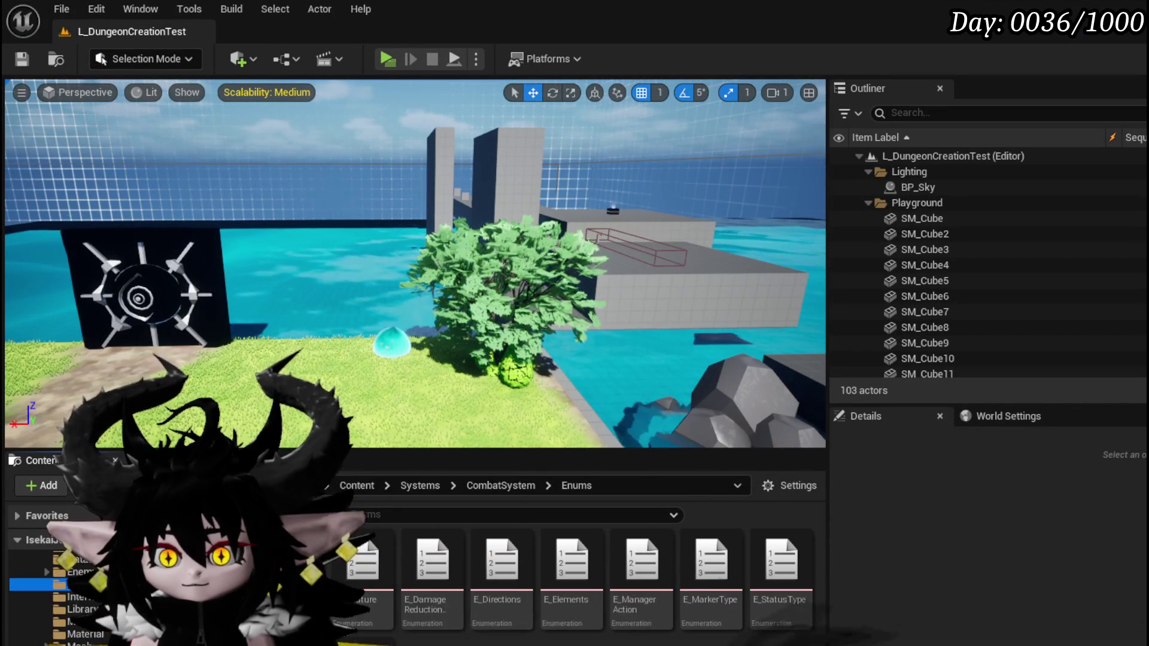
Rename the E_Directions enum asset to ArenaDirections and save all assets.
right_click(494, 616)
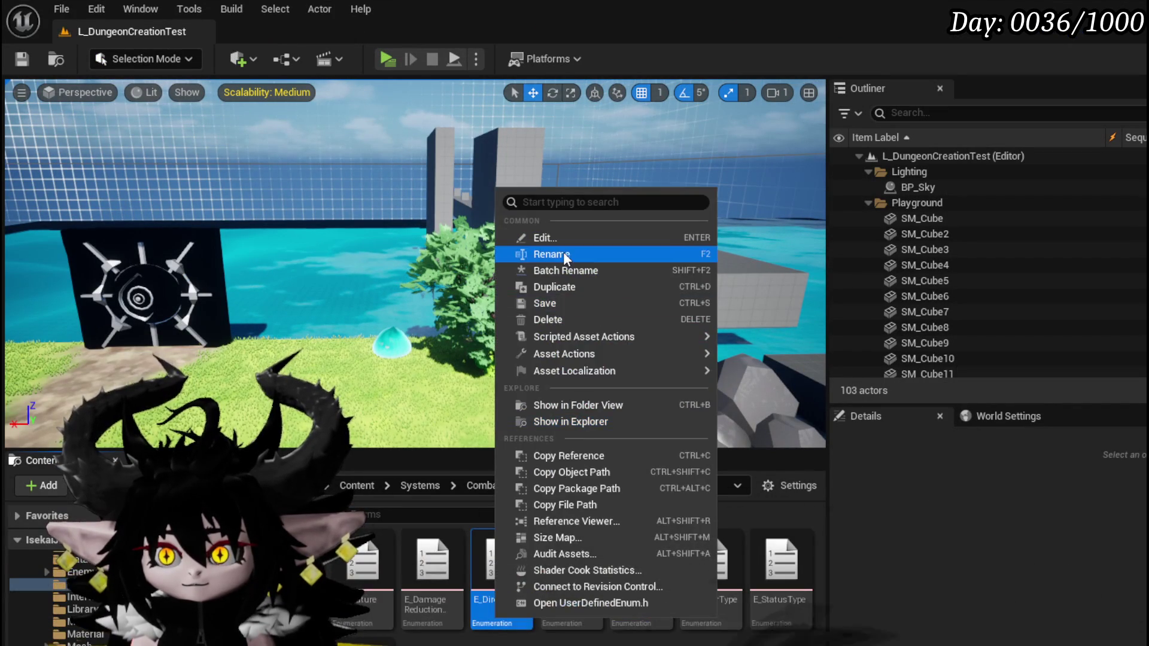
click(551, 251)
text(Directions)
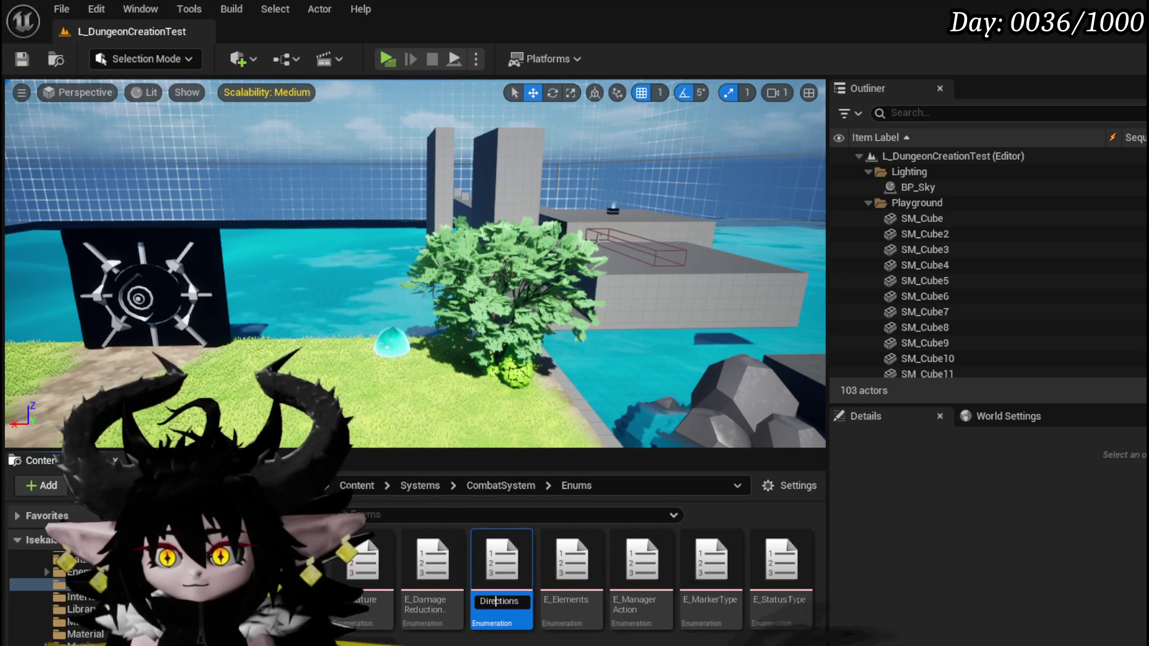
key(Home)
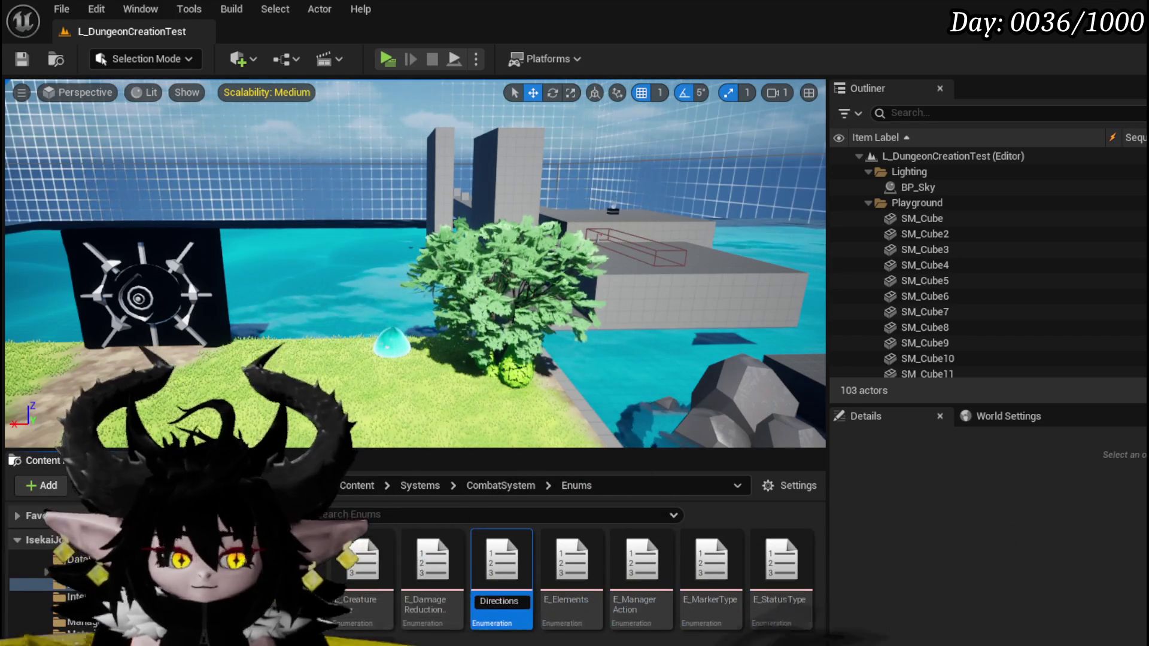
text(Arena)
key(Return)
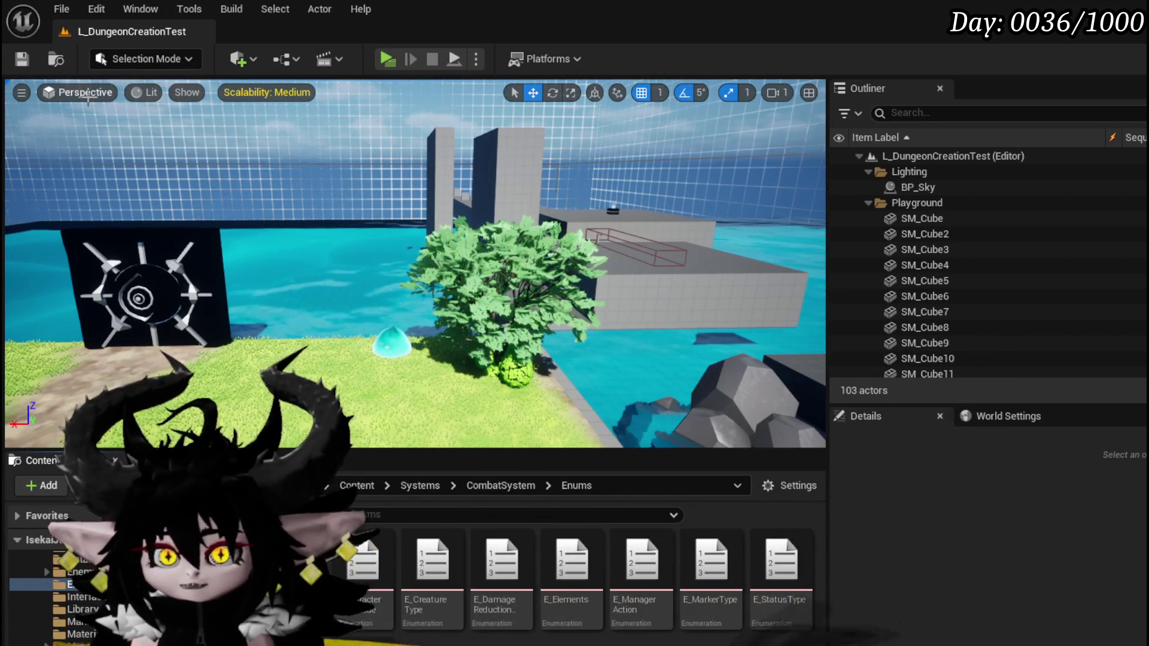
click(21, 58)
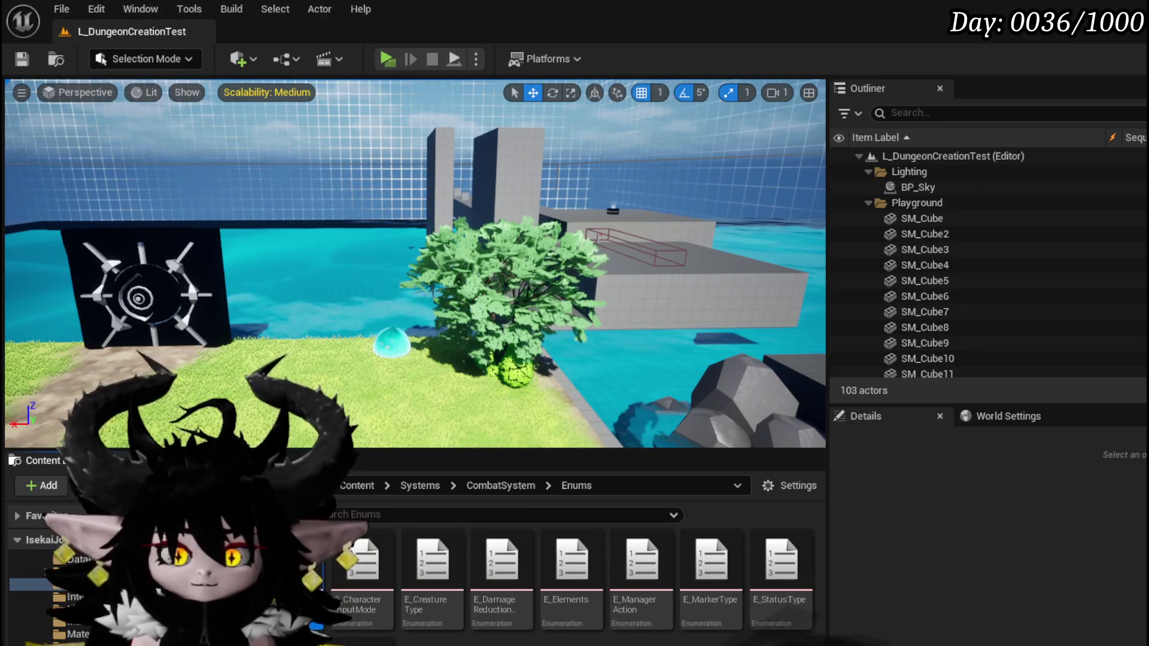
Delete the test Get Arena Location Vector node from the EventGraph and save the blueprint.
key(alt+Tab)
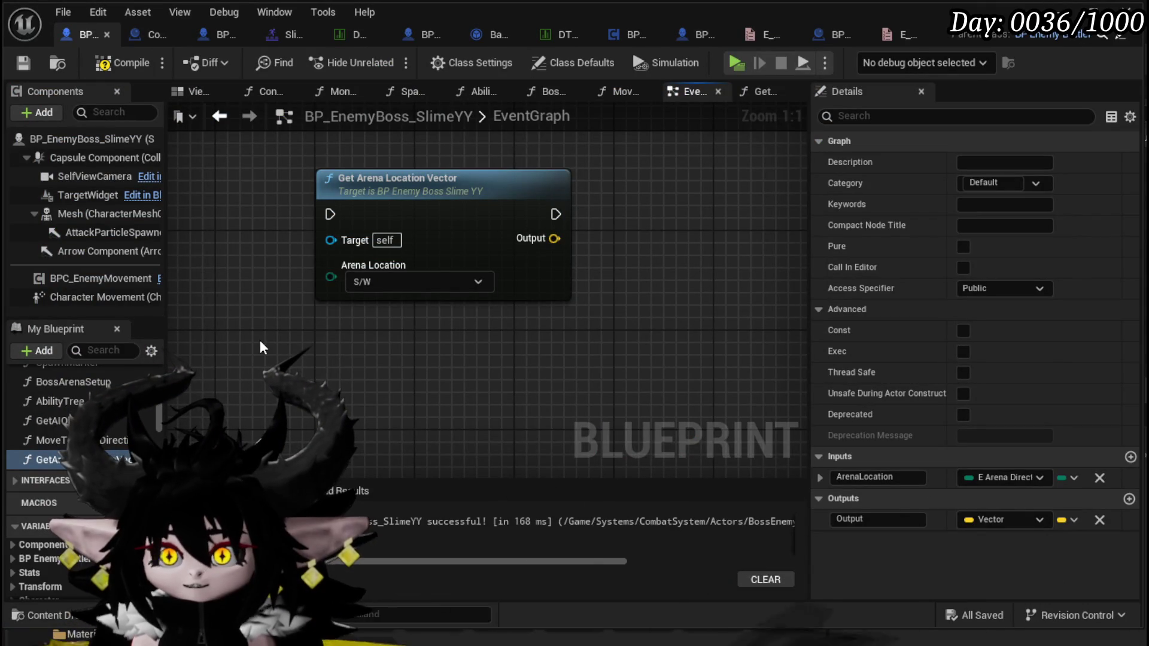
click(526, 186)
scroll(682, 174, down, 4)
mouse_move(675, 211)
mouse_down()
mouse_move(585, 333)
mouse_move(580, 324)
mouse_up()
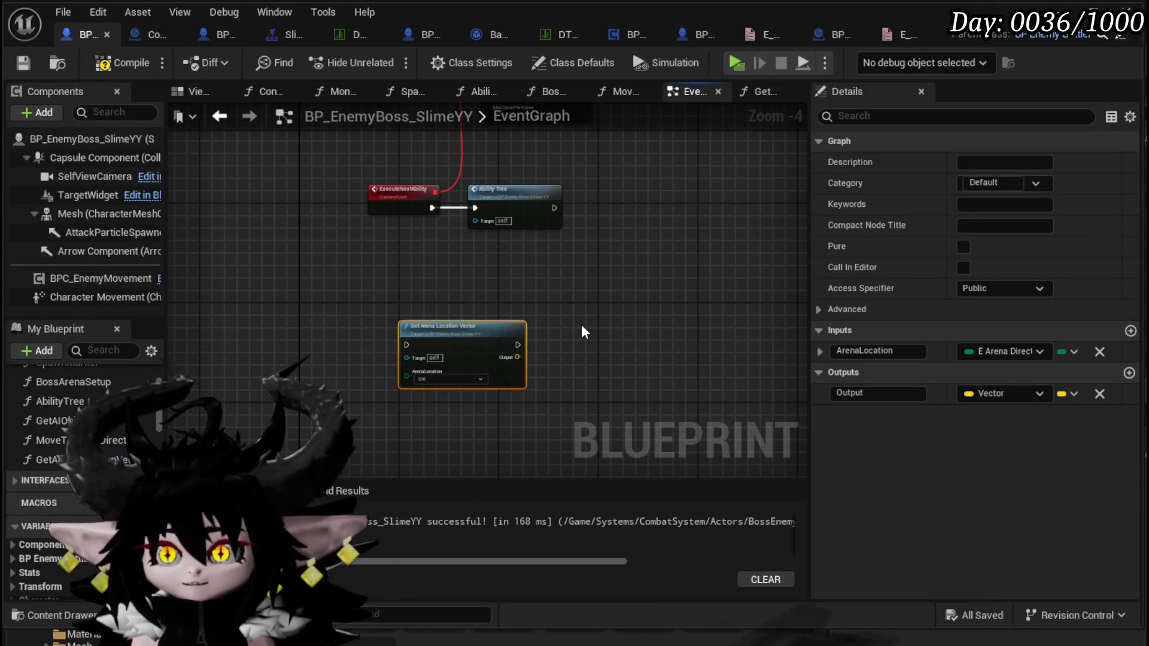
key(Delete)
click(92, 63)
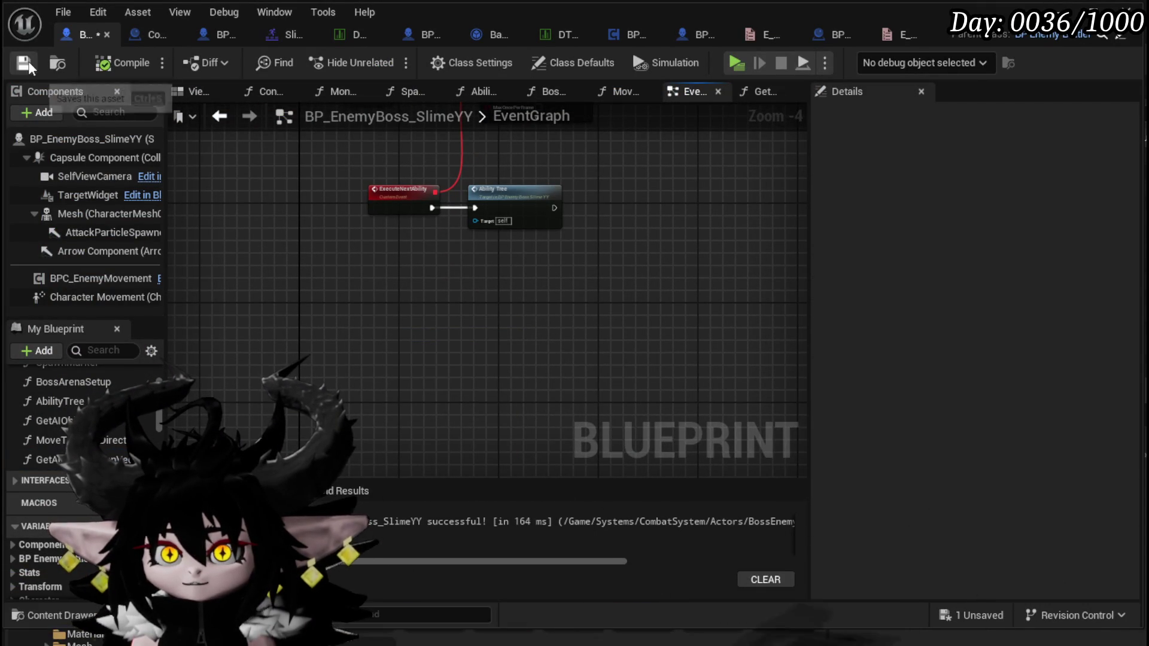
Open the GetArenaLocationVector function graph from the My Blueprint list.
click(47, 459)
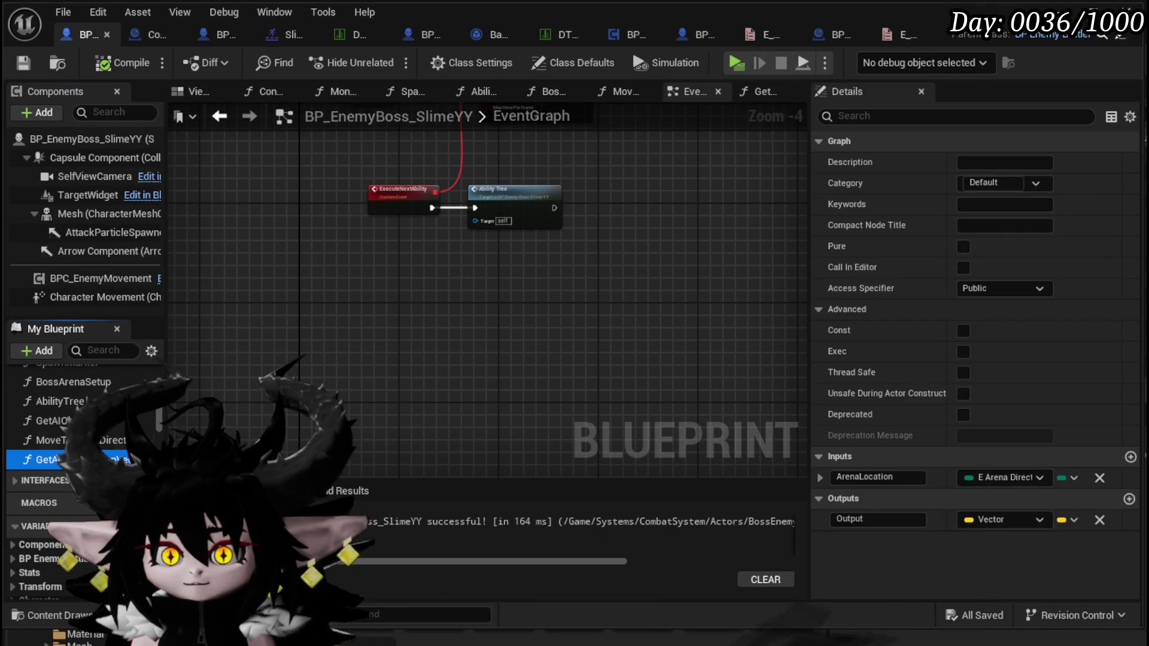
double_click(48, 459)
mouse_move(509, 283)
mouse_down()
mouse_move(469, 351)
mouse_move(313, 243)
mouse_move(447, 204)
mouse_move(538, 277)
mouse_move(556, 318)
mouse_move(446, 213)
mouse_move(480, 199)
mouse_up()
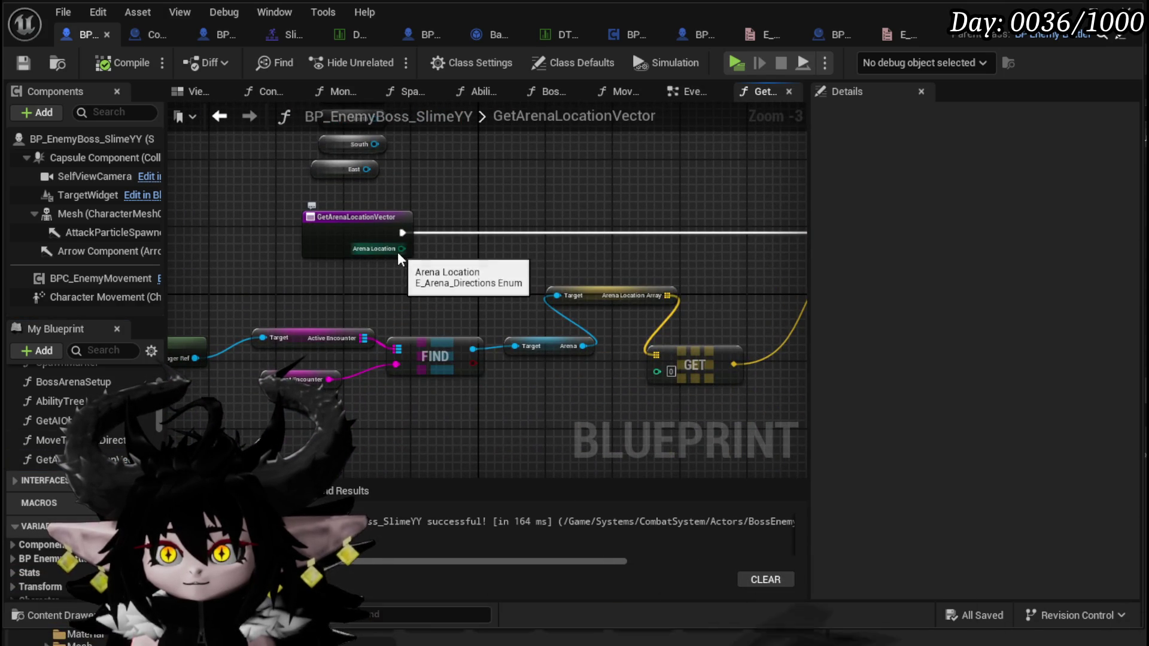
Add a Switch on E_Arena_Directions from Arena Location, driven by the function entry.
drag(400, 249, 462, 250)
text(Switch)
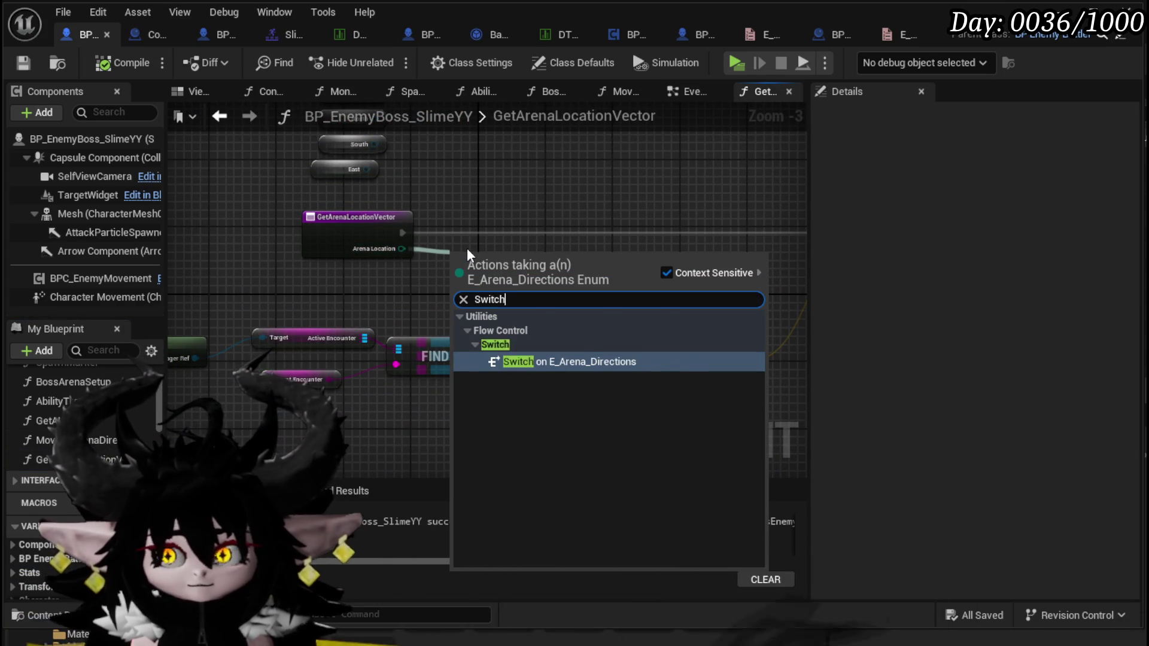
key(Return)
drag(490, 269, 482, 227)
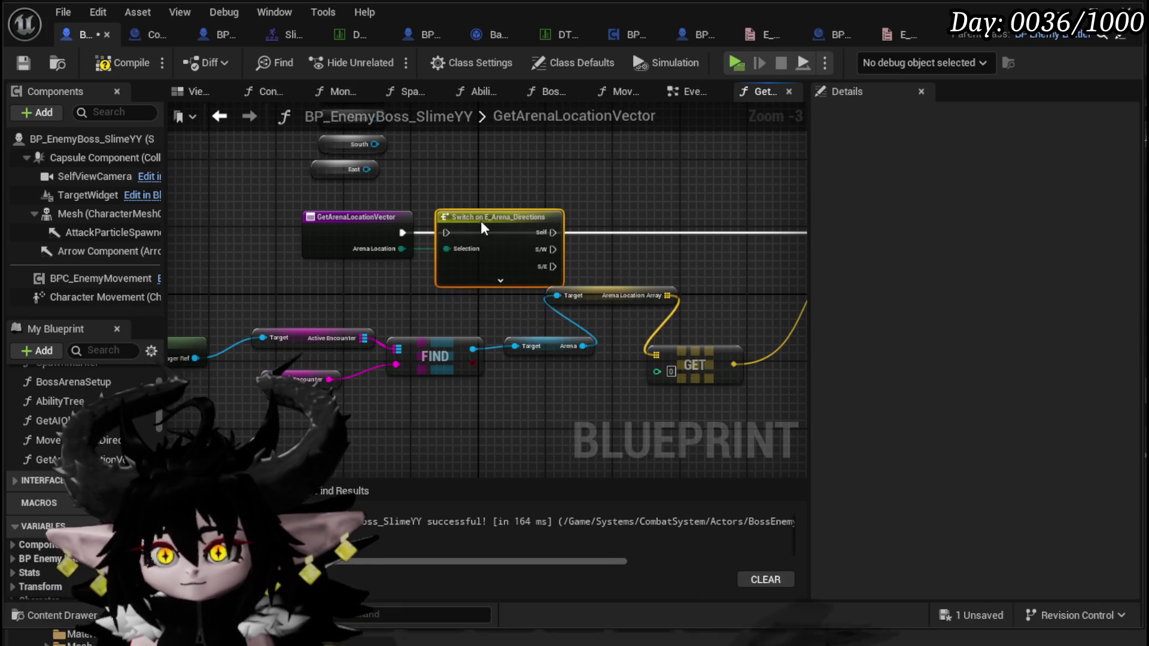
drag(402, 232, 446, 233)
Promote the GET node's index to a new local variable and save the blueprint.
scroll(363, 403, down, 2)
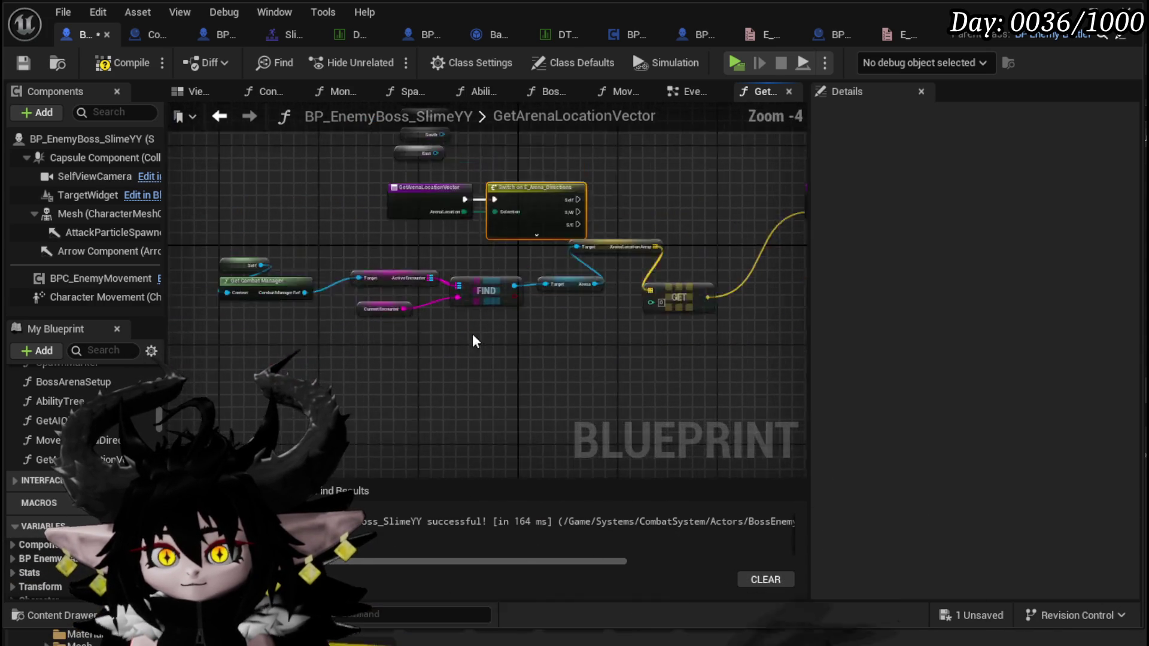
drag(640, 281, 640, 281)
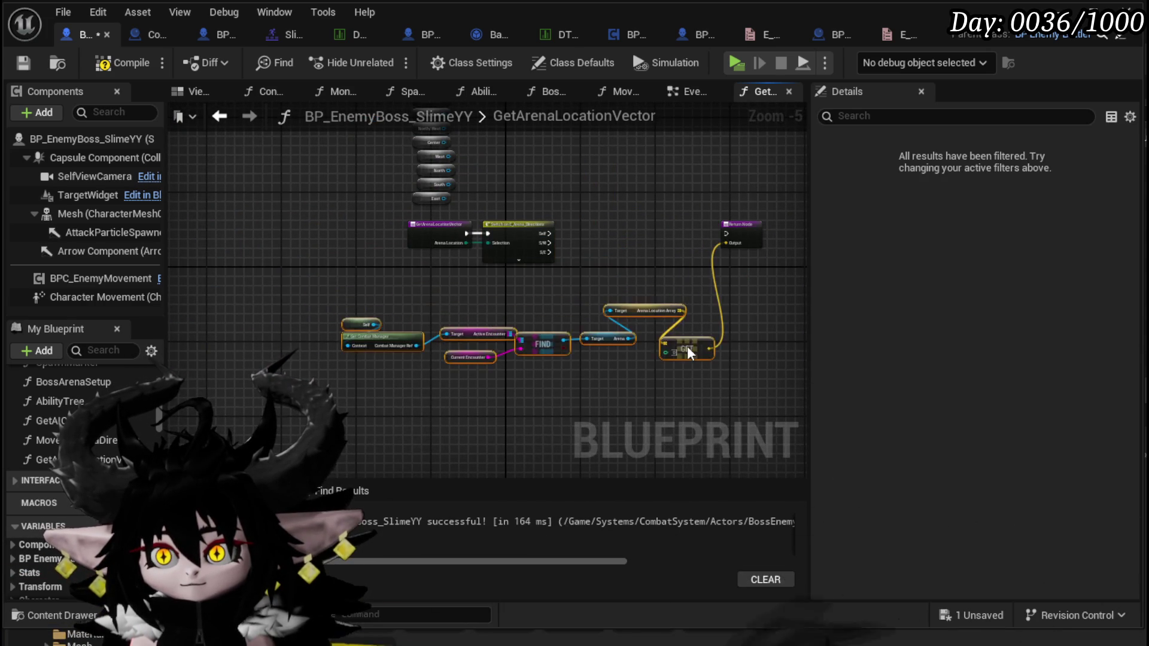
scroll(661, 360, up, 3)
right_click(529, 340)
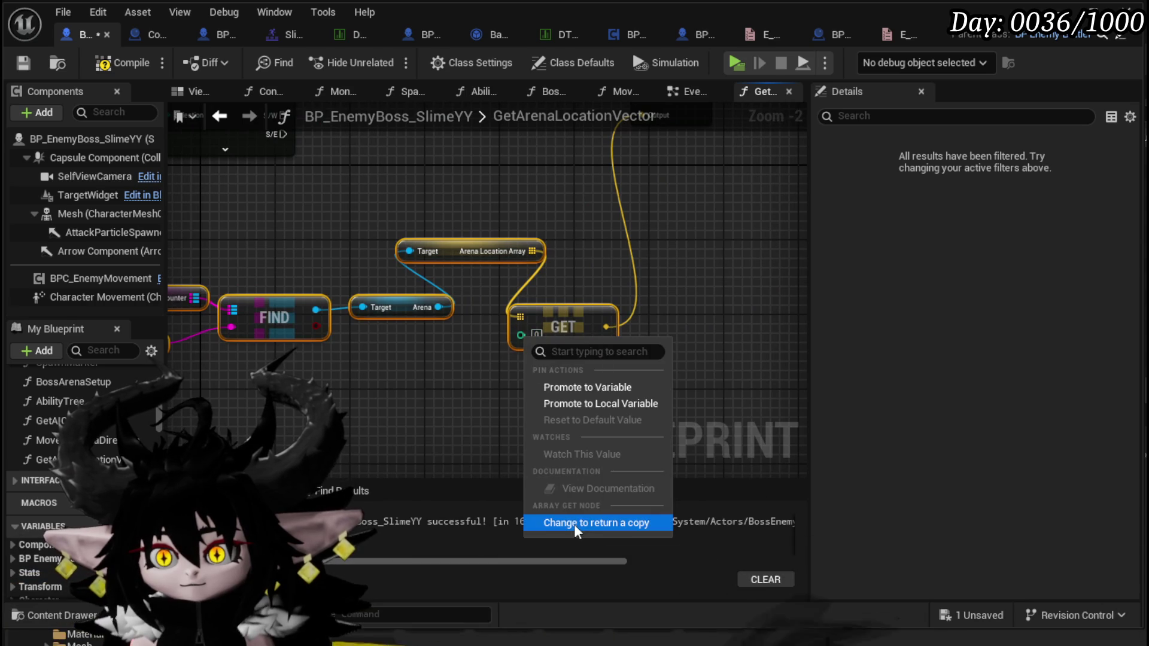
click(588, 404)
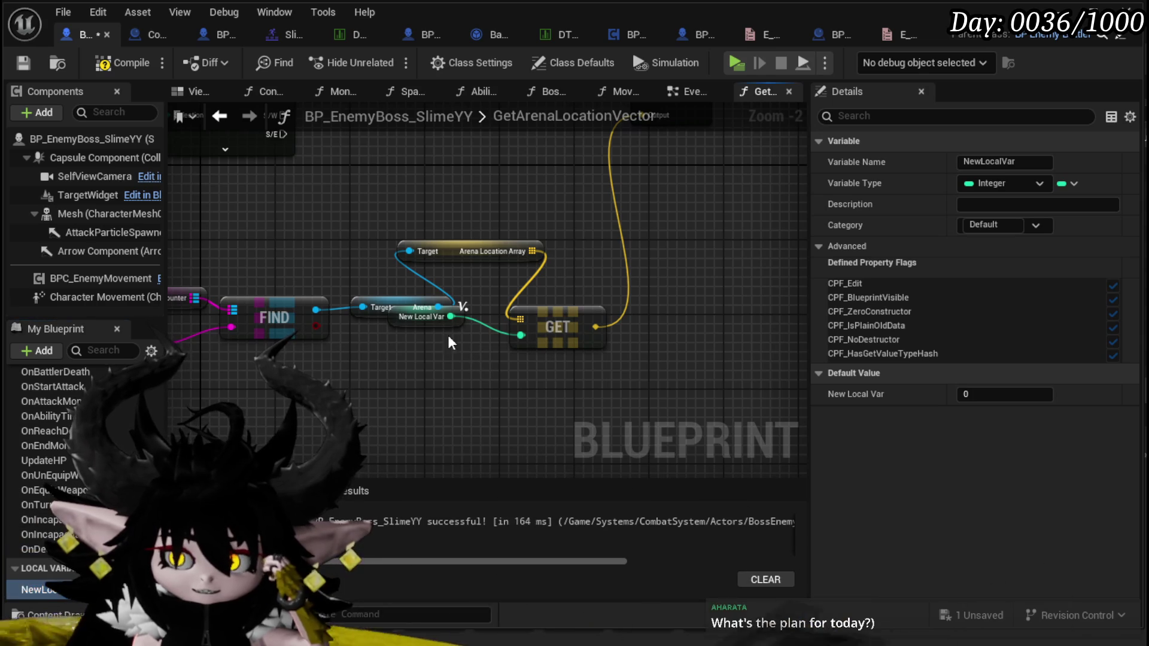
mouse_move(396, 321)
mouse_down()
mouse_move(403, 354)
mouse_move(417, 350)
mouse_up()
click(418, 343)
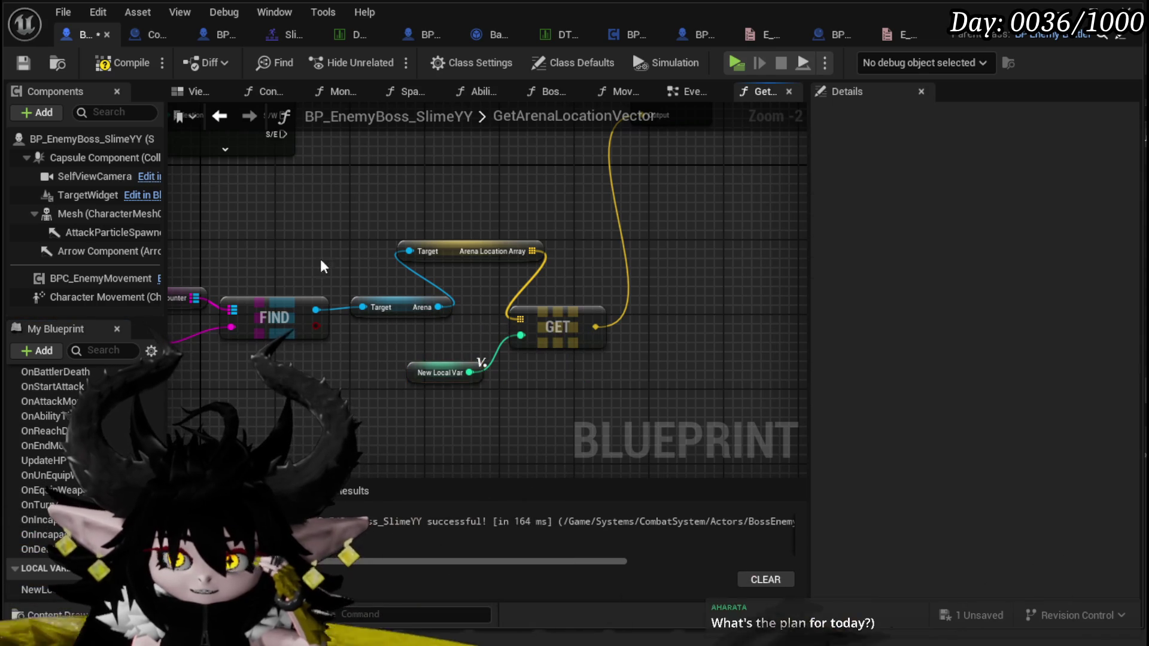
click(24, 64)
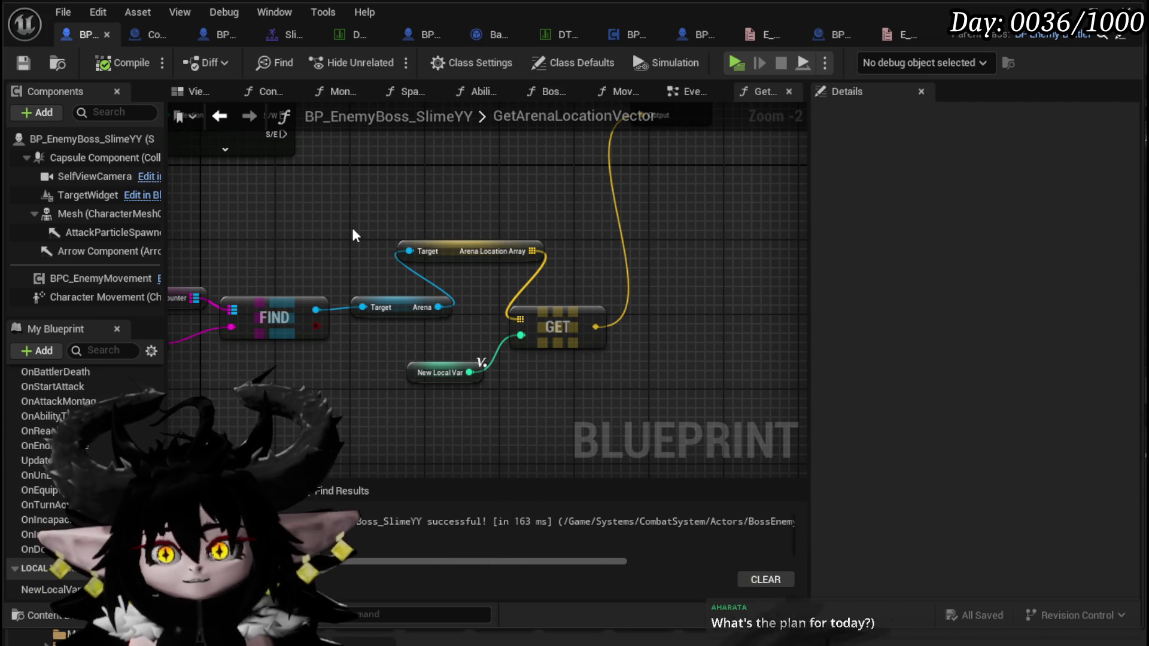
Expand the switch to show every direction case and frame it with the Return Node.
mouse_move(352, 228)
mouse_down()
mouse_move(379, 334)
mouse_move(376, 288)
mouse_up()
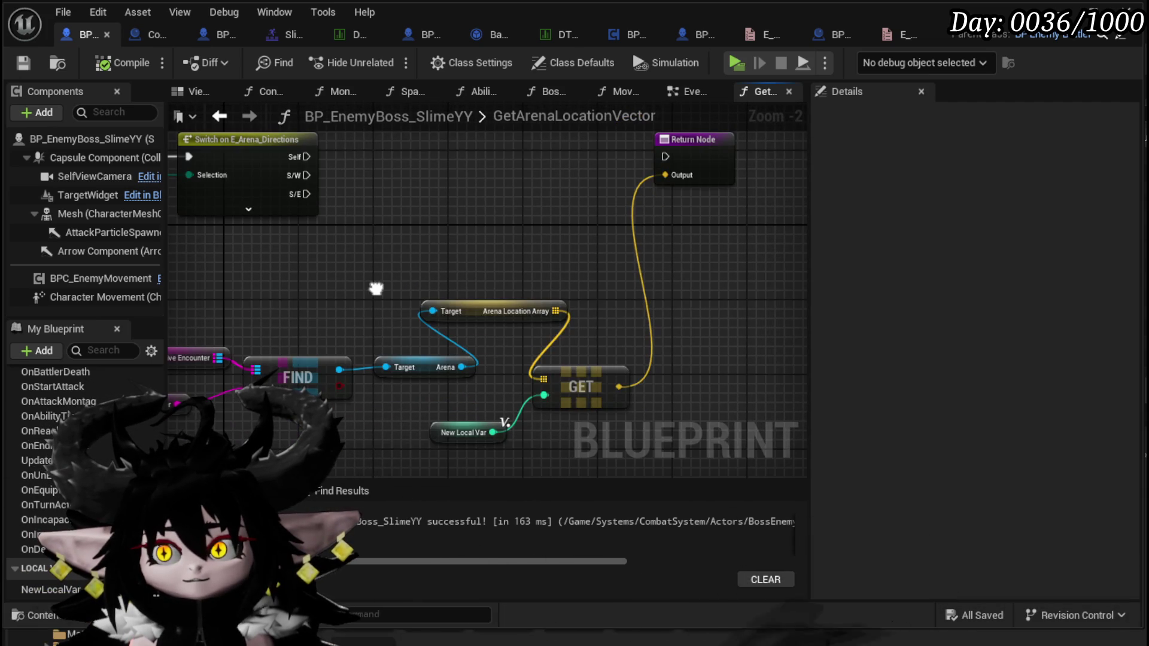
click(248, 208)
mouse_move(348, 165)
mouse_down()
mouse_move(346, 313)
mouse_move(363, 291)
mouse_move(323, 258)
mouse_up()
scroll(363, 291, down, 2)
mouse_move(418, 376)
mouse_down()
mouse_move(418, 363)
mouse_move(617, 293)
mouse_move(660, 317)
mouse_up()
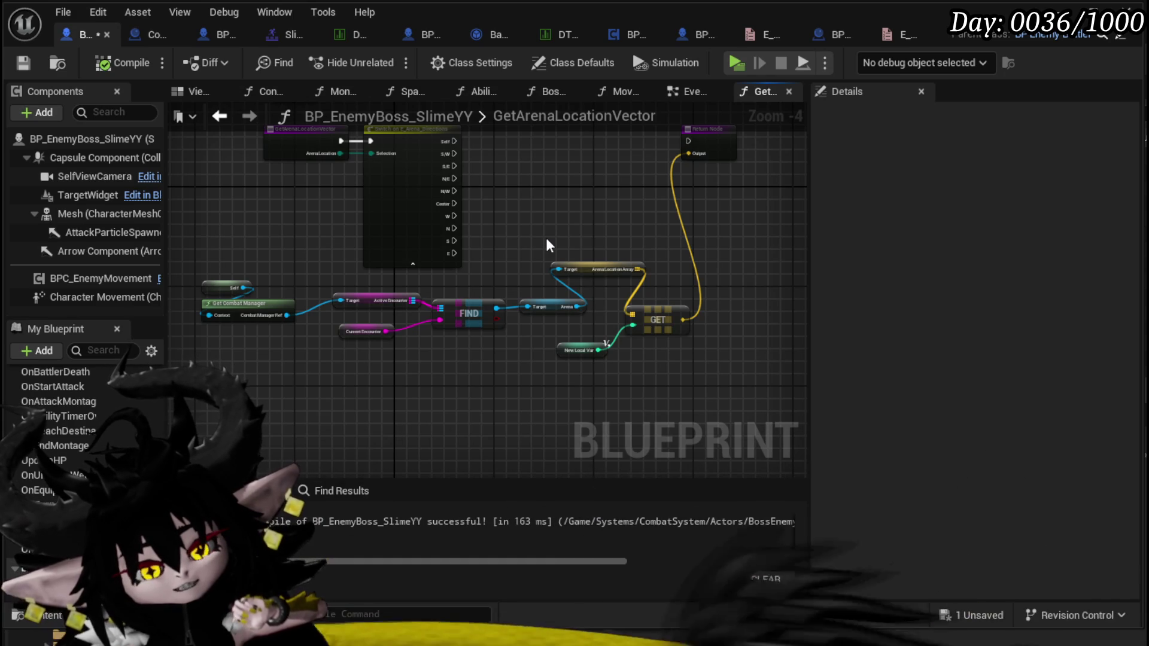
scroll(564, 211, up, 2)
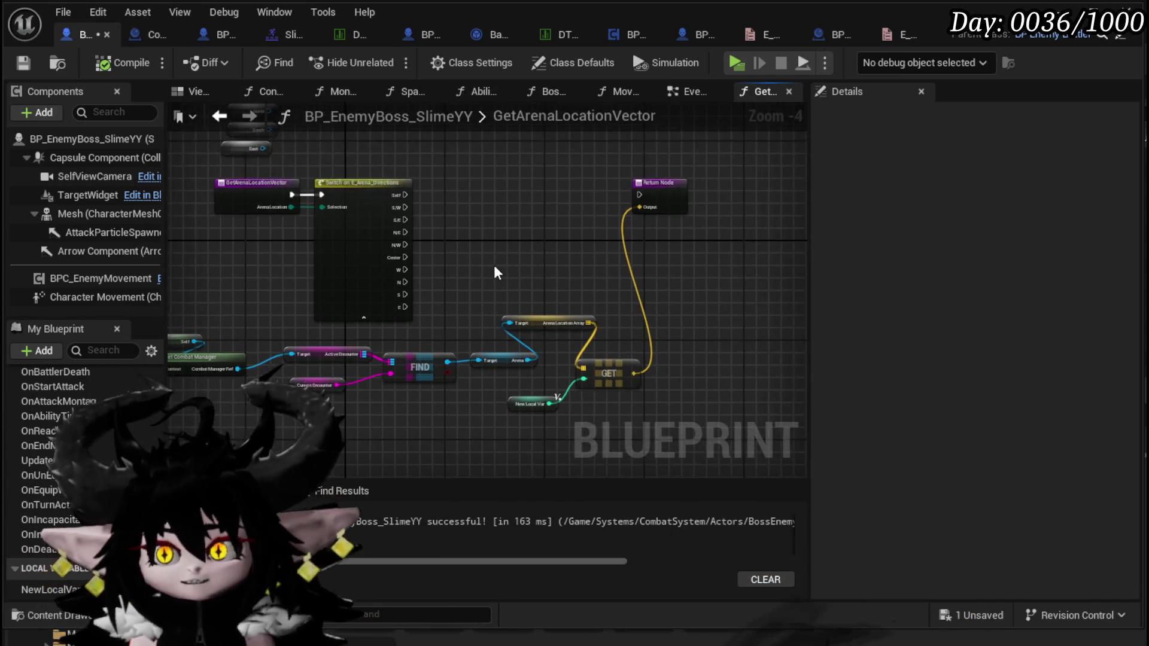
drag(392, 241, 326, 179)
mouse_move(517, 302)
mouse_down()
mouse_move(443, 194)
mouse_move(457, 199)
mouse_up()
Rename the local variable NewLocalVar to TempInt and save.
click(475, 436)
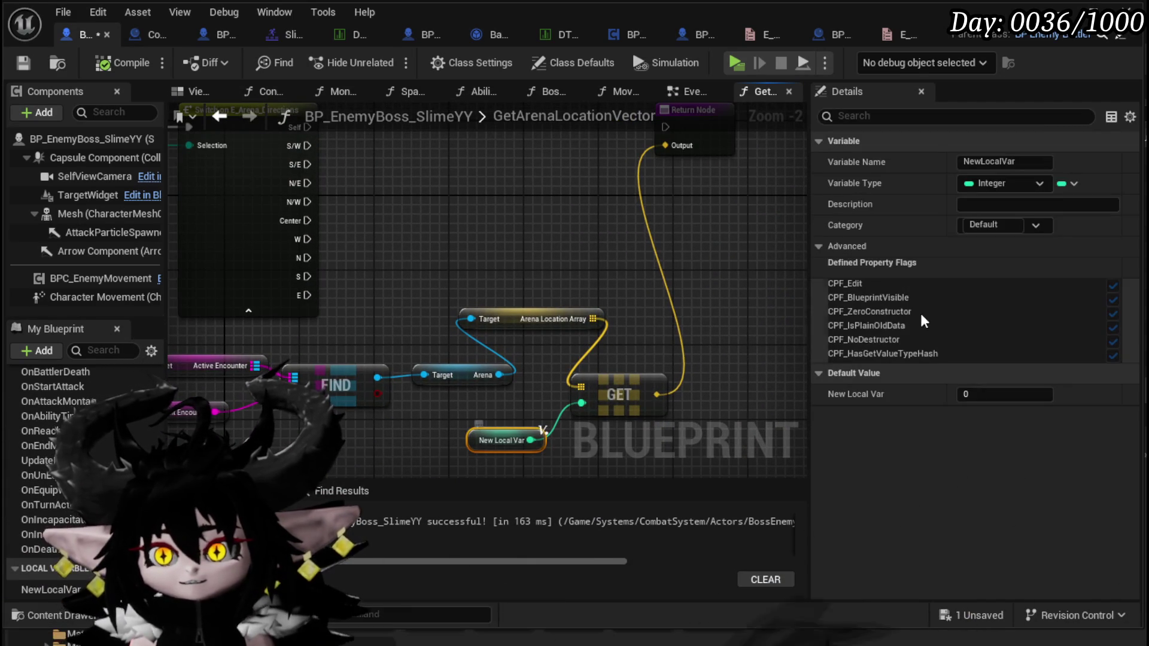
click(1022, 164)
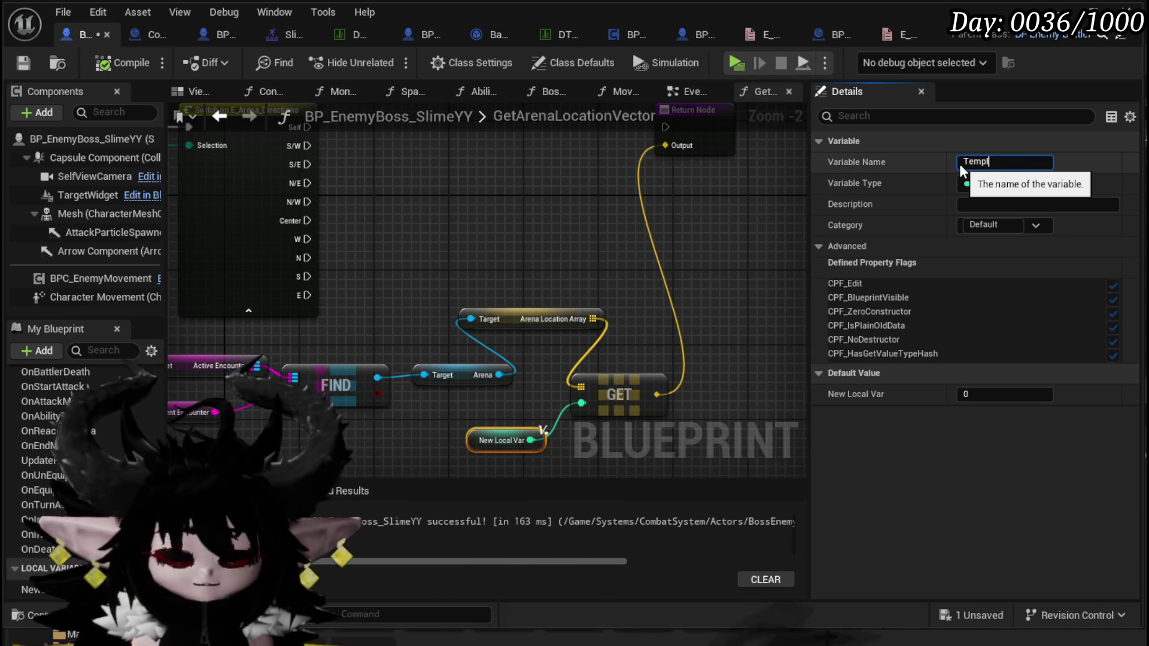
text(pInt)
key(Return)
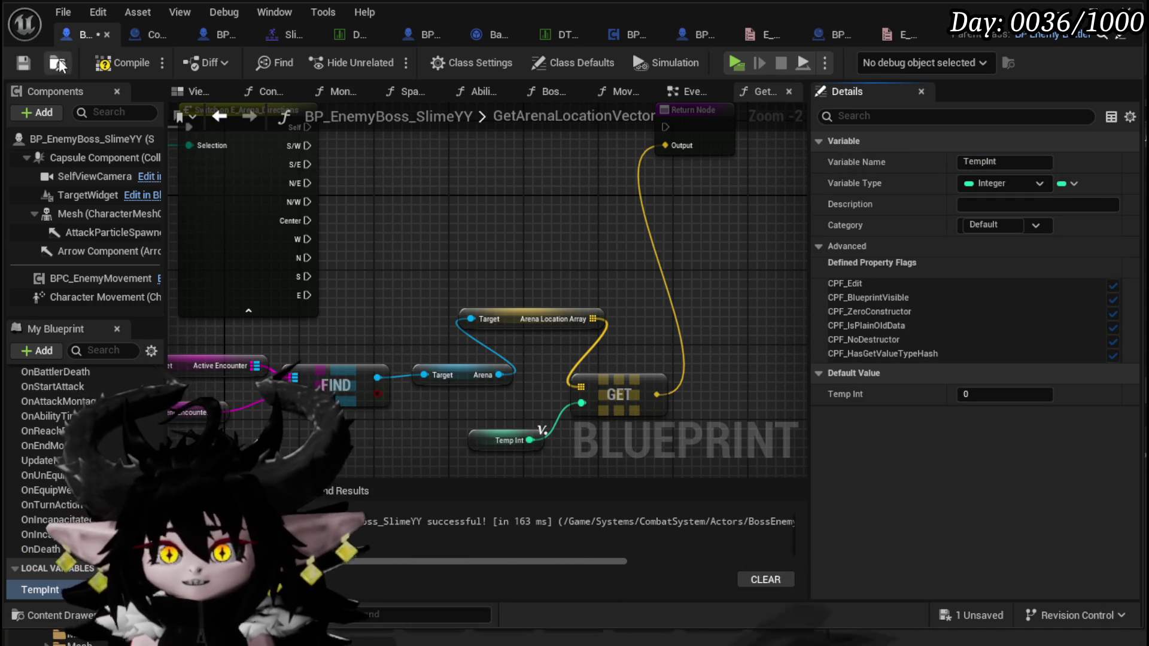
click(27, 61)
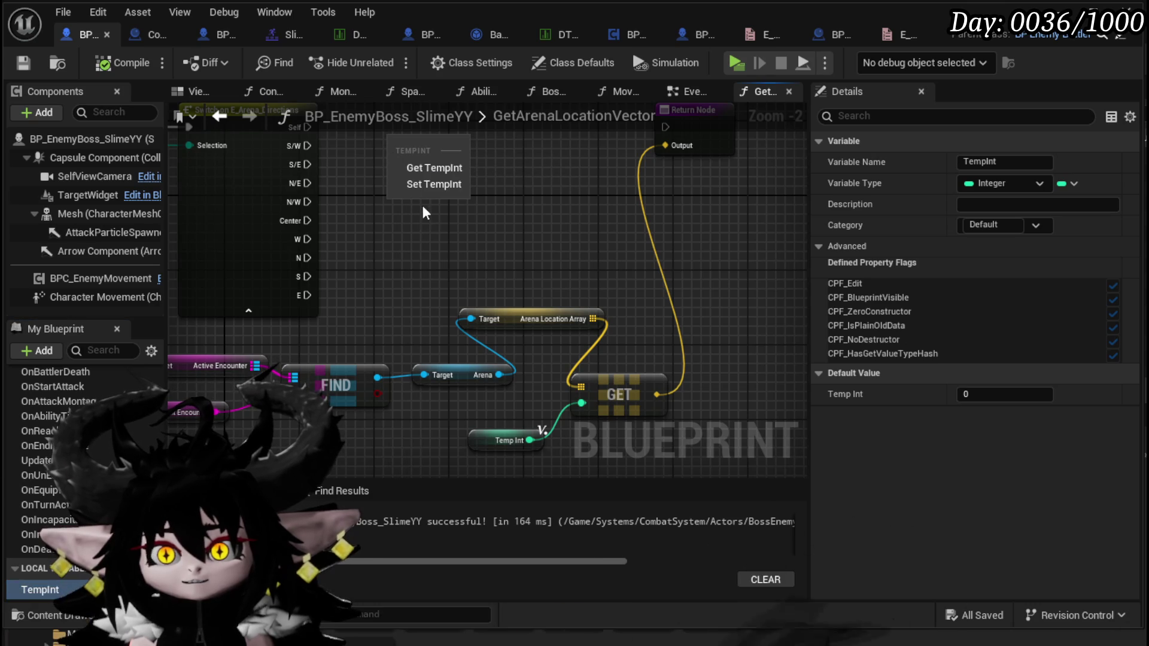
Add a SET TempInt node wired from the switch's S/W case into the Return Node.
click(434, 183)
scroll(359, 191, up, 2)
drag(339, 201, 382, 204)
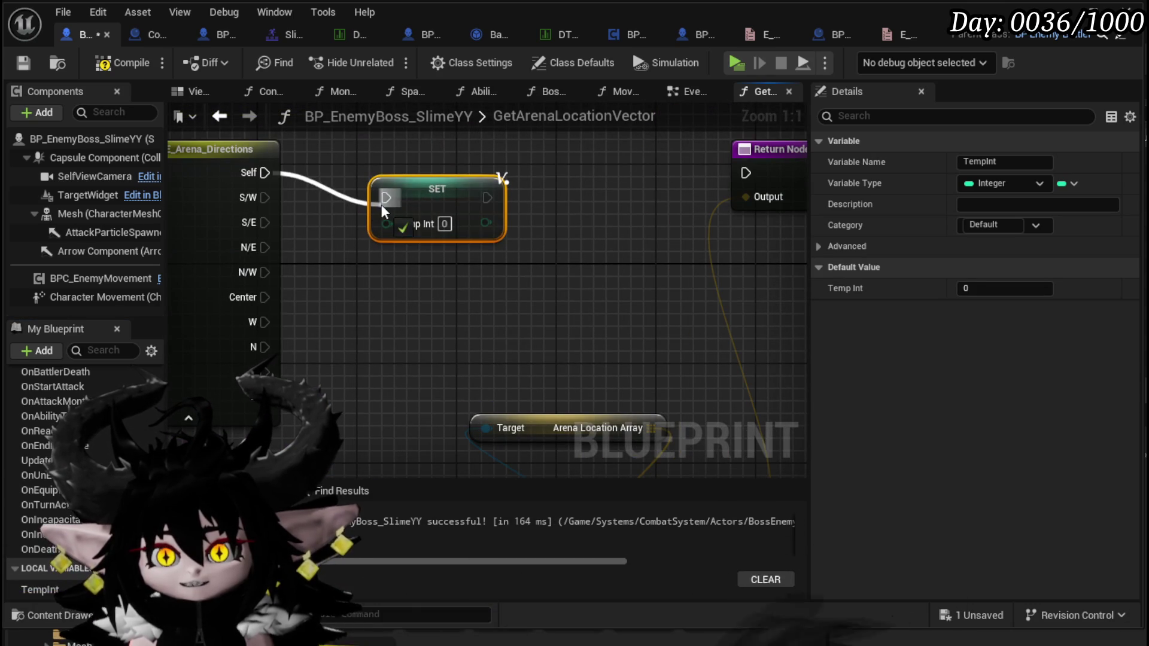
scroll(520, 295, down, 2)
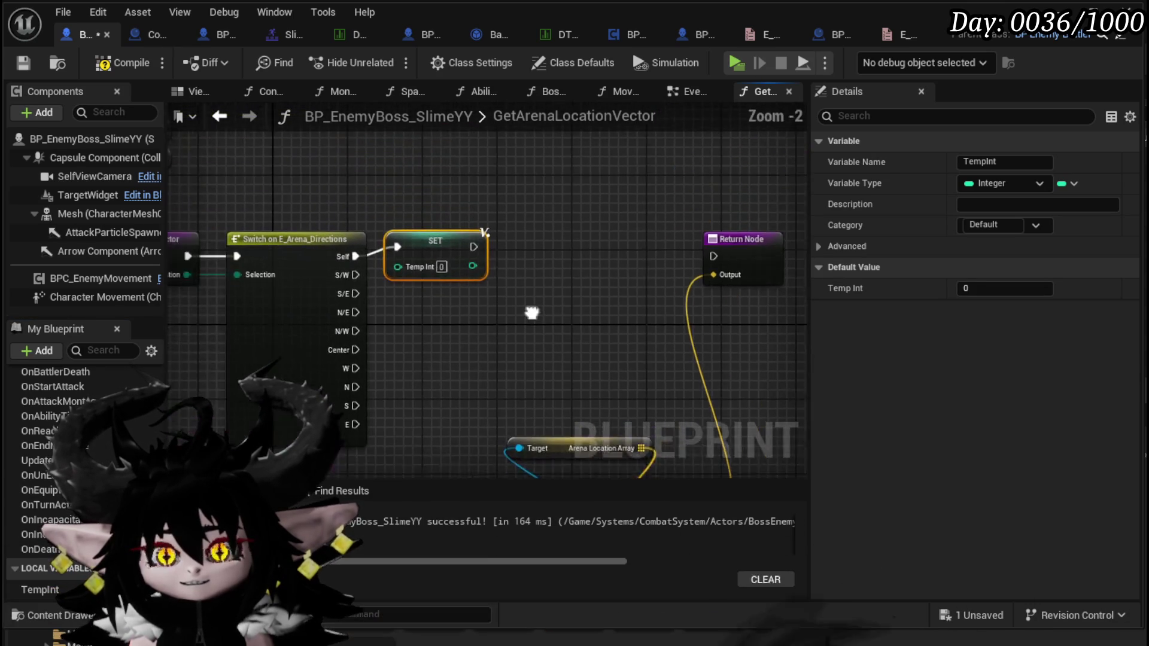
drag(393, 256, 402, 252)
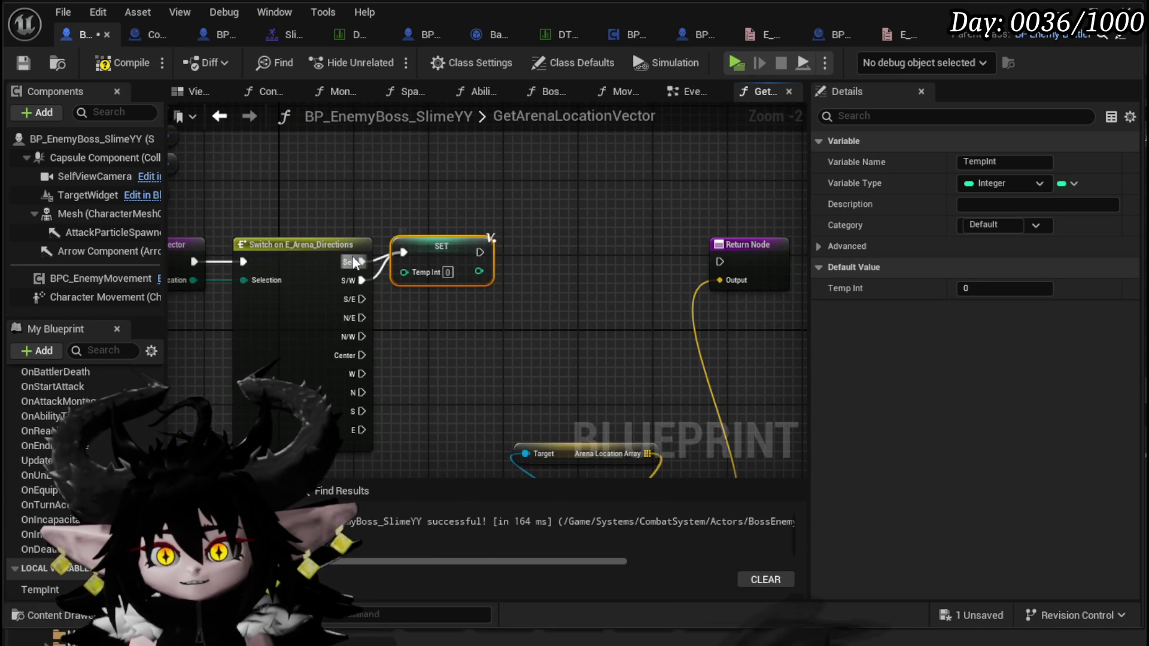
mouse_move(478, 281)
mouse_down()
mouse_move(733, 281)
mouse_move(720, 261)
mouse_up()
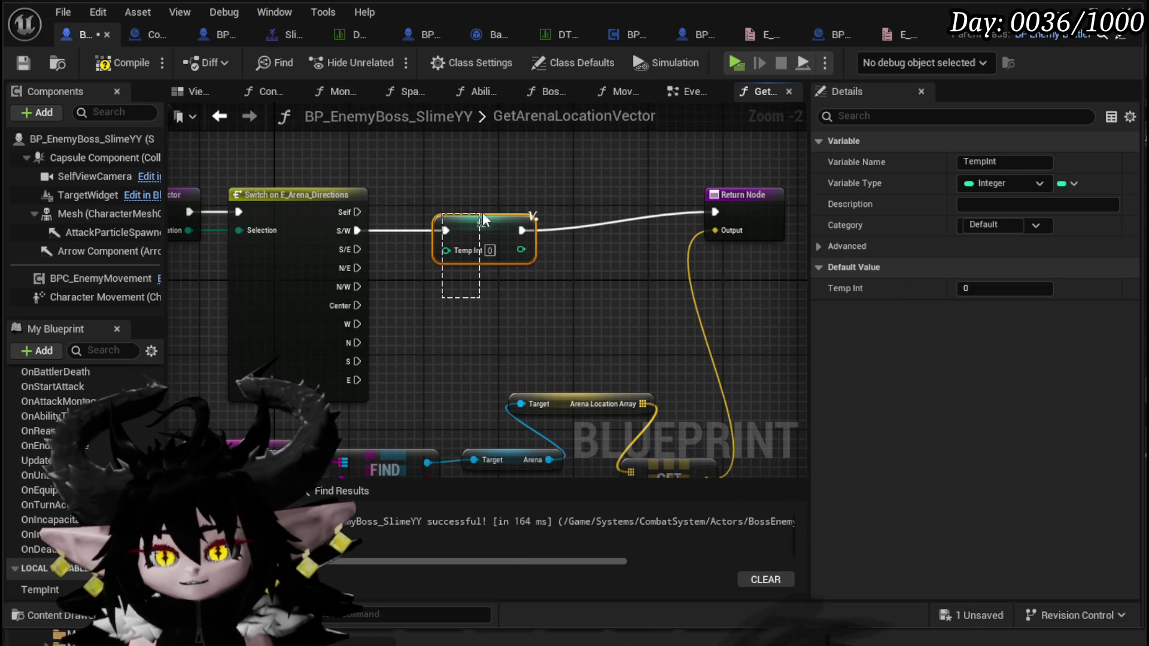
Duplicate the SET TempInt node until there is a column of nine.
key(ctrl+v)
scroll(488, 282, down, 3)
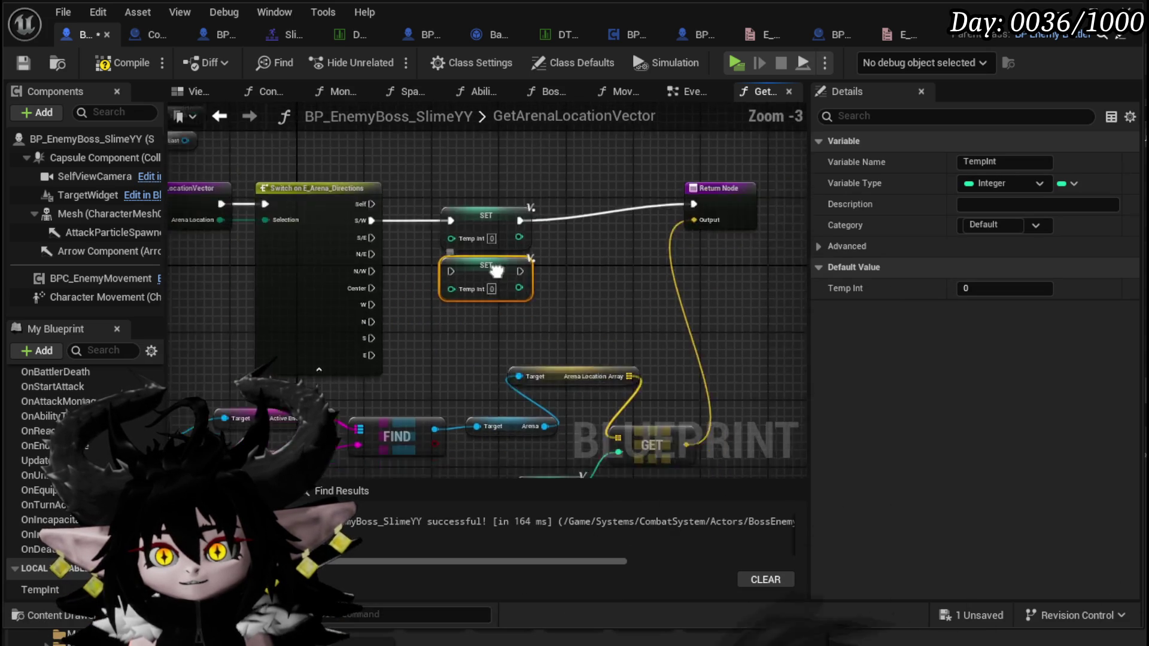
mouse_move(231, 424)
mouse_down()
mouse_move(556, 324)
mouse_move(555, 395)
mouse_up()
key(ctrl+c)
key(ctrl+v)
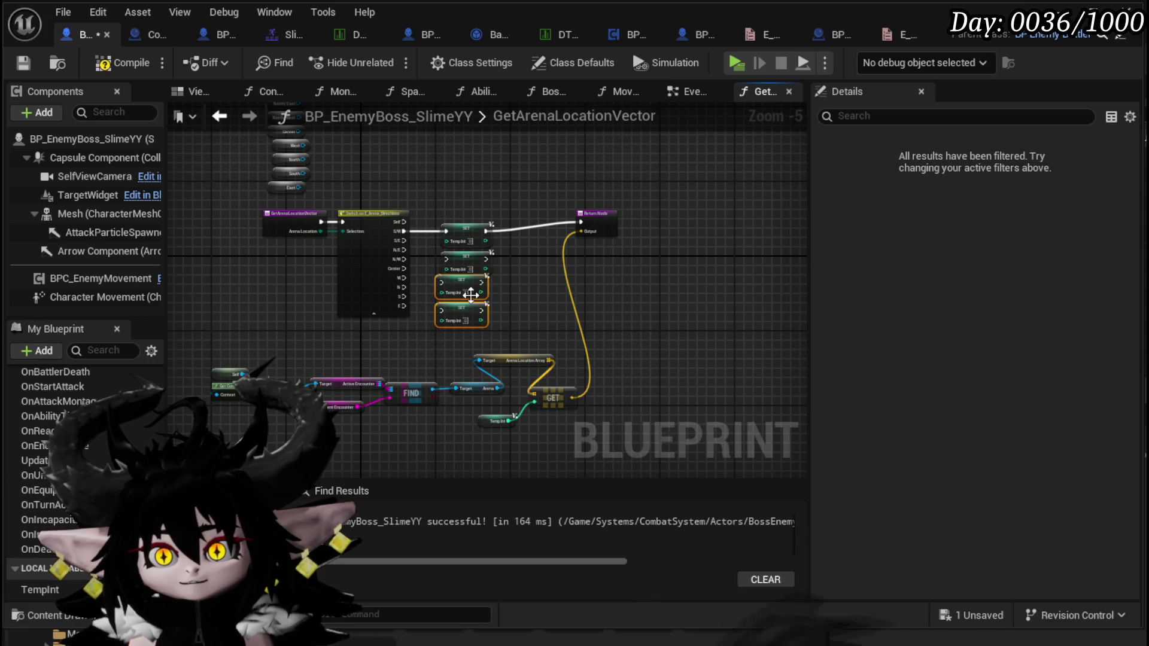
mouse_move(238, 345)
mouse_down()
mouse_move(547, 268)
mouse_move(573, 338)
mouse_up()
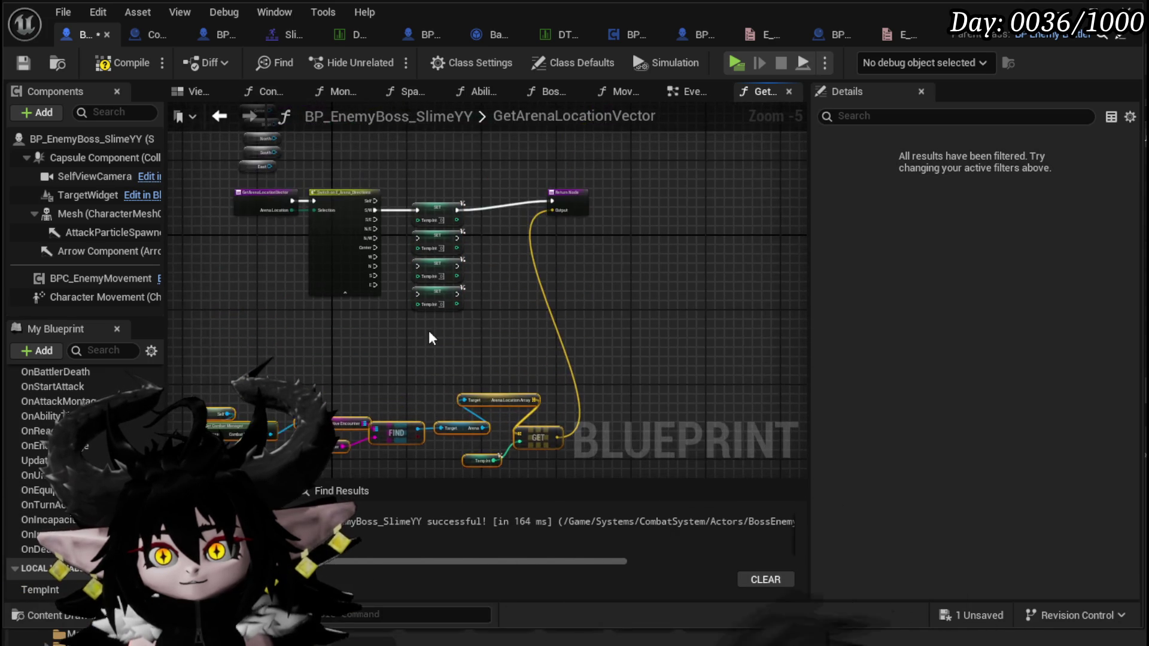
key(ctrl+c)
key(ctrl+v)
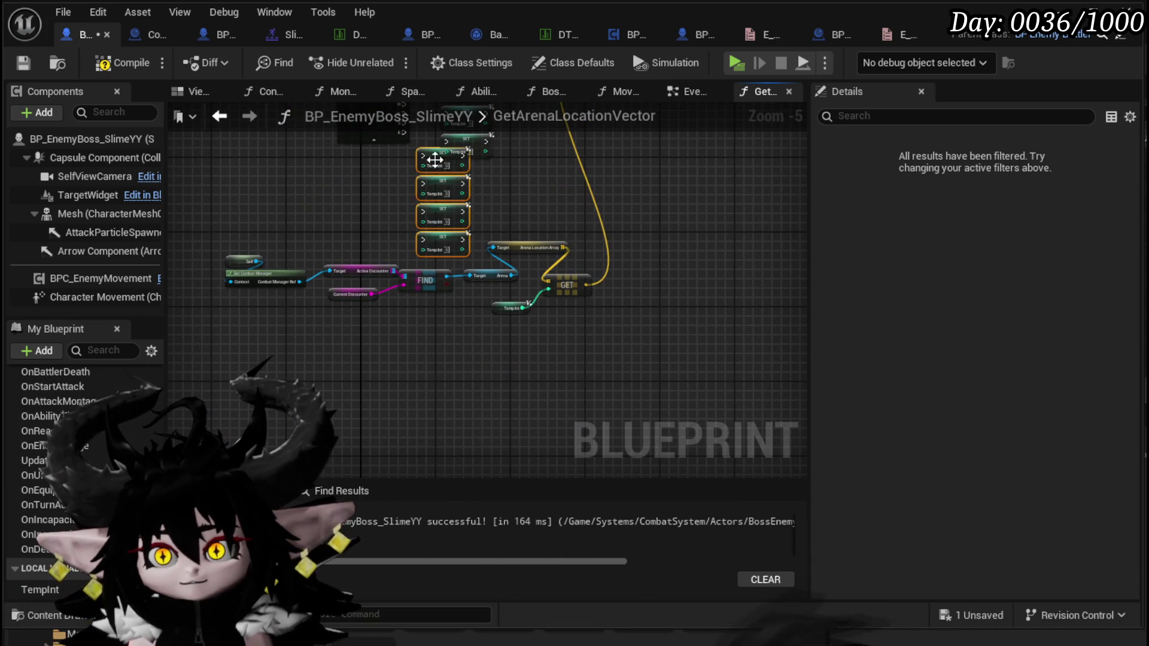
drag(454, 189, 461, 175)
Wire the S/E, N/E, N/W, Center, W and N switch cases to their own SET nodes.
drag(231, 358, 385, 216)
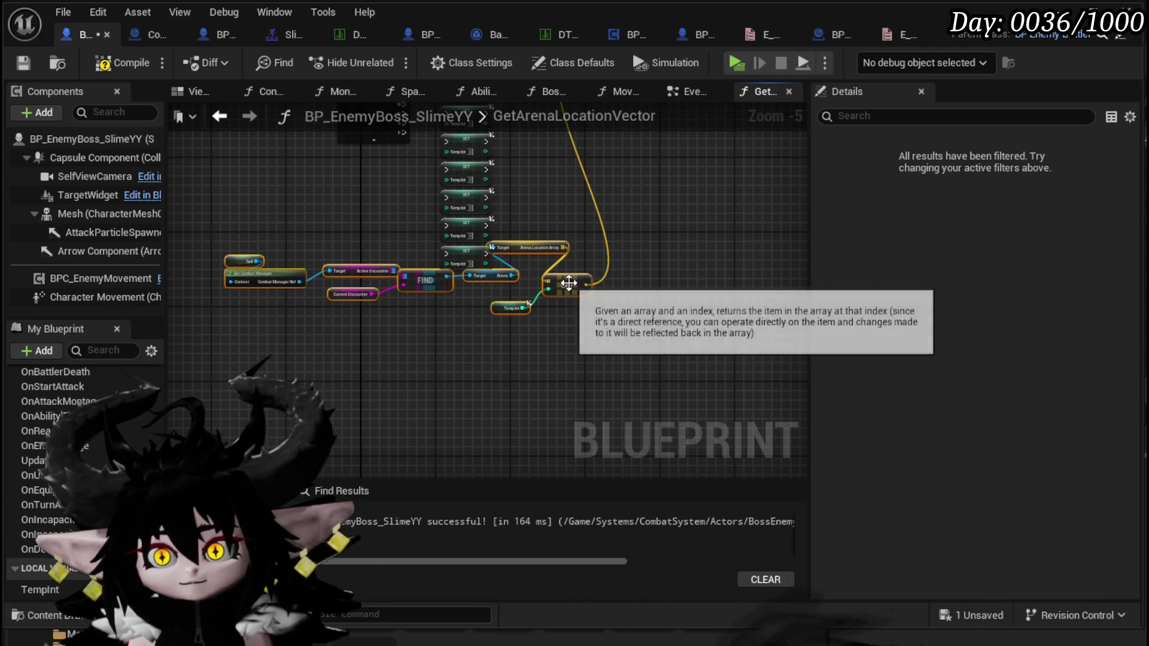
scroll(541, 323, up, 3)
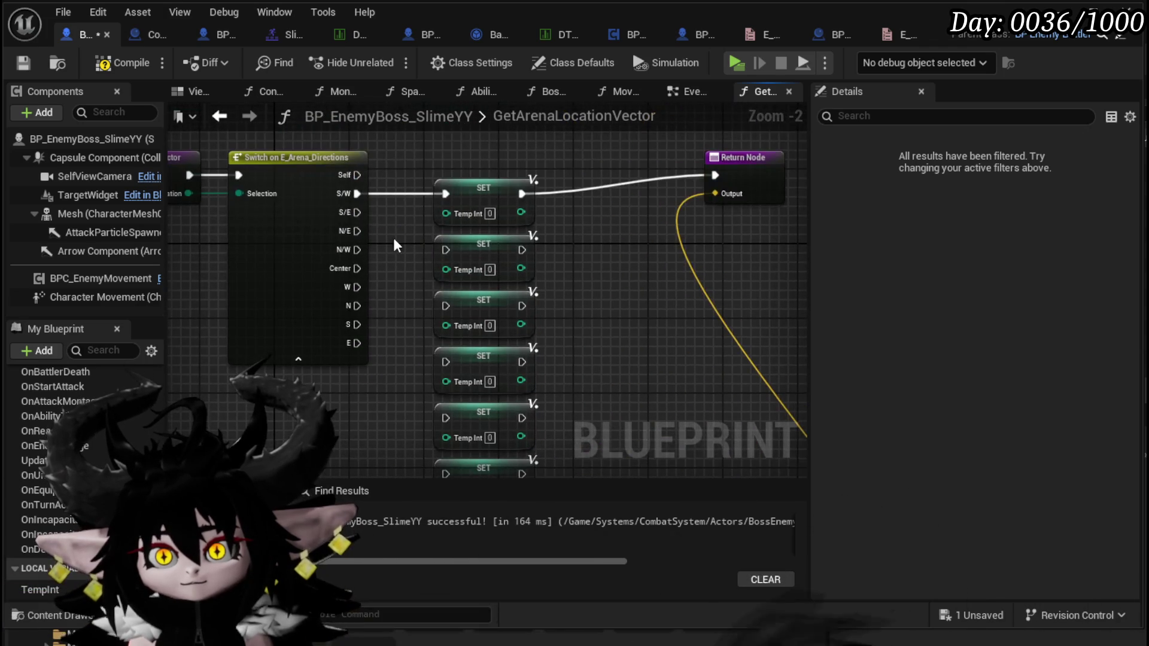
drag(449, 254, 446, 250)
mouse_move(357, 231)
mouse_down()
mouse_move(432, 265)
mouse_move(339, 216)
mouse_move(441, 306)
mouse_up()
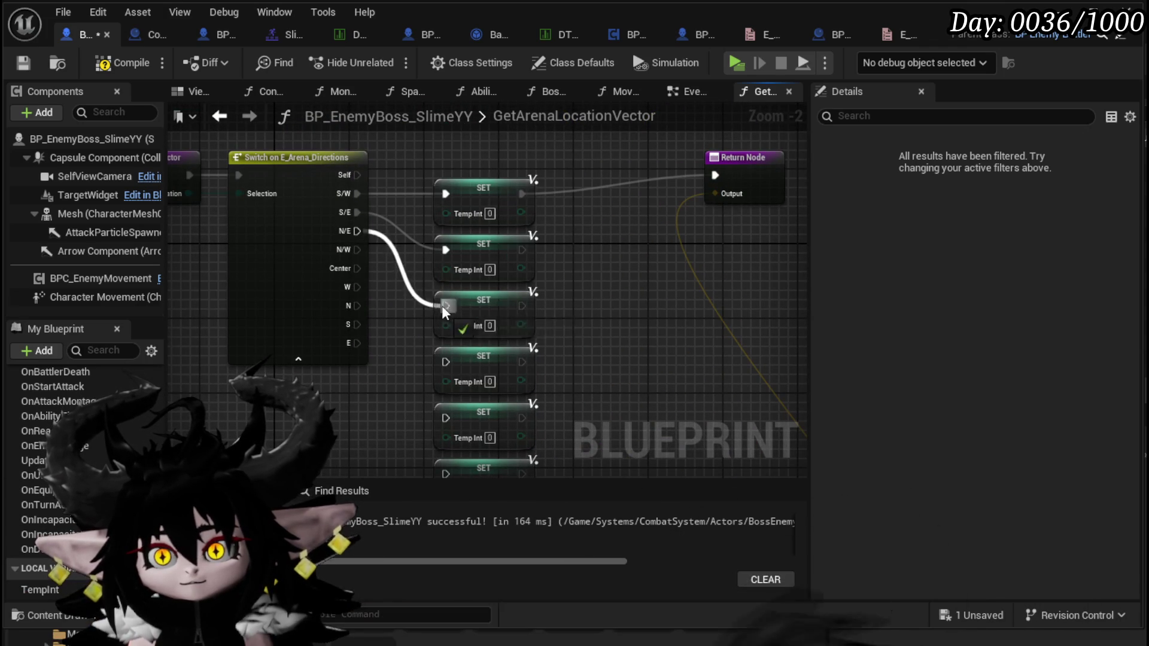
drag(357, 250, 386, 293)
drag(445, 362, 446, 362)
mouse_move(357, 268)
mouse_down()
mouse_move(383, 288)
mouse_move(436, 392)
mouse_move(447, 472)
mouse_move(441, 393)
mouse_up()
mouse_move(358, 221)
mouse_down()
mouse_move(362, 264)
mouse_move(423, 416)
mouse_move(447, 432)
mouse_move(364, 255)
mouse_move(405, 470)
mouse_move(446, 335)
mouse_up()
Move the lookup chain above the SET column and the Return Node beside it.
scroll(429, 119, down, 2)
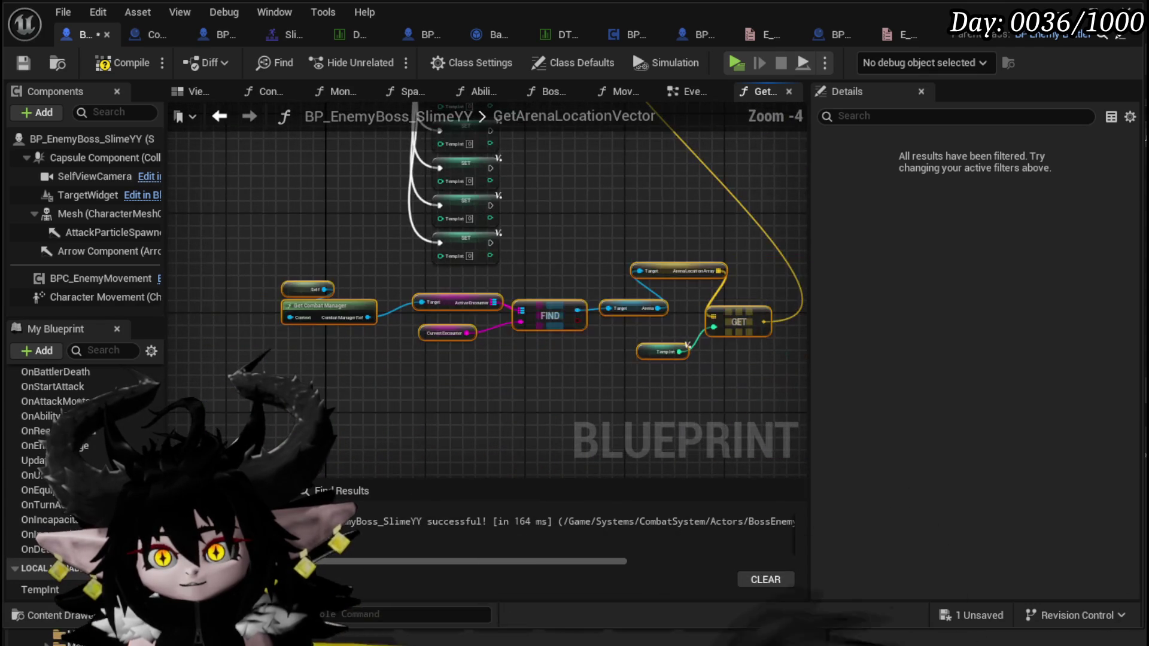
drag(730, 282, 730, 281)
scroll(688, 359, down, 2)
mouse_move(655, 418)
mouse_down()
mouse_move(655, 197)
mouse_move(637, 190)
mouse_up()
scroll(638, 190, up, 2)
drag(573, 225, 605, 216)
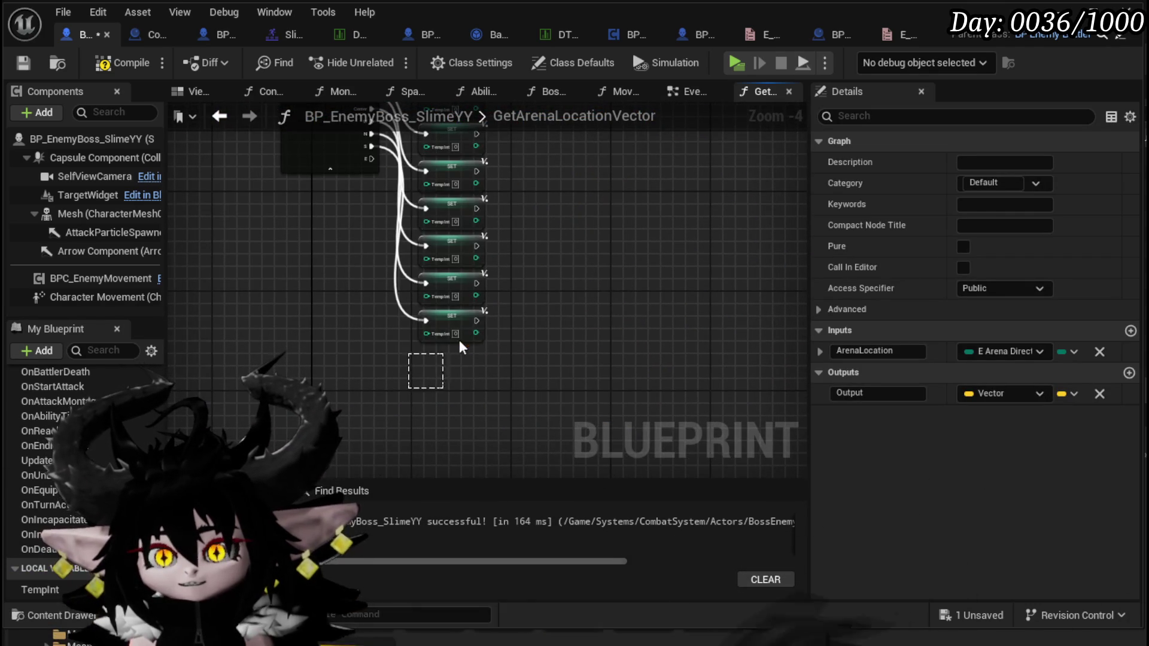
Align the last SET node and wire the SET TempInt exec outputs into the Return Node.
click(423, 361)
mouse_move(447, 362)
mouse_down()
mouse_move(431, 358)
mouse_move(471, 357)
mouse_move(705, 263)
mouse_move(615, 349)
mouse_up()
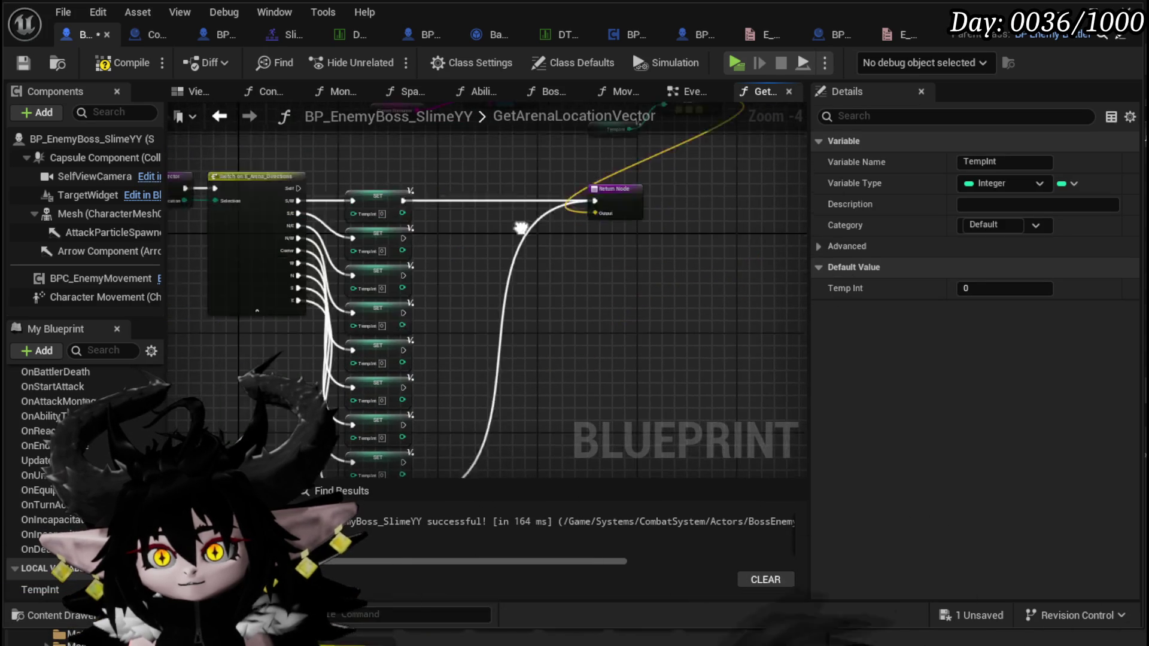
drag(524, 267, 601, 142)
drag(405, 365, 601, 142)
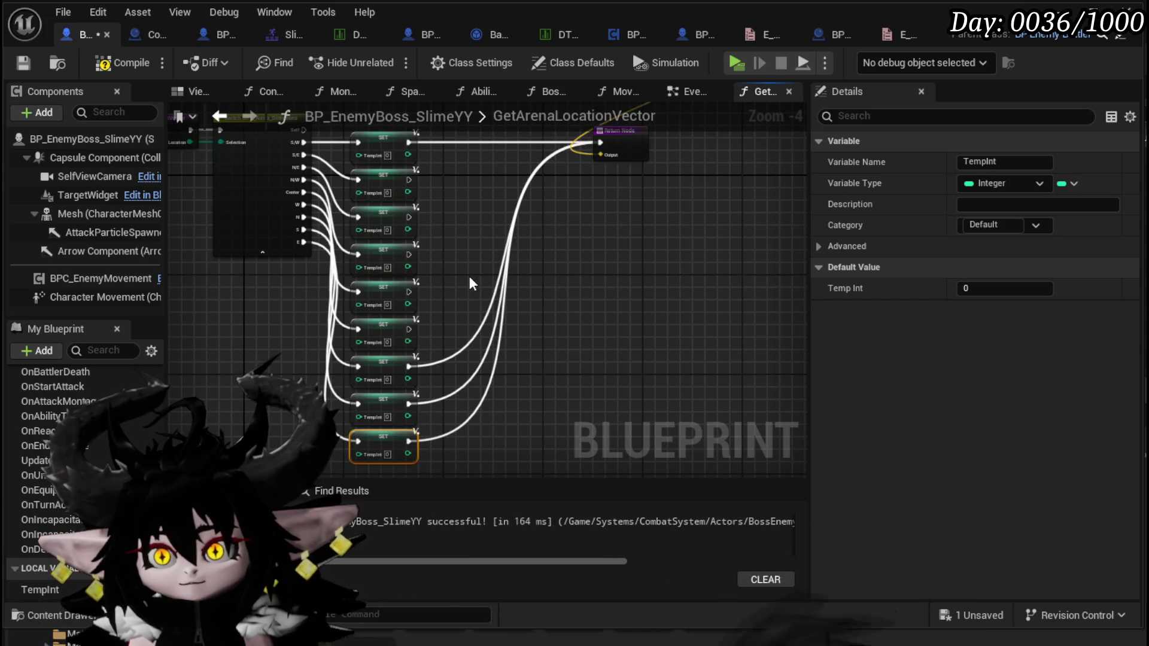
mouse_move(413, 328)
mouse_down()
mouse_move(616, 147)
mouse_move(590, 149)
mouse_up()
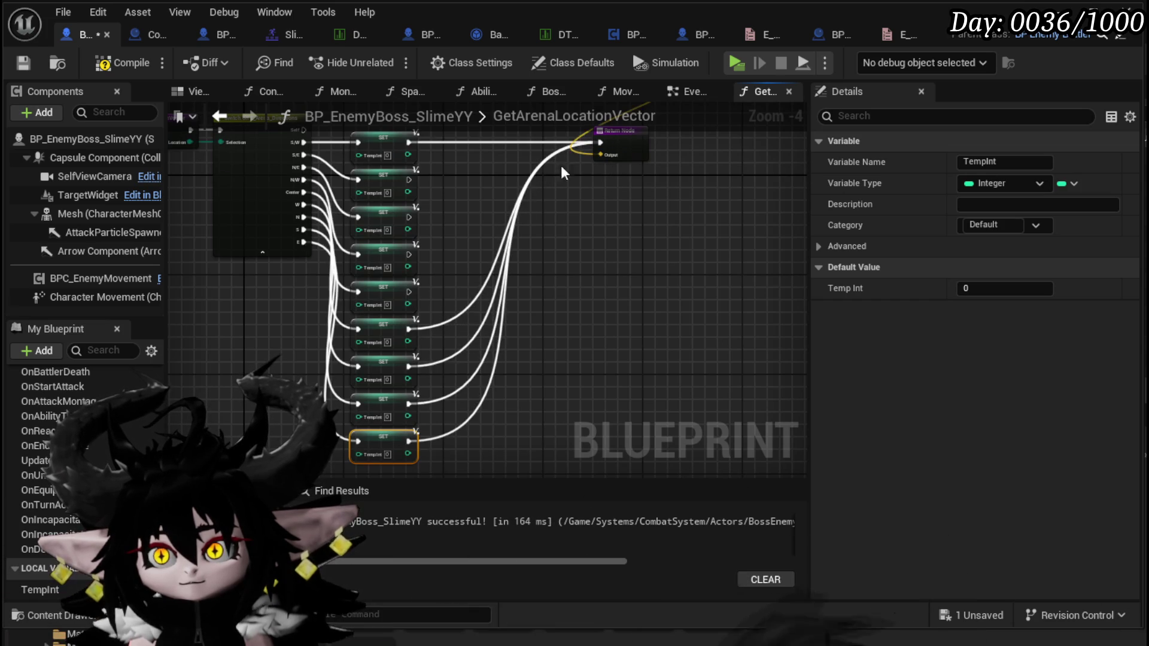
mouse_move(409, 290)
mouse_down()
mouse_move(571, 177)
mouse_move(600, 142)
mouse_up()
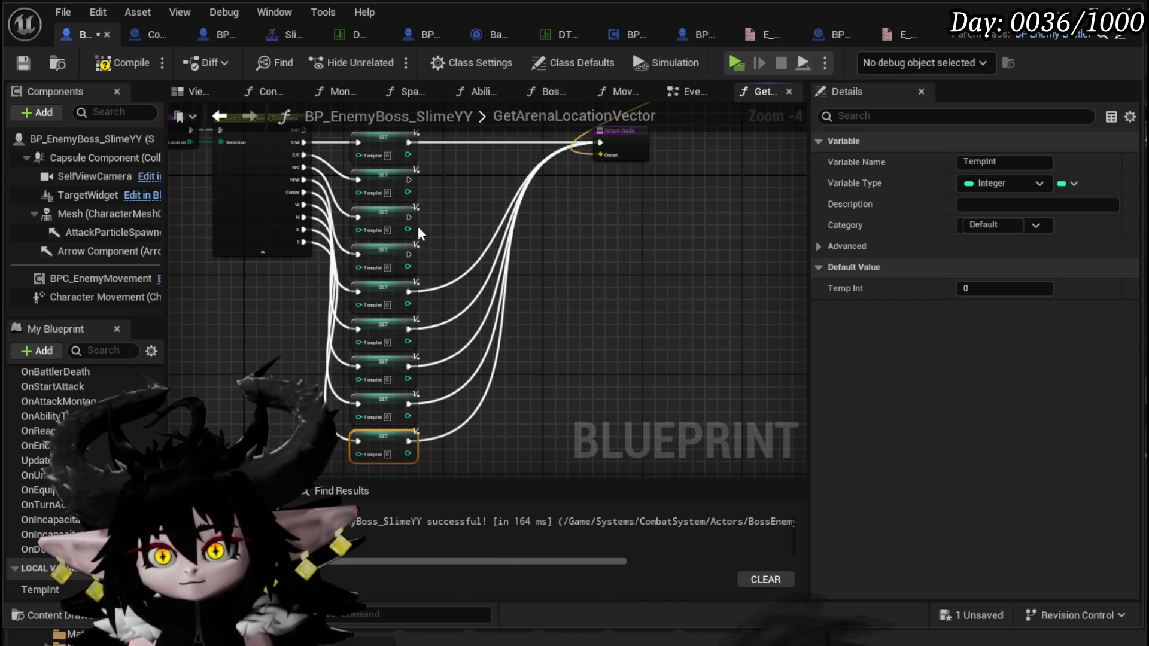
drag(411, 221, 600, 141)
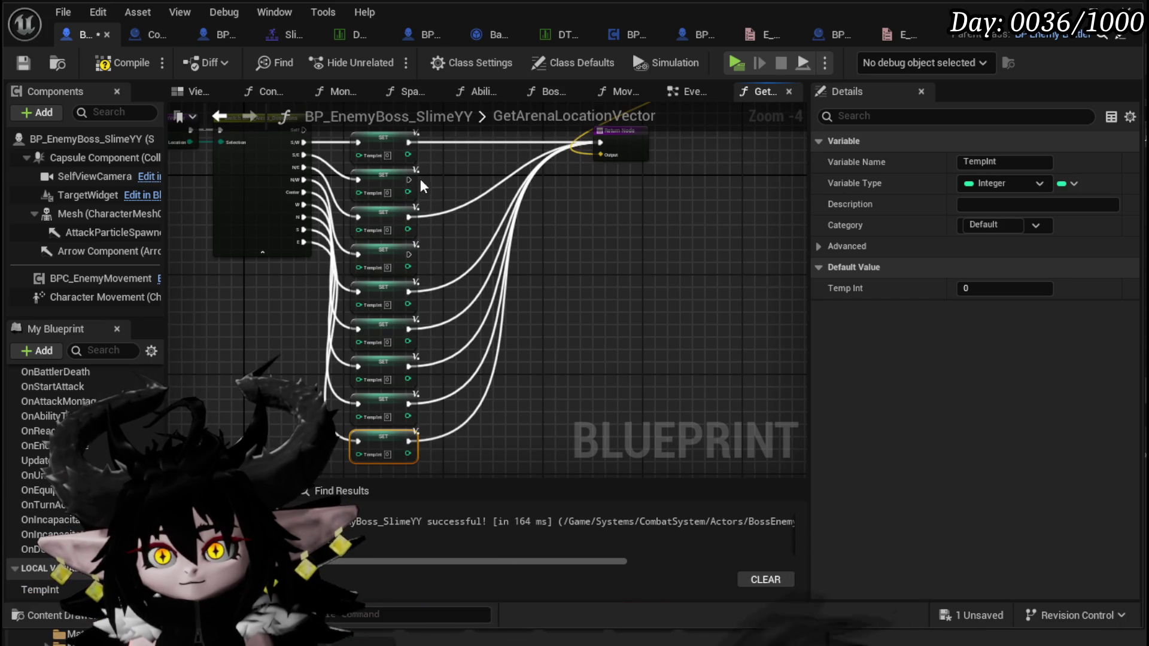
drag(408, 179, 600, 142)
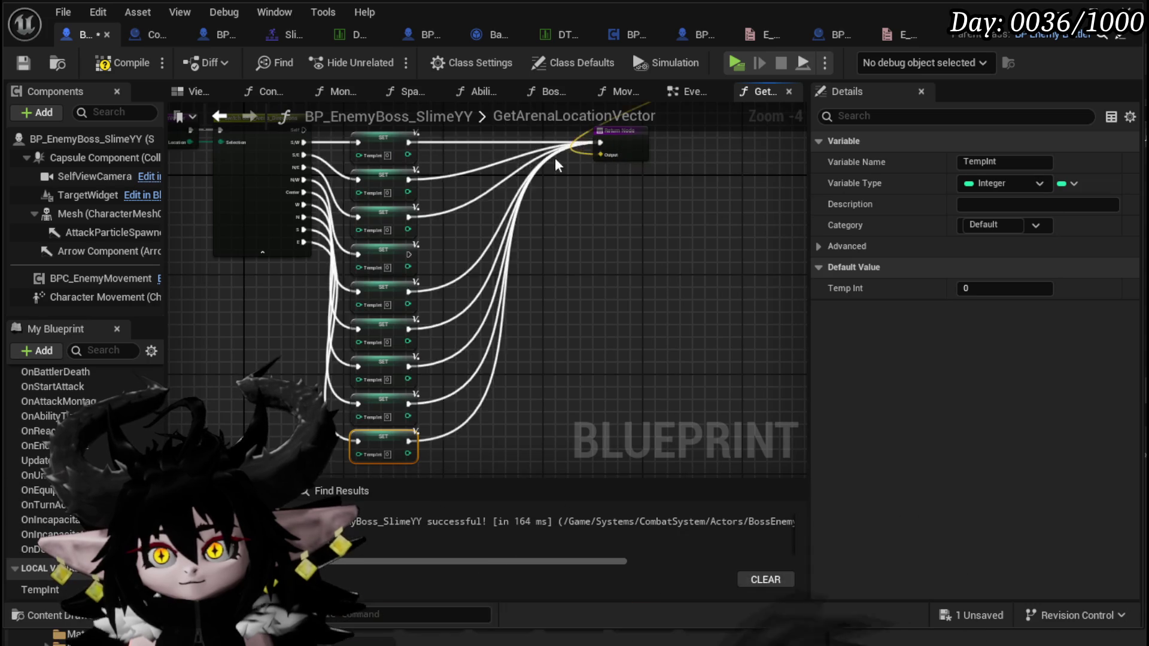
scroll(481, 150, up, 4)
mouse_move(490, 175)
mouse_down()
mouse_move(589, 232)
mouse_move(622, 186)
mouse_up()
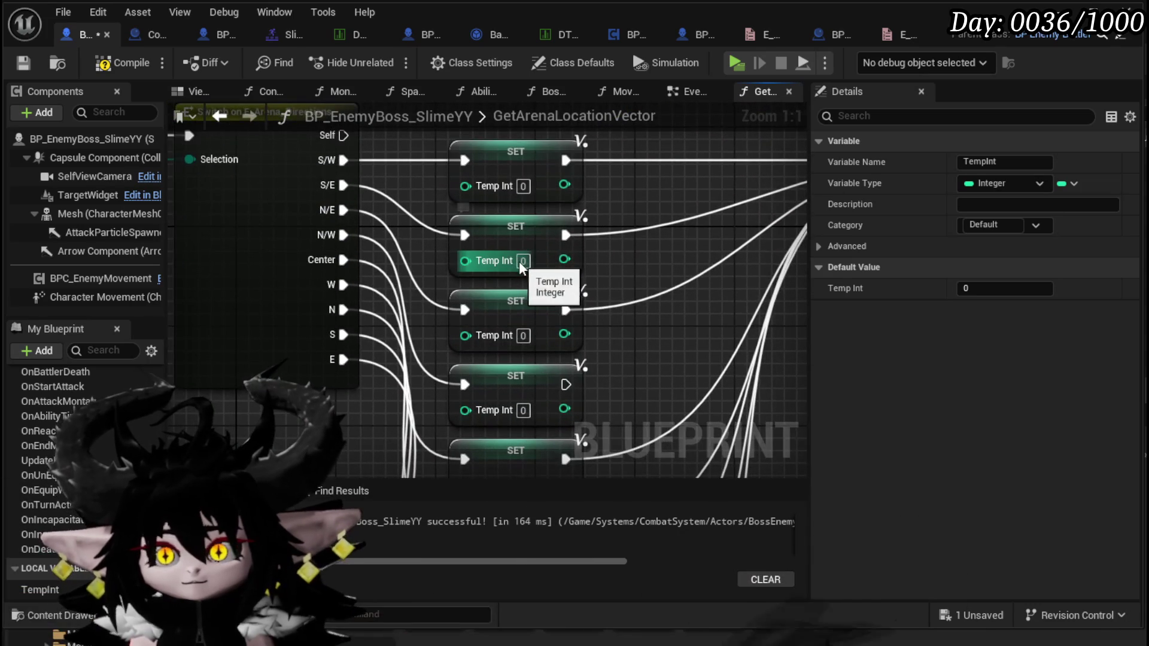
Enter ascending Temp Int values, 1 through 7, on the successive SET nodes.
click(521, 261)
text(1)
mouse_move(522, 261)
mouse_down()
mouse_move(517, 191)
mouse_move(510, 224)
mouse_up()
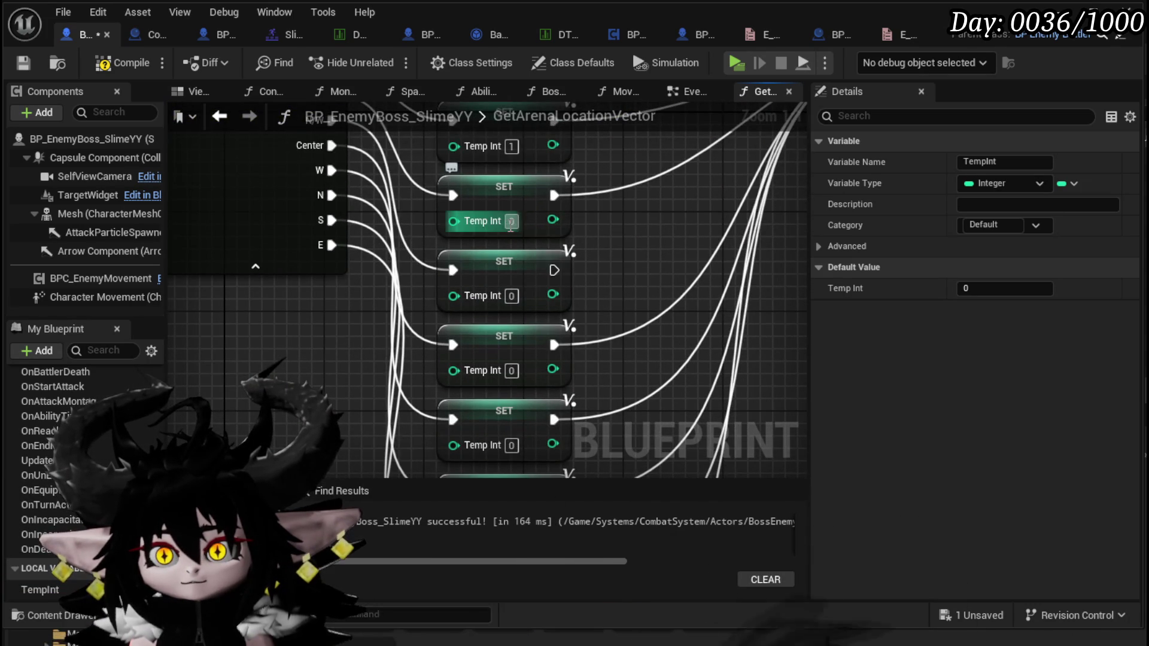
drag(615, 253, 615, 195)
text(3)
drag(589, 270, 583, 211)
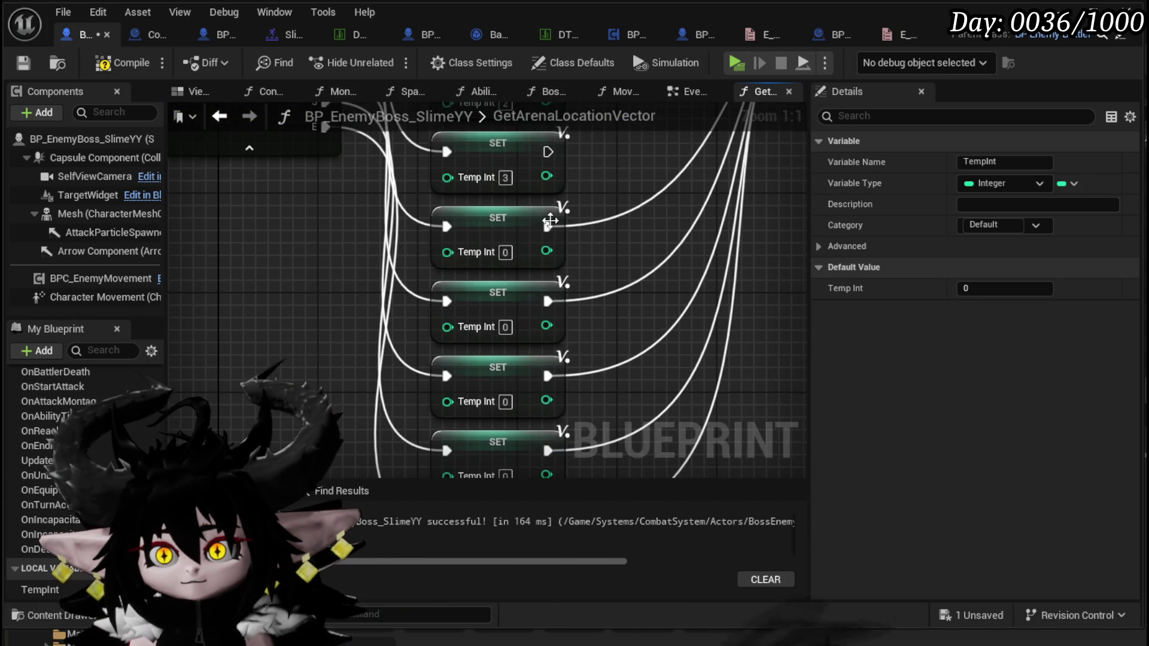
text(4)
drag(508, 329, 518, 218)
text(6)
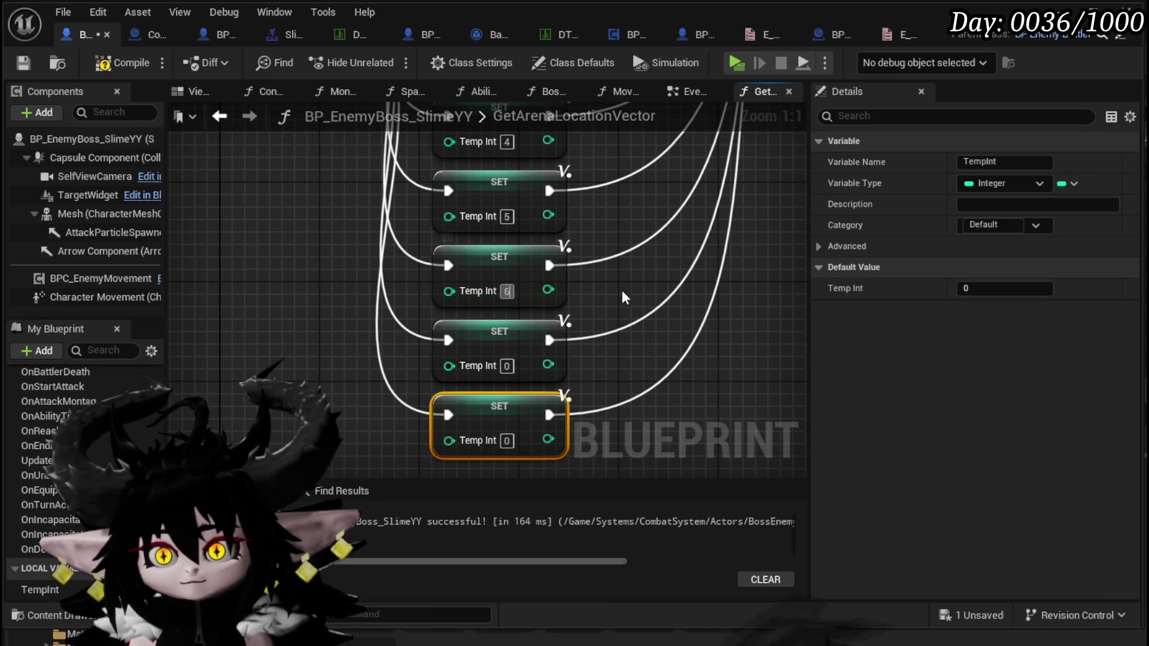
drag(525, 348, 524, 293)
text(7)
click(611, 325)
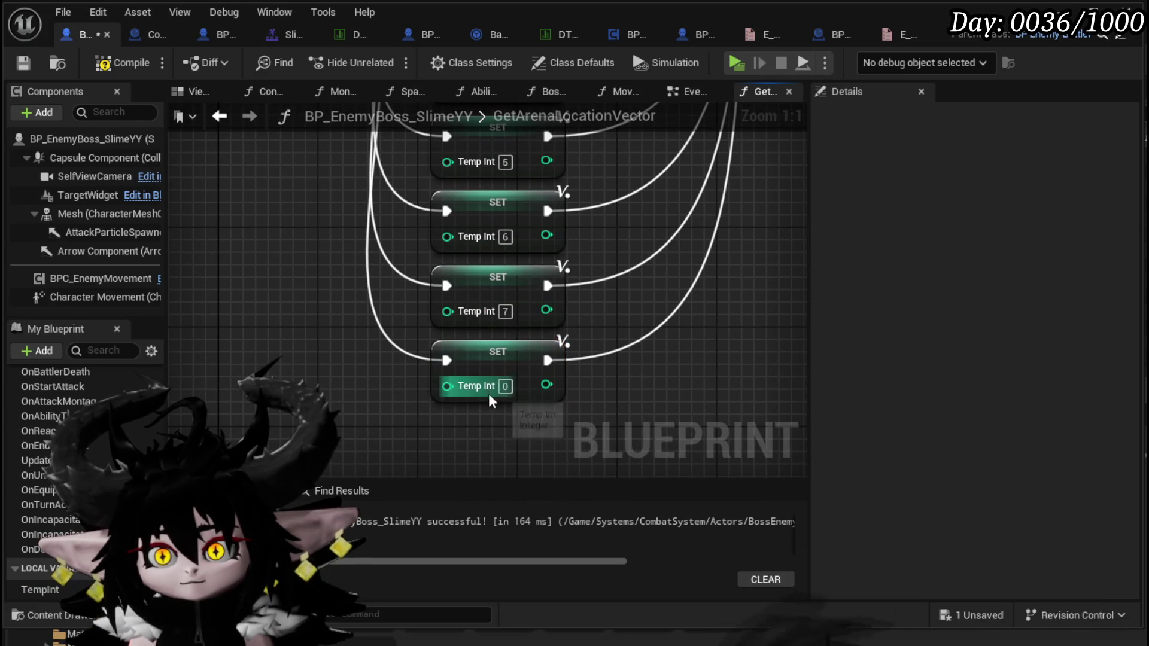
text(80)
scroll(616, 262, down, 3)
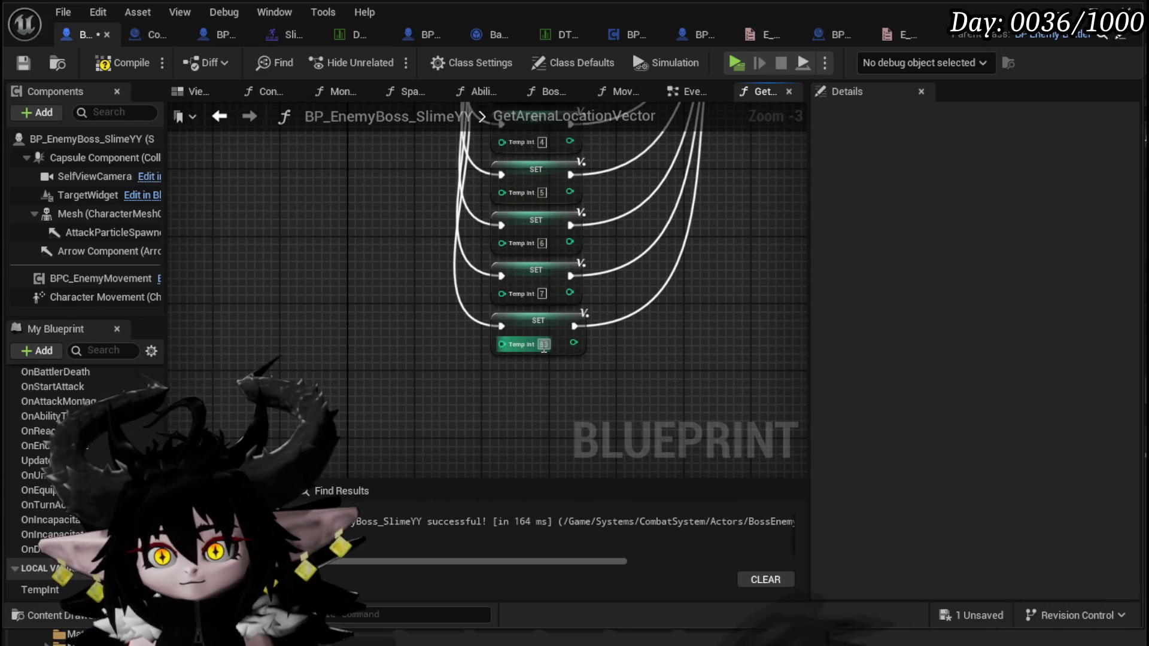
scroll(644, 262, down, 2)
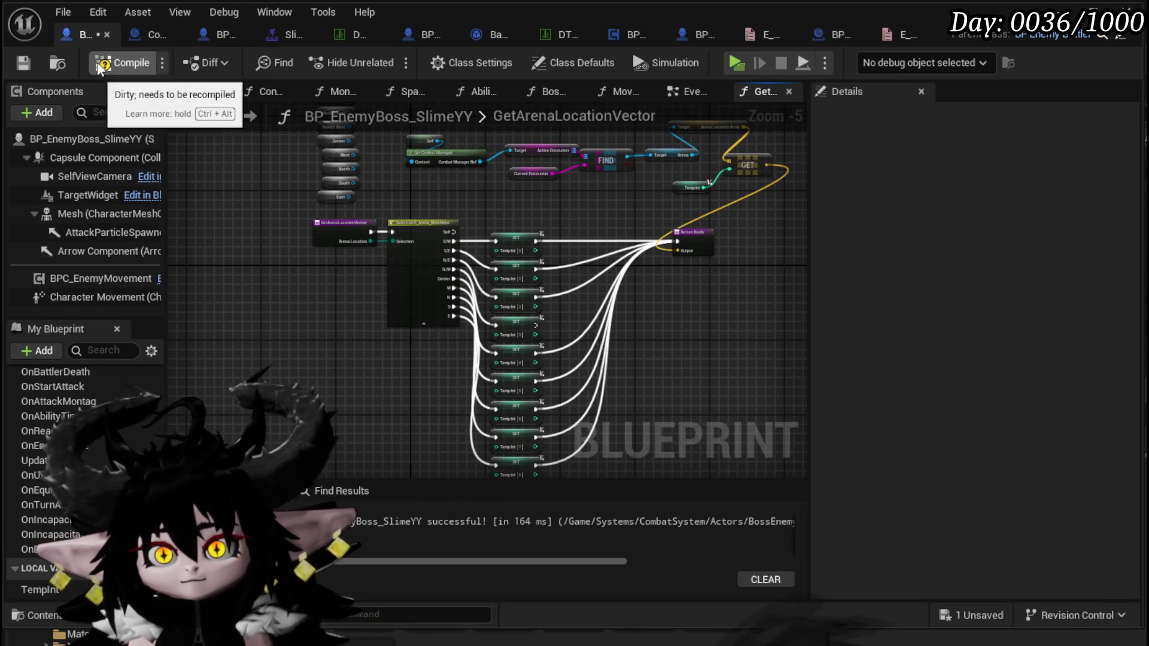
Compile and save the blueprint, then return to the boss EventGraph.
click(23, 64)
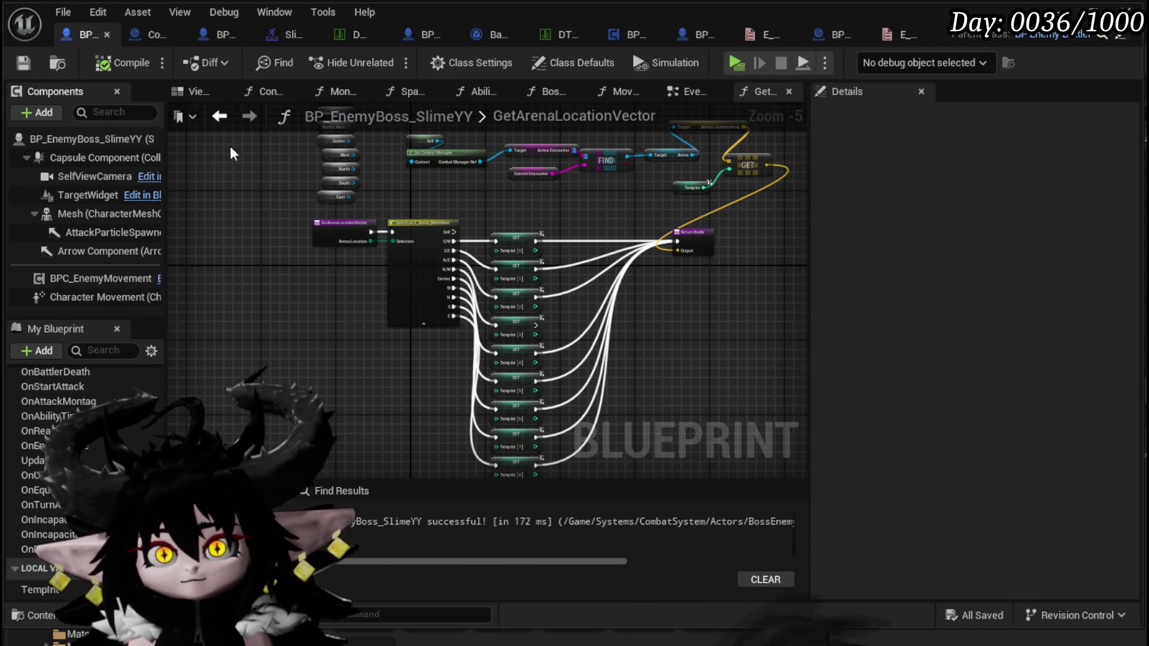
key(Delete)
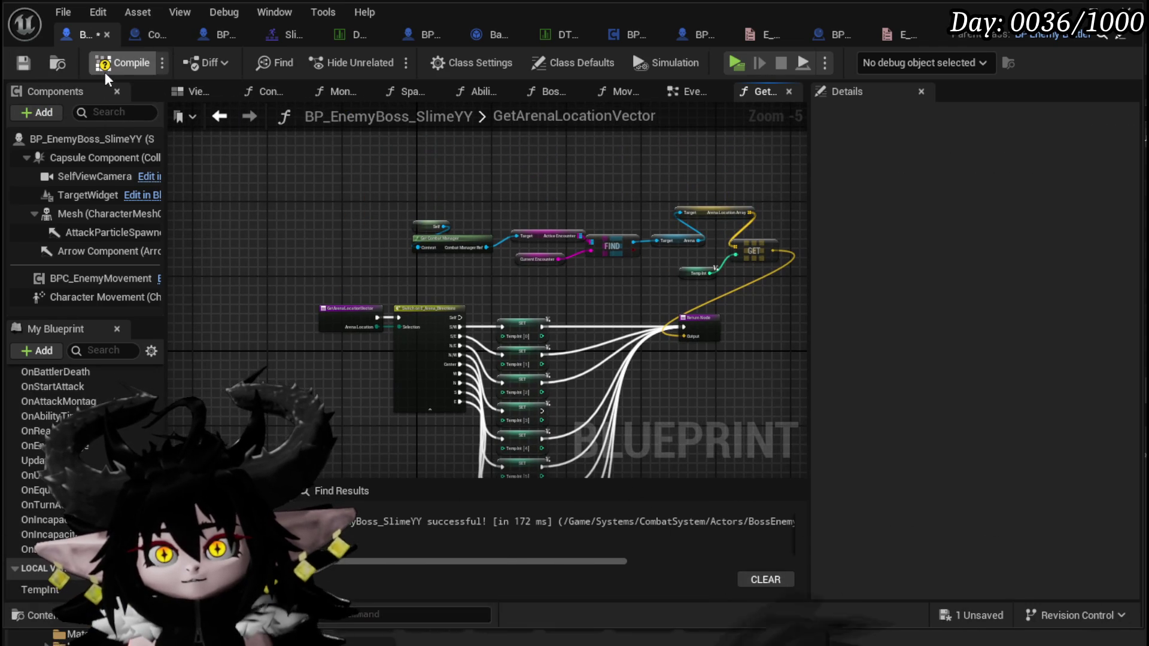
mouse_move(512, 338)
mouse_down()
mouse_move(394, 158)
mouse_move(367, 257)
mouse_up()
drag(691, 147, 690, 147)
drag(265, 422, 724, 167)
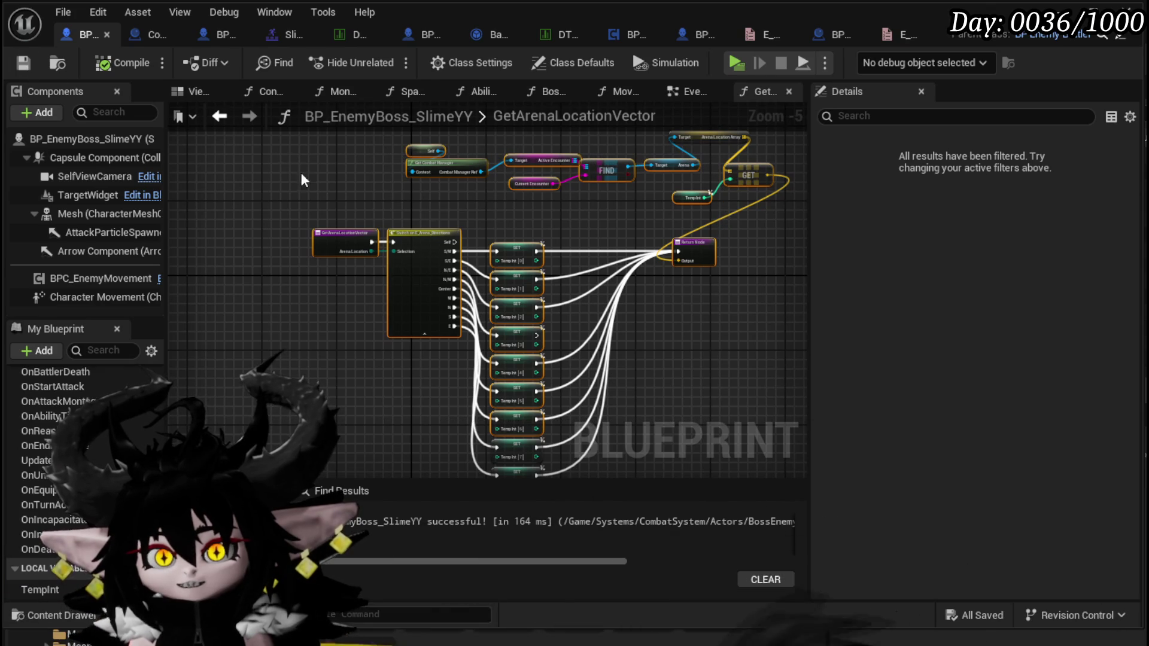
click(232, 117)
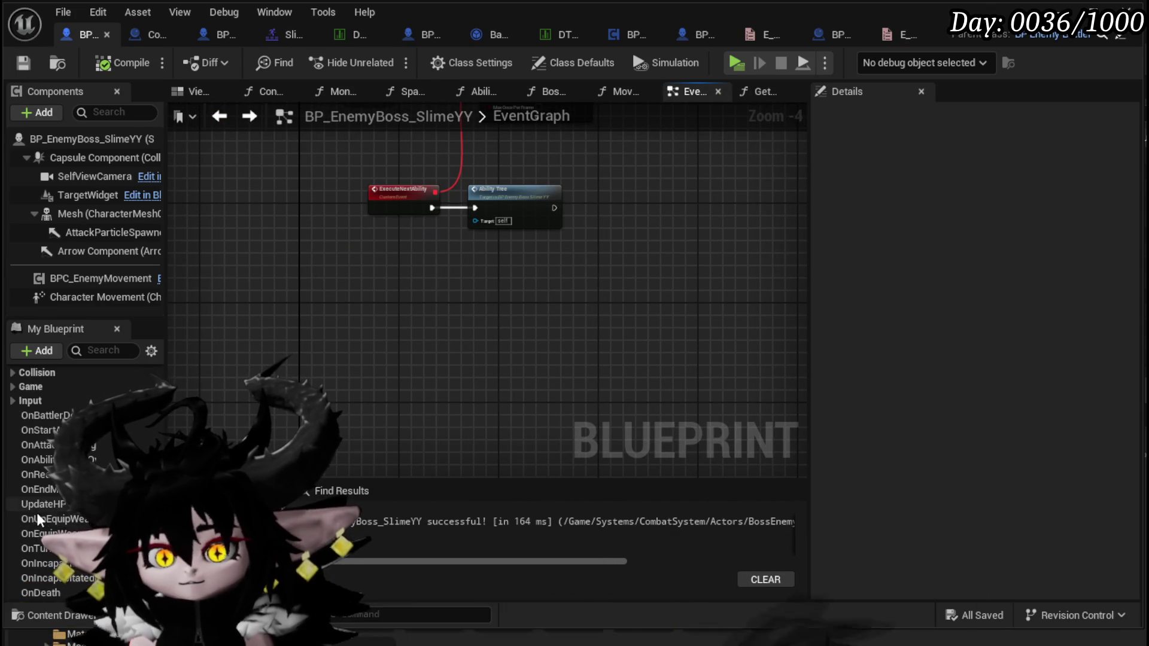
Place a Get Arena Location Vector call in the EventGraph and make the function pure.
scroll(83, 467, up, 5)
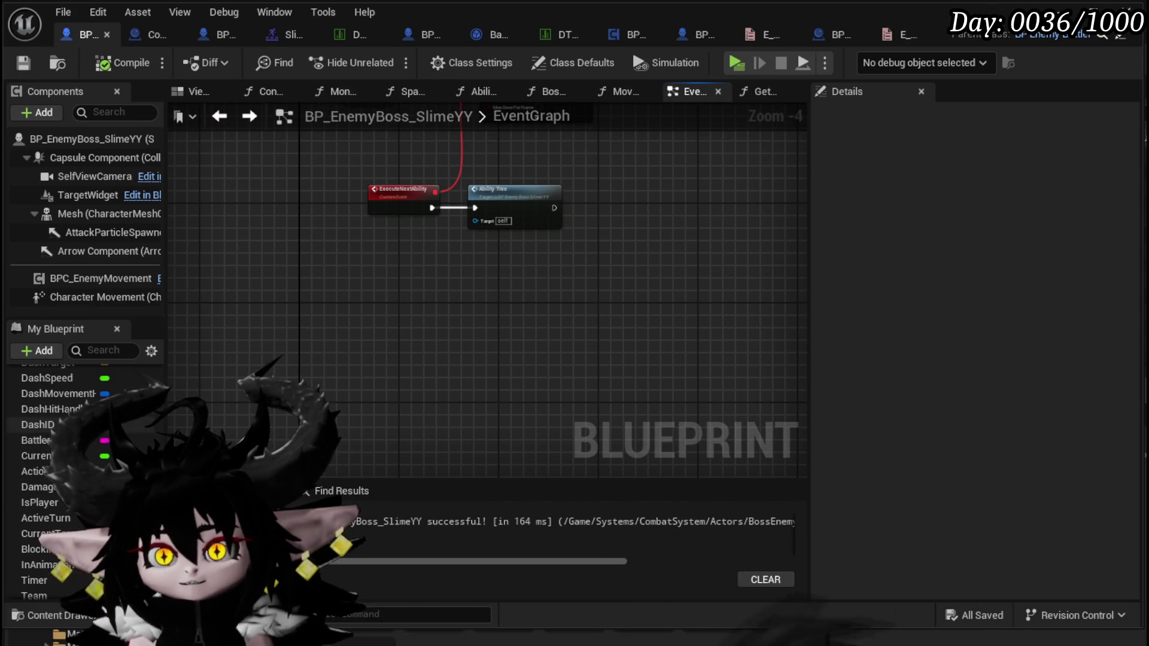
scroll(89, 448, up, 5)
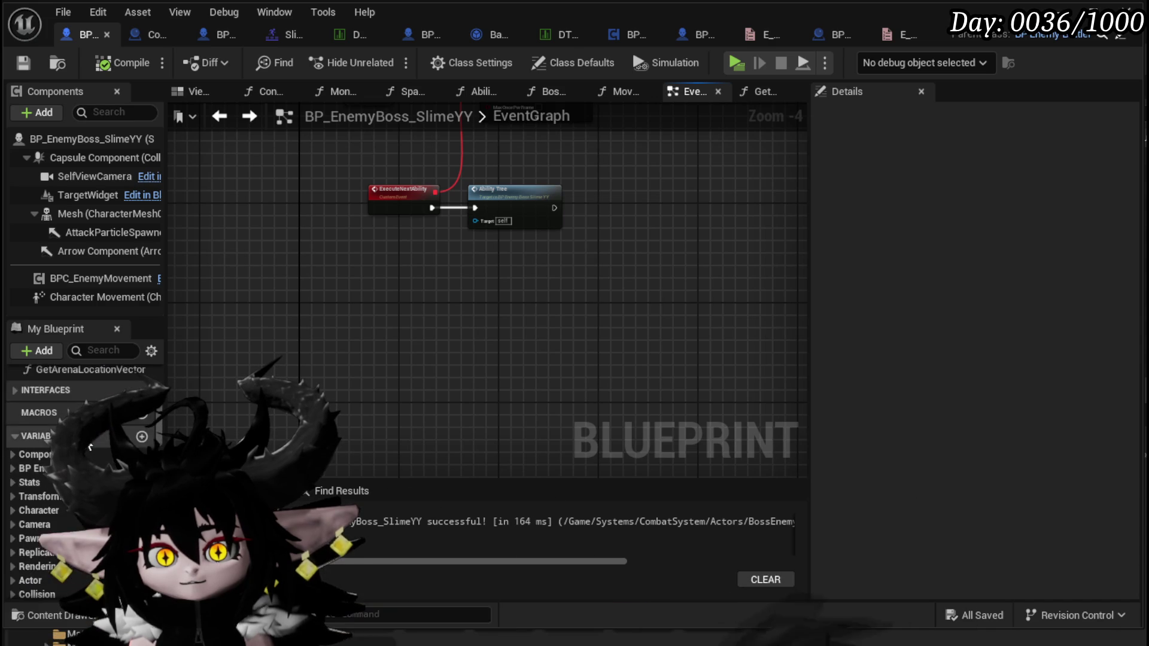
drag(53, 468, 377, 282)
scroll(376, 281, up, 4)
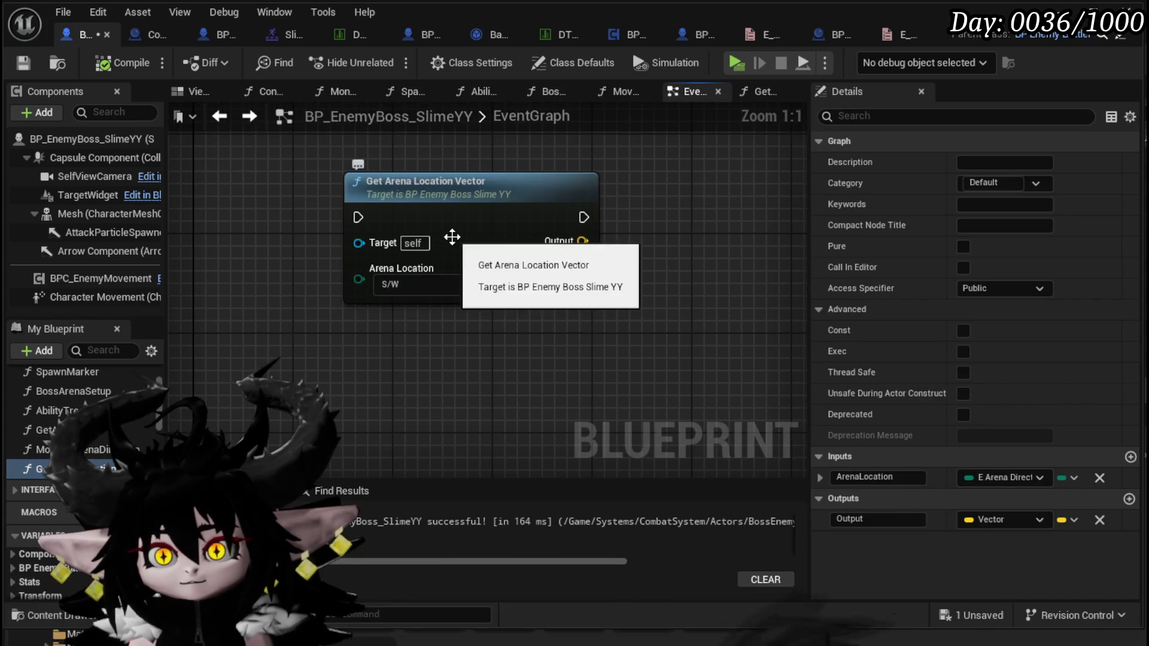
click(964, 248)
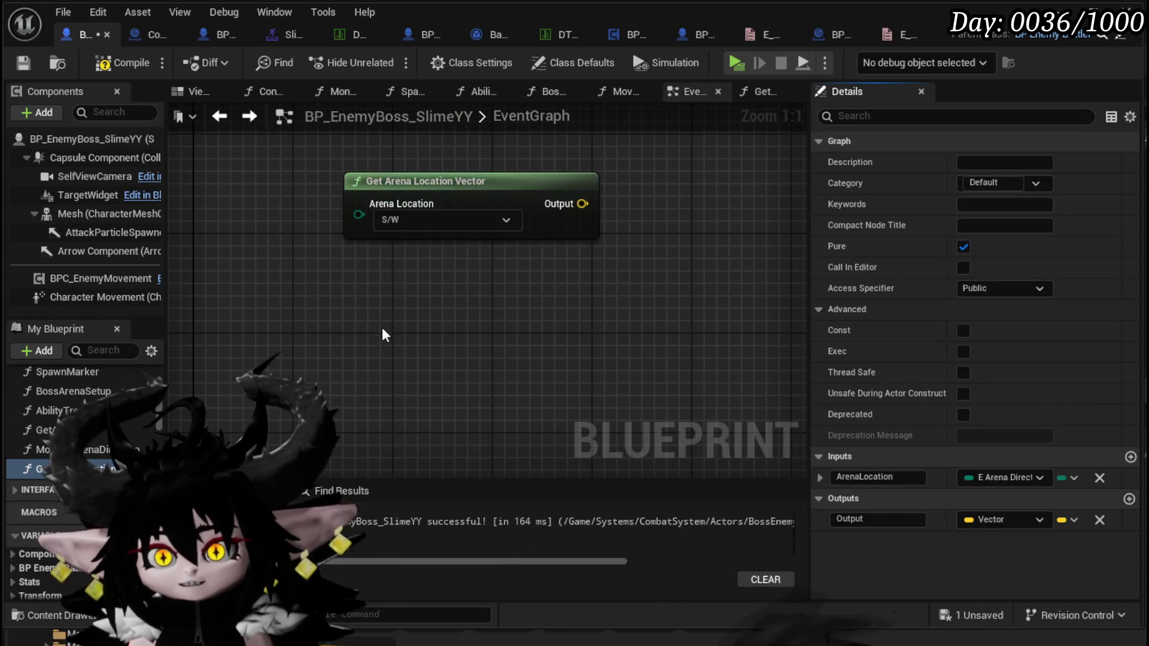
Cycle the node's Arena Location through Self, N/W, Center, S, N/E, ending on E.
click(396, 221)
click(399, 246)
click(392, 224)
click(396, 235)
click(400, 221)
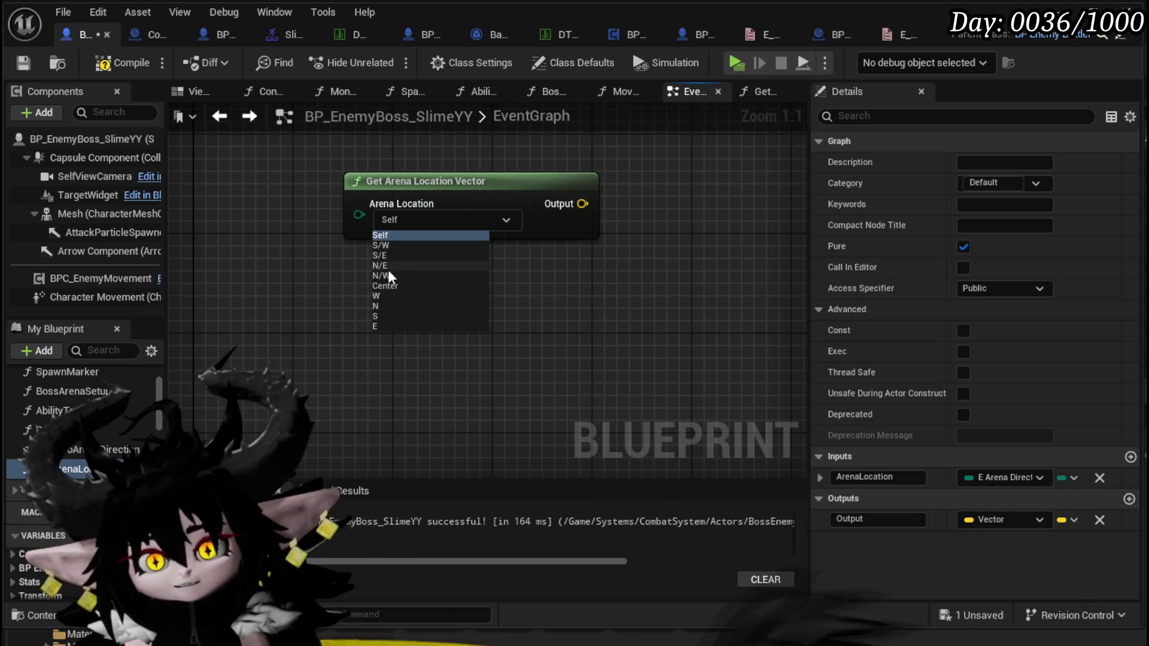
click(388, 275)
click(400, 215)
click(390, 286)
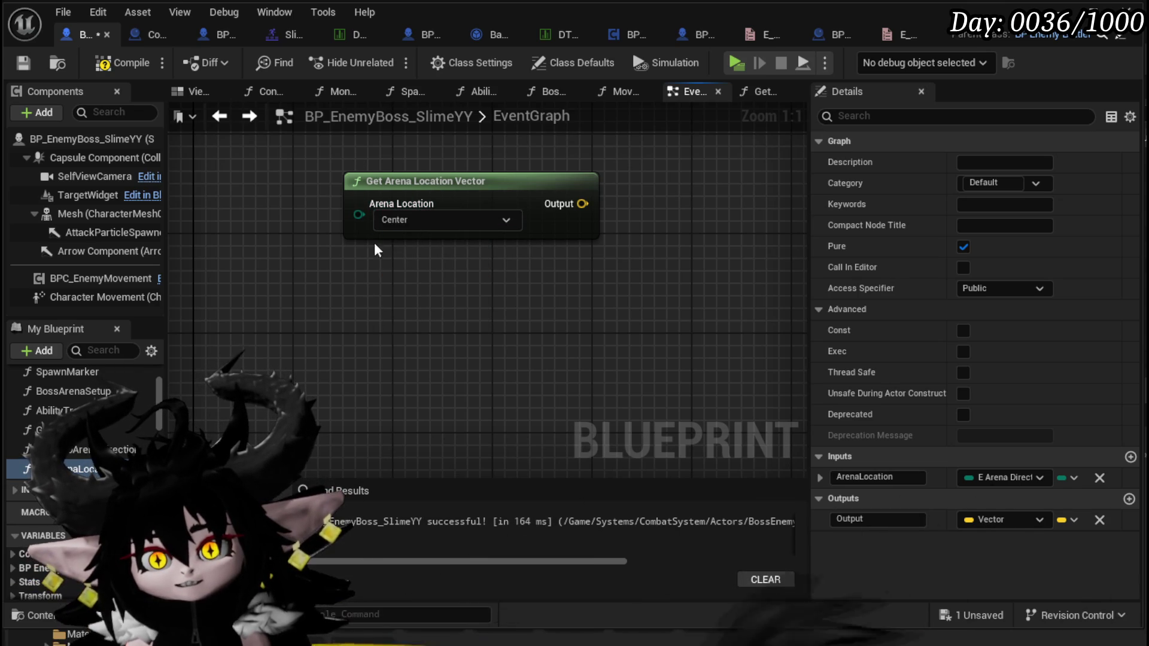
click(400, 220)
click(387, 315)
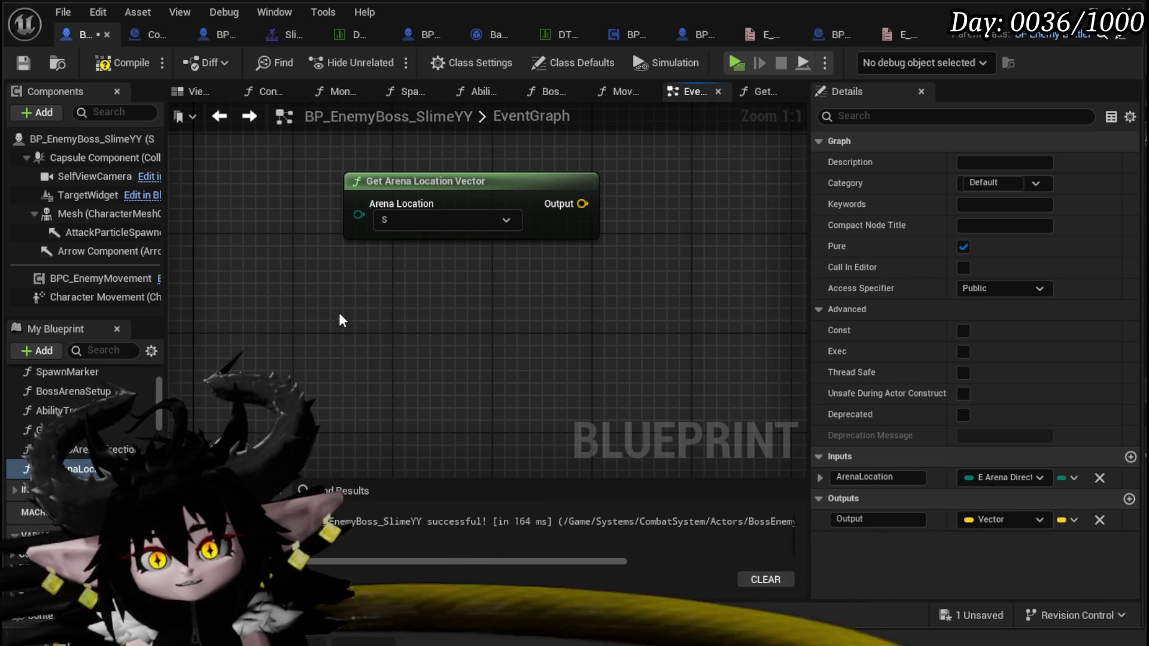
click(414, 219)
click(390, 266)
scroll(426, 314, down, 2)
click(403, 238)
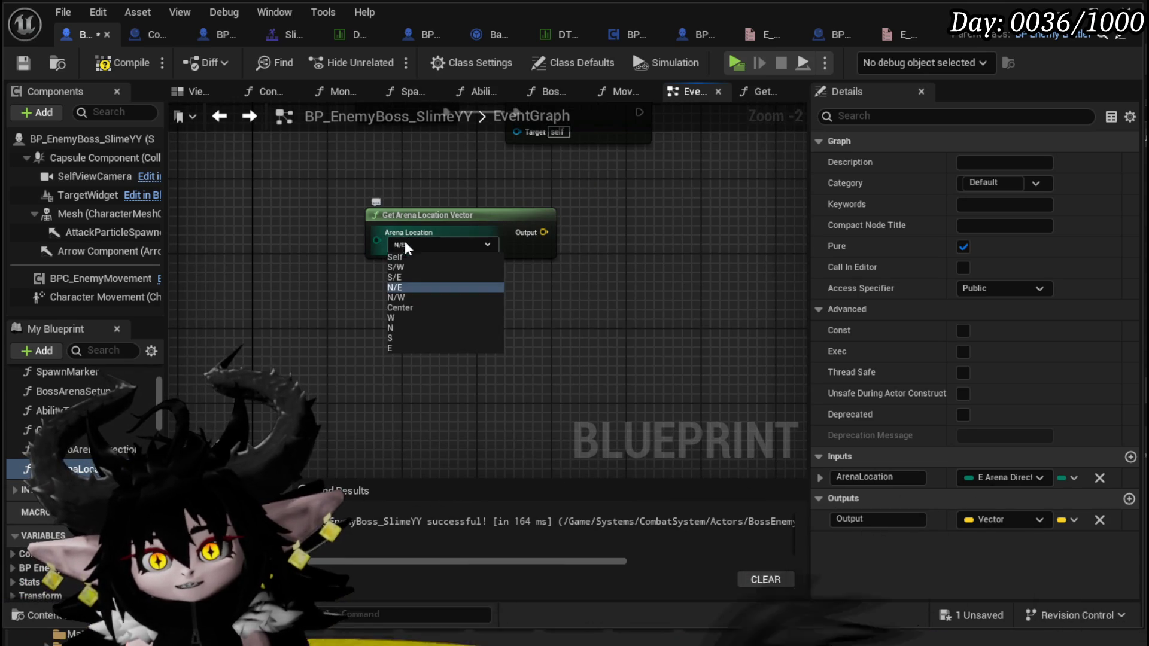
click(401, 345)
click(404, 239)
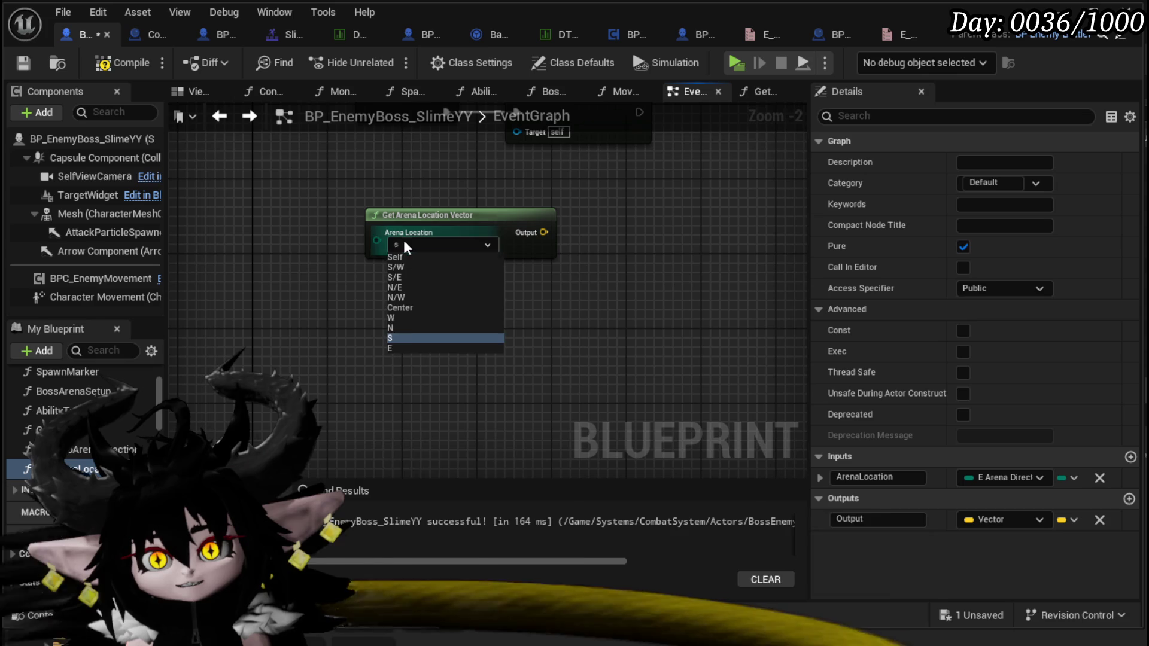
click(400, 347)
scroll(479, 325, down, 3)
Move the Get Arena Location Vector node beside Spawn Marker in the ability chain.
click(549, 315)
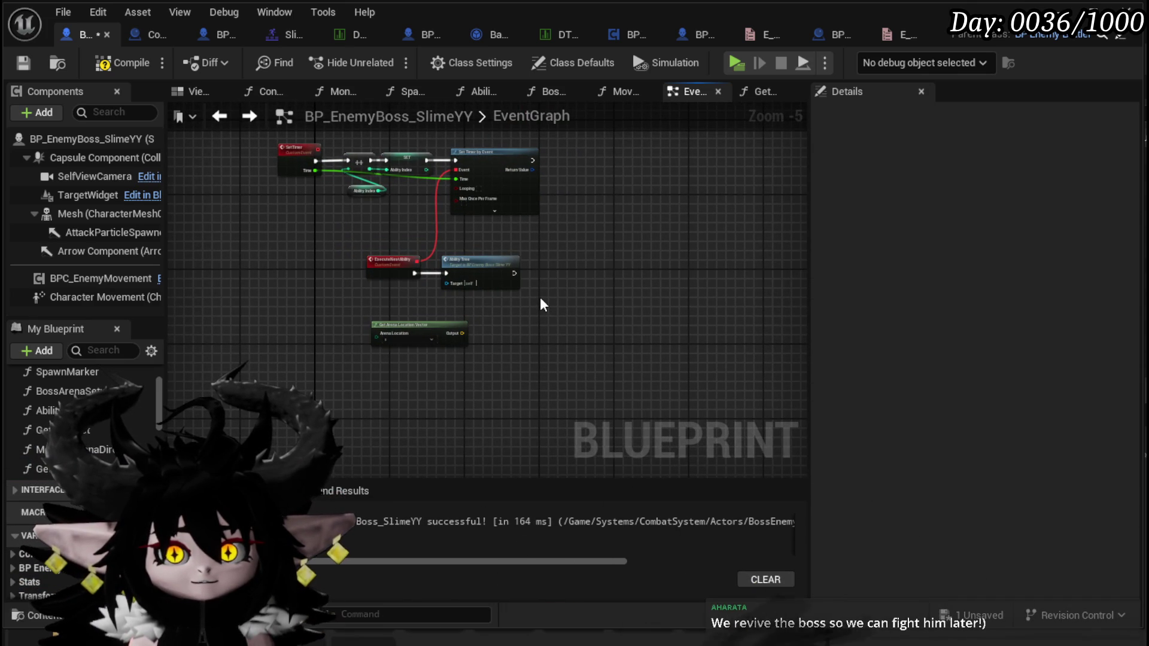
mouse_move(539, 303)
mouse_down()
mouse_move(564, 305)
mouse_move(588, 271)
mouse_move(587, 310)
mouse_up()
scroll(551, 308, up, 3)
mouse_move(269, 414)
mouse_down()
mouse_move(575, 63)
mouse_move(455, 311)
mouse_up()
scroll(418, 311, down, 3)
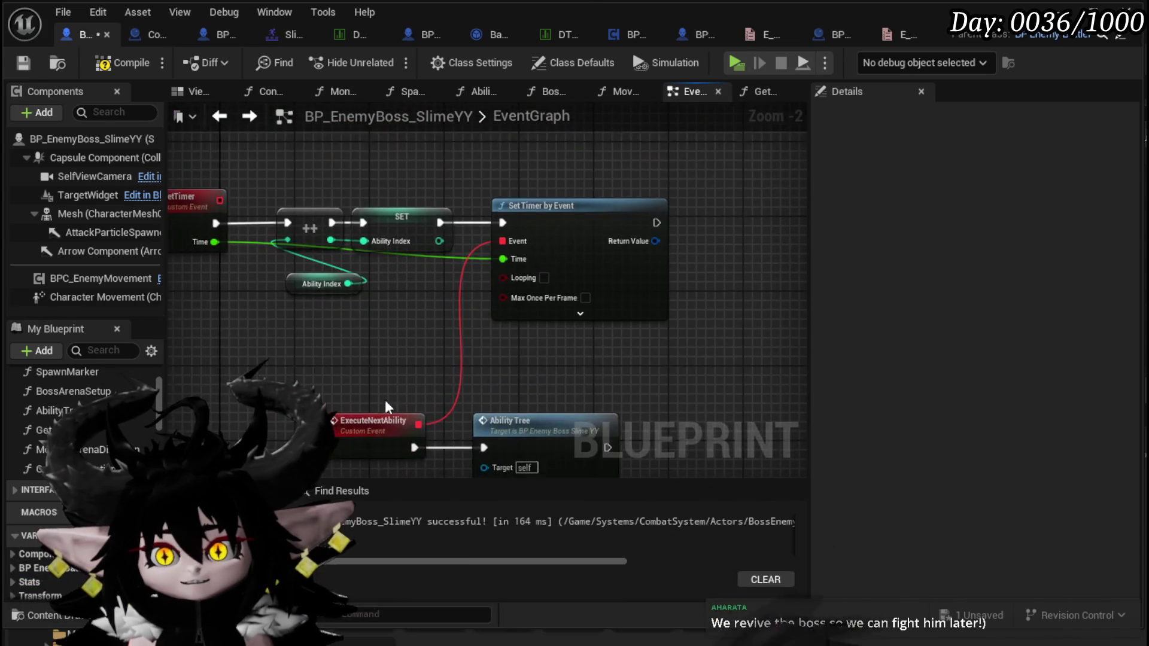
drag(385, 229, 388, 275)
mouse_move(406, 405)
mouse_down()
mouse_move(682, 206)
mouse_move(539, 274)
mouse_move(529, 325)
mouse_move(787, 320)
mouse_move(492, 287)
mouse_move(584, 287)
mouse_move(457, 281)
mouse_move(600, 287)
mouse_up()
scroll(682, 206, up, 2)
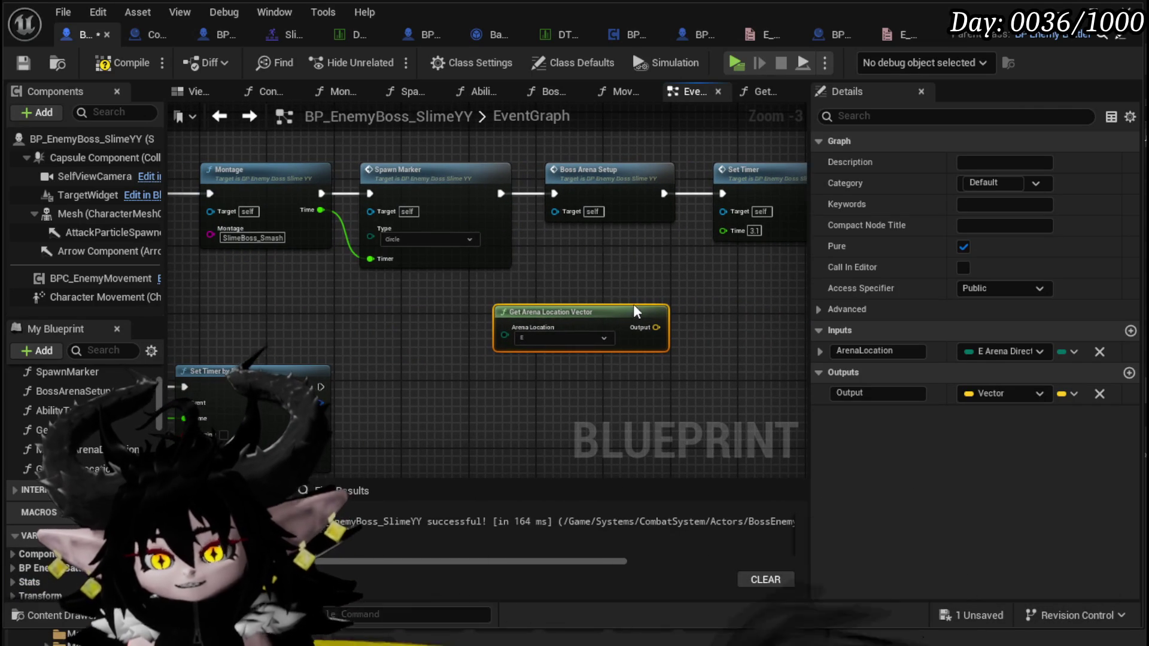
Recompile and save the blueprint, then look along the ability chain.
click(117, 64)
click(27, 63)
mouse_move(469, 326)
mouse_down()
mouse_move(505, 333)
mouse_move(371, 341)
mouse_up()
drag(595, 307, 413, 318)
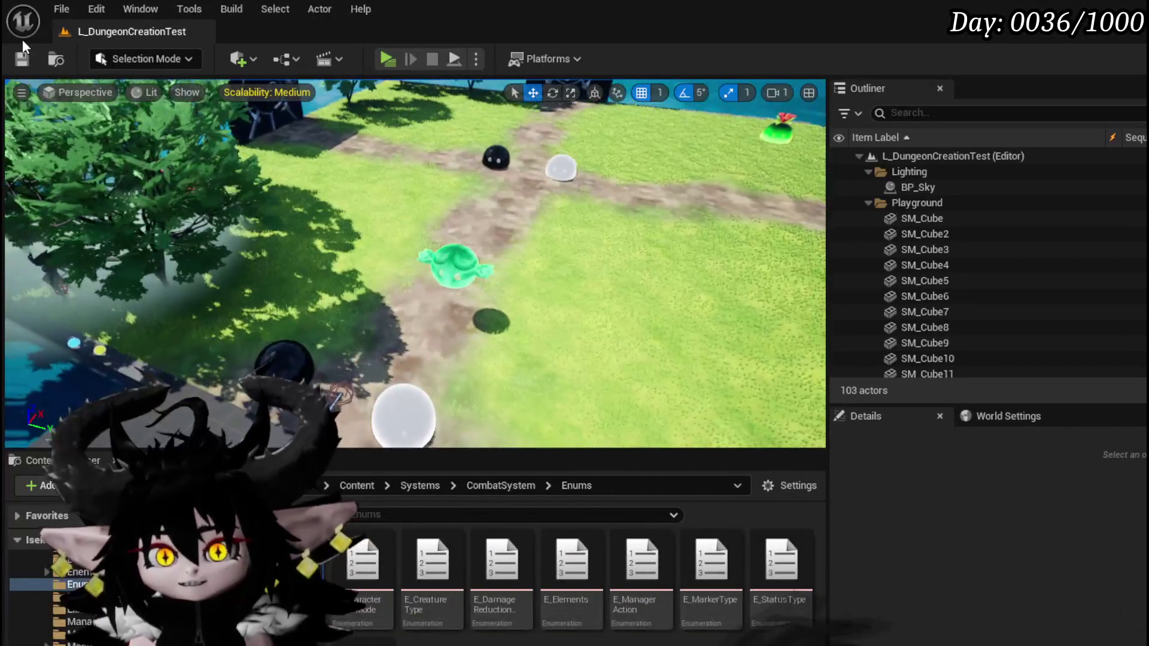
Save the level and pan the slime boss EventGraph over Set Timer, Montage, Spawn Marker and Do Once.
click(27, 54)
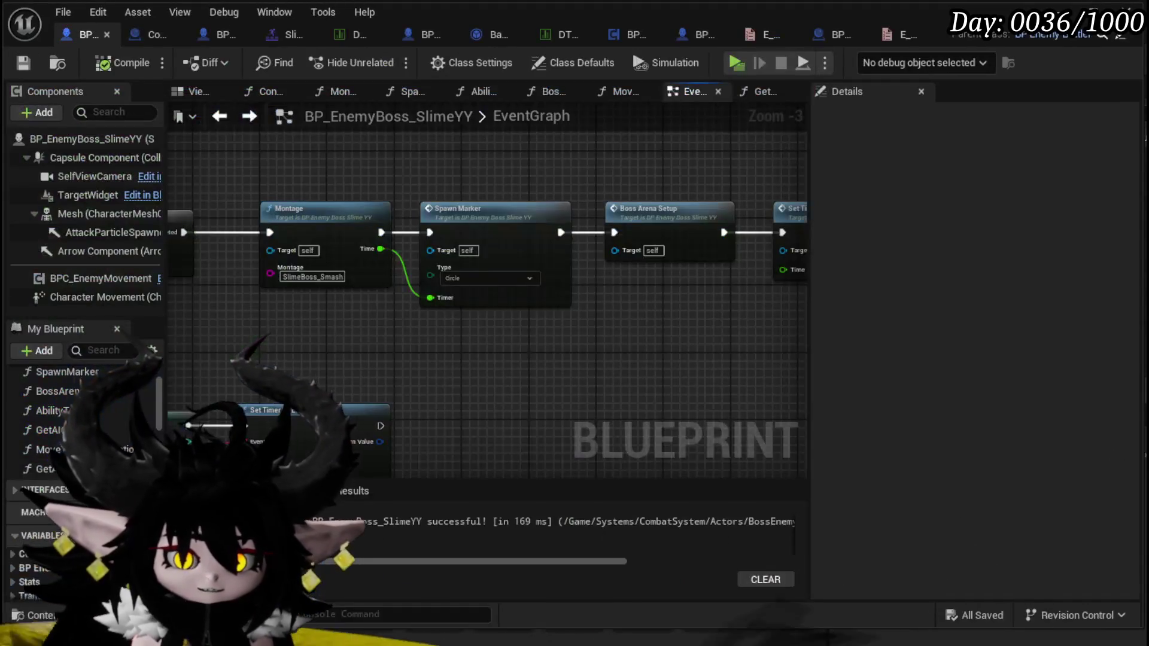
mouse_move(615, 286)
mouse_down()
mouse_move(371, 273)
mouse_move(475, 231)
mouse_move(505, 249)
mouse_move(459, 285)
mouse_move(583, 254)
mouse_up()
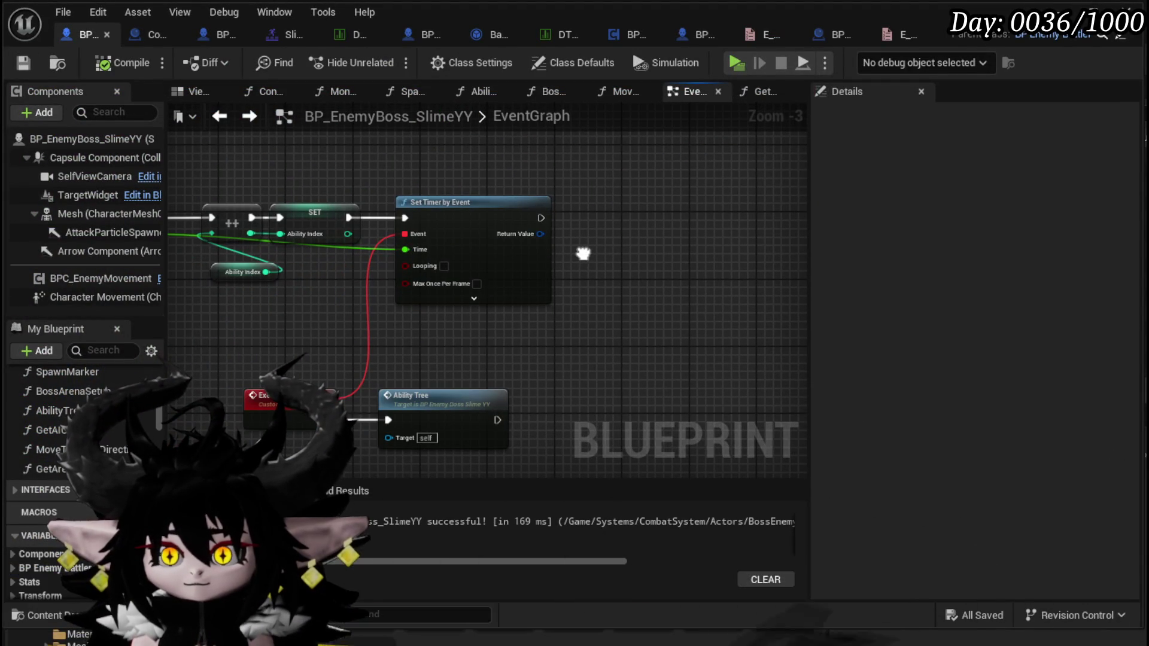
mouse_move(584, 251)
mouse_down()
mouse_move(581, 307)
mouse_move(551, 367)
mouse_move(454, 341)
mouse_move(355, 339)
mouse_up()
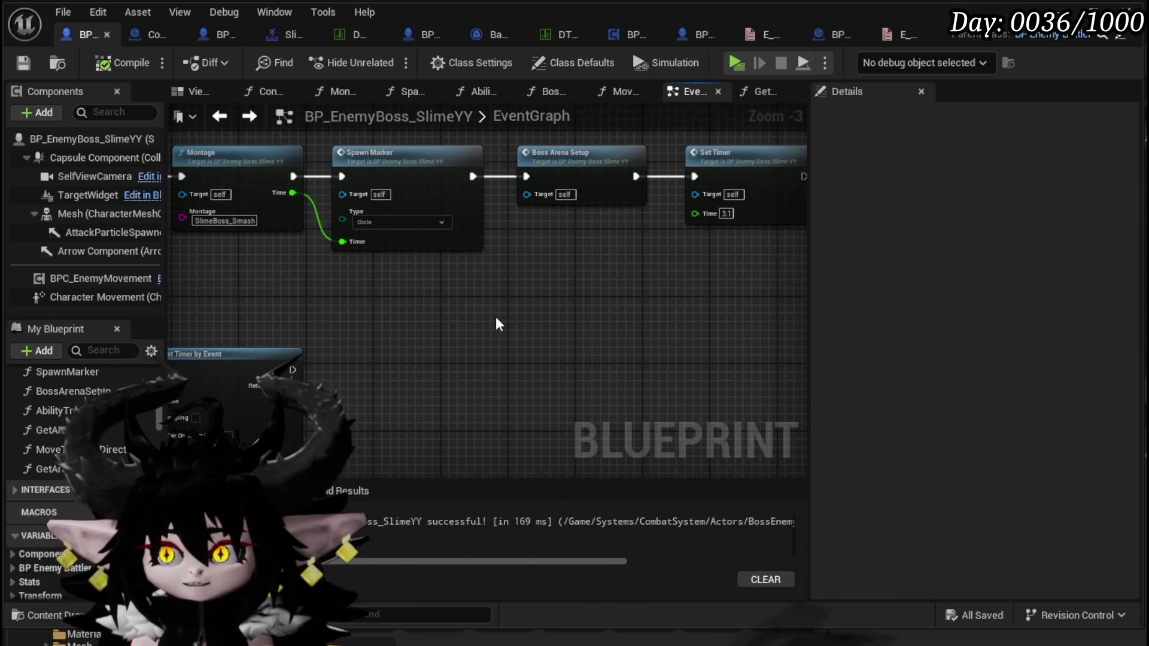
drag(495, 317, 719, 302)
mouse_move(578, 298)
mouse_down()
mouse_move(623, 269)
mouse_move(535, 310)
mouse_up()
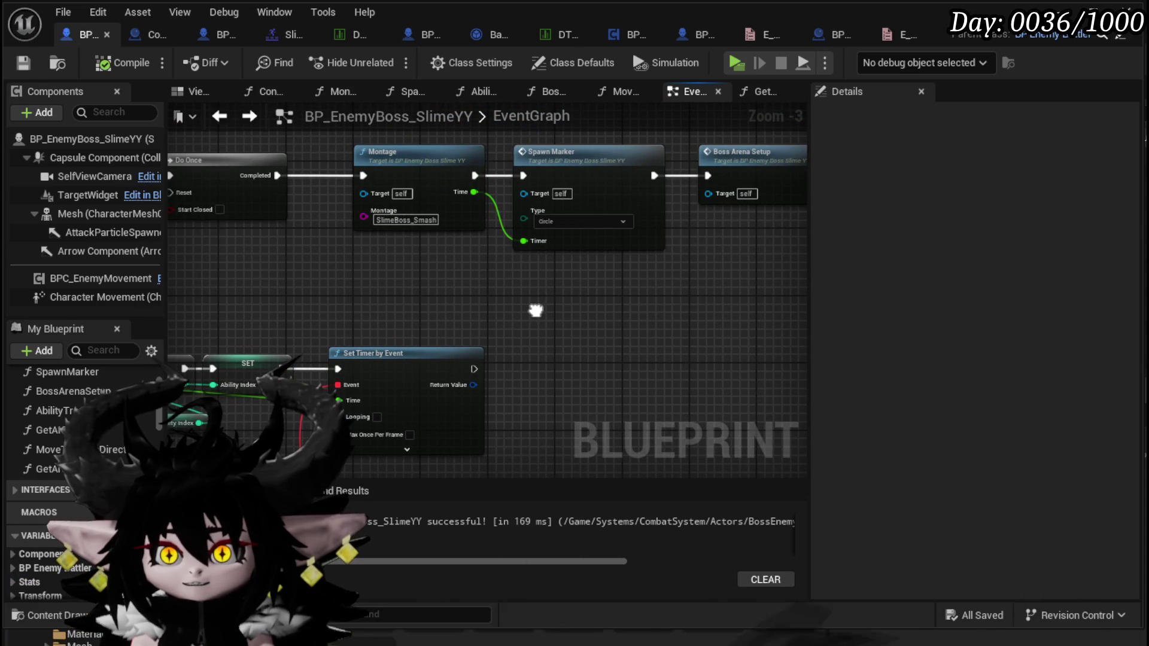
Open the SpawnMarker function graph and select its entry node.
double_click(578, 180)
scroll(402, 194, up, 2)
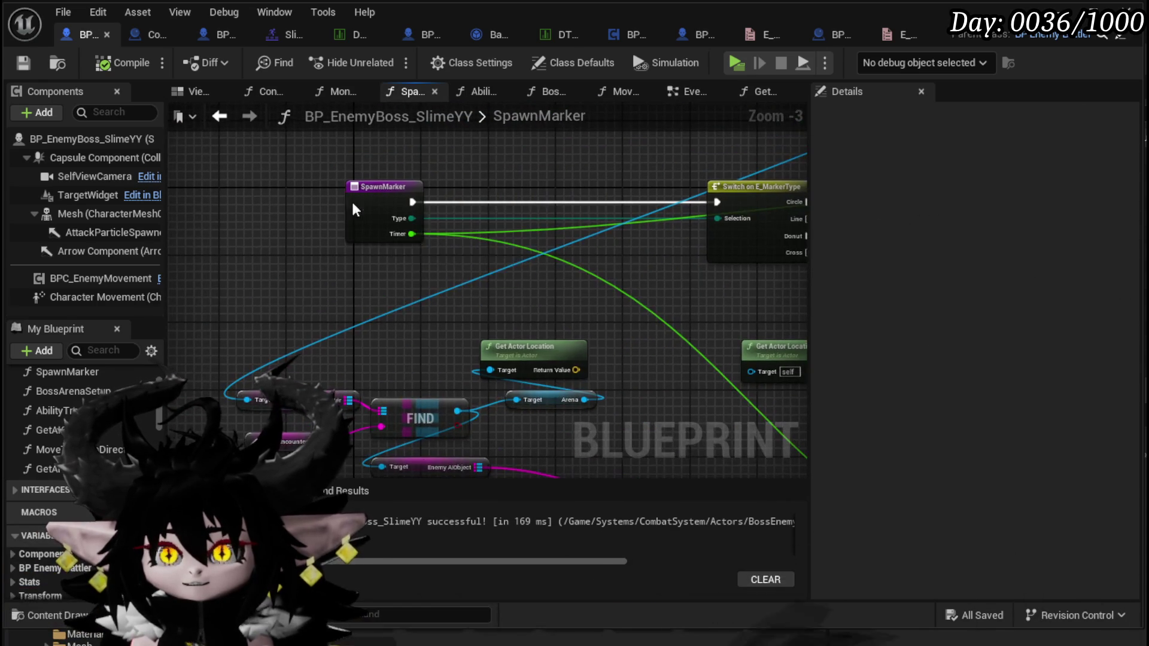
click(352, 201)
scroll(83, 478, down, 3)
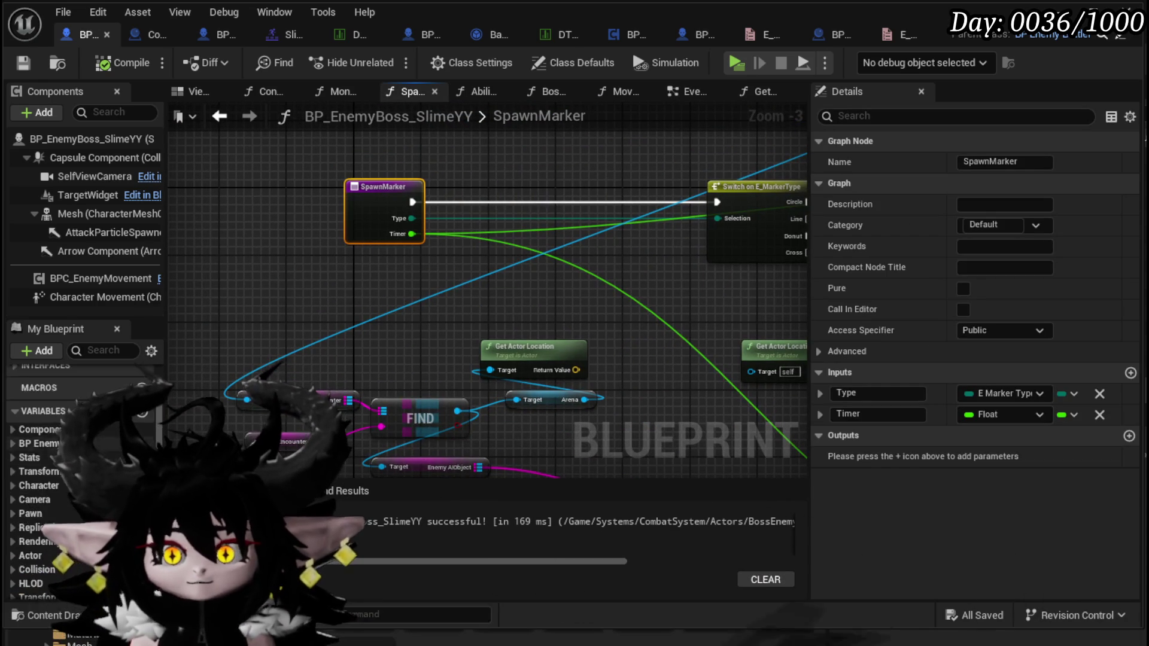
scroll(83, 478, down, 3)
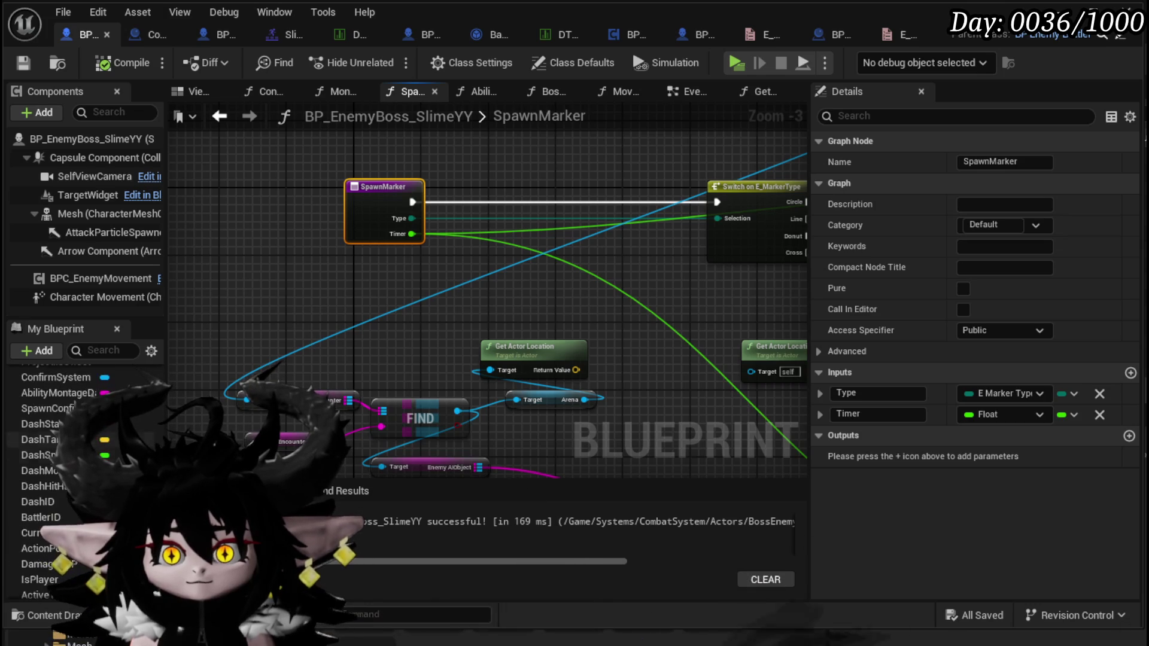
scroll(104, 457, down, 3)
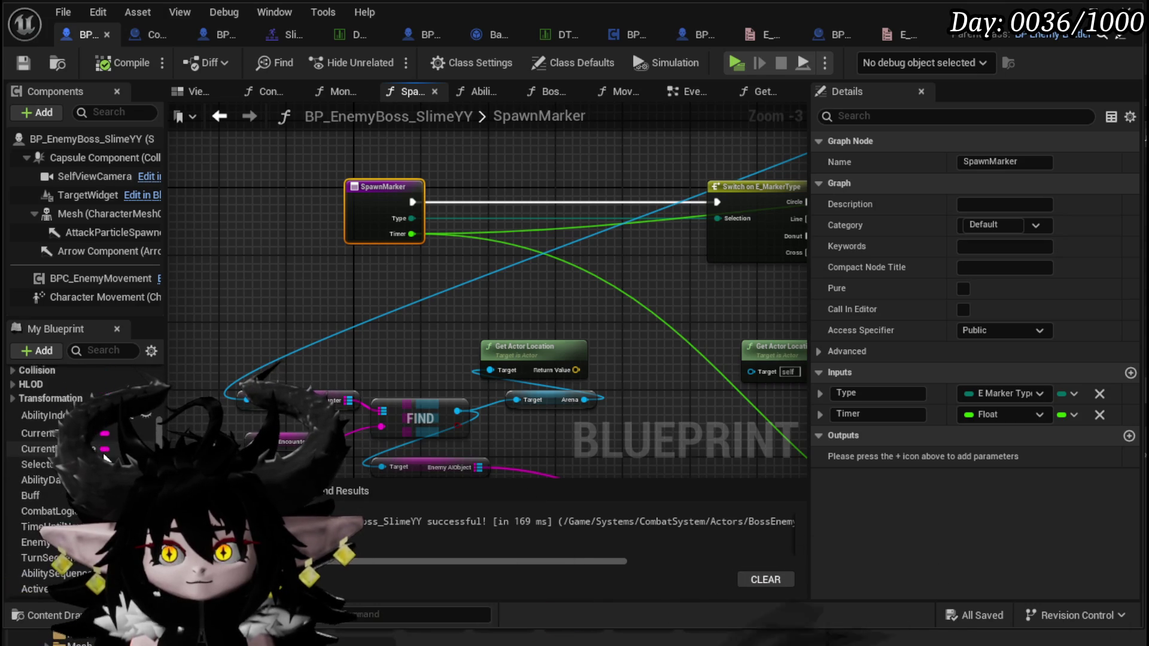
scroll(103, 451, up, 10)
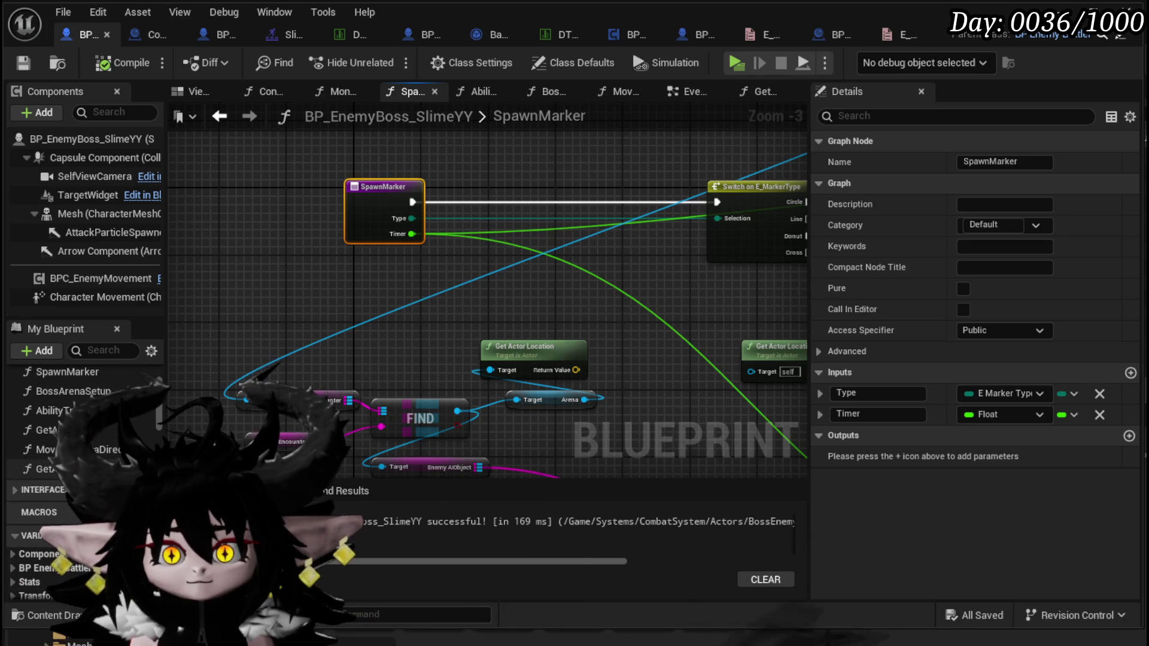
Add a Get Arena Location Vector node and Arena Location input, rewiring marker locations to it.
mouse_move(45, 469)
mouse_down()
mouse_move(411, 287)
mouse_move(408, 308)
mouse_move(387, 263)
mouse_move(418, 325)
mouse_move(371, 217)
mouse_up()
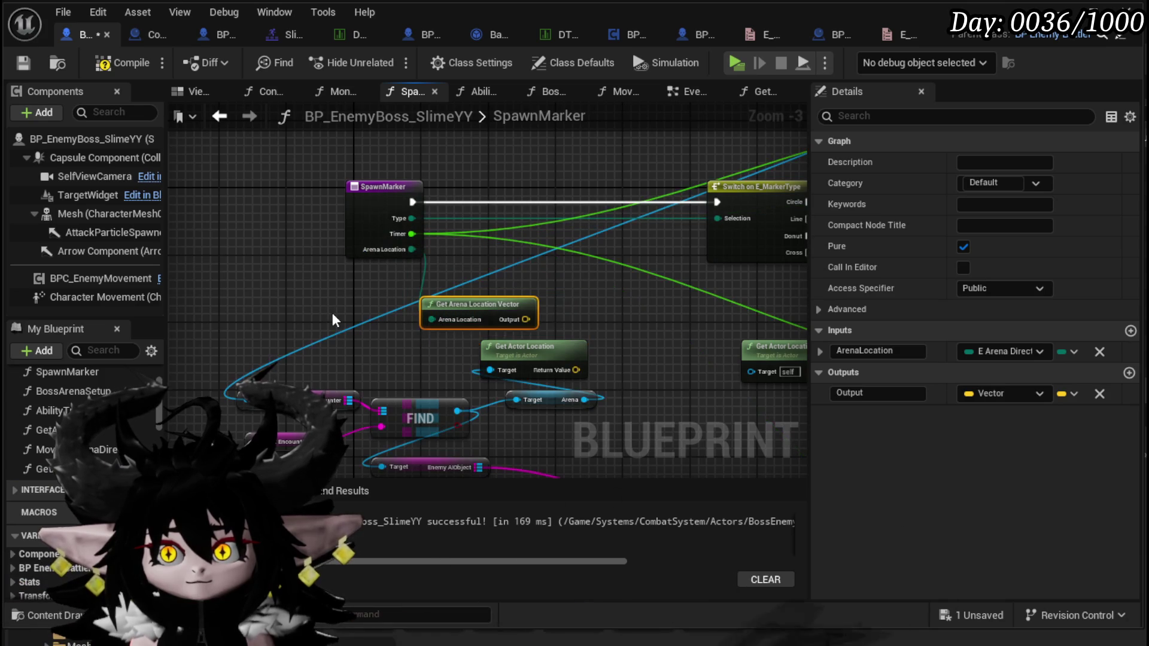
drag(423, 317, 239, 250)
drag(333, 241, 585, 341)
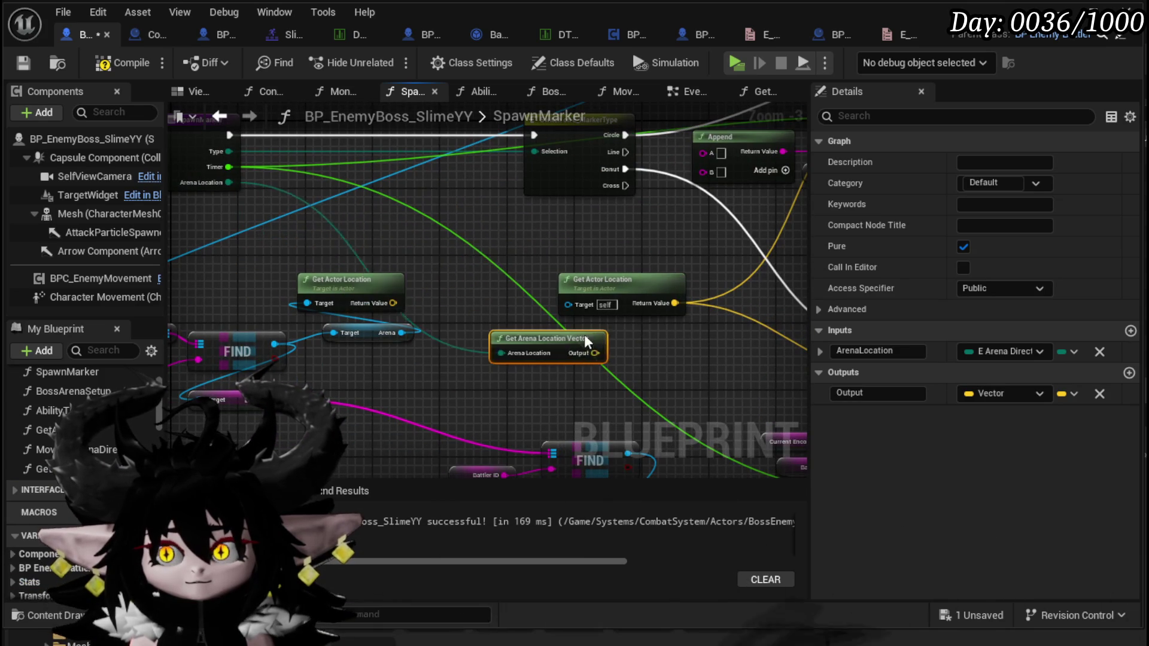
mouse_move(674, 303)
mouse_down()
mouse_move(635, 362)
mouse_move(628, 353)
mouse_up()
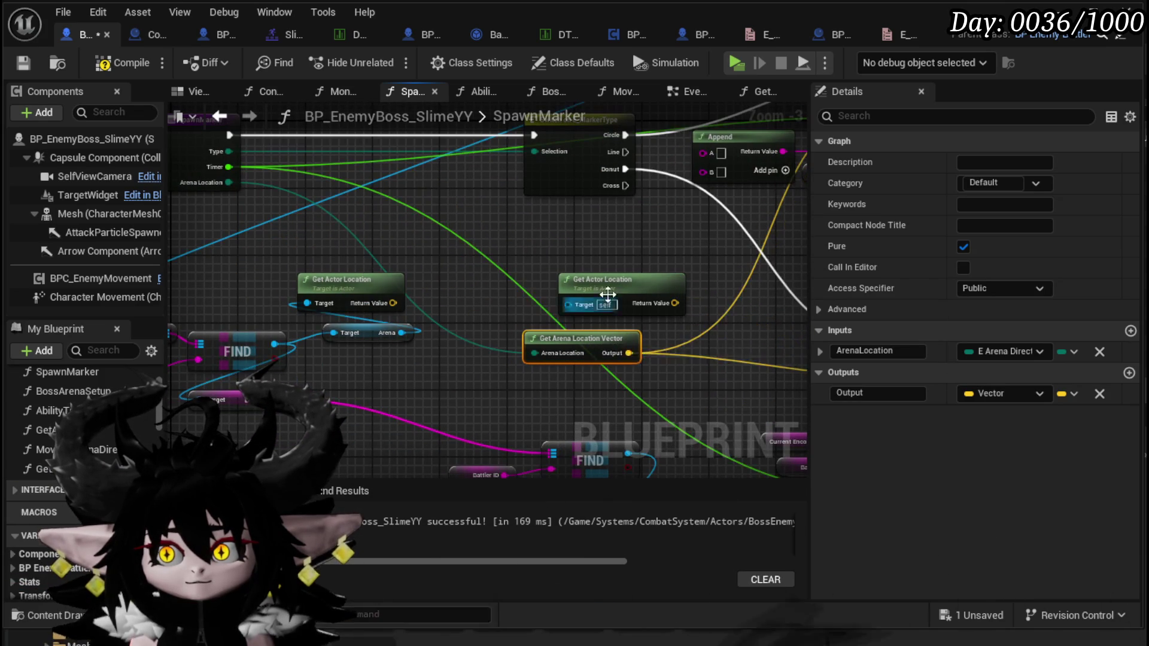
click(596, 292)
drag(435, 332, 388, 319)
mouse_move(514, 328)
mouse_down()
mouse_move(651, 246)
mouse_move(568, 335)
mouse_move(482, 281)
mouse_move(416, 289)
mouse_up()
click(222, 167)
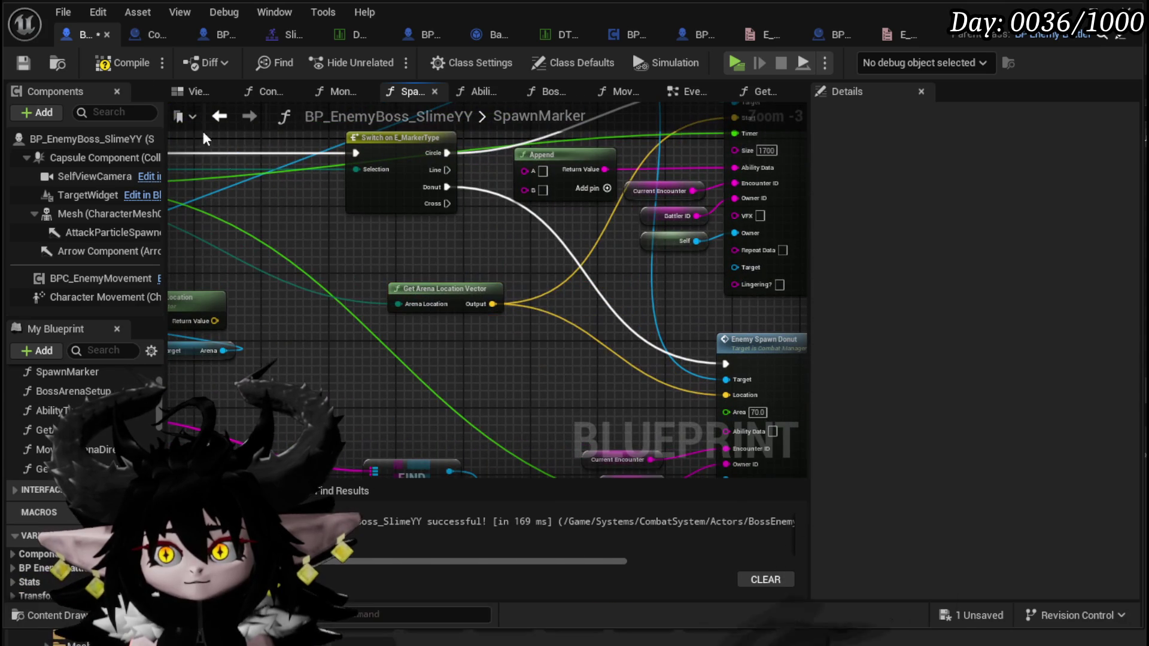
Save and compile the boss blueprint, then return to the event graph.
click(24, 63)
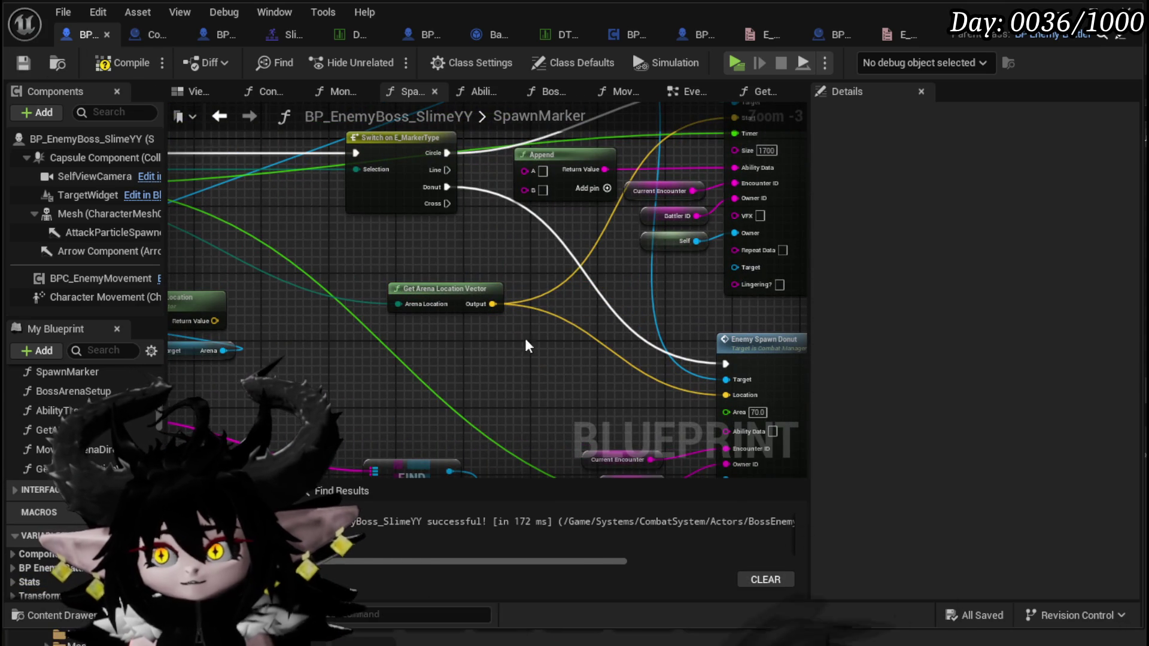
drag(388, 308, 640, 217)
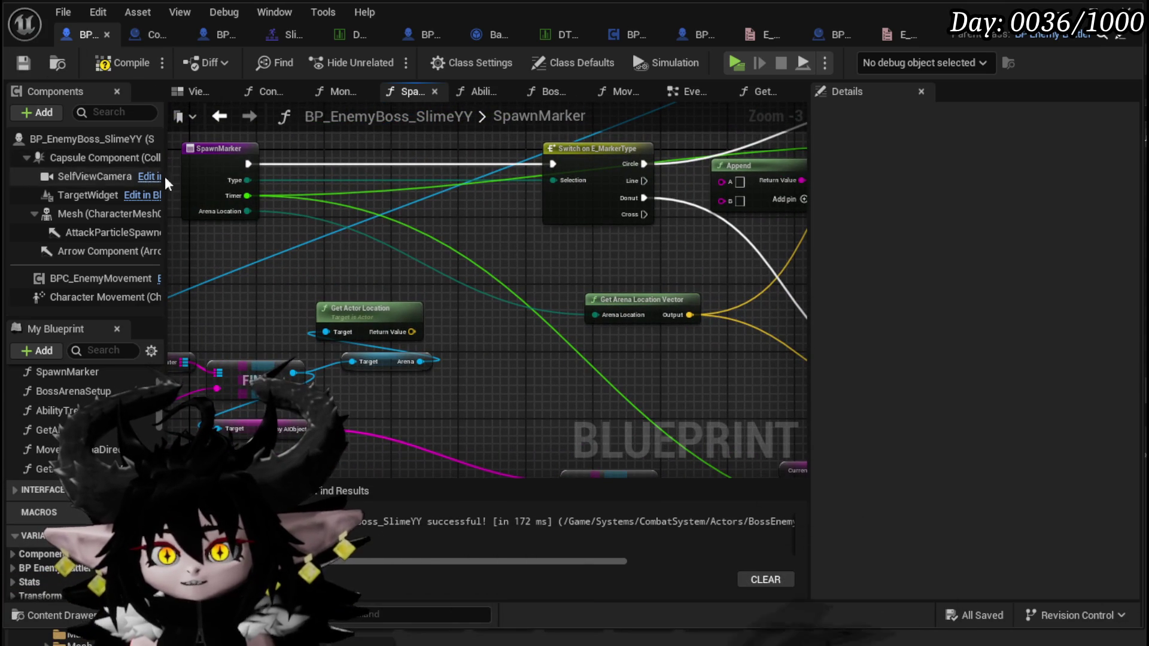
click(111, 63)
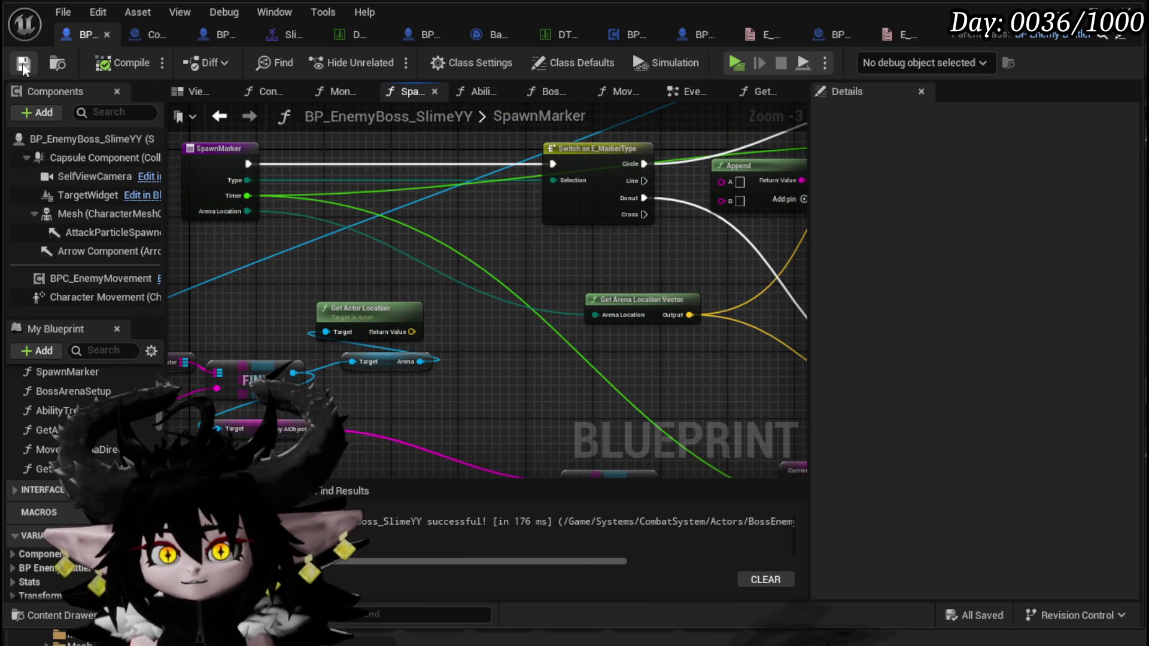
click(688, 91)
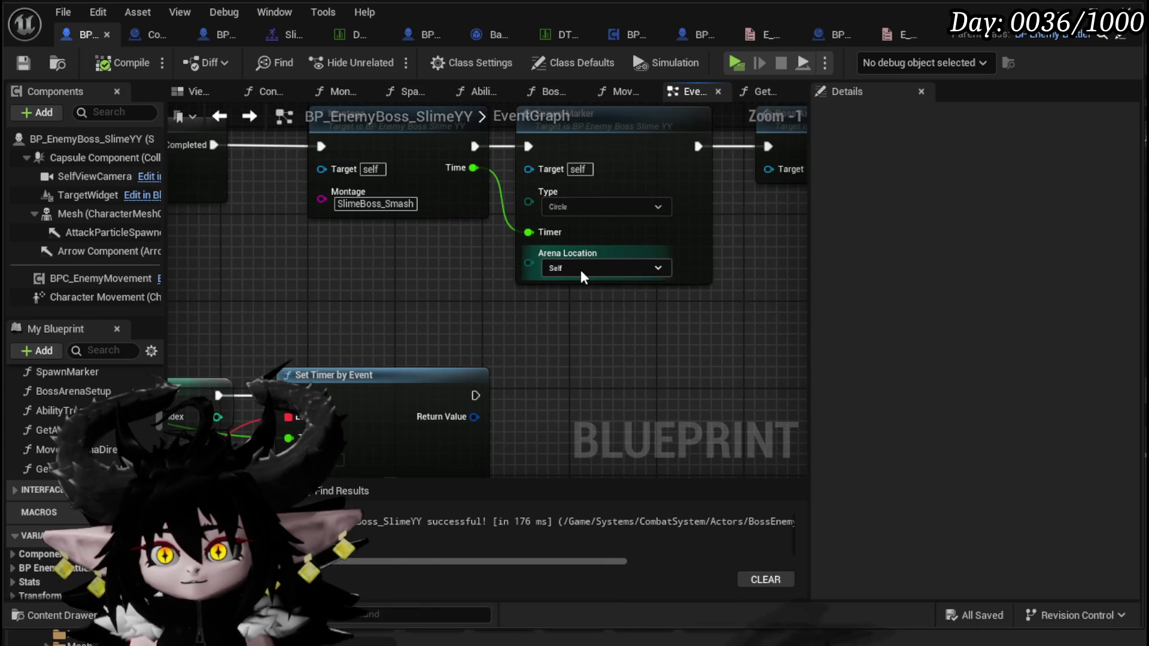
Set the smash Spawn Marker's Arena Location to Center in the EventGraph.
scroll(423, 281, down, 2)
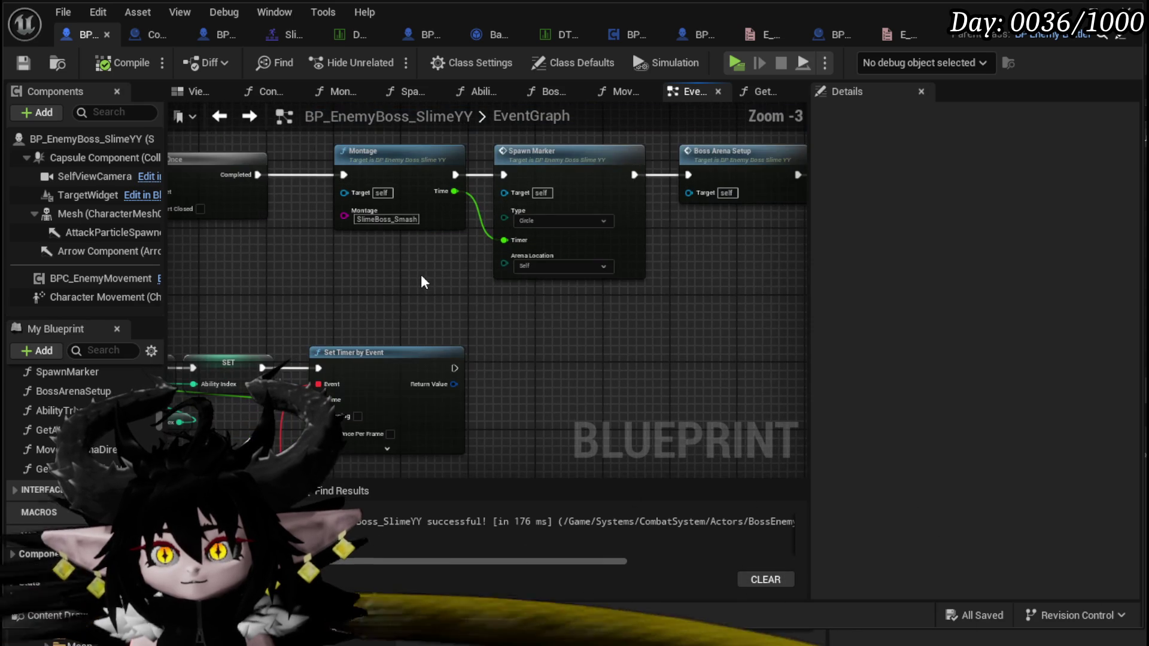
click(529, 264)
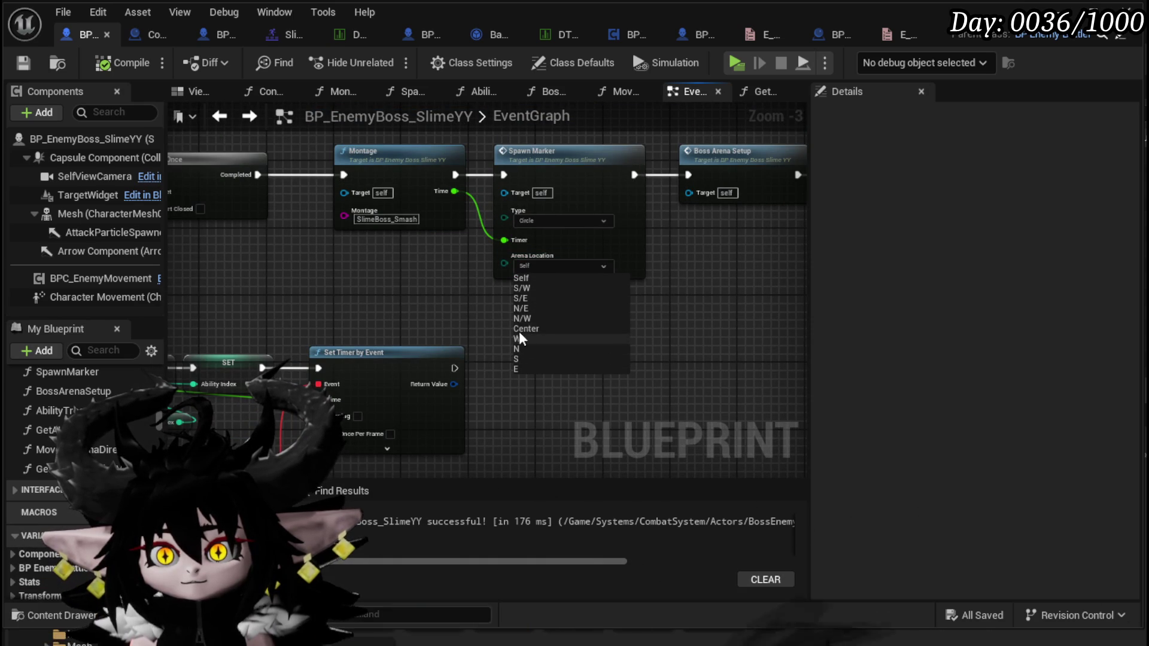
click(529, 330)
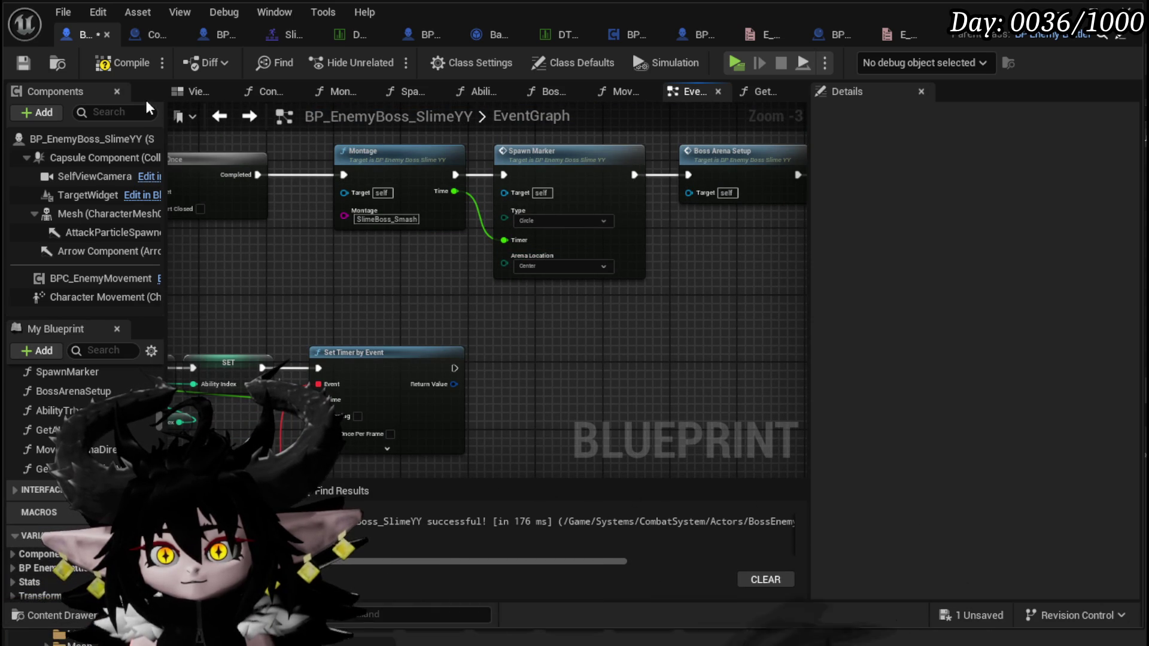
drag(454, 299, 330, 289)
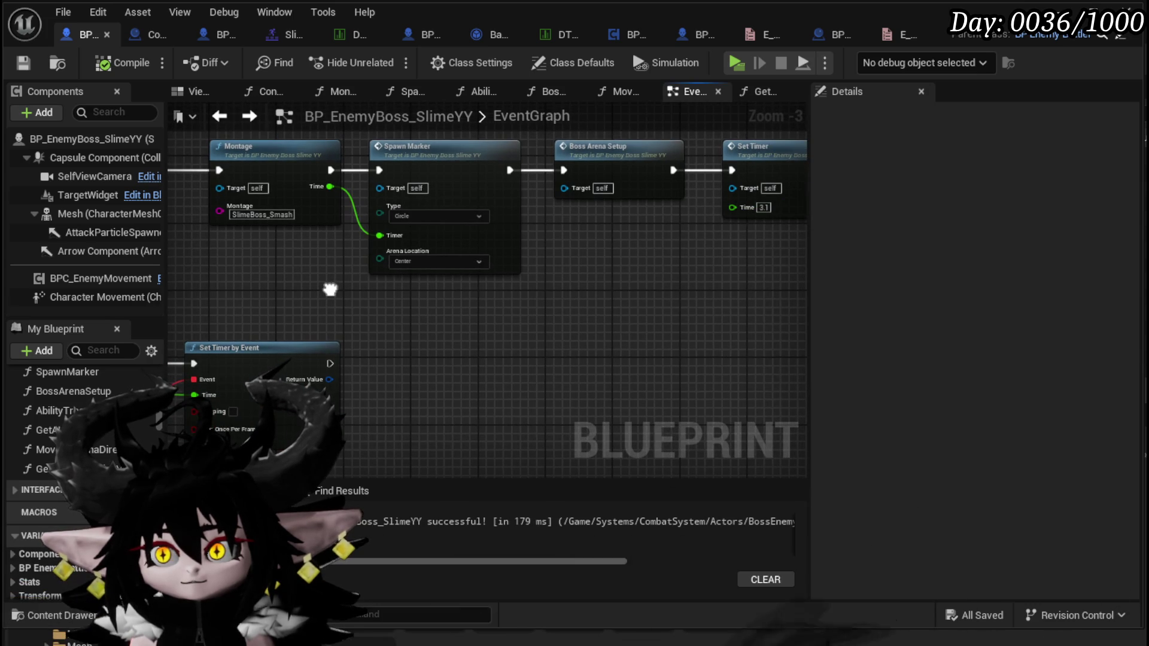
mouse_move(330, 290)
mouse_down()
mouse_move(539, 259)
mouse_move(598, 149)
mouse_move(496, 251)
mouse_move(371, 336)
mouse_move(353, 374)
mouse_move(433, 280)
mouse_move(529, 219)
mouse_up()
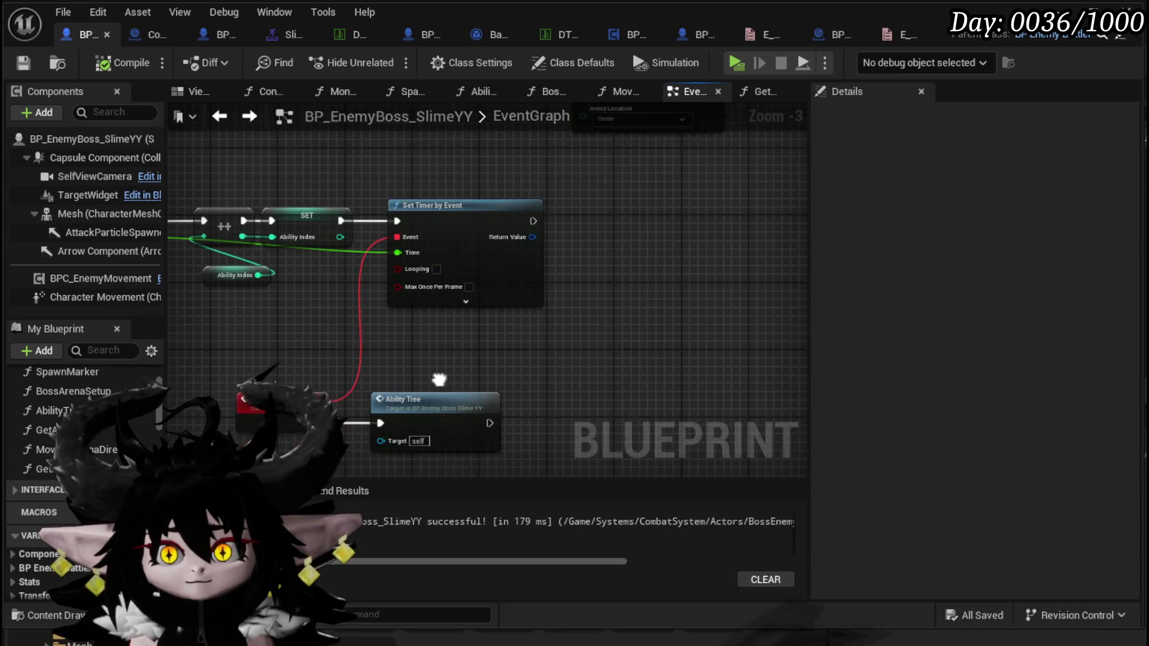
double_click(441, 359)
In AbilityTree, set the first move's Spawn Marker Arena Location from Self to N.
scroll(438, 353, down, 1)
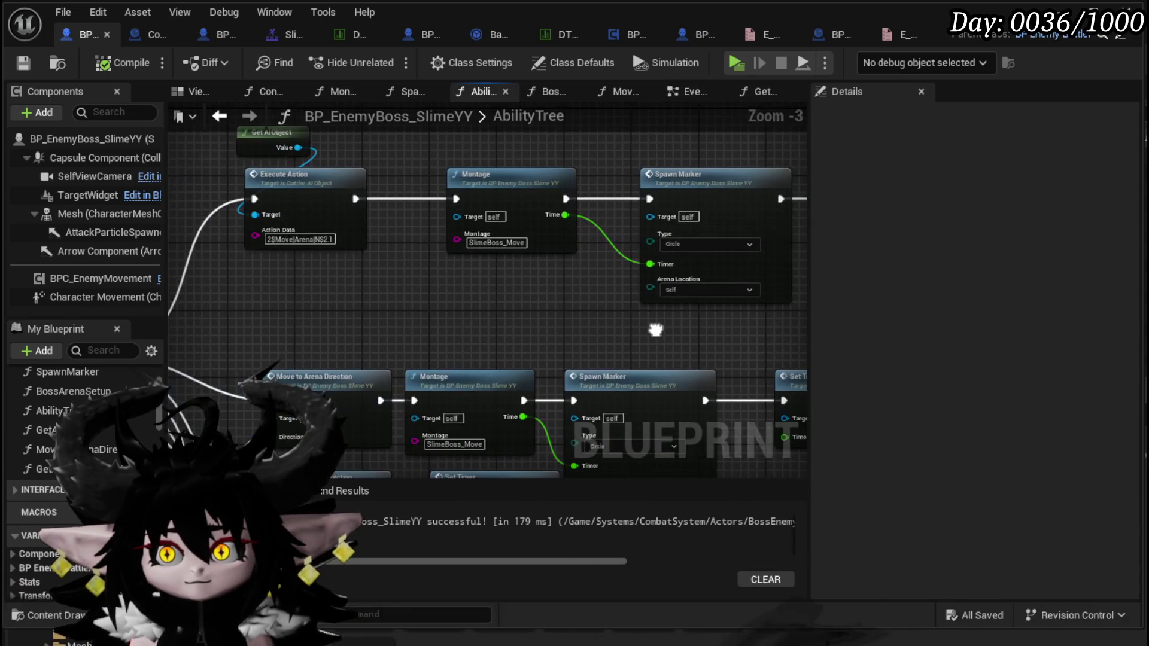
drag(218, 324, 716, 175)
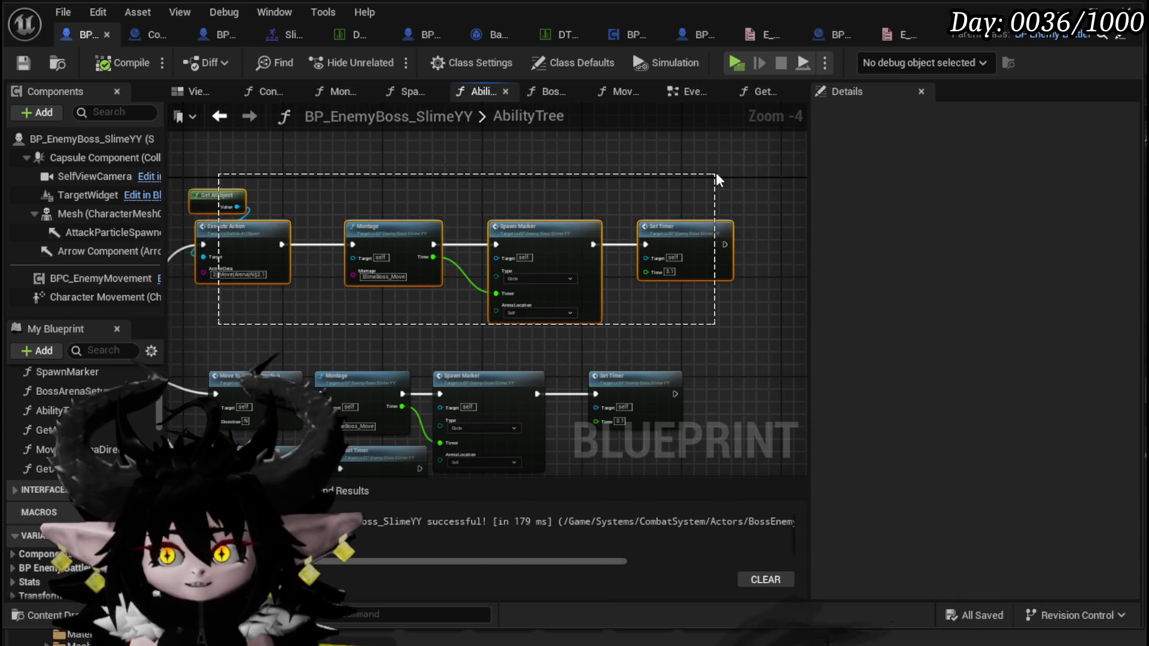
drag(228, 329, 712, 175)
scroll(273, 333, up, 2)
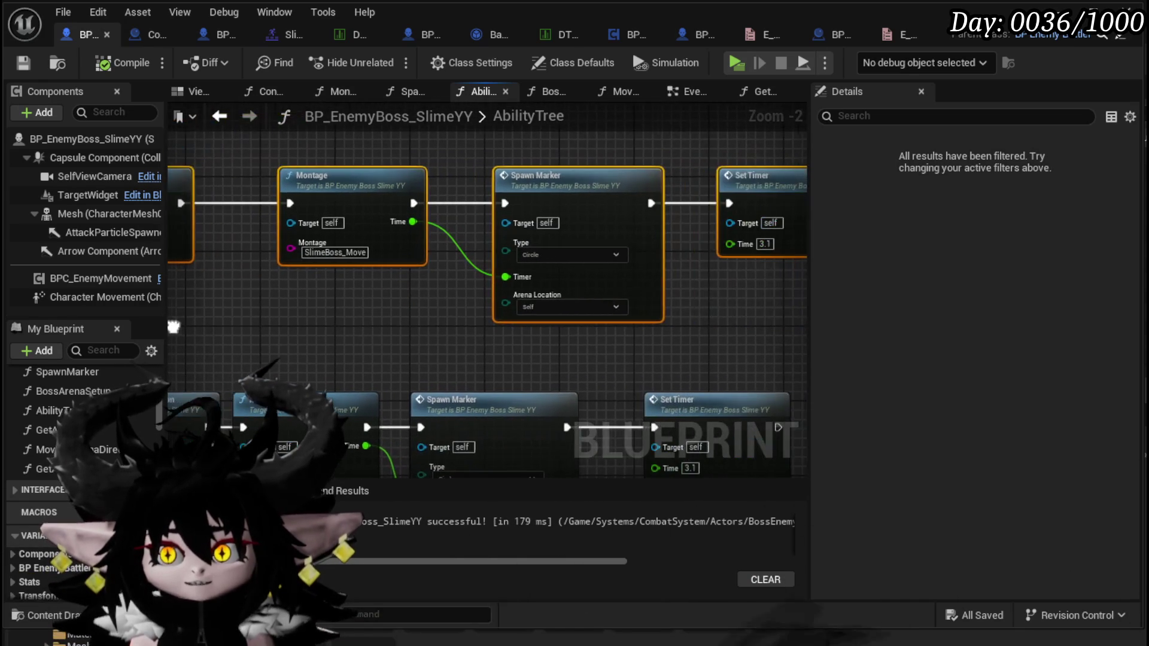
click(539, 307)
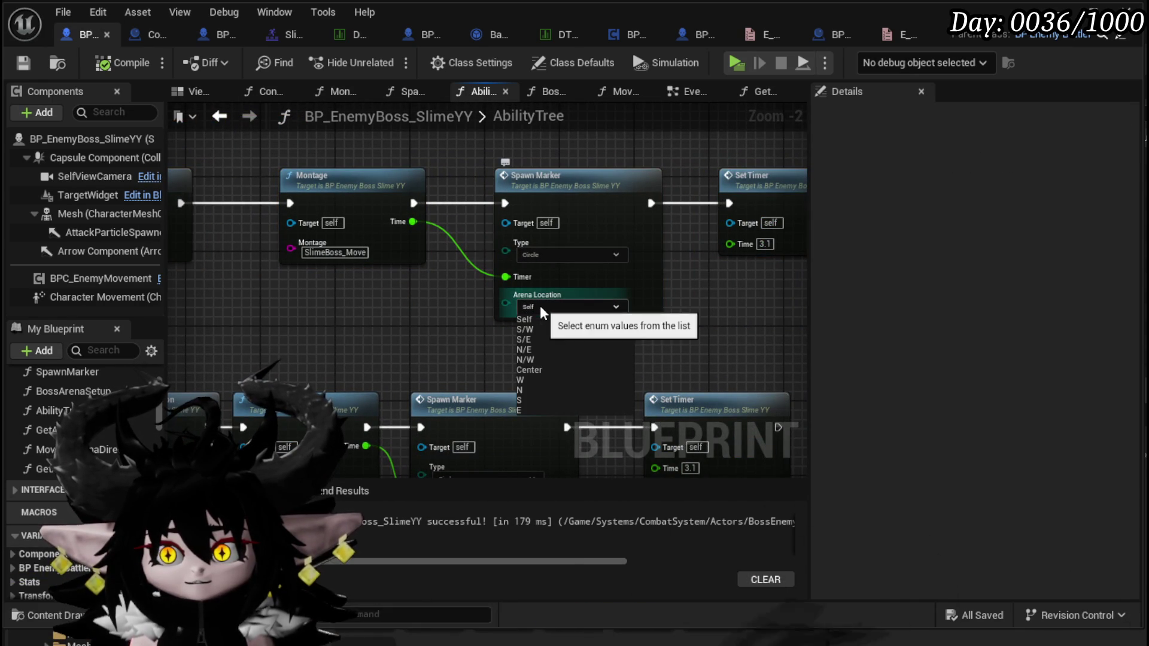
click(526, 390)
mouse_move(518, 308)
mouse_down()
mouse_move(485, 218)
mouse_move(468, 336)
mouse_up()
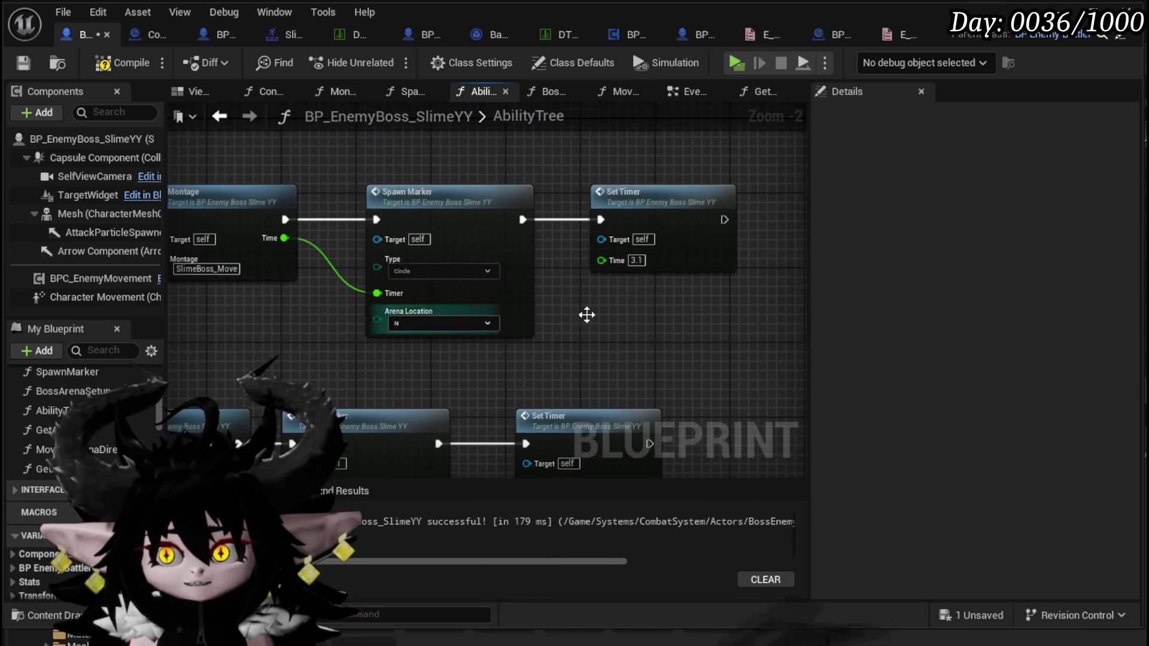
drag(655, 311, 795, 200)
mouse_move(450, 234)
mouse_down()
mouse_move(441, 253)
mouse_move(671, 219)
mouse_up()
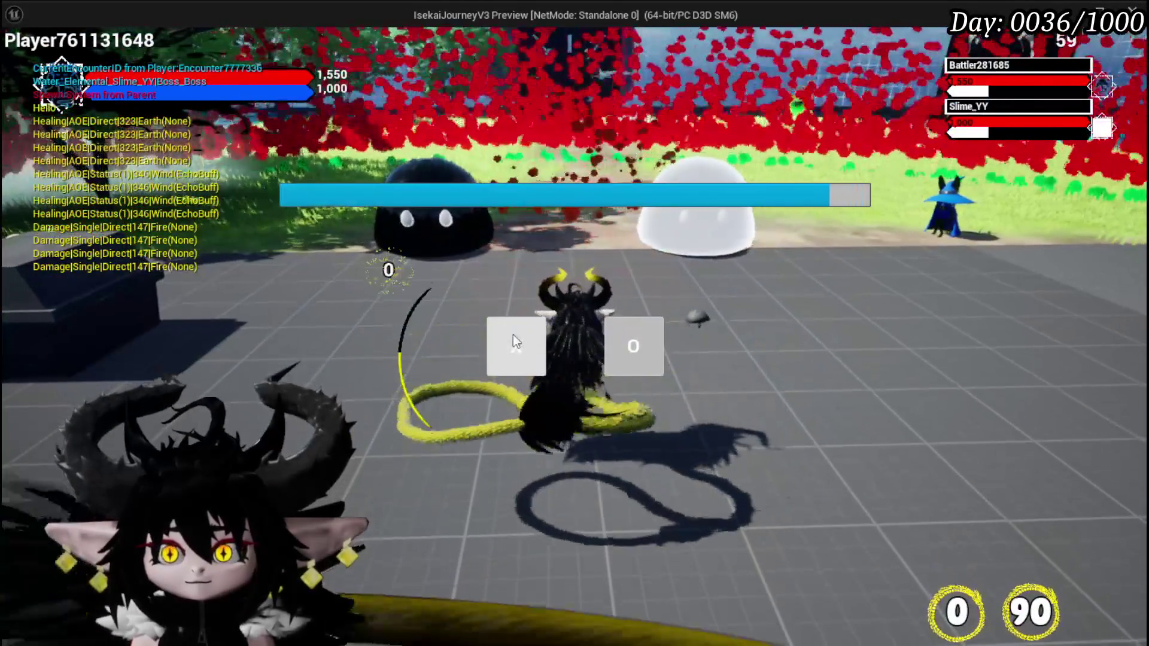
Fight the slime boss in the playtest, exit with Escape, and save the level.
click(512, 338)
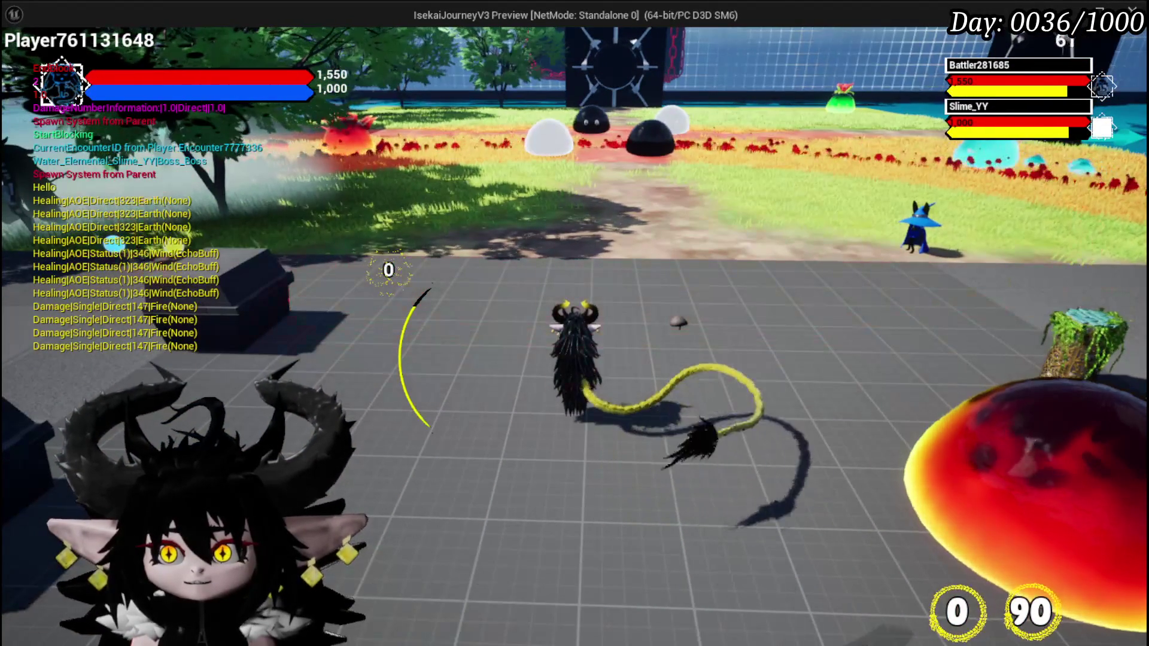
key(Escape)
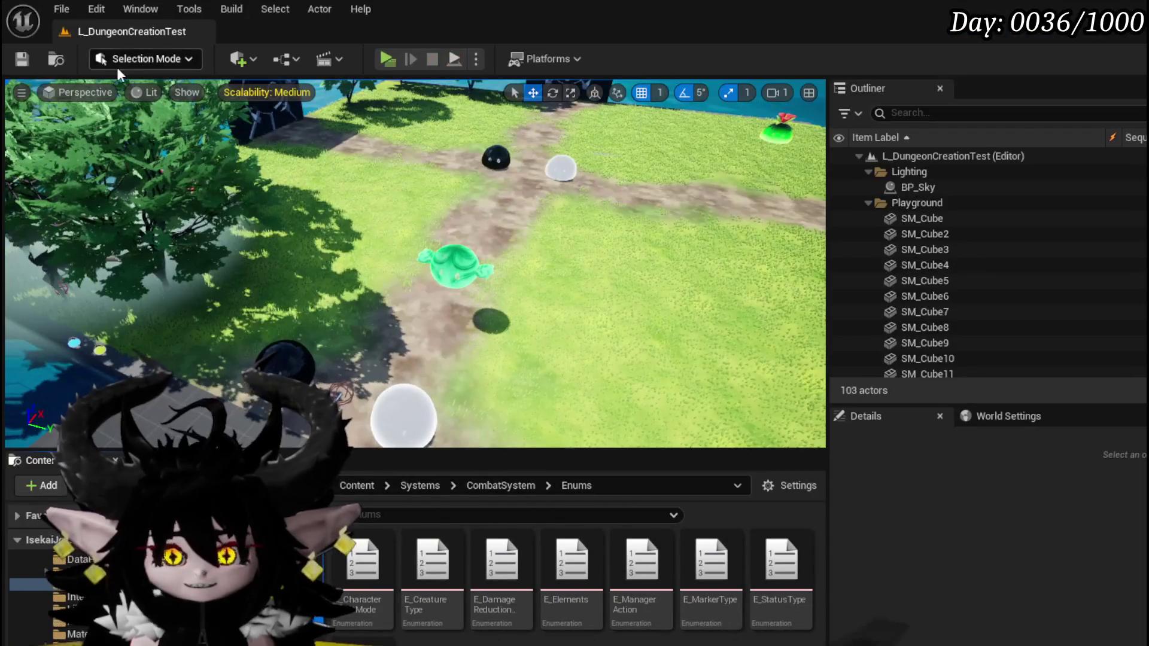
click(22, 59)
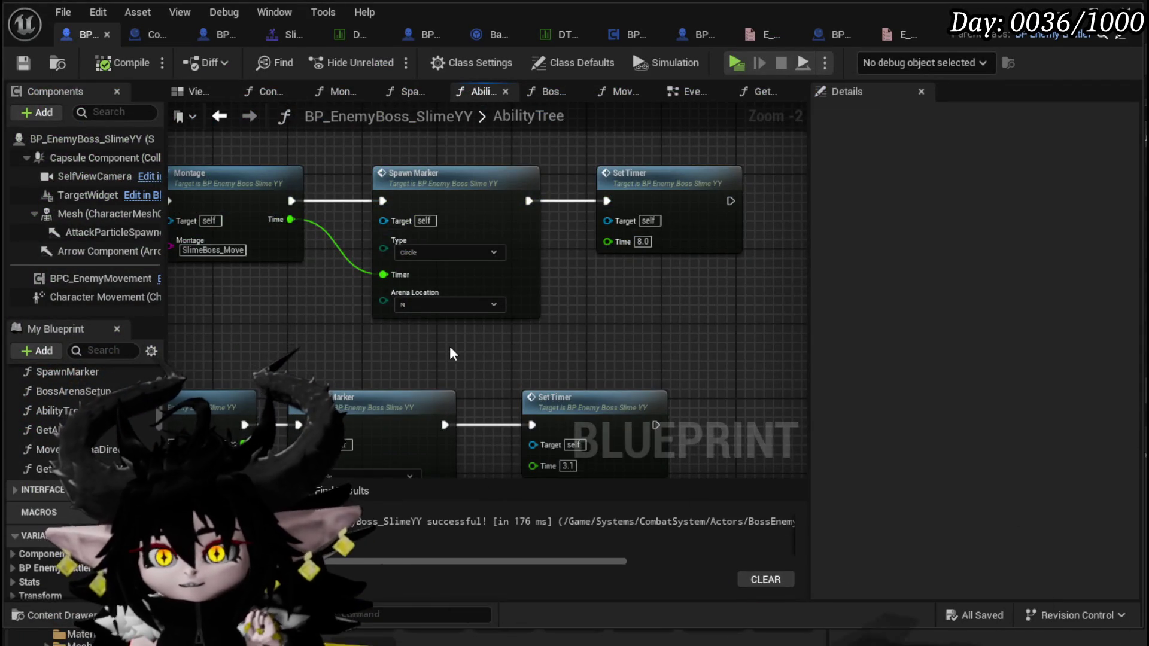
Pan to the Montage node in AbilityTree and open the Montage function's graph.
drag(450, 346, 504, 367)
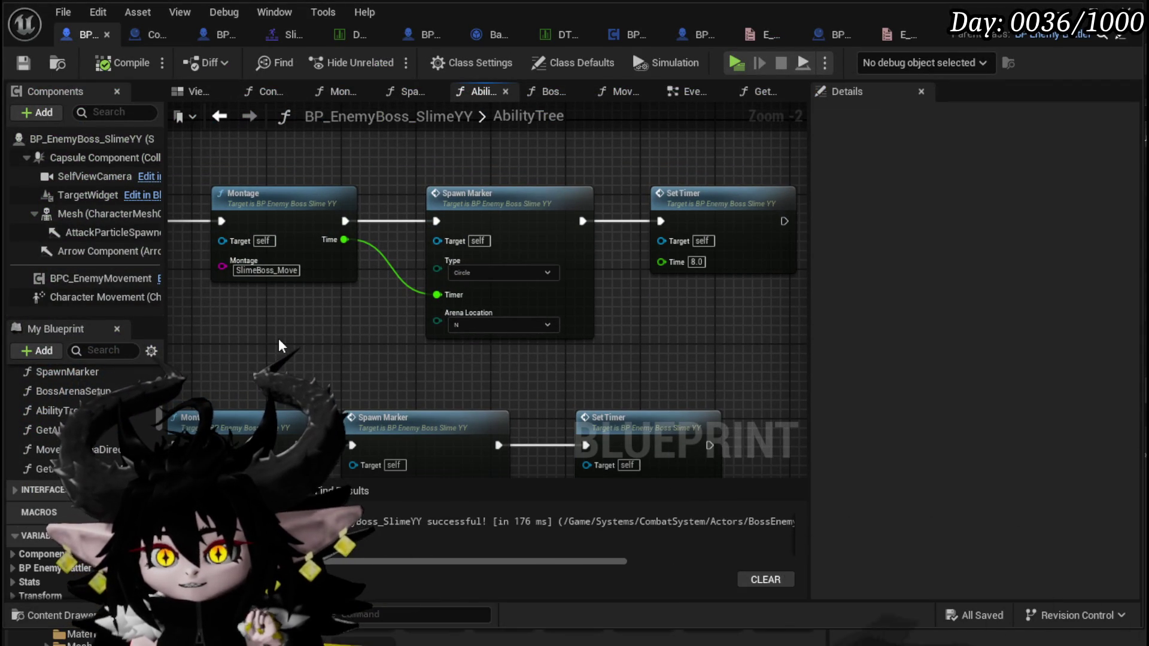
double_click(338, 249)
Inspect the Montage function's Time lookup, then open DB_EnemyMontage and scroll its rows.
scroll(404, 344, up, 1)
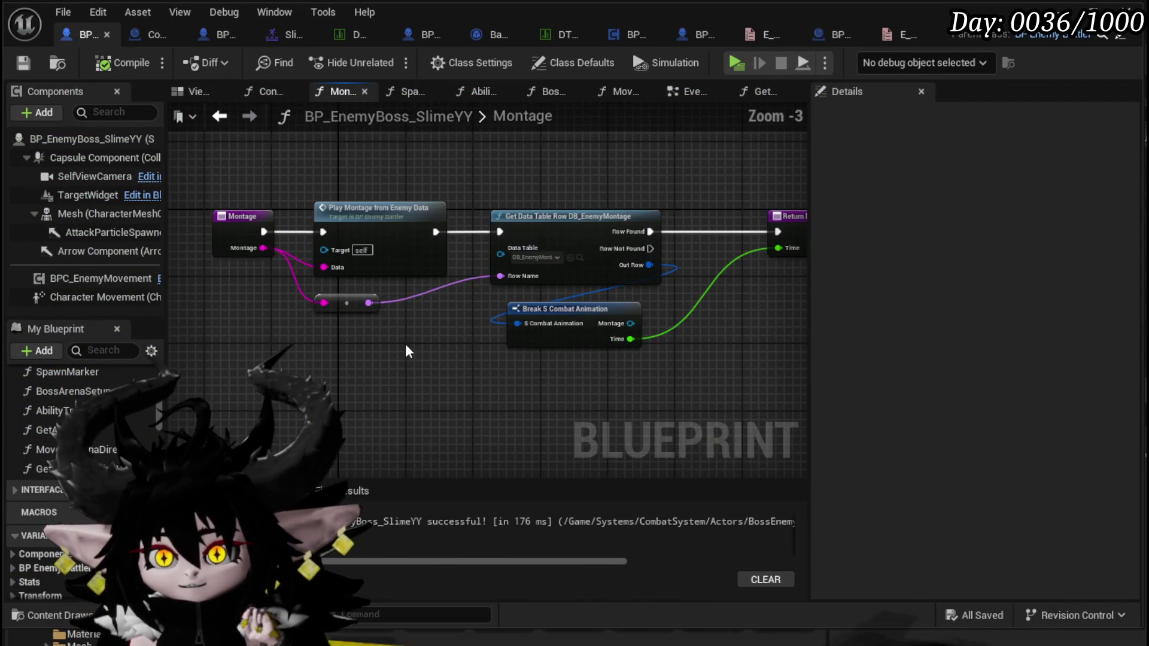
drag(597, 350, 494, 368)
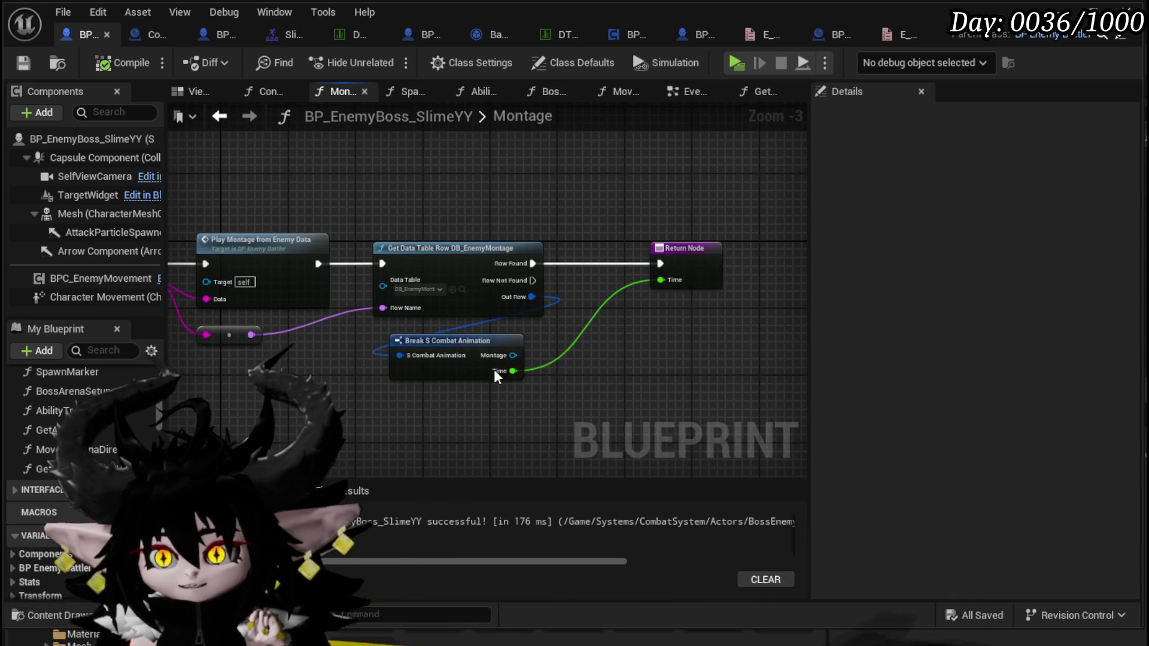
drag(573, 361, 574, 333)
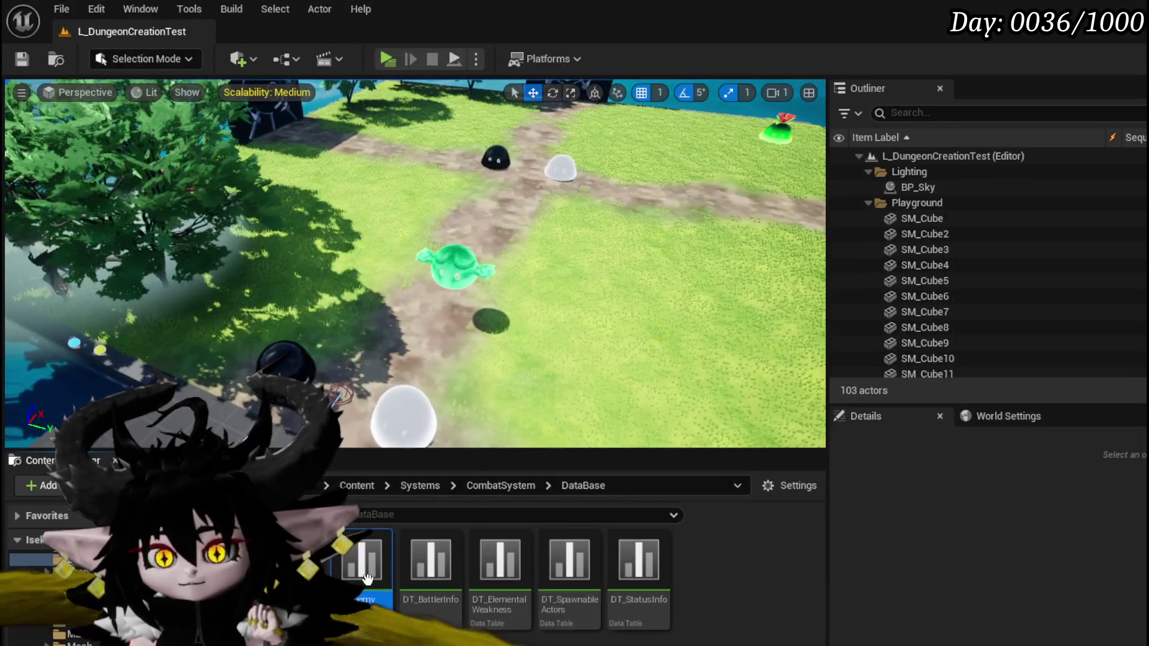
double_click(367, 577)
scroll(270, 302, down, 5)
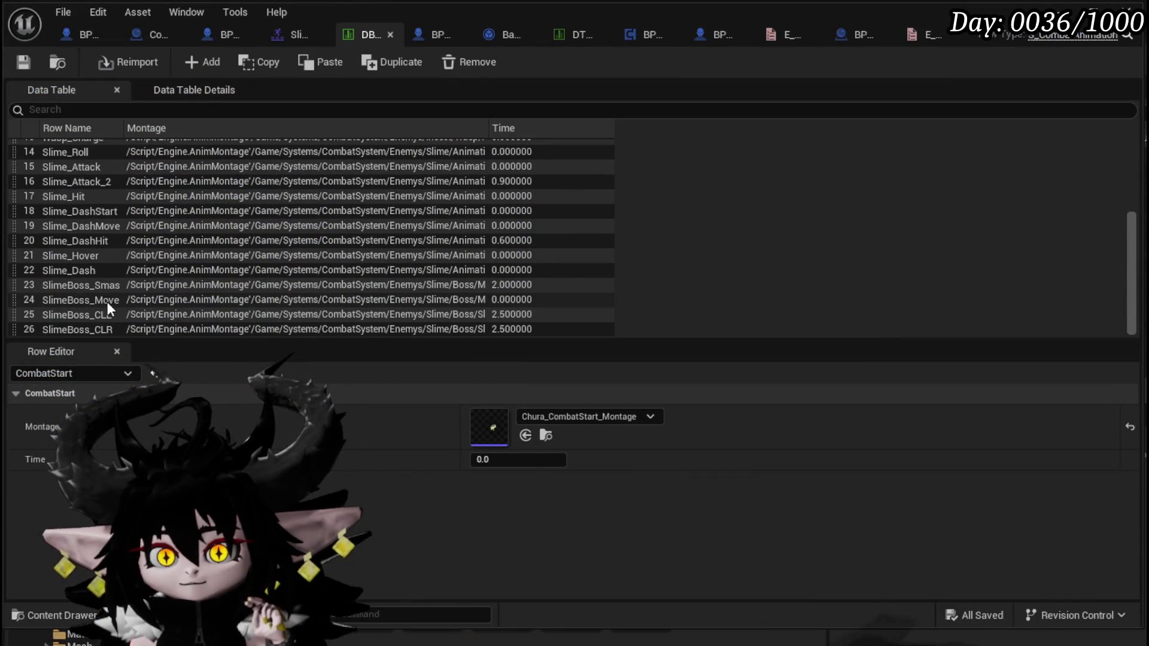
Set SlimeBoss_Move's Time to 1.8, save, and check the M_Slime_Boss_Move montage length.
click(107, 300)
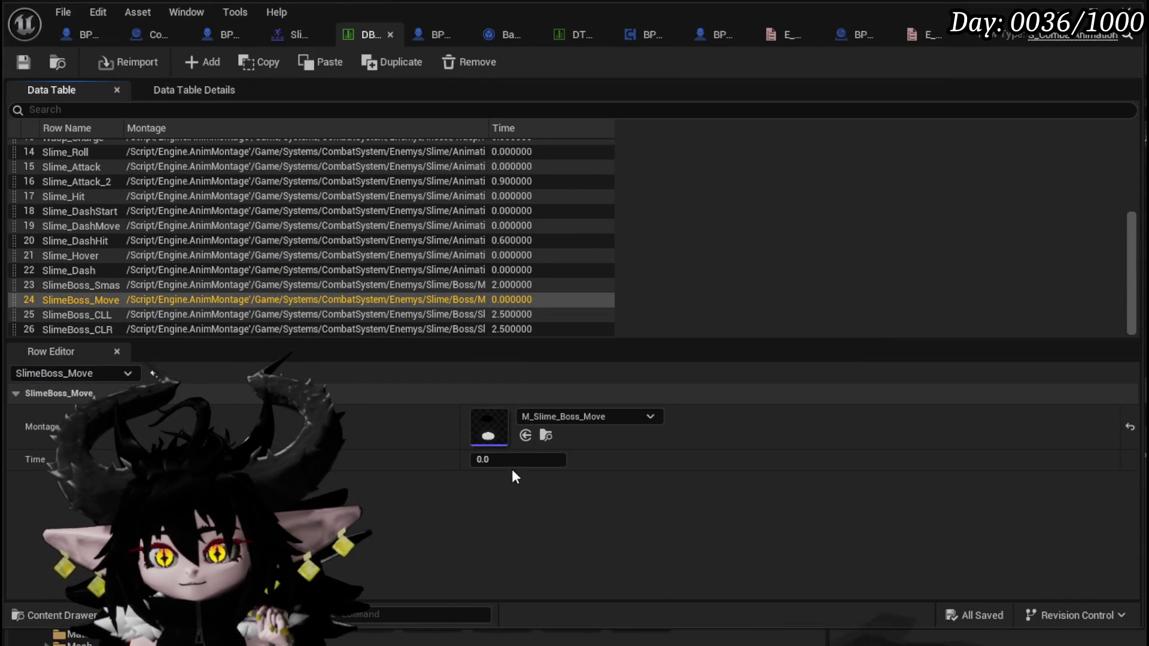
text(1.8)
key(Return)
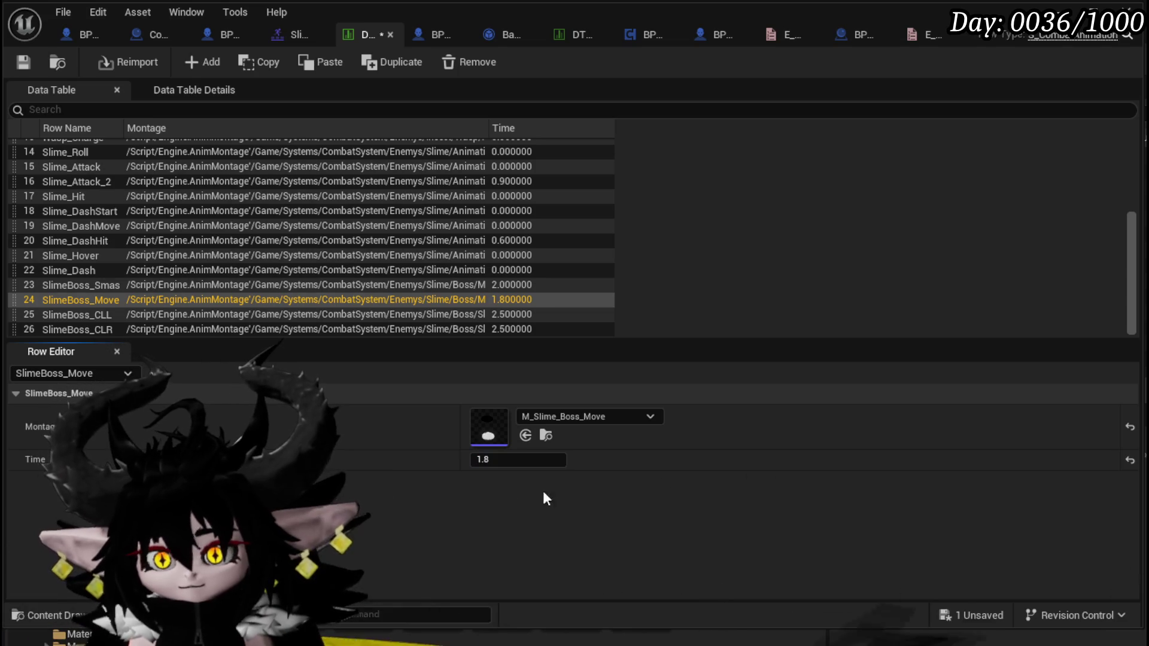
click(25, 63)
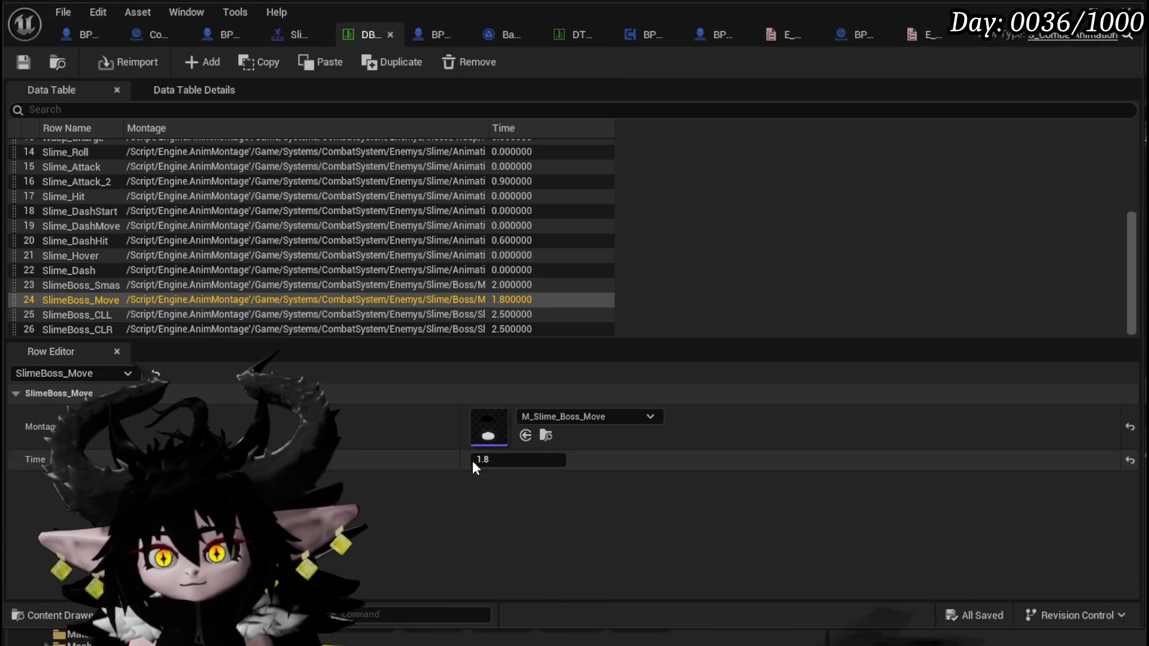
double_click(495, 420)
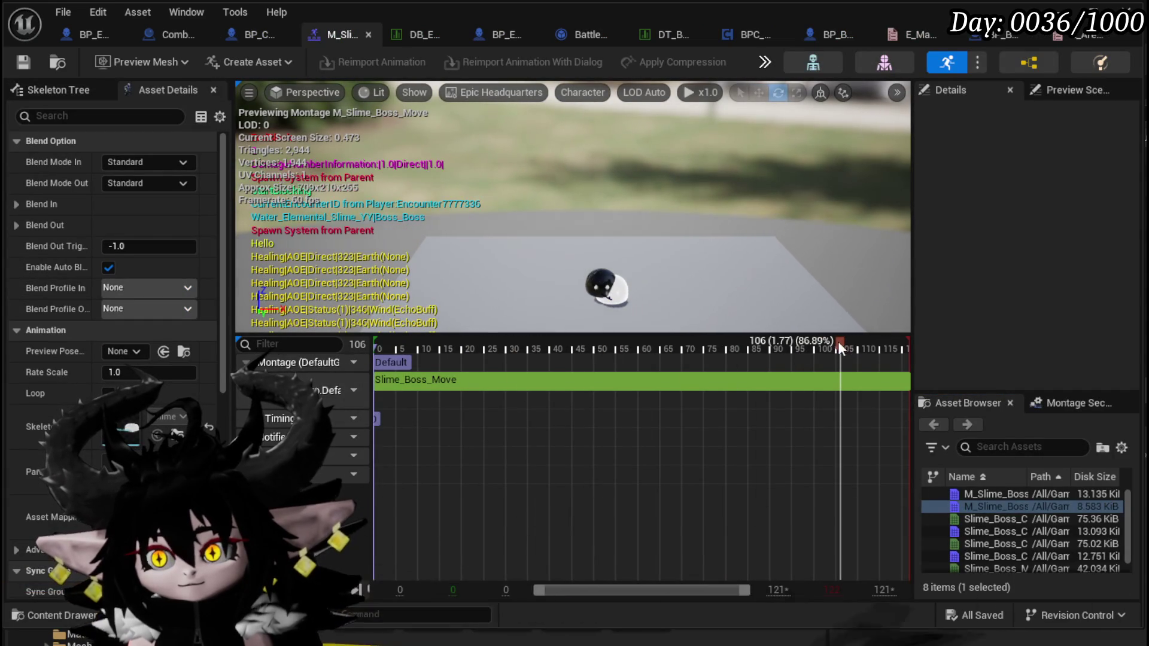
mouse_move(828, 350)
mouse_down()
mouse_move(806, 346)
mouse_move(829, 352)
mouse_up()
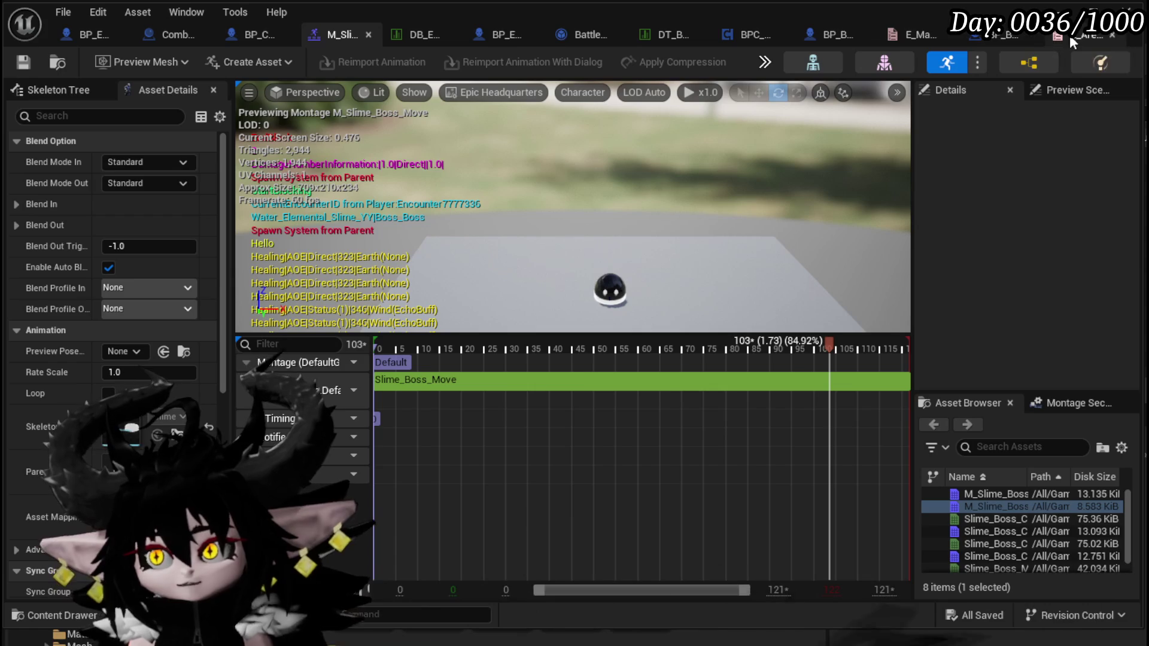
Correct SlimeBoss_Move's Time to 1.73, save the table, and reopen the montage.
click(415, 31)
click(490, 458)
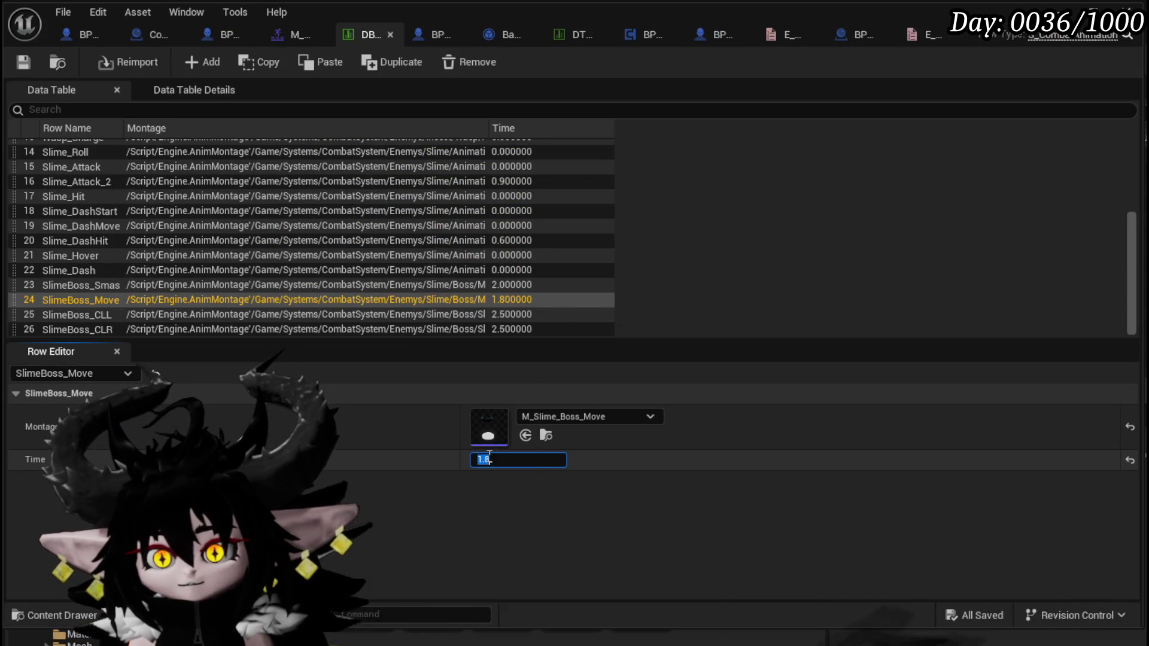
text(3)
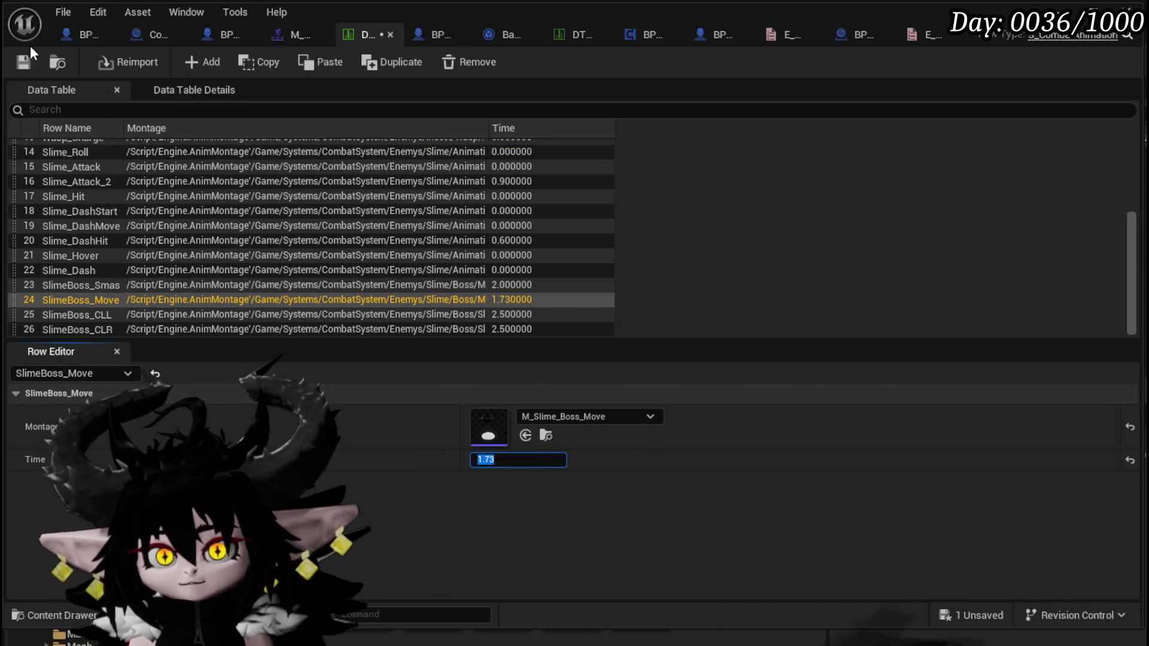
click(26, 67)
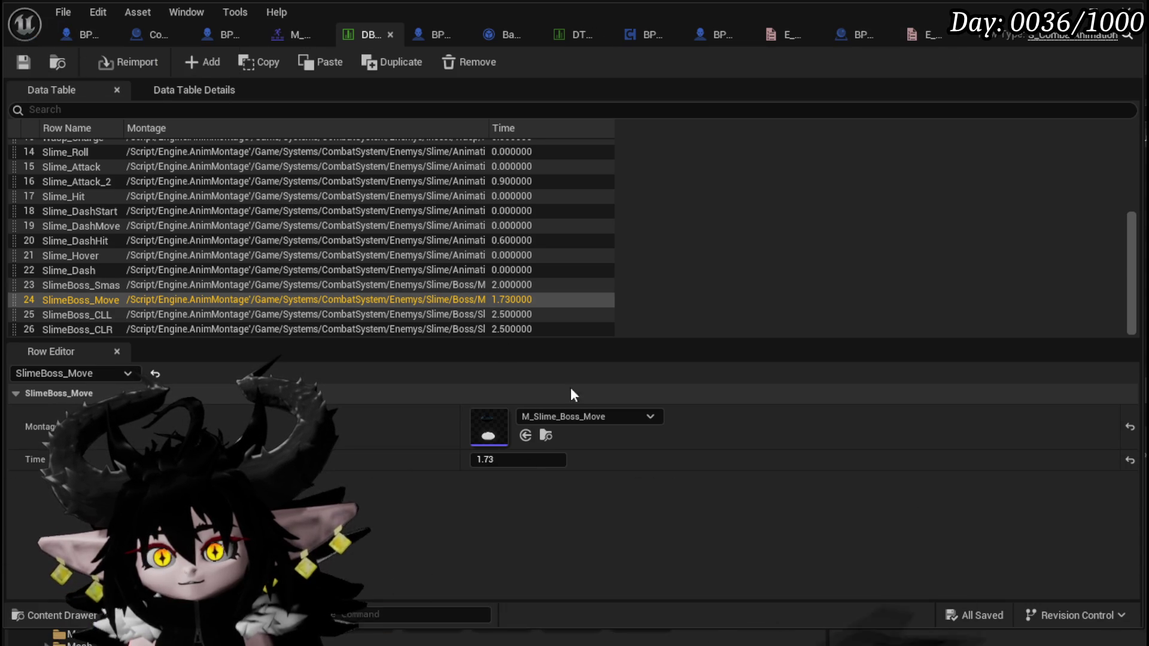
double_click(493, 420)
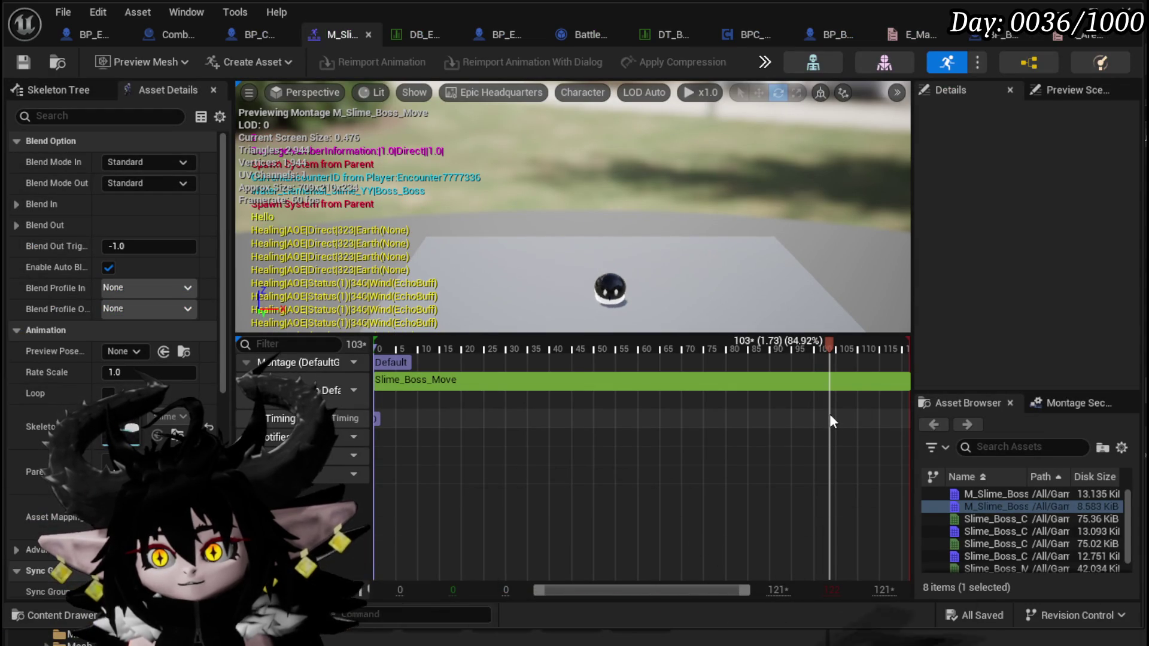
Add two notifies to the M_Slime_Boss_Move montage's notify track.
right_click(445, 440)
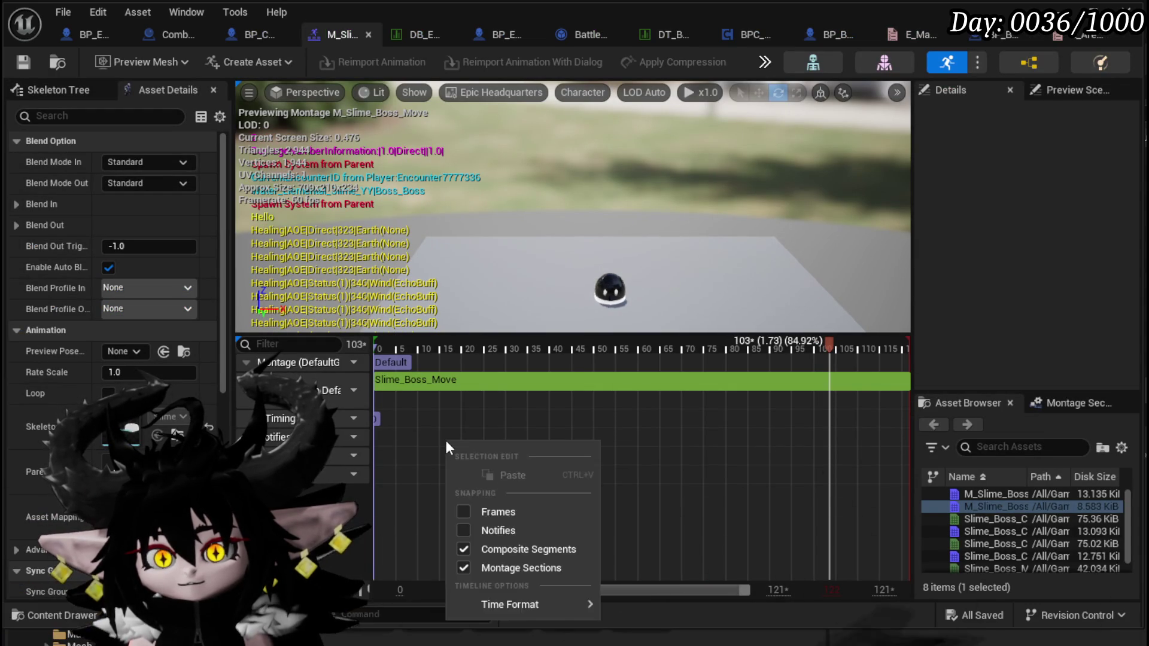
mouse_move(520, 604)
right_click(391, 461)
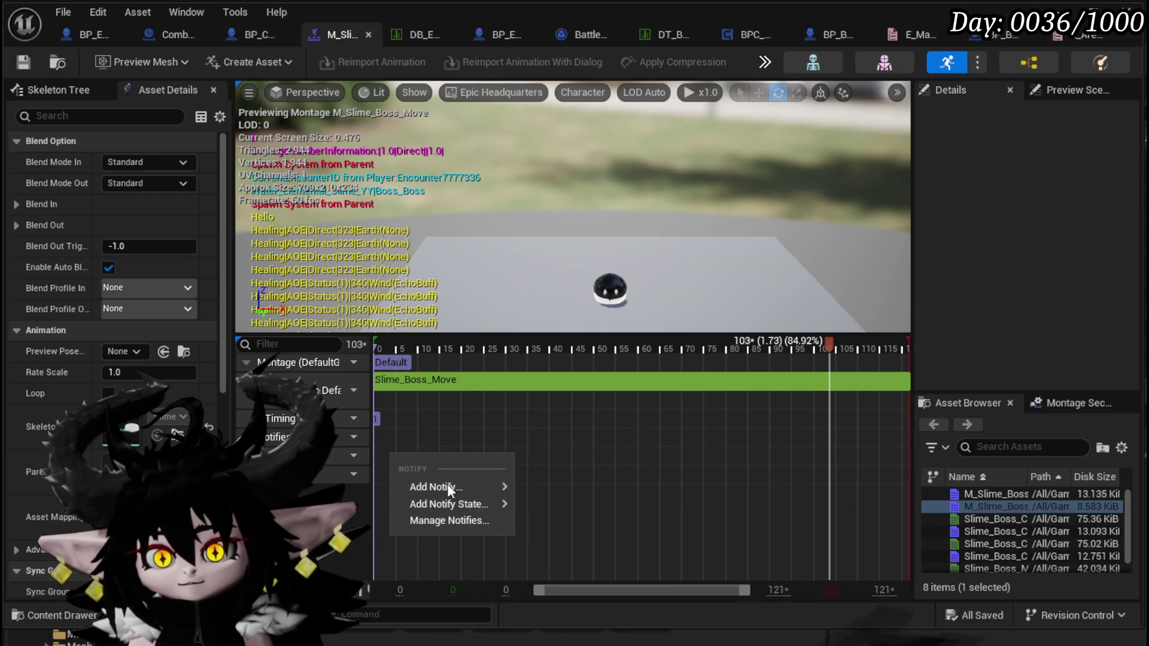
mouse_move(447, 486)
click(585, 631)
right_click(508, 457)
mouse_move(551, 492)
click(694, 631)
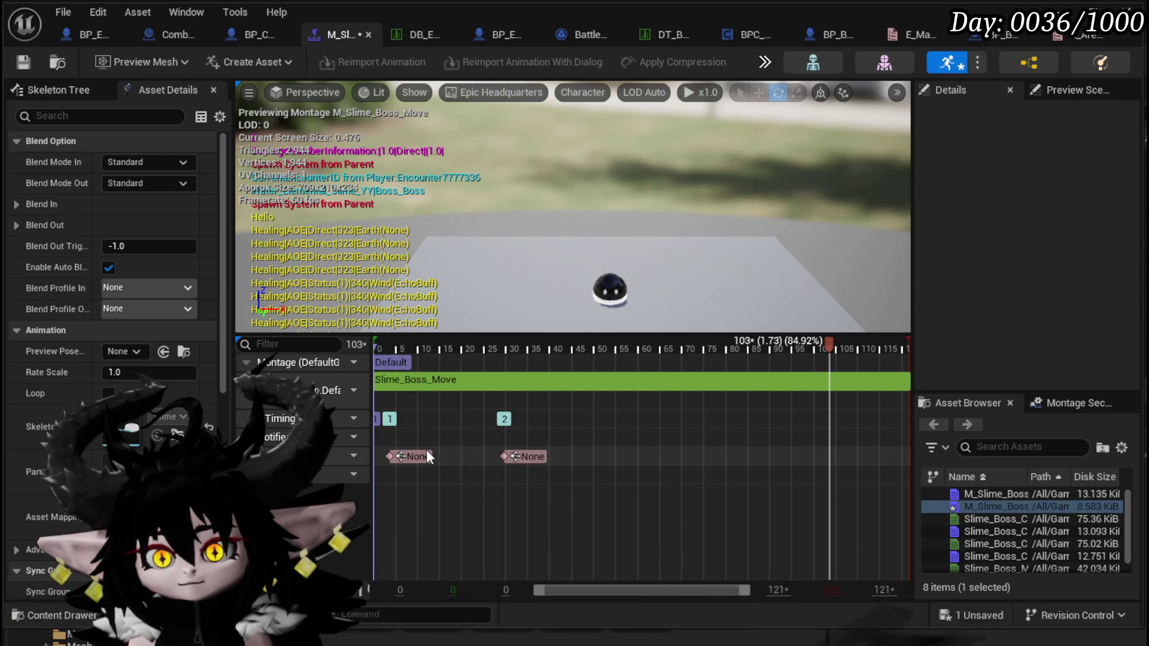
Name the first notify Hit and the second End.
click(426, 455)
click(1048, 204)
text(Hit)
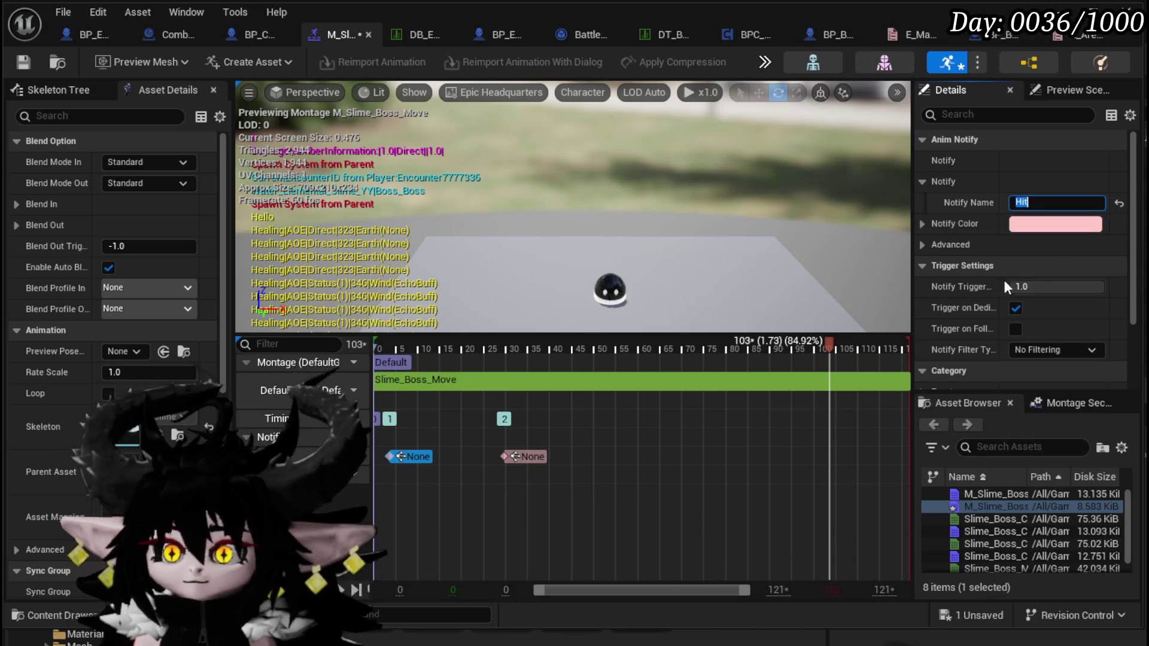
click(514, 464)
click(514, 461)
click(1039, 198)
text(End)
key(Return)
Move Hit near the montage's end and End to its last frame, then save the montage.
drag(410, 457, 852, 446)
drag(504, 454, 914, 457)
click(23, 62)
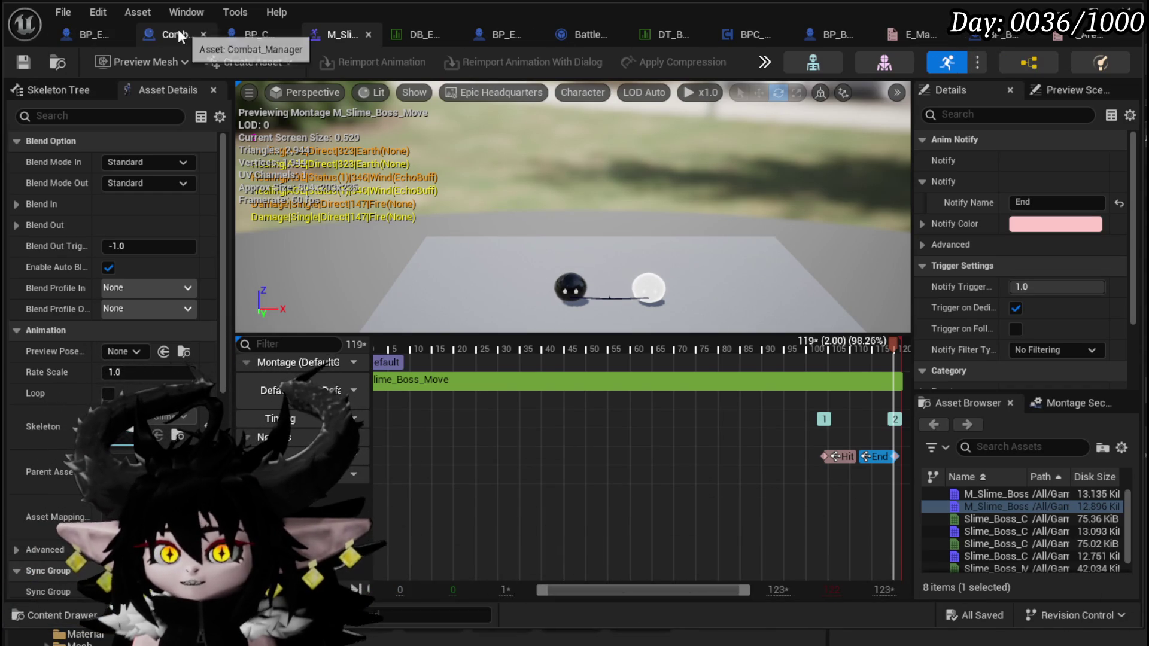
click(92, 33)
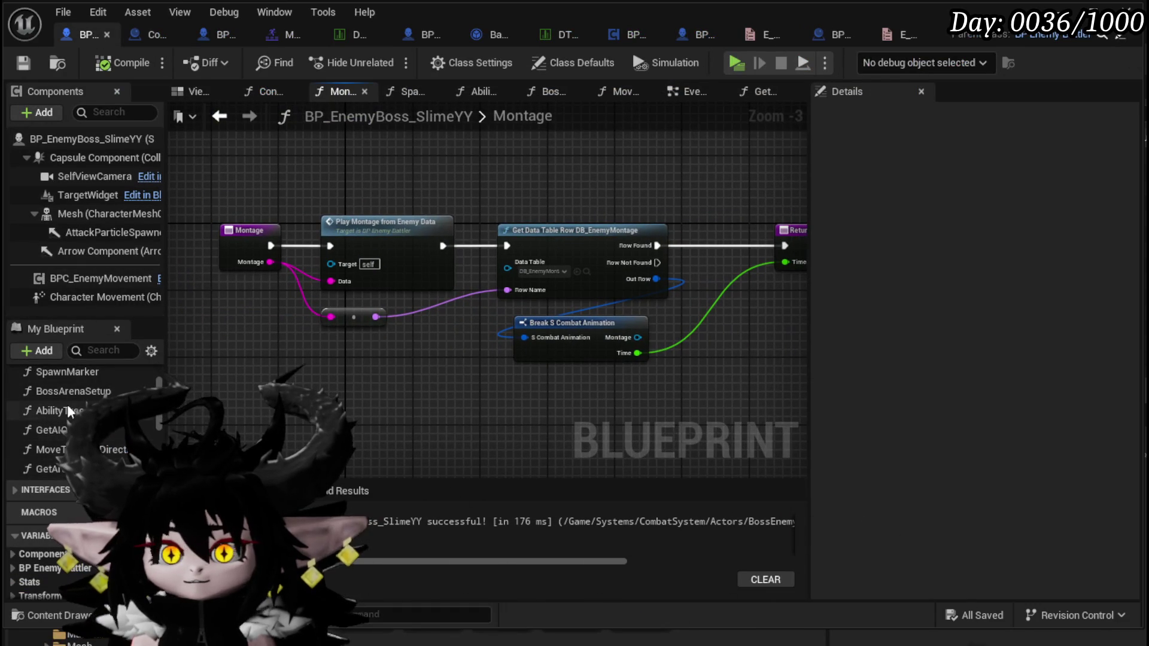
Switch to the boss's EventGraph and open AbilityTree from its Ability Tree node.
drag(631, 172, 513, 175)
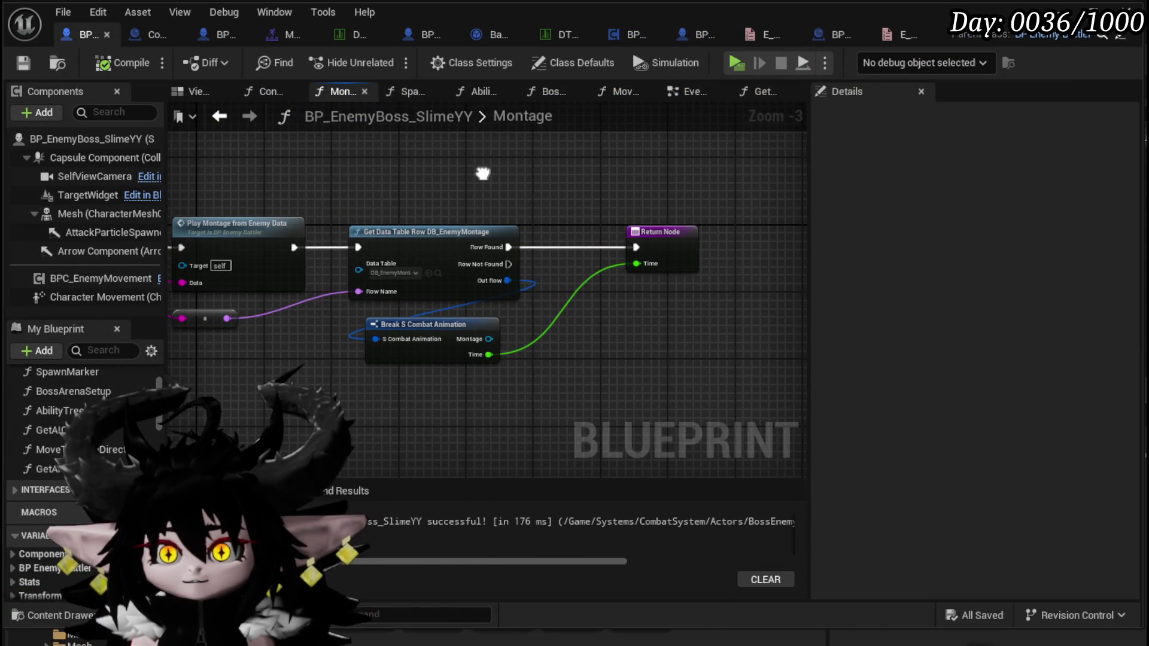
scroll(513, 175, down, 2)
click(668, 104)
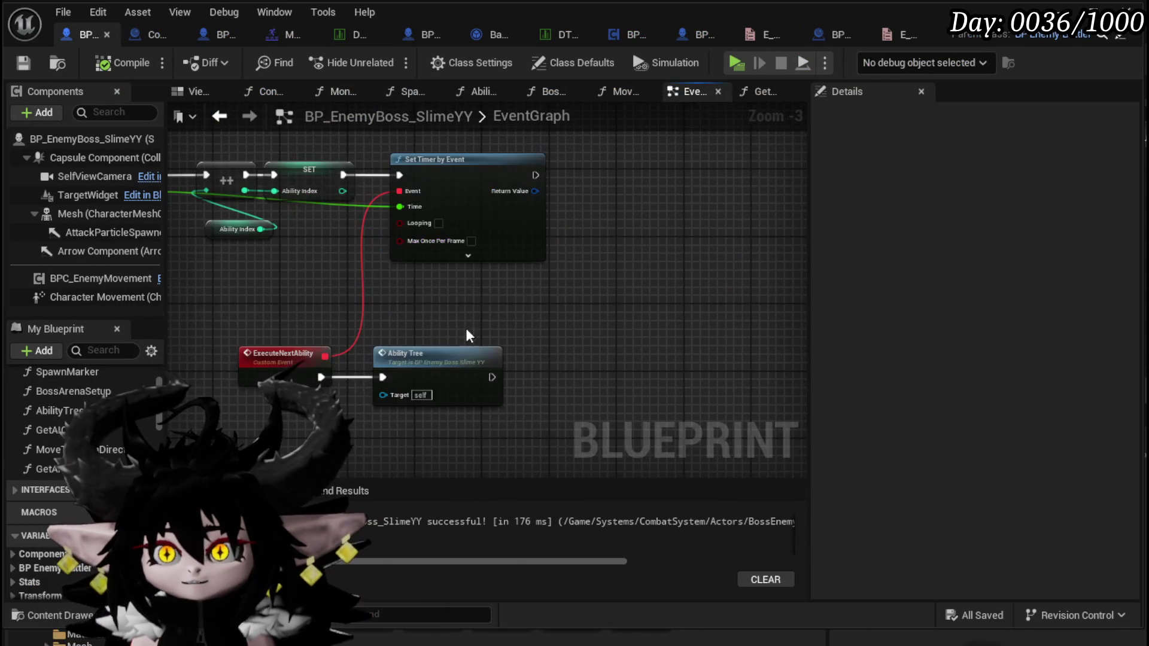
scroll(420, 293, down, 2)
drag(423, 303, 365, 409)
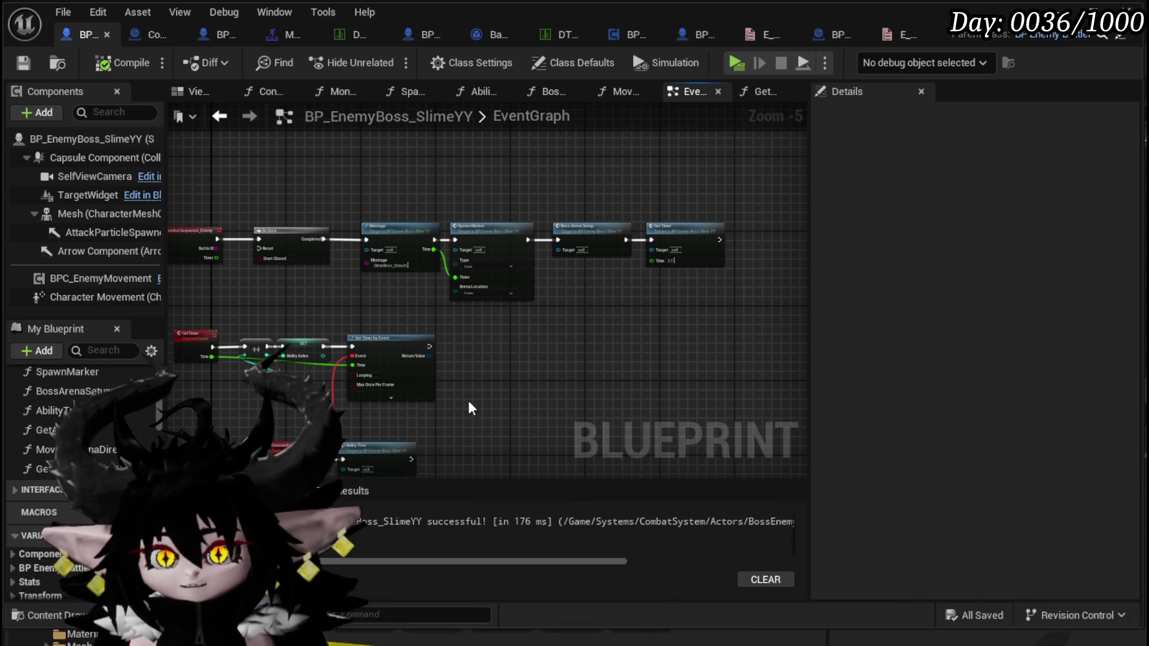
scroll(371, 443, up, 3)
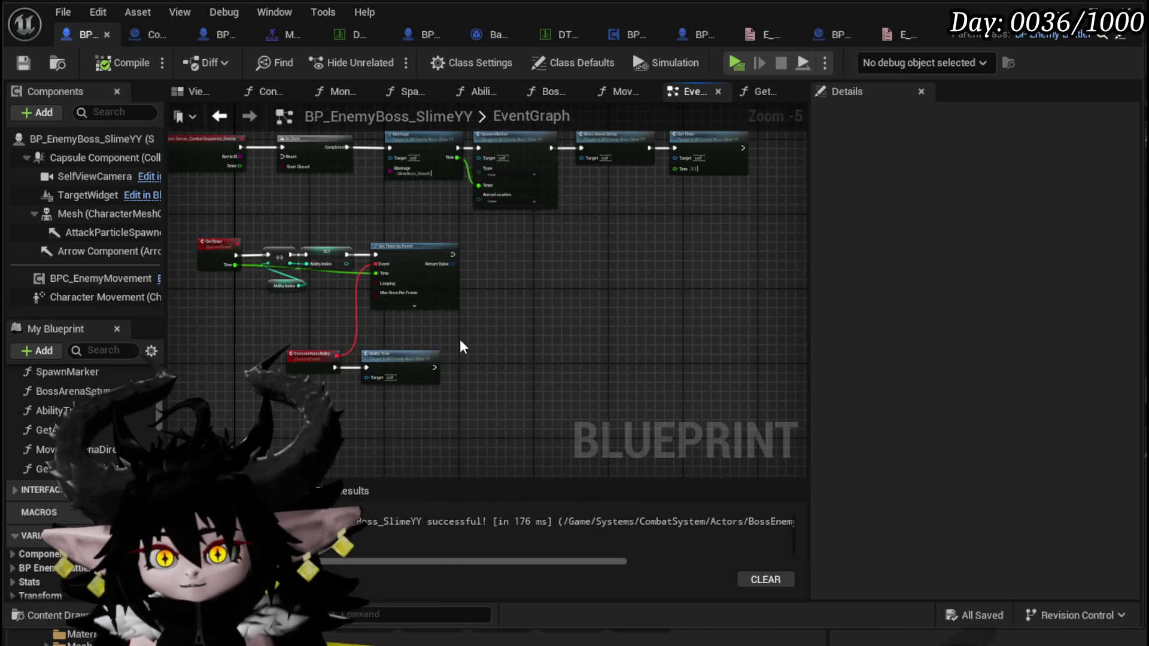
double_click(342, 377)
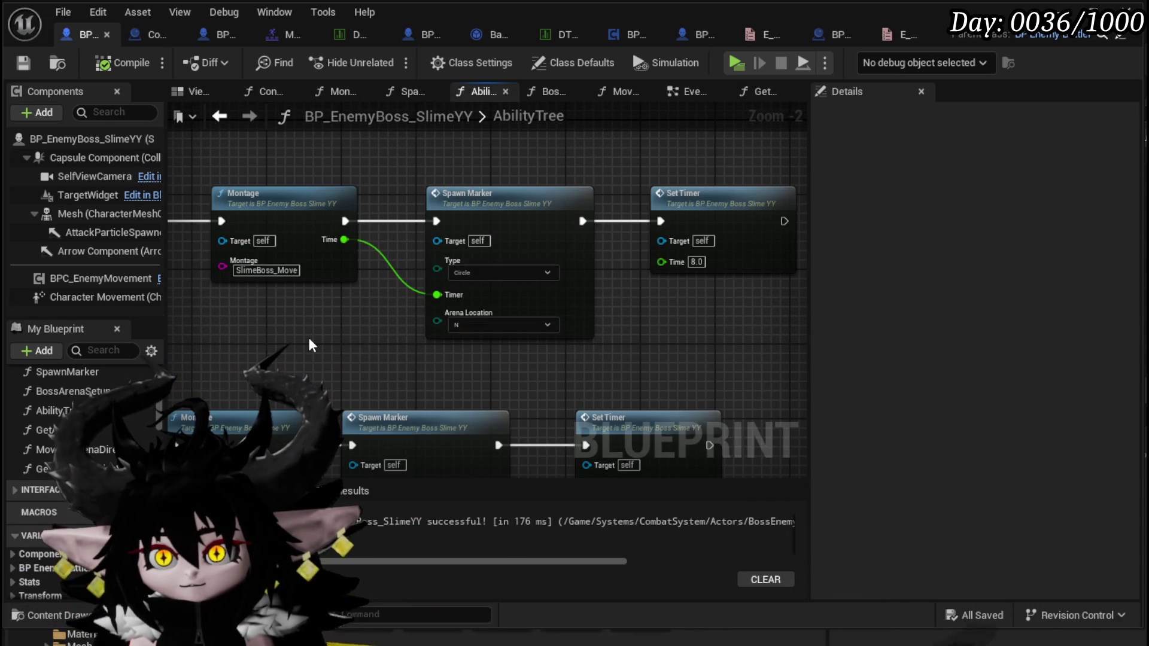
Move Spawn Marker out of the execution line and wire Montage's exec and Time into Set Timer, then compile.
mouse_move(410, 175)
mouse_down()
mouse_move(591, 359)
mouse_move(586, 397)
mouse_up()
click(586, 396)
drag(554, 332, 517, 217)
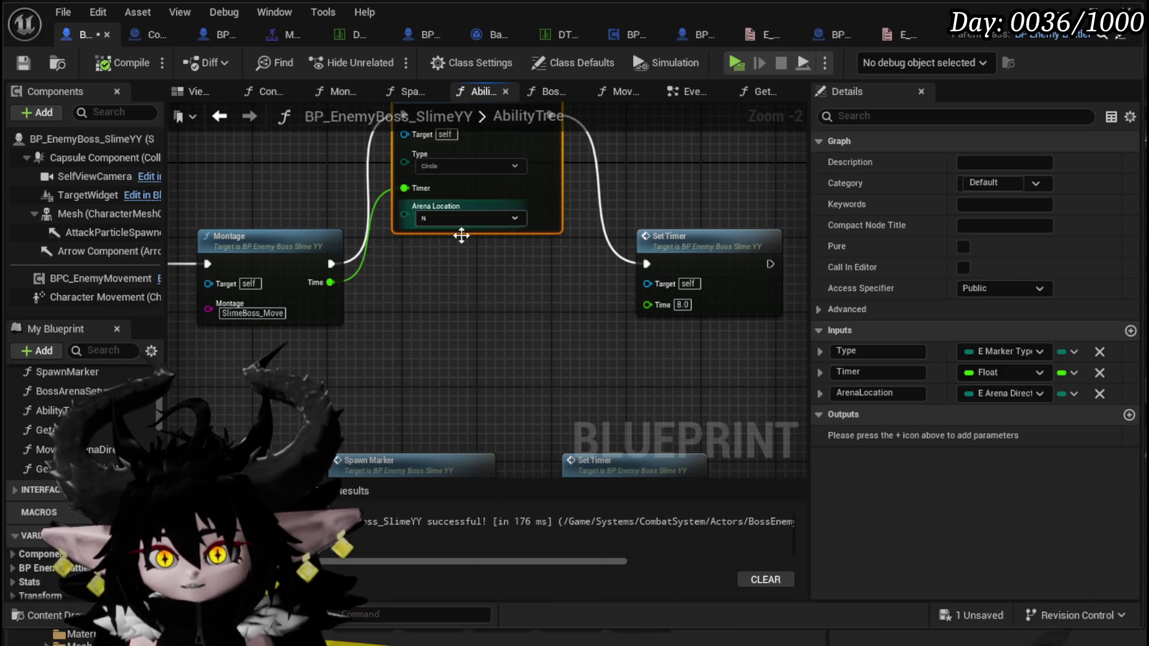
drag(329, 263, 646, 264)
click(457, 324)
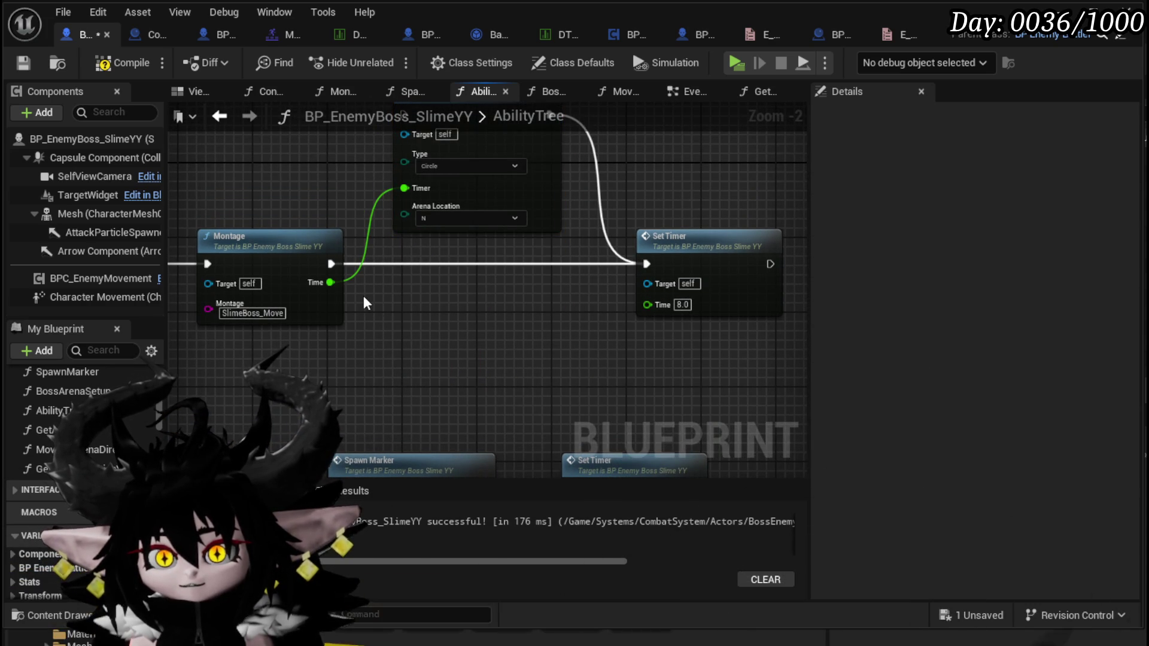
mouse_move(330, 281)
mouse_down()
mouse_move(634, 321)
mouse_move(648, 304)
mouse_up()
scroll(551, 339, down, 2)
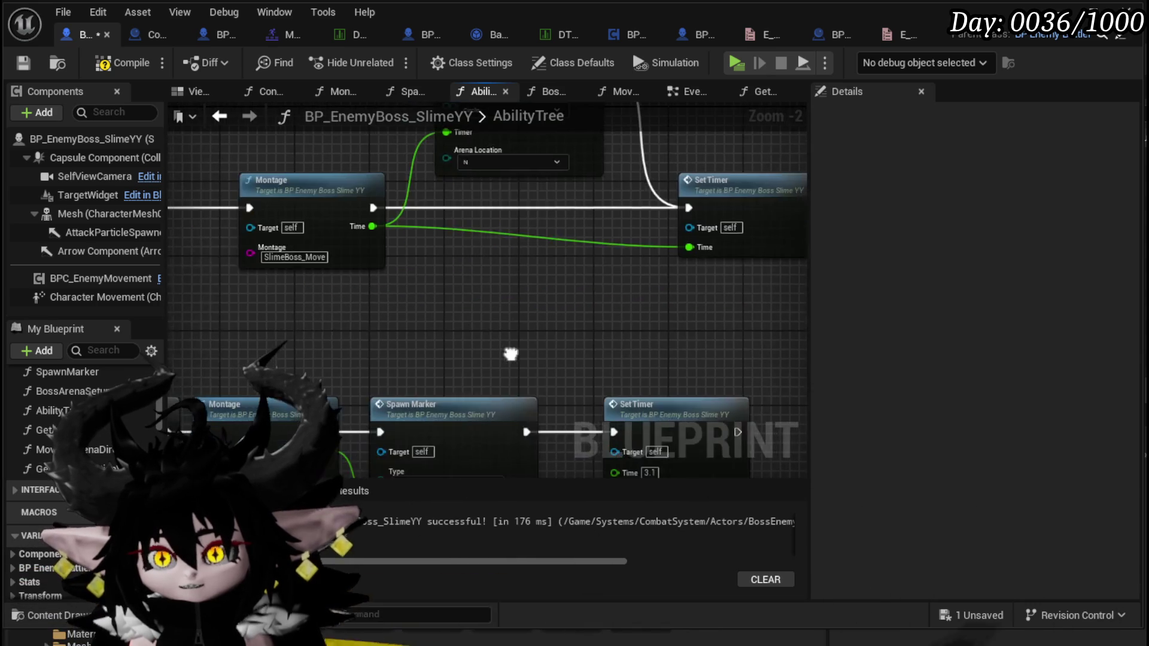
click(621, 248)
drag(542, 250, 529, 241)
click(595, 257)
drag(597, 271, 559, 240)
click(110, 63)
Reposition the Move to Arena Direction node and open the Montage function's graph.
mouse_move(369, 441)
mouse_down()
mouse_move(332, 282)
mouse_move(410, 288)
mouse_up()
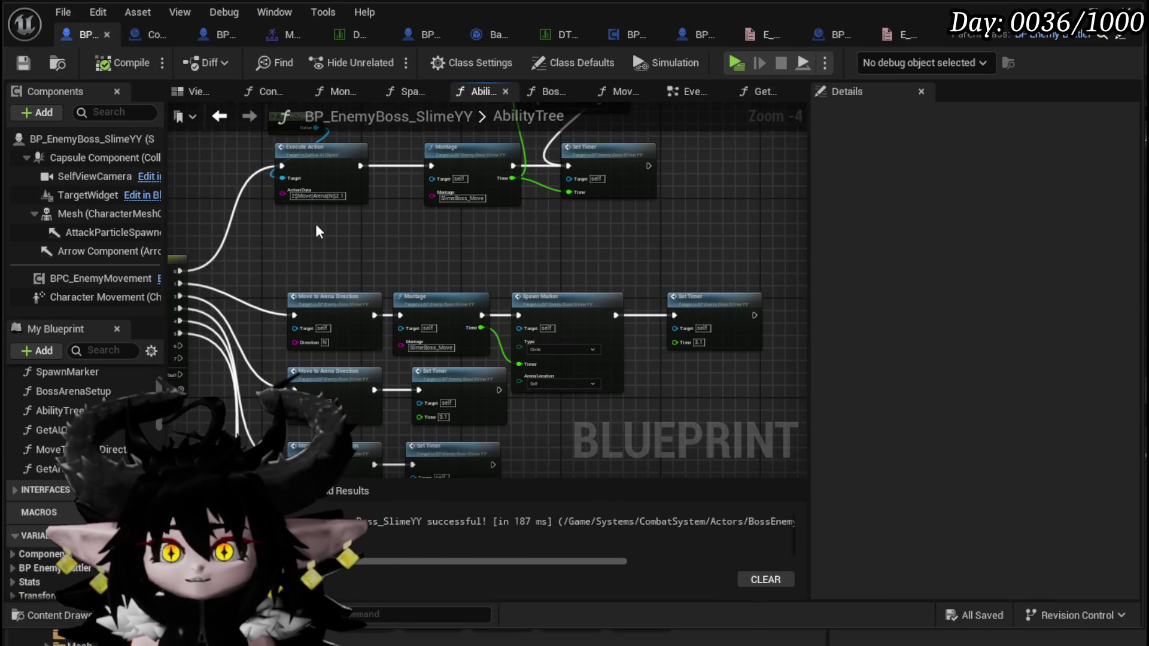
scroll(395, 281, up, 2)
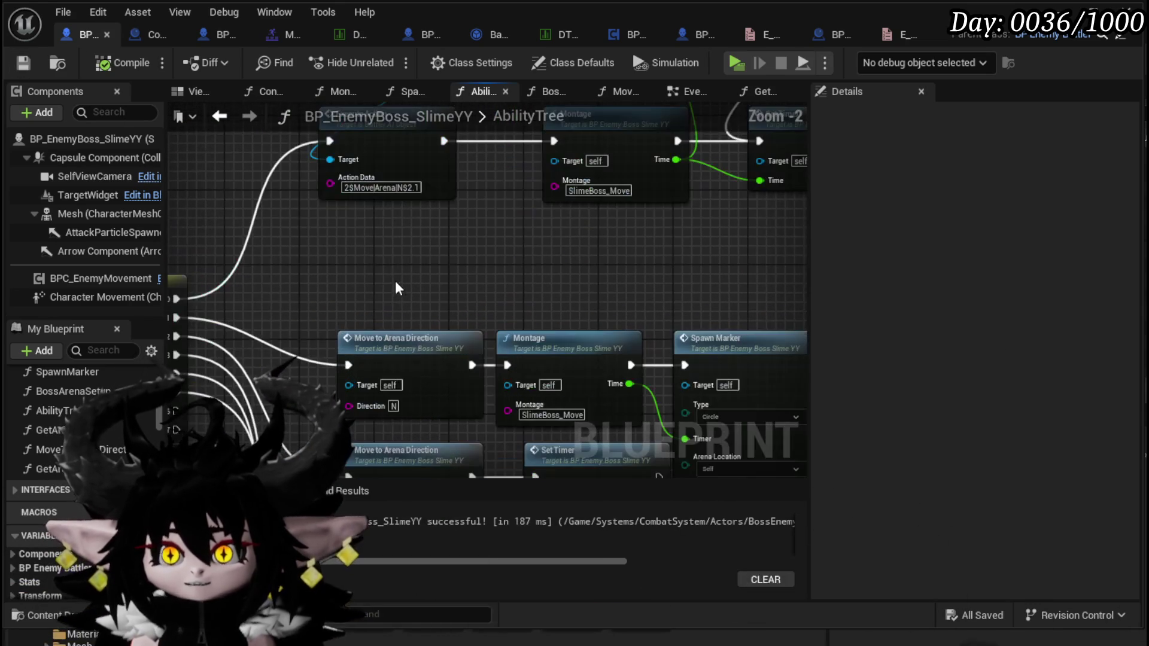
drag(366, 355, 382, 274)
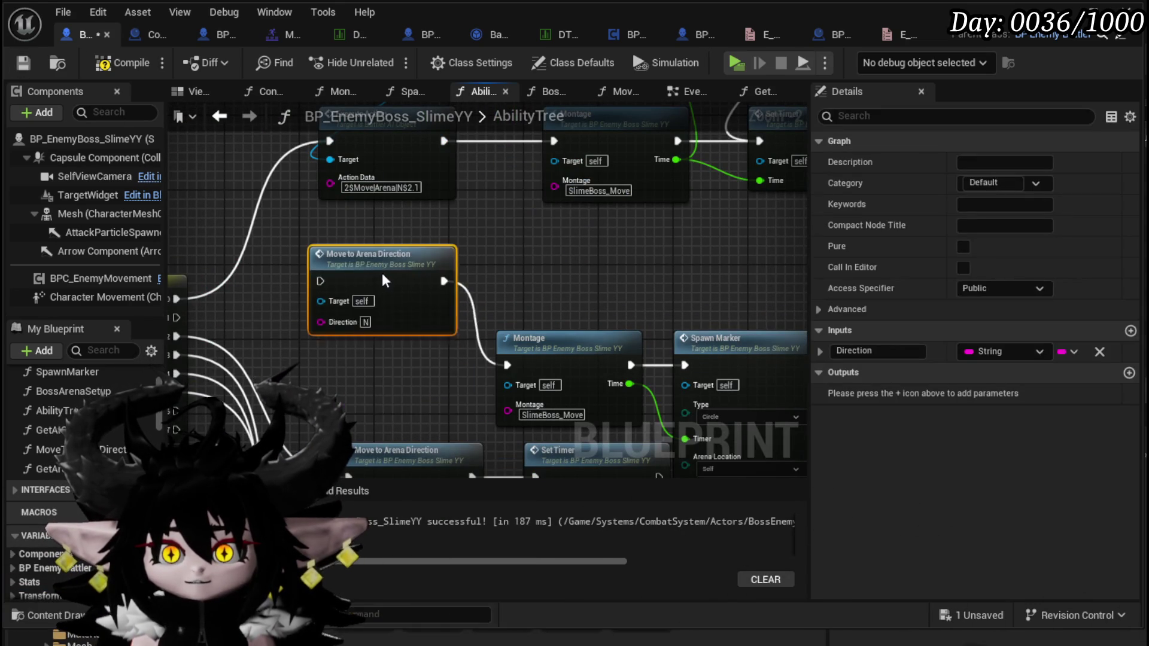
mouse_move(239, 322)
mouse_down()
mouse_move(273, 311)
mouse_move(536, 378)
mouse_move(541, 355)
mouse_move(349, 306)
mouse_up()
drag(354, 333, 451, 299)
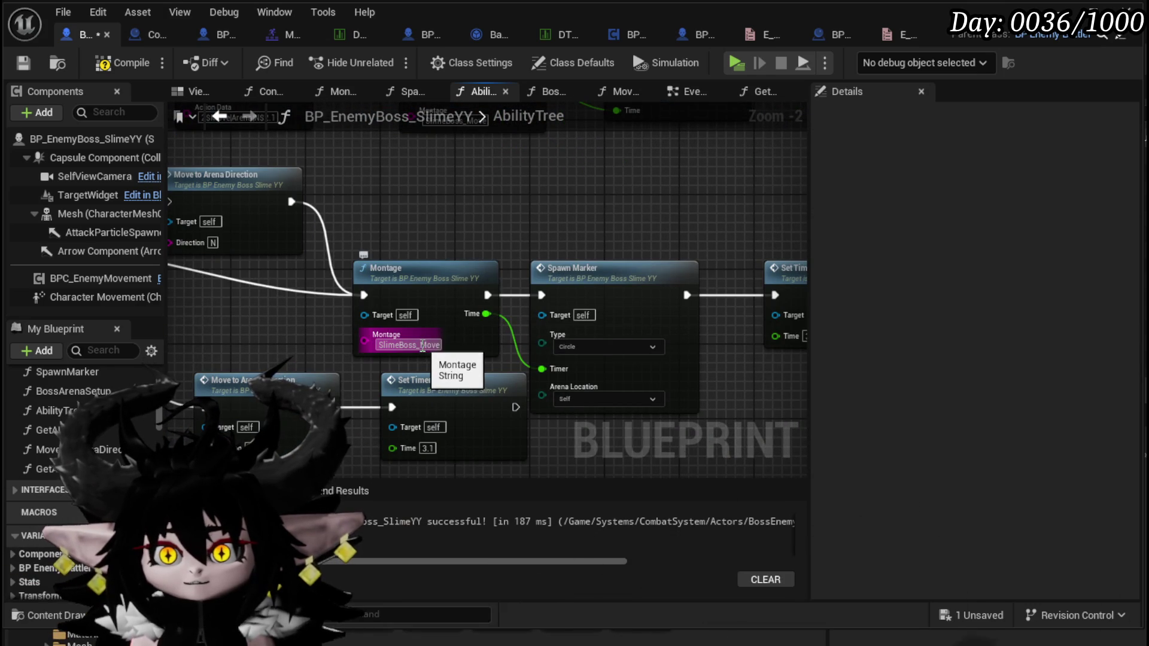
double_click(432, 323)
scroll(423, 307, up, 4)
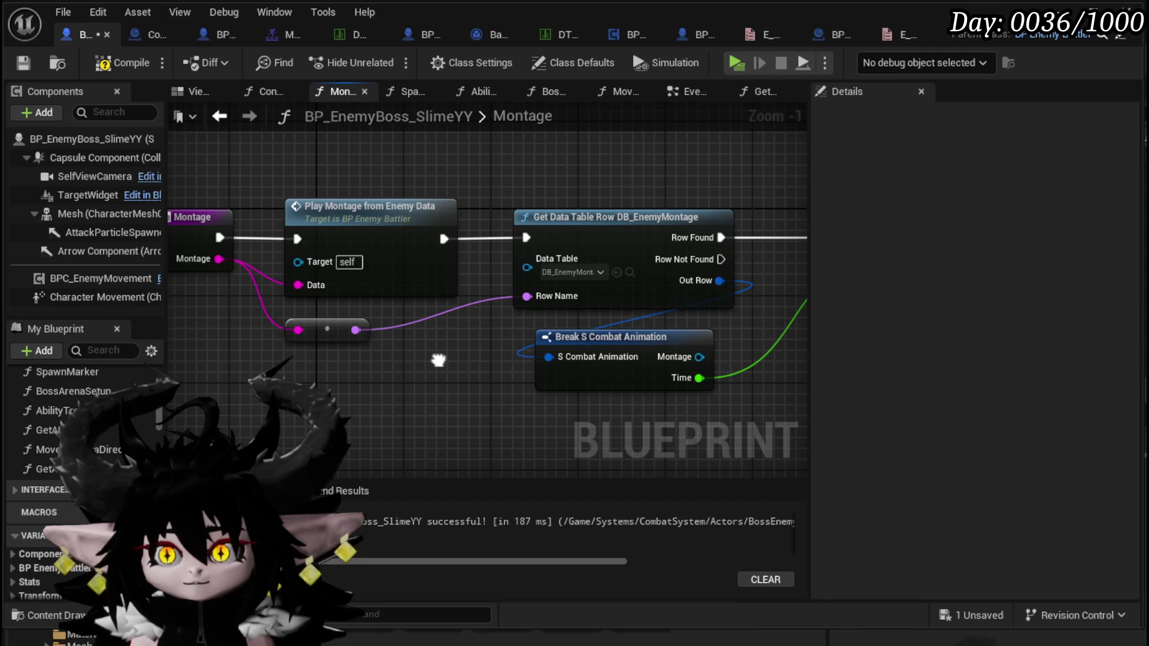
Compile and save the boss blueprint, then reopen the Montage function graph from AbilityTree.
mouse_move(510, 303)
mouse_down()
mouse_move(571, 321)
mouse_move(462, 282)
mouse_move(591, 315)
mouse_move(561, 361)
mouse_move(249, 264)
mouse_up()
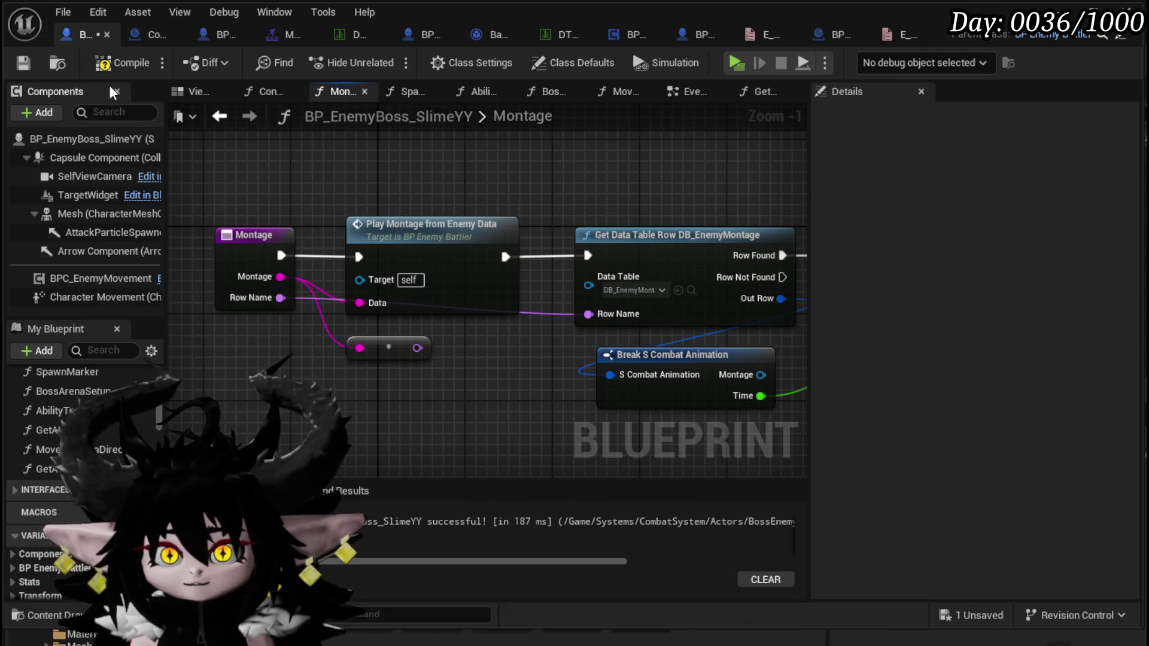
click(96, 63)
click(219, 117)
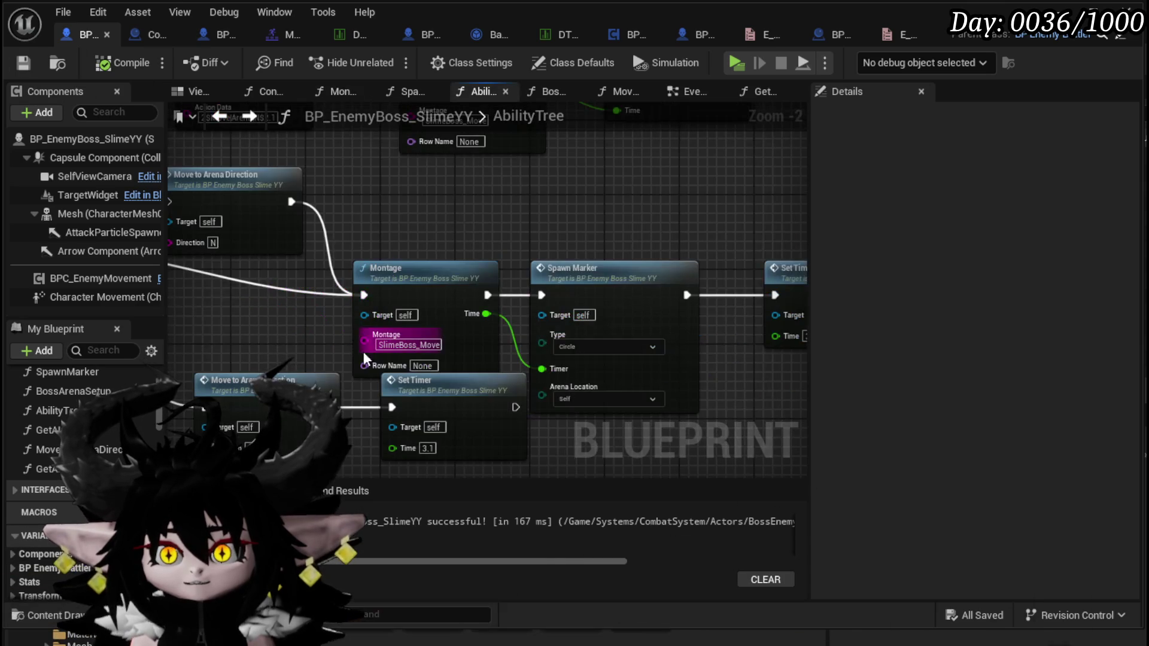
double_click(419, 362)
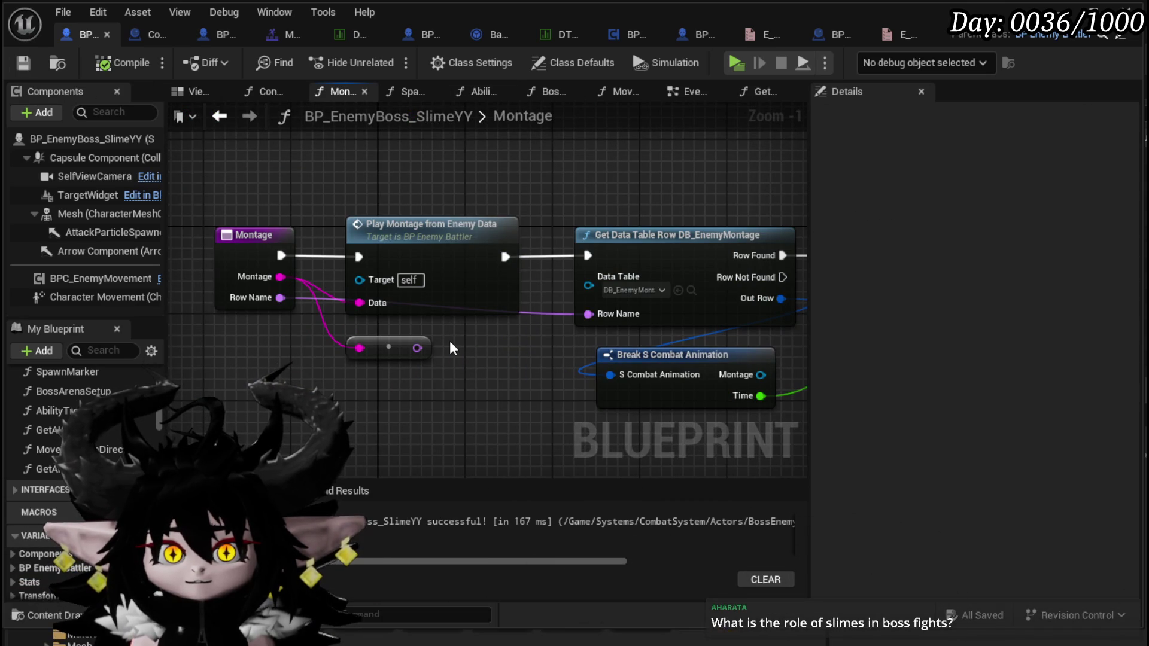
Wire the reroute into Row Name, delete the RowName function input, and compile and save.
mouse_move(450, 342)
mouse_down()
mouse_move(413, 340)
mouse_move(437, 344)
mouse_up()
drag(359, 344, 541, 311)
drag(454, 371, 538, 368)
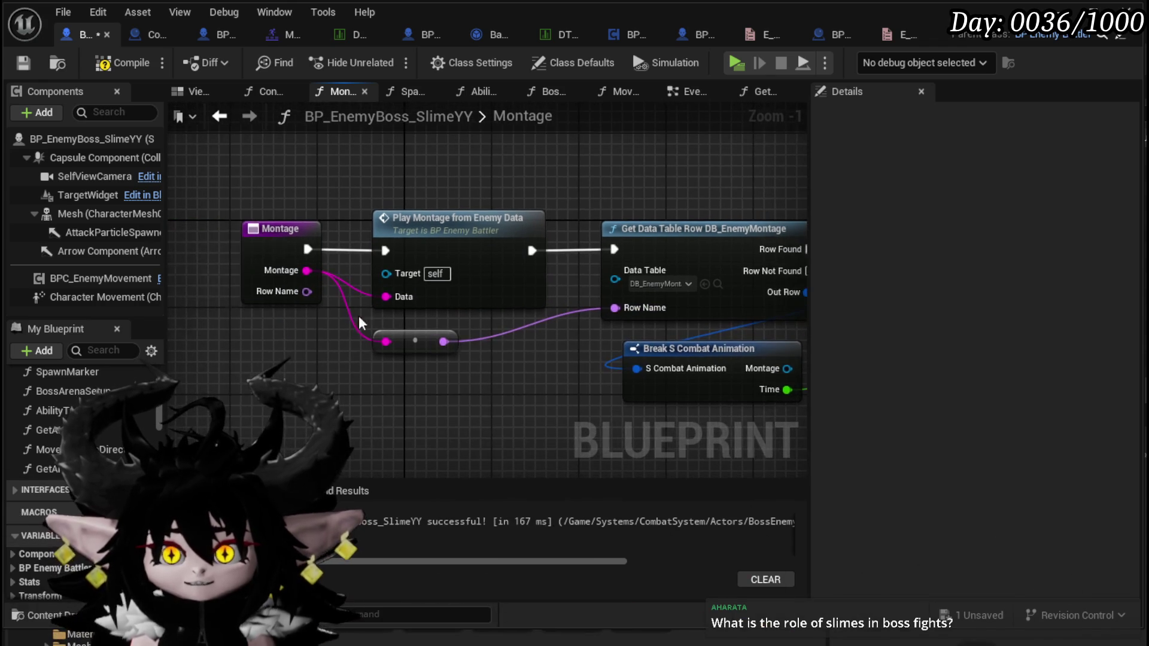
click(263, 280)
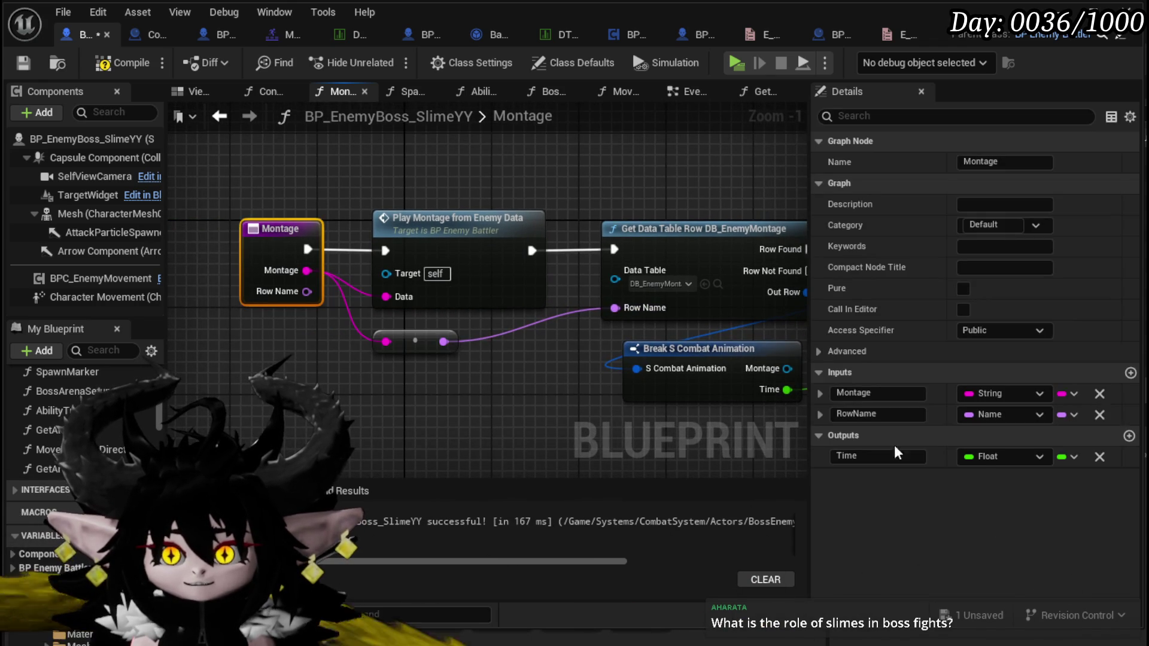
click(1099, 411)
click(120, 63)
click(24, 62)
Move the Break S Combat Animation node lower, add a reroute on the pink wire, and save.
drag(550, 197, 293, 173)
click(576, 306)
drag(576, 307, 477, 280)
mouse_move(392, 308)
mouse_down()
mouse_move(408, 328)
mouse_move(659, 341)
mouse_up()
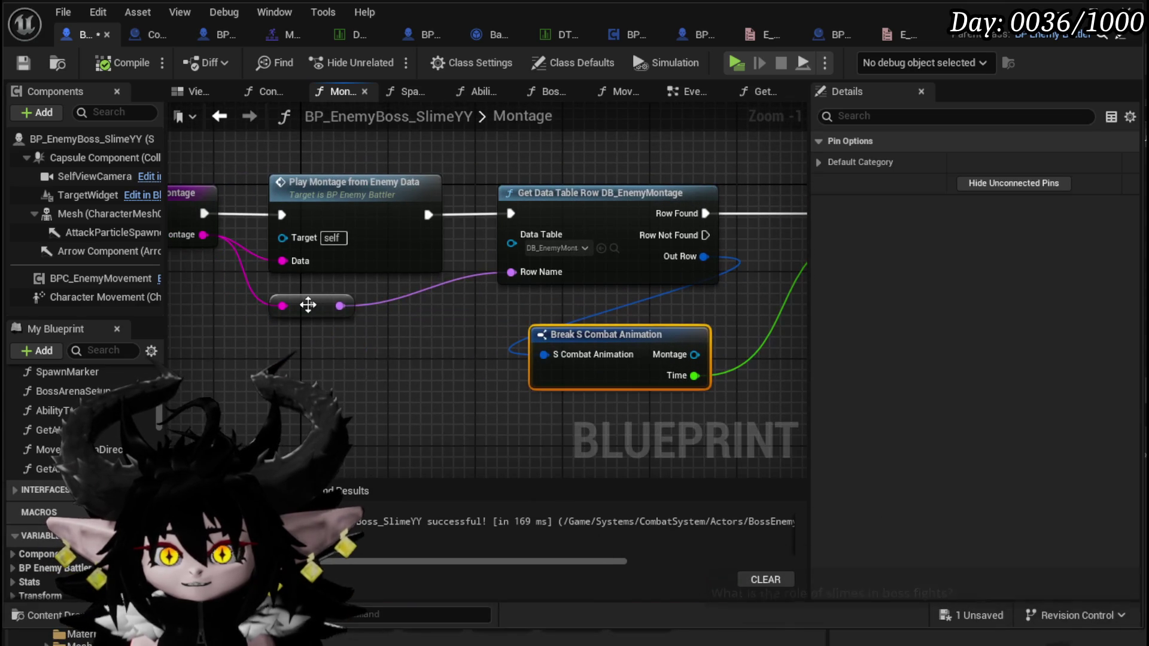
double_click(355, 328)
drag(438, 359, 467, 386)
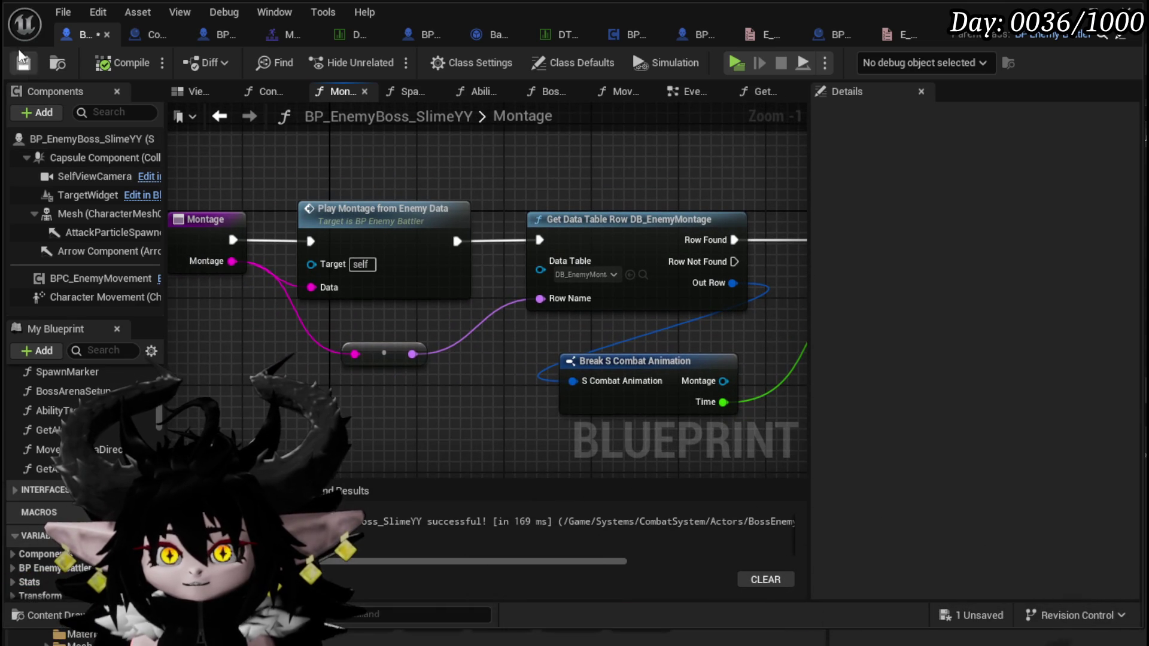
key(ctrl+s)
drag(632, 176, 485, 171)
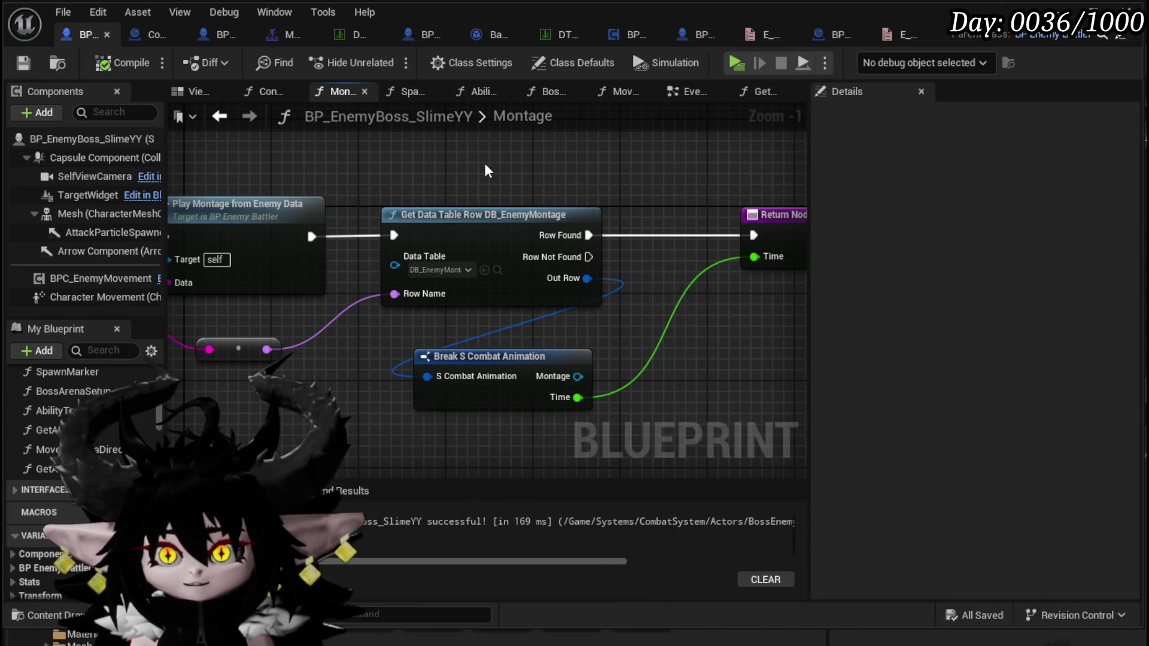
Reconnect the reroute output to Row Name, then compile and save the boss blueprint.
alt+click(395, 293)
click(463, 303)
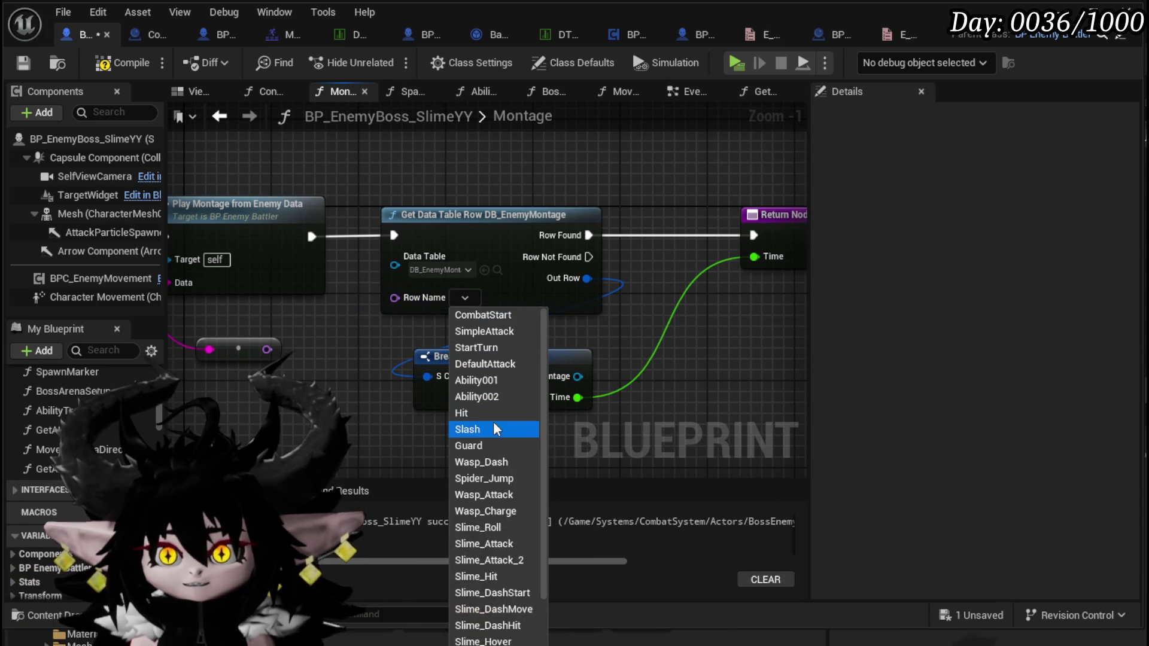
scroll(498, 354, down, 2)
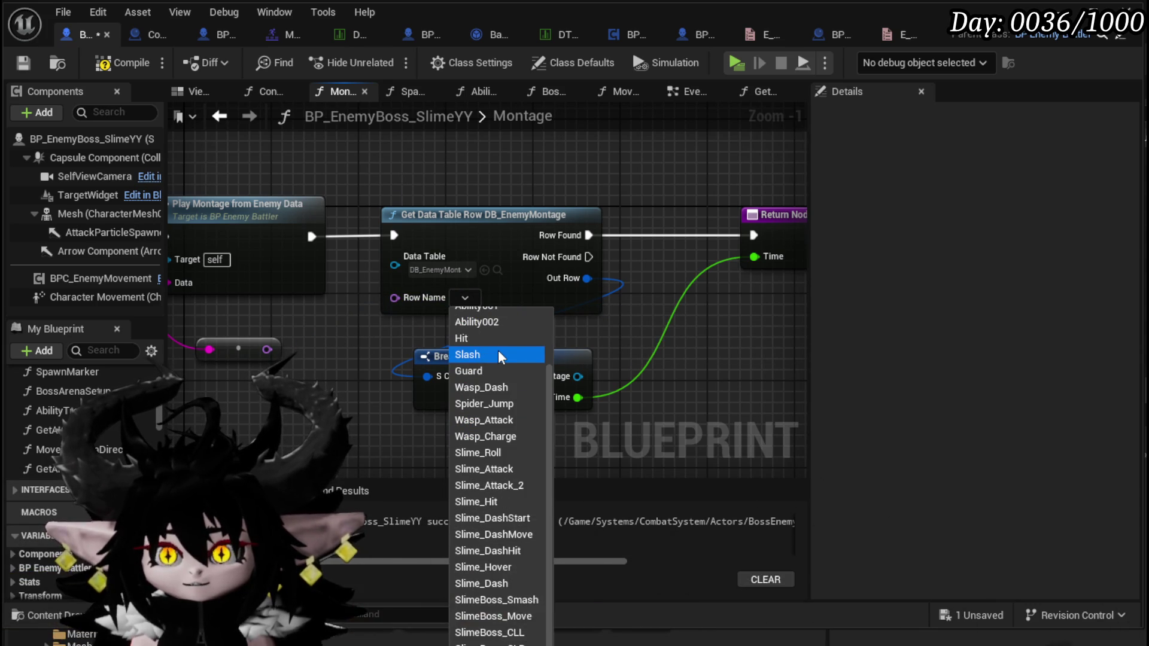
scroll(497, 354, up, 2)
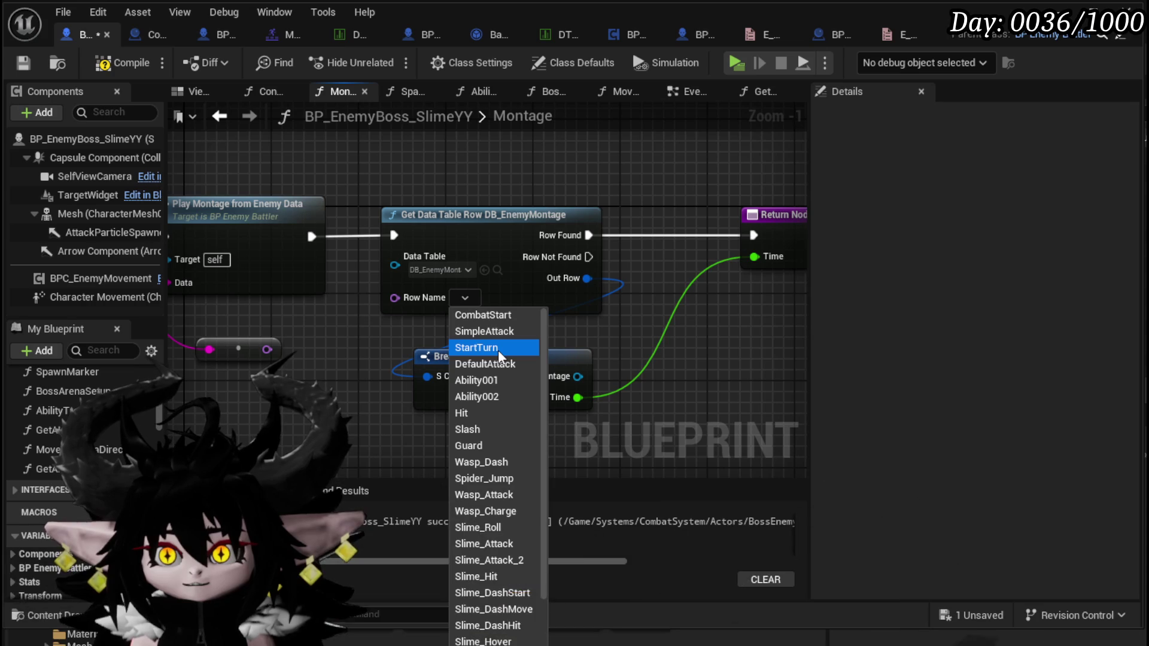
scroll(468, 365, down, 2)
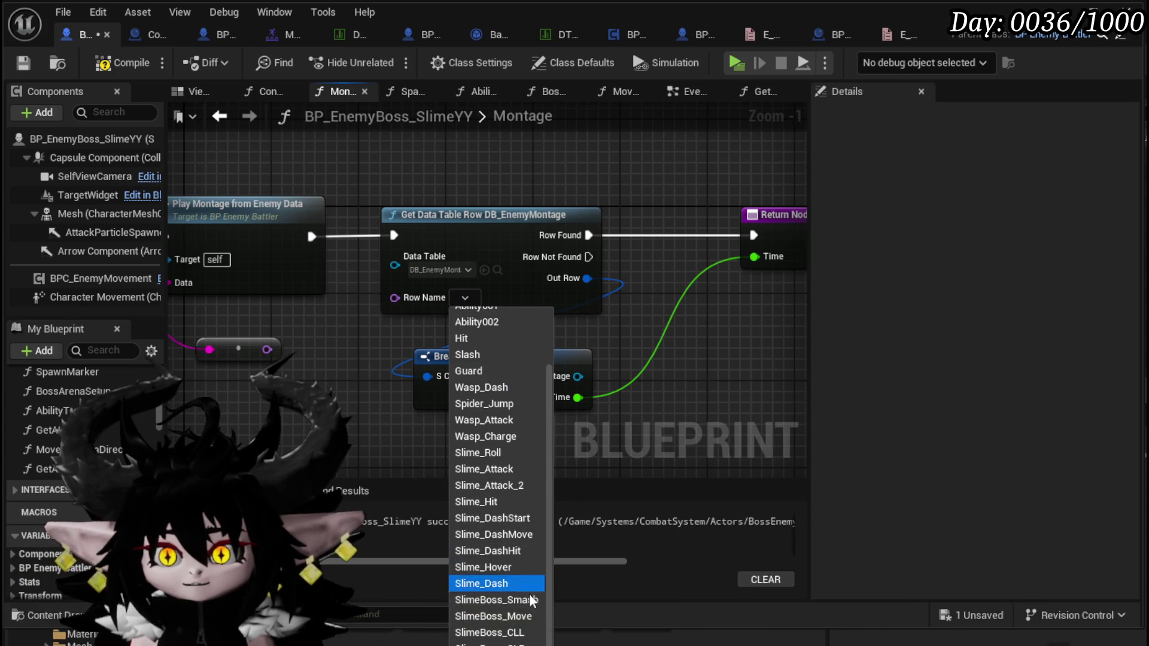
mouse_move(333, 357)
mouse_down()
mouse_move(432, 351)
mouse_move(544, 307)
mouse_up()
drag(536, 350, 581, 363)
click(123, 62)
click(23, 63)
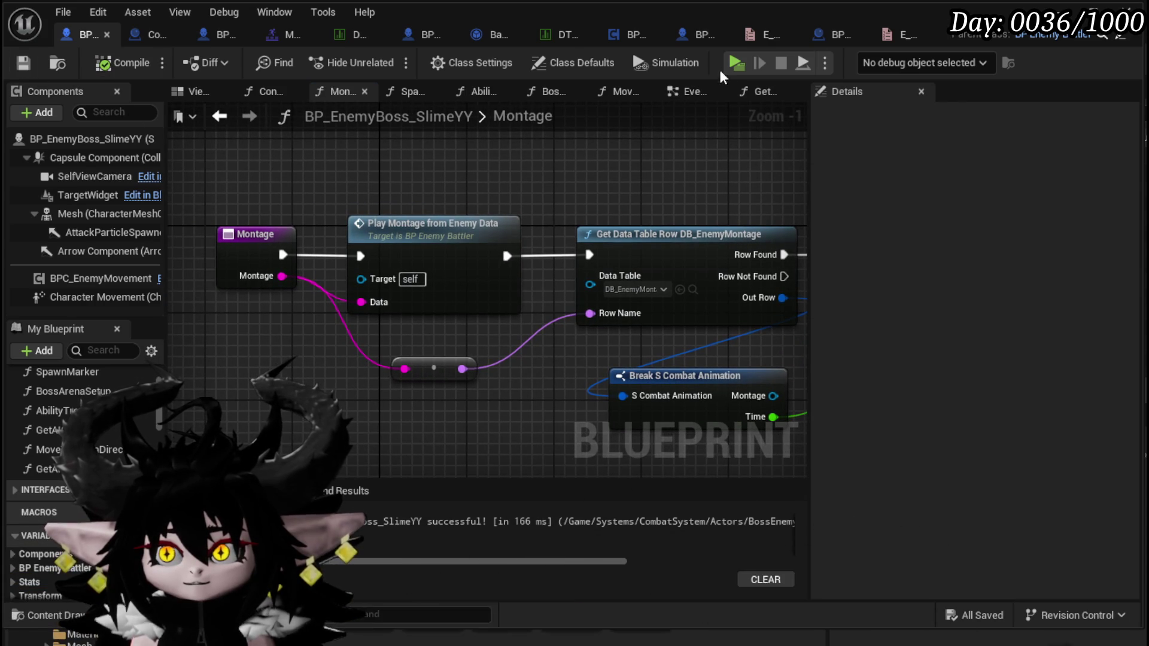
Check DB_EnemyMontage's SlimeBoss_Smash row (M_Slime_Boss_BigSmash, Time 2.0), save it, and return to the blueprint.
click(227, 118)
mouse_move(452, 220)
mouse_down()
mouse_move(496, 223)
mouse_move(605, 195)
mouse_move(513, 186)
mouse_move(774, 209)
mouse_move(485, 203)
mouse_up()
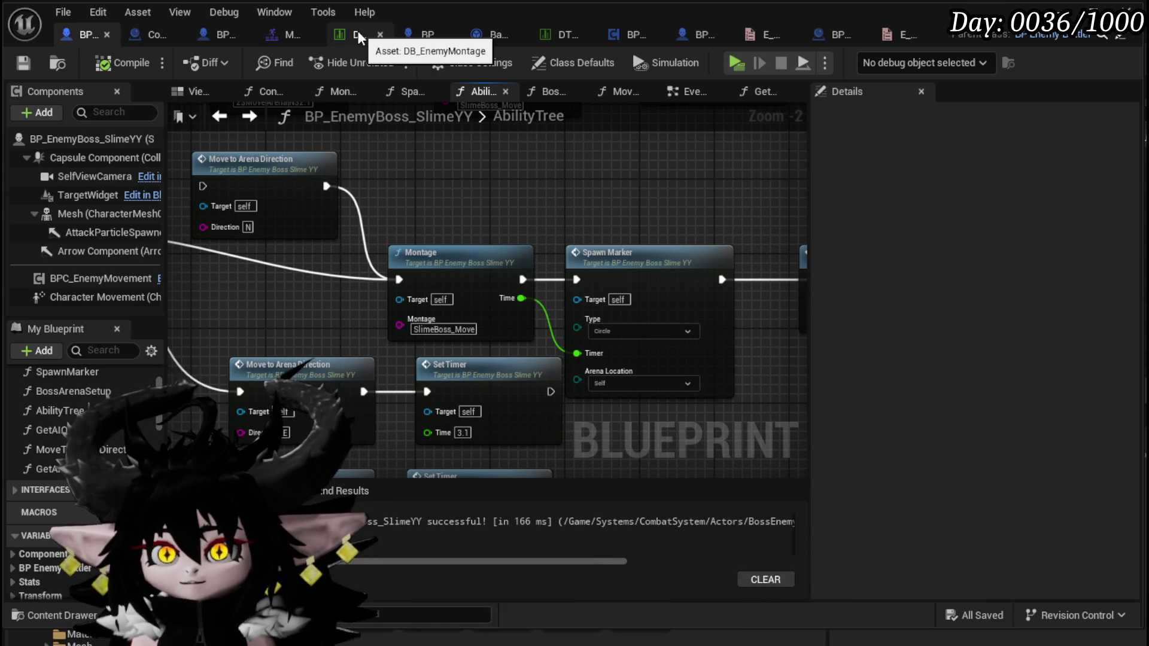
click(357, 30)
click(102, 285)
click(103, 286)
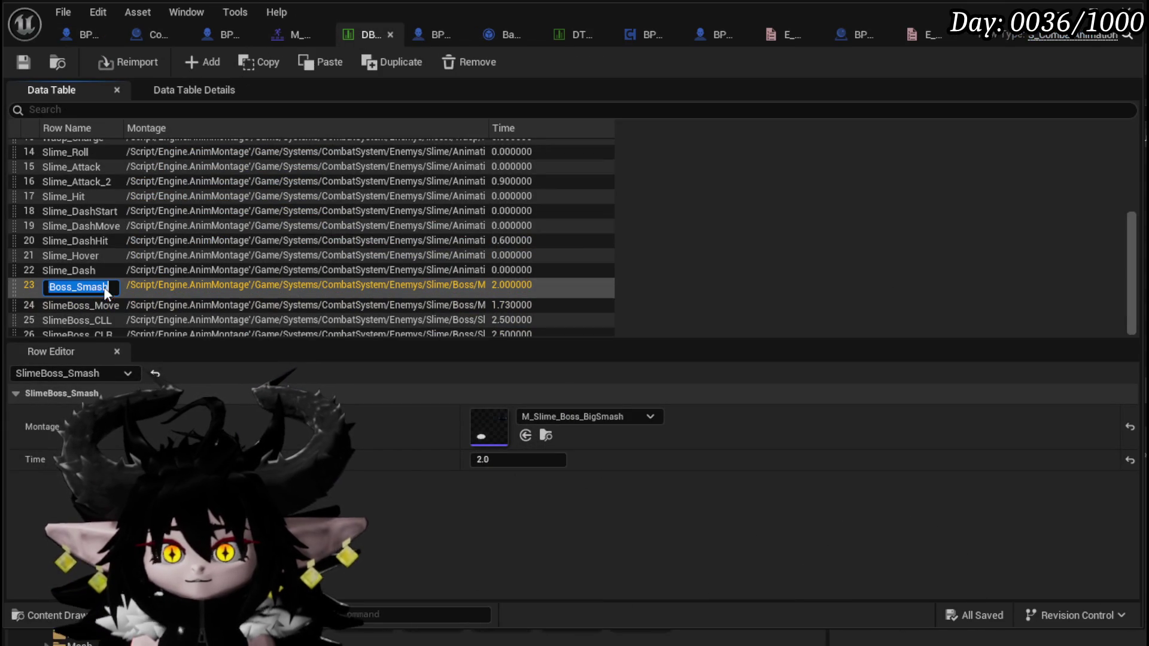
click(22, 63)
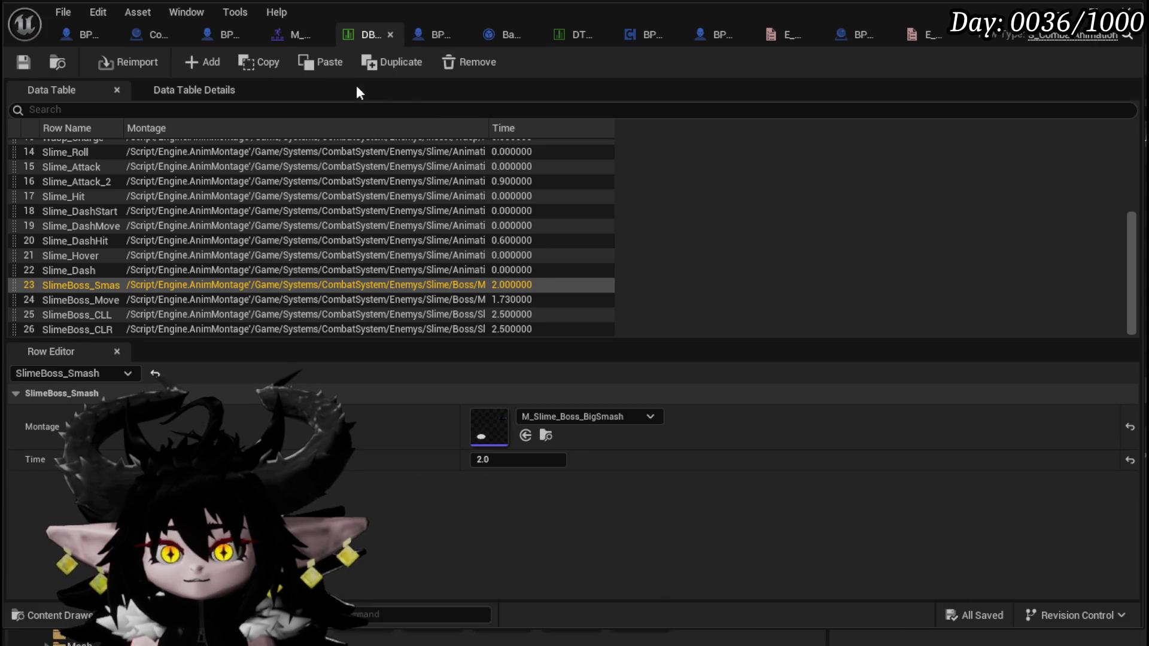
click(84, 33)
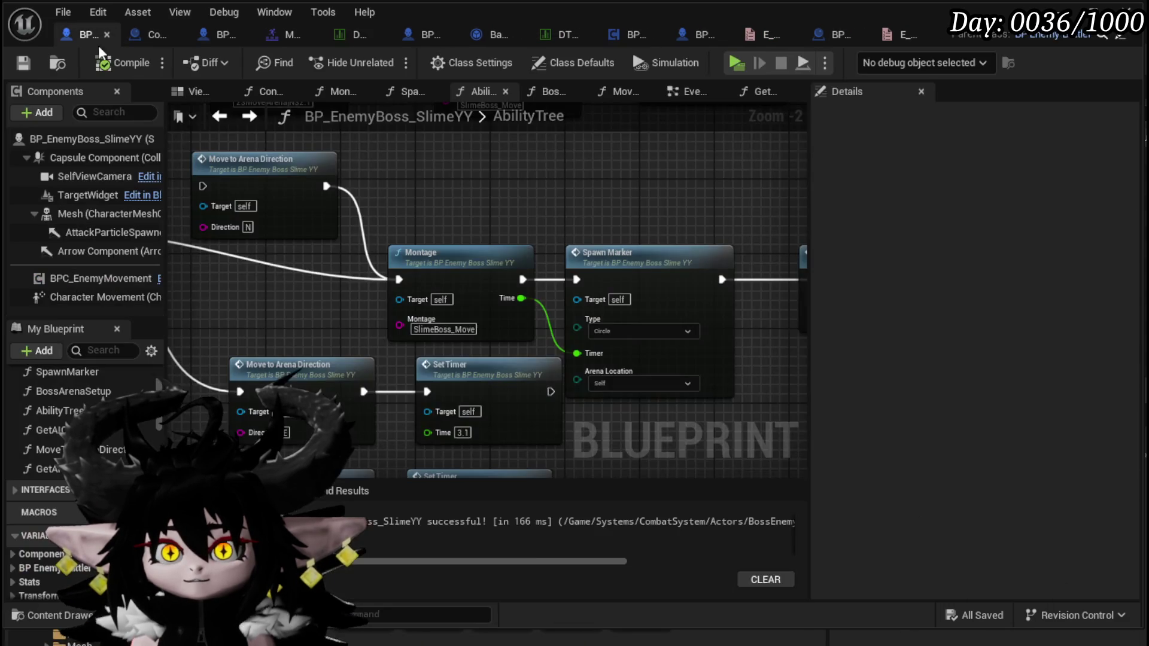
Set the Montage call to SlimeBoss_Smash and the Set Timer time to 5.0.
text(SlimeBoss_Smash)
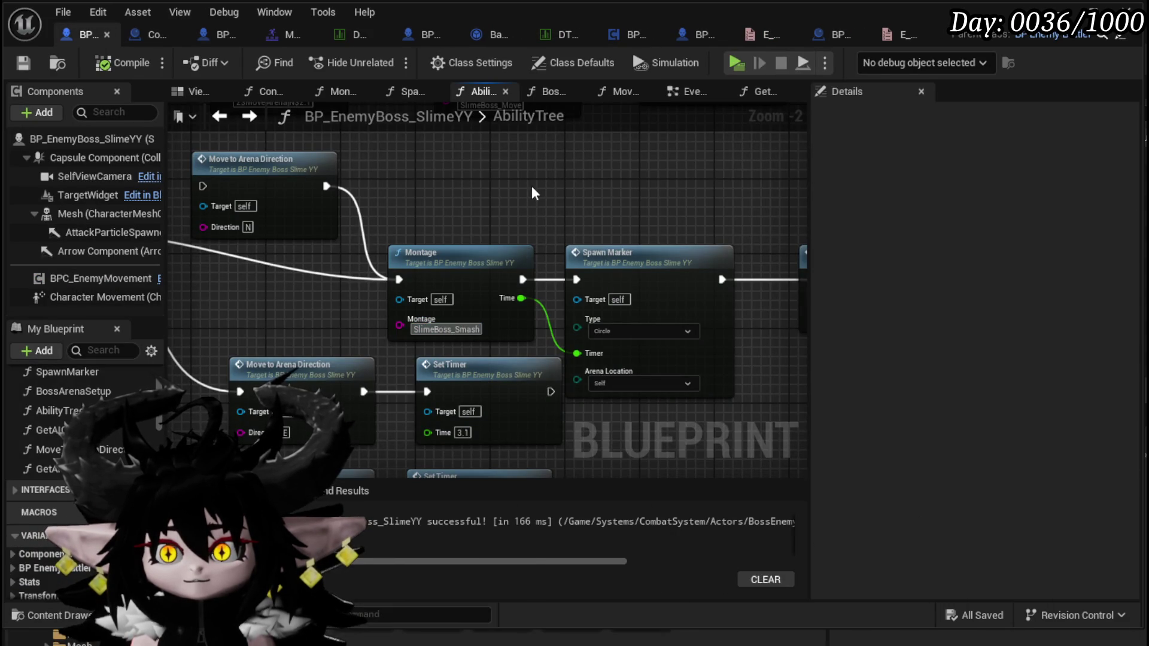
drag(531, 185, 437, 157)
drag(281, 423, 423, 344)
scroll(424, 339, down, 3)
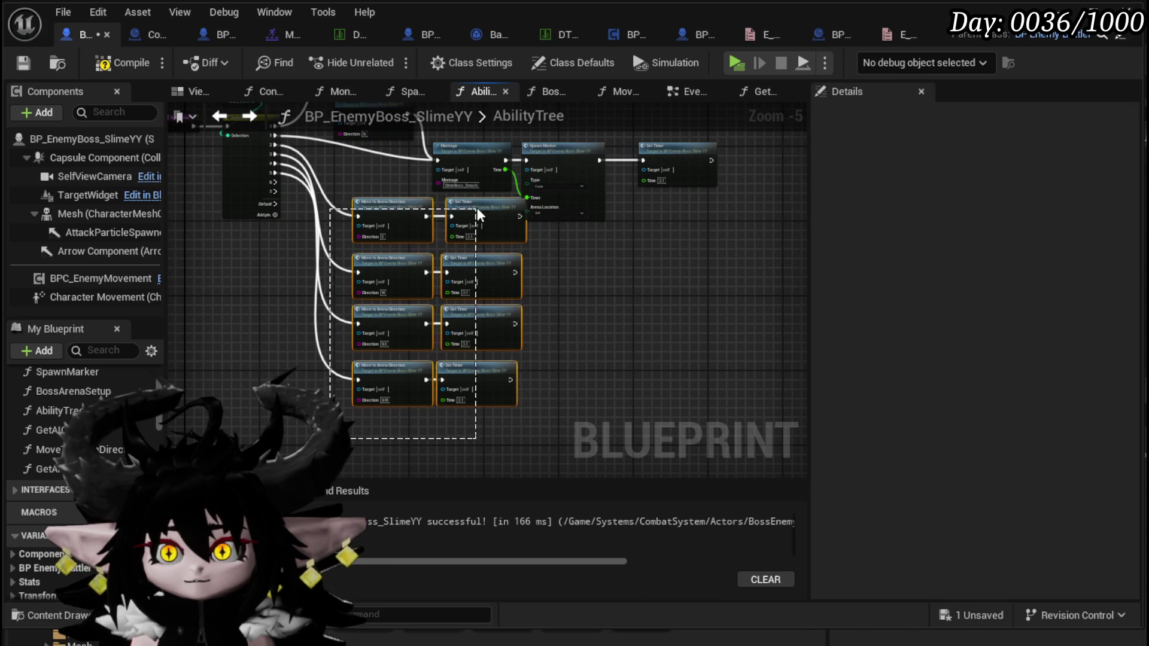
scroll(584, 330, up, 4)
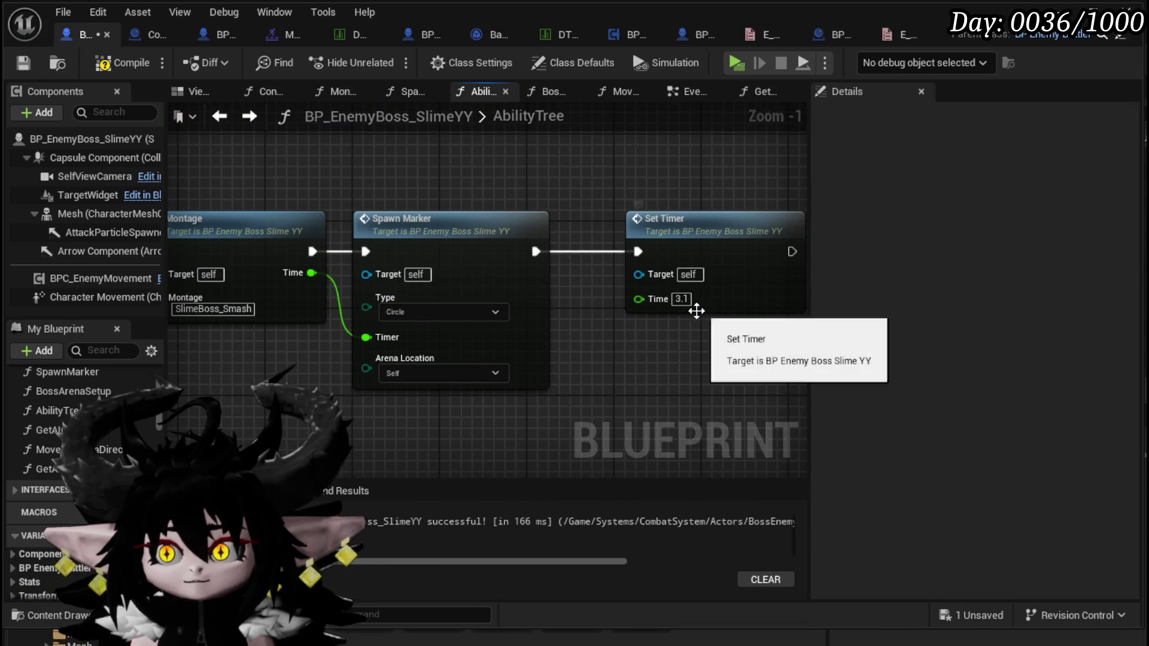
drag(669, 324, 689, 320)
click(701, 295)
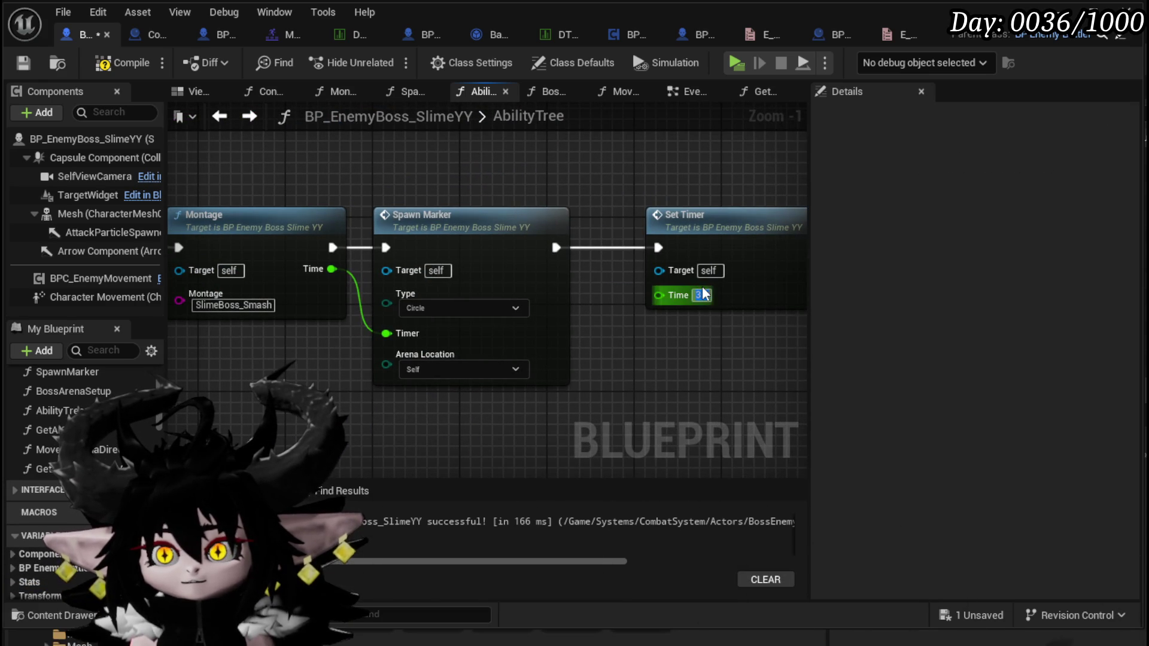
text(5)
key(Return)
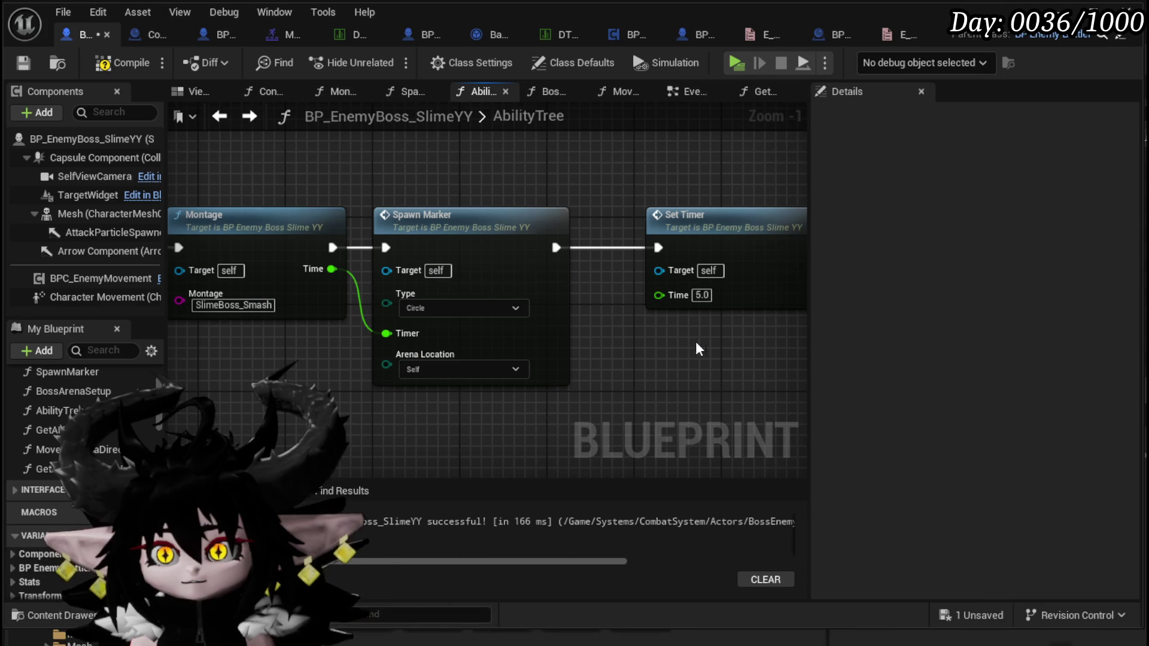
Duplicate the Spawn Marker node, chain it between the first marker and Set Timer, then compile and save.
scroll(651, 212, down, 2)
drag(650, 213, 407, 243)
drag(577, 259, 759, 257)
click(377, 254)
key(ctrl+c)
click(502, 296)
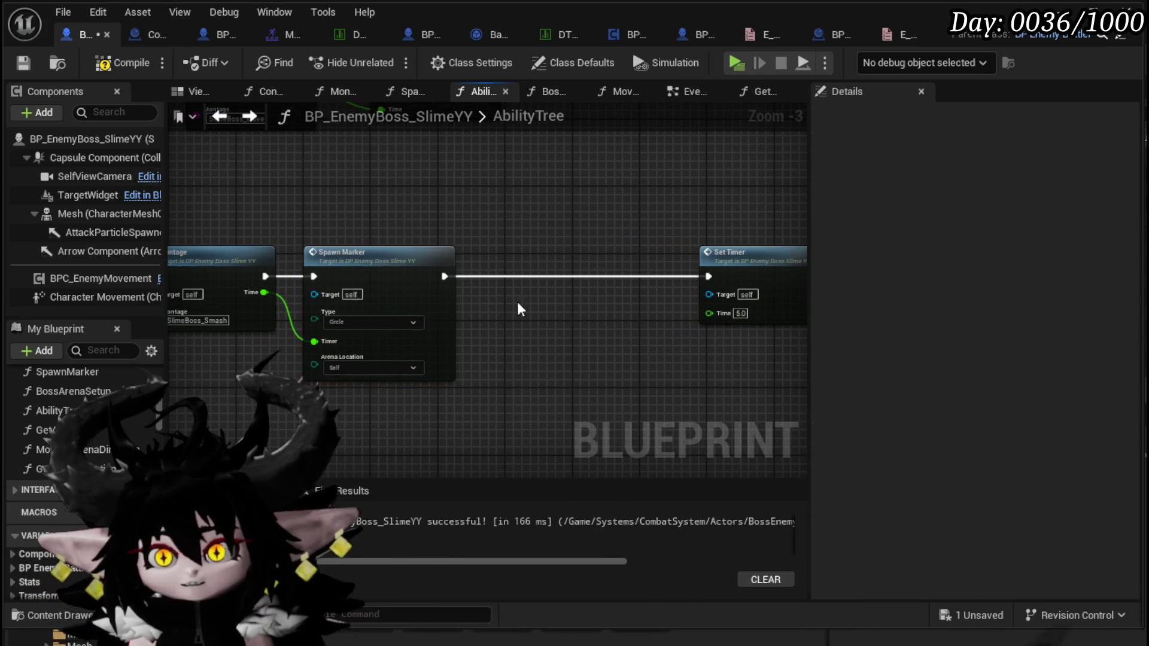
key(ctrl+v)
drag(539, 293, 547, 258)
drag(443, 276, 515, 275)
drag(644, 276, 707, 276)
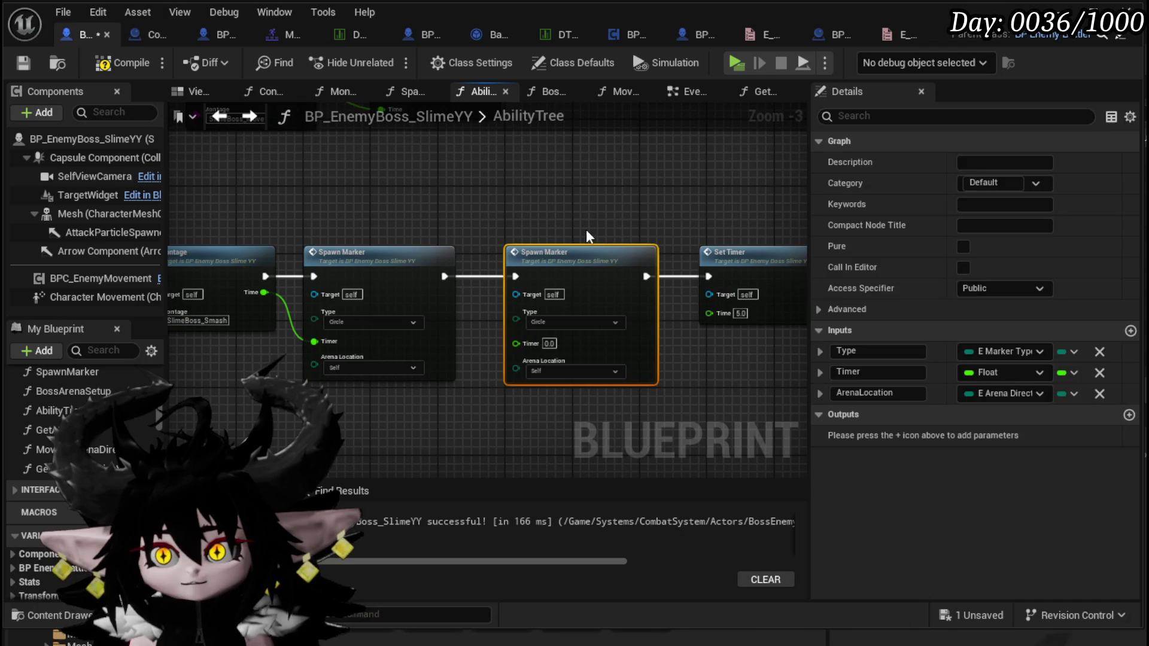
click(586, 229)
click(113, 63)
click(23, 63)
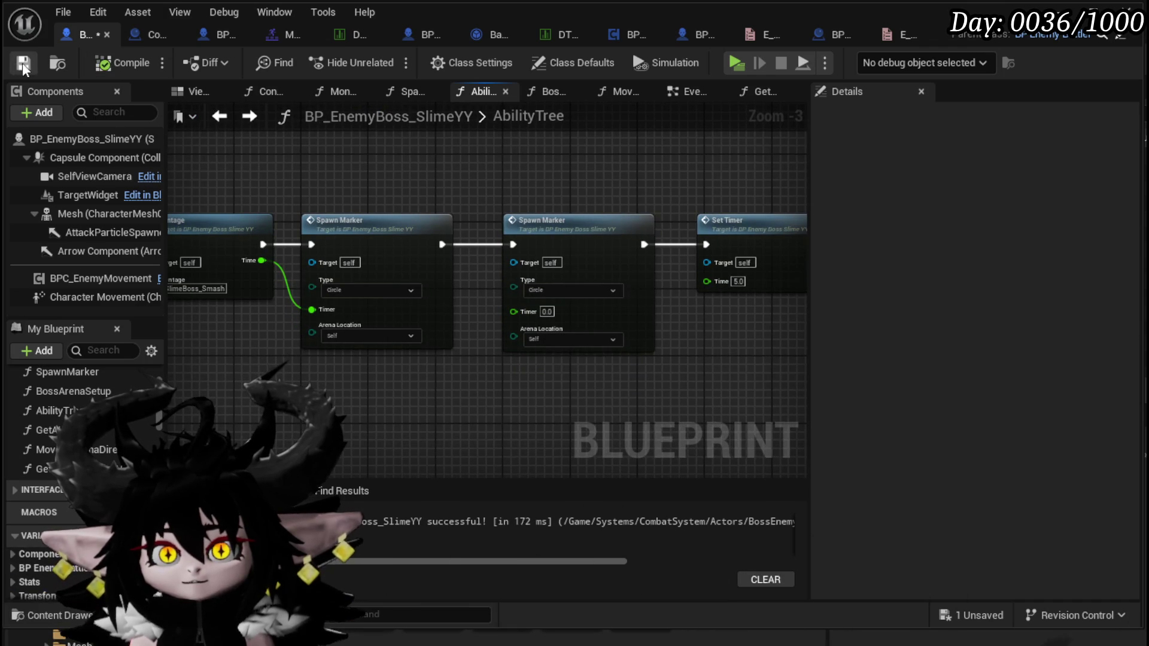
Align the Switch on Int, Ability Index and AbilityTree entry nodes.
drag(547, 187, 750, 215)
drag(446, 200, 688, 221)
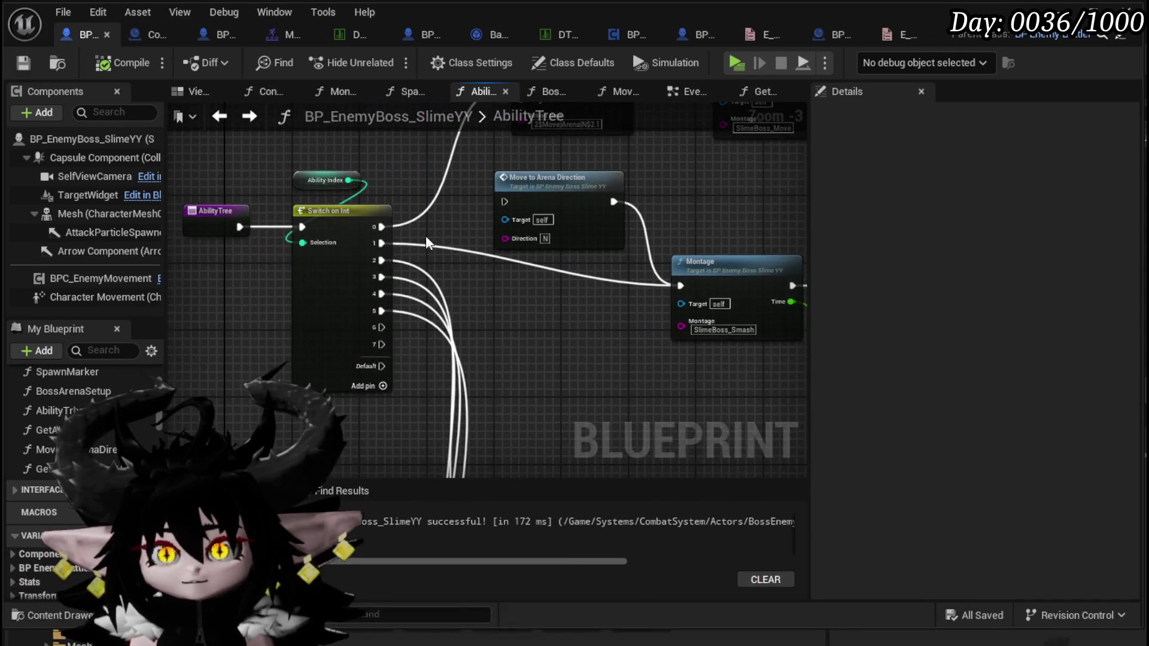
click(348, 245)
drag(348, 245, 348, 261)
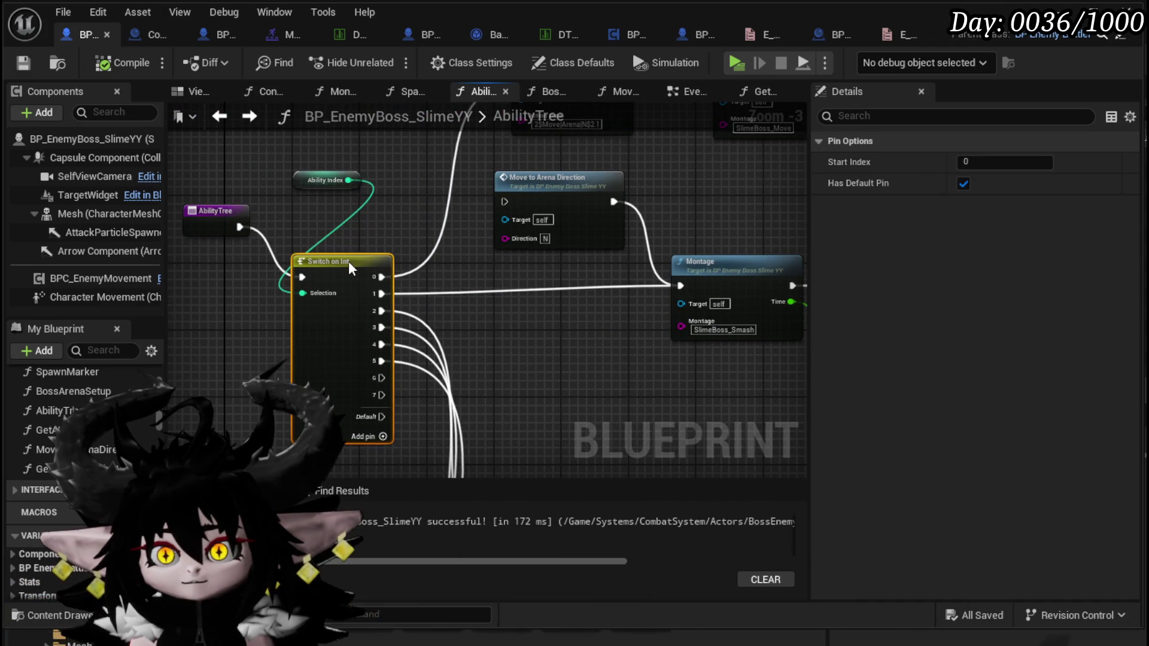
click(326, 223)
drag(304, 184, 311, 235)
click(215, 211)
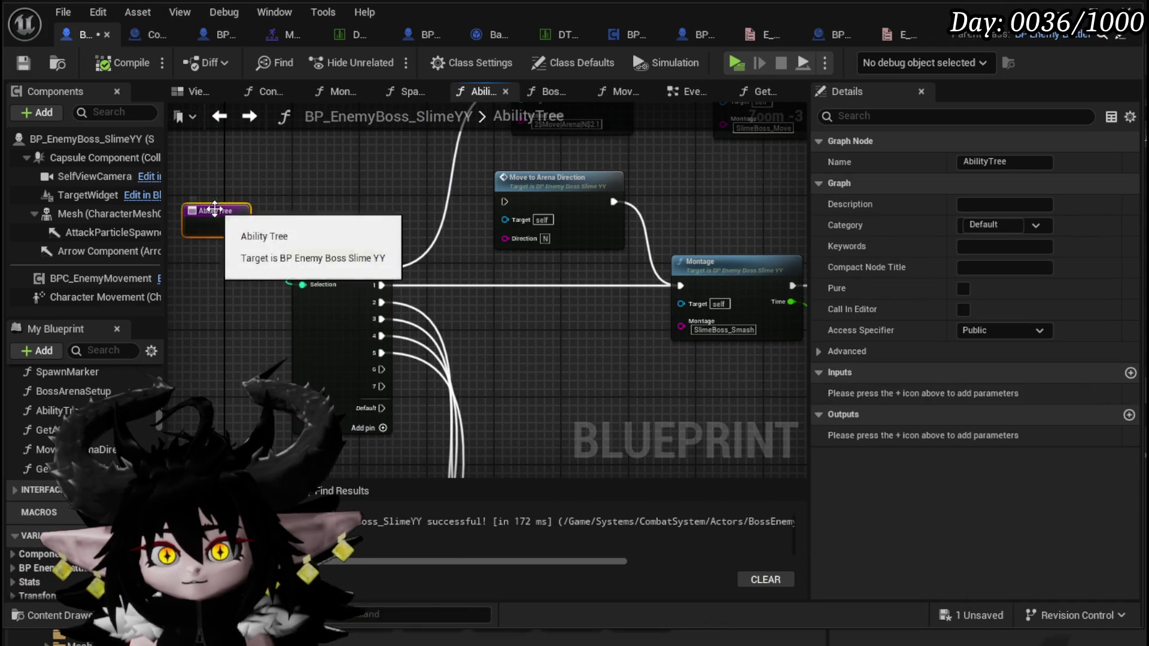
drag(215, 210, 217, 261)
Open the SpawnMarker function graph from a Spawn Marker node.
drag(363, 401, 498, 178)
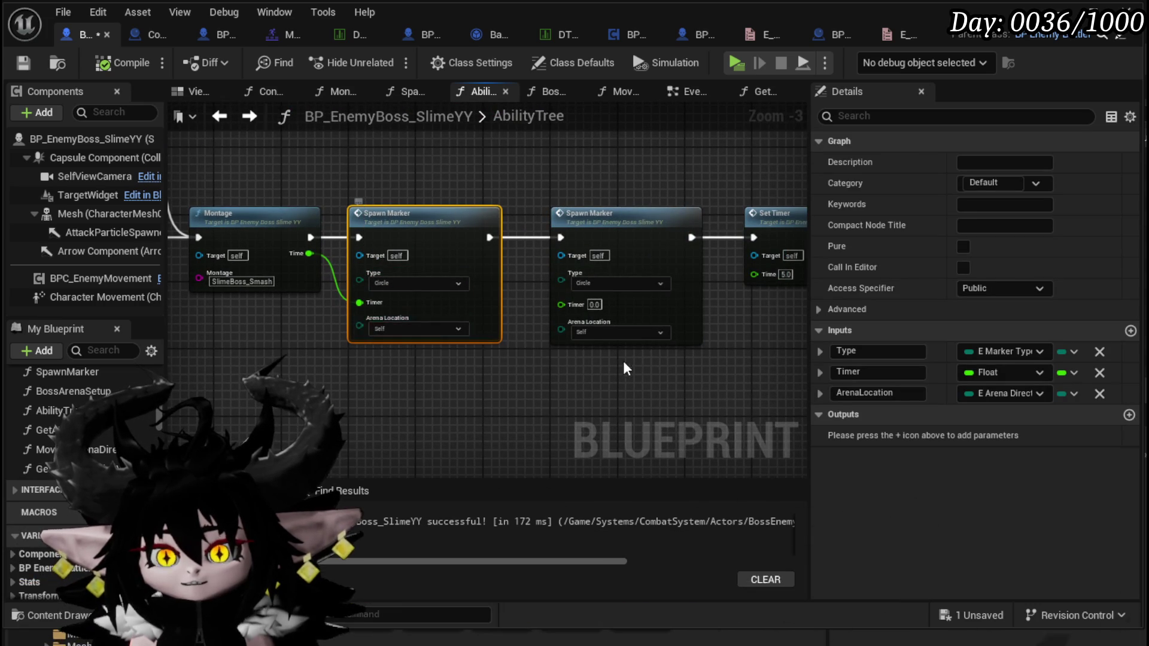
mouse_move(508, 307)
mouse_down()
mouse_move(594, 479)
mouse_move(592, 440)
mouse_move(533, 355)
mouse_move(667, 449)
mouse_move(663, 402)
mouse_move(691, 410)
mouse_up()
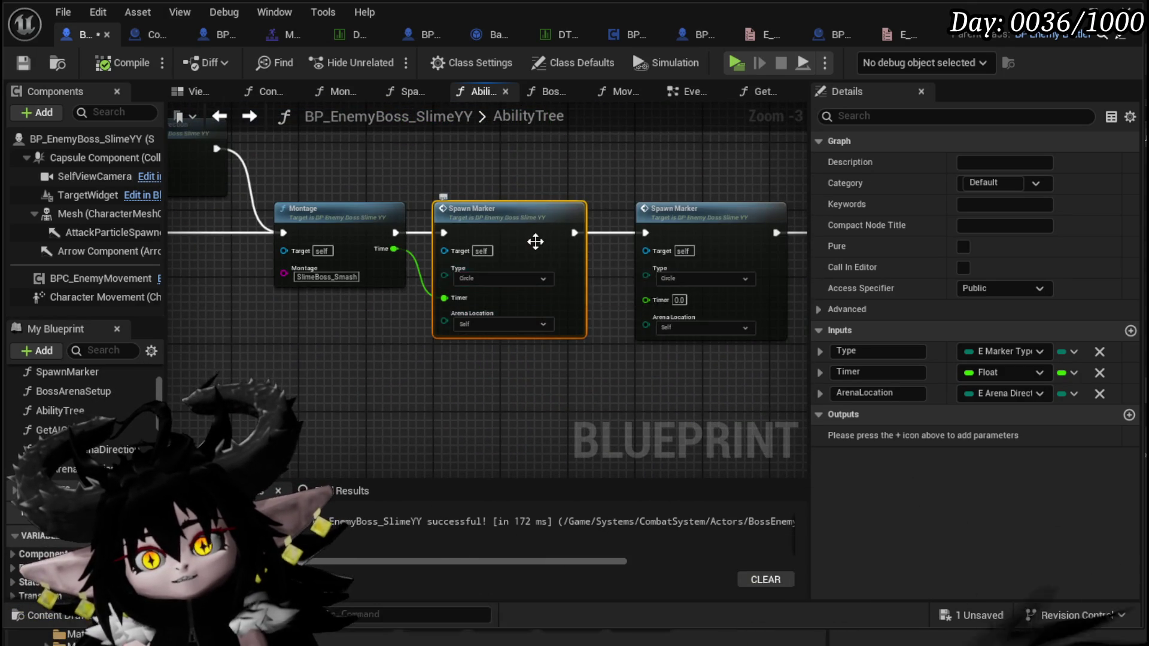
double_click(533, 240)
mouse_move(533, 239)
mouse_down()
mouse_move(363, 302)
mouse_move(240, 389)
mouse_move(530, 346)
mouse_move(407, 313)
mouse_move(579, 159)
mouse_move(538, 197)
mouse_move(497, 353)
mouse_move(485, 297)
mouse_up()
Open GetArenaLocationVector, move the Find and Get nodes up, and duplicate the Return Node.
double_click(485, 297)
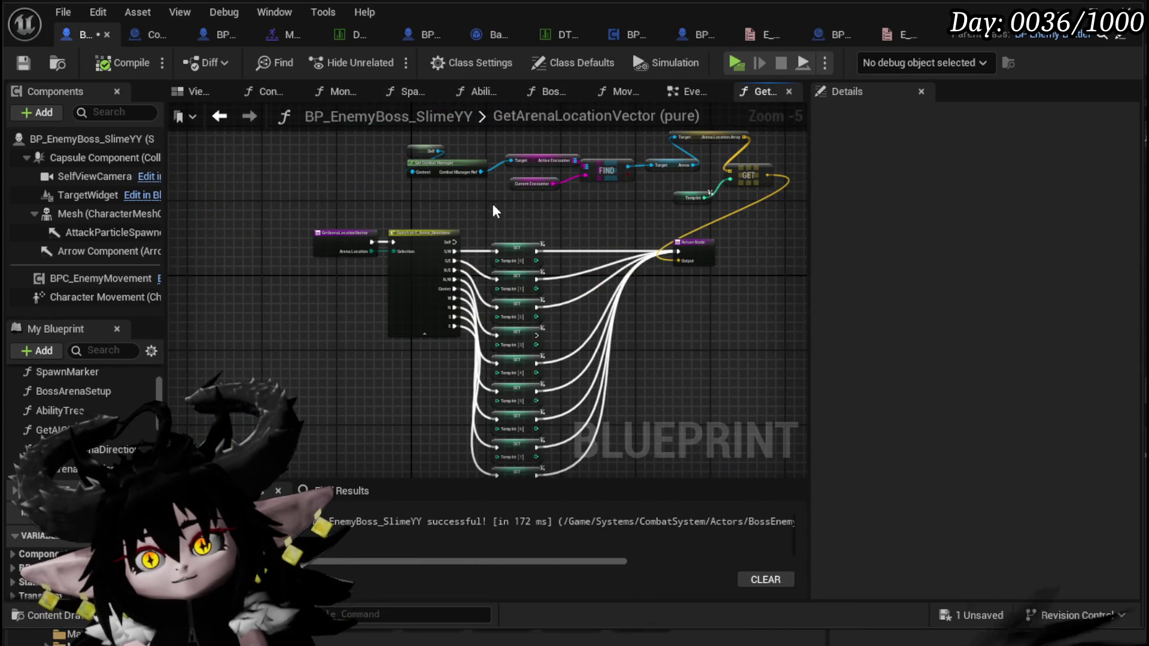
scroll(412, 270, down, 2)
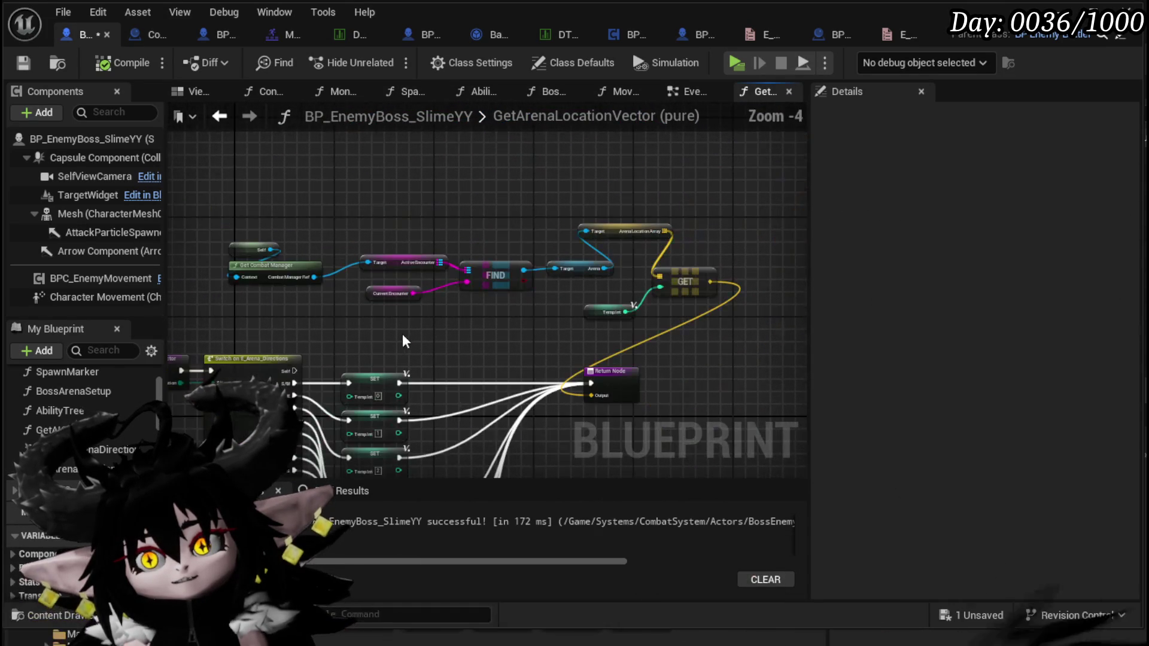
drag(254, 325, 745, 178)
mouse_move(681, 281)
mouse_down()
mouse_move(658, 203)
mouse_move(616, 149)
mouse_move(580, 240)
mouse_up()
drag(436, 222, 610, 274)
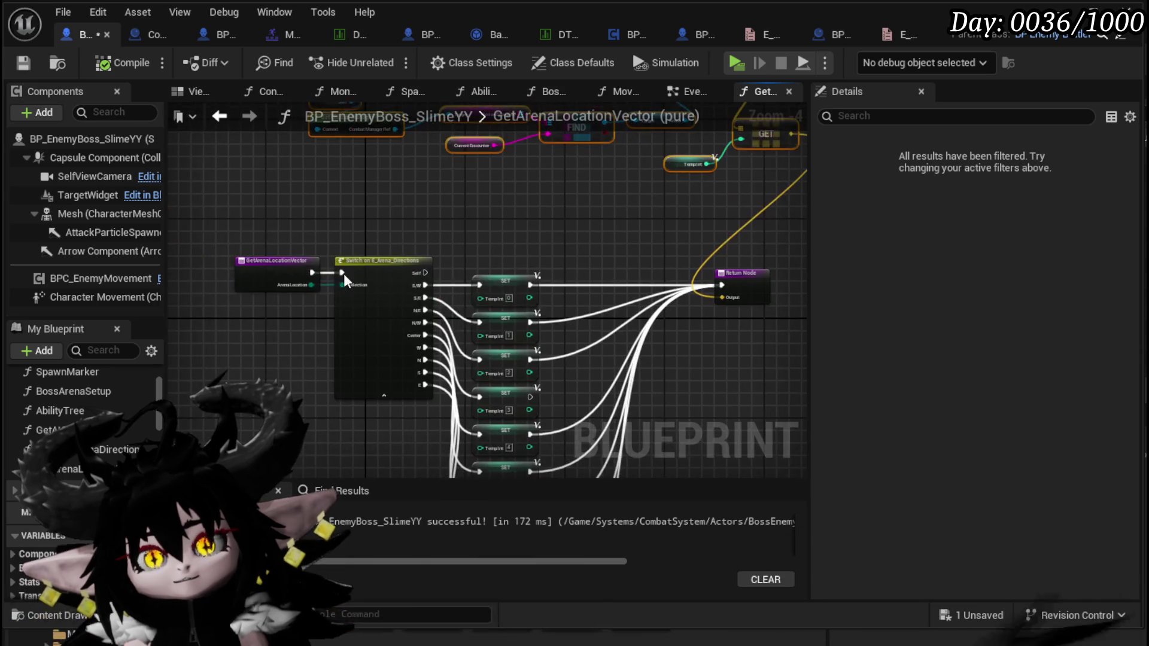
click(315, 278)
mouse_move(737, 300)
mouse_down()
mouse_move(558, 262)
mouse_move(632, 308)
mouse_up()
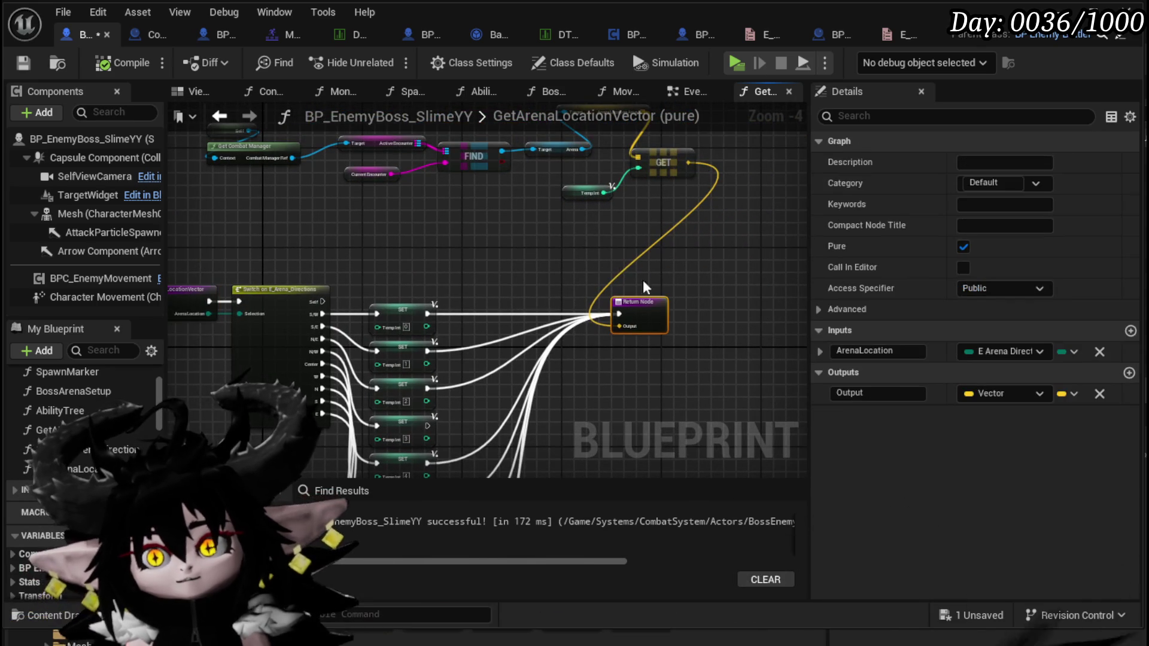
key(ctrl+v)
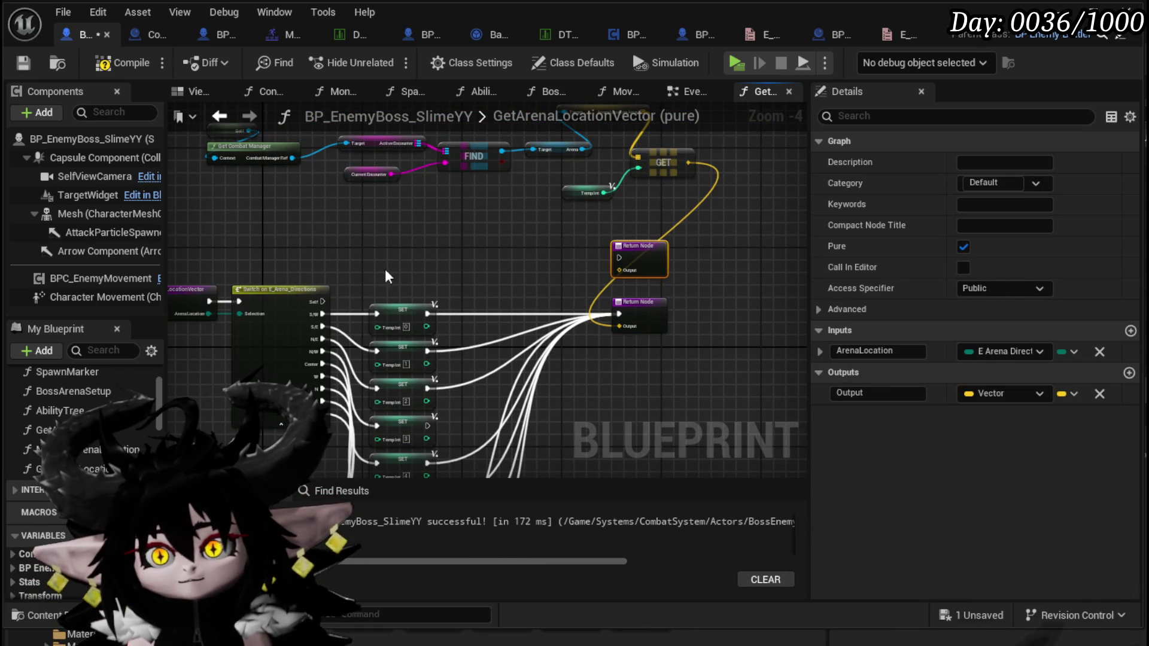
Add Get Actor Location, wire it and the Self case into the new Return Node, then compile and save.
right_click(378, 270)
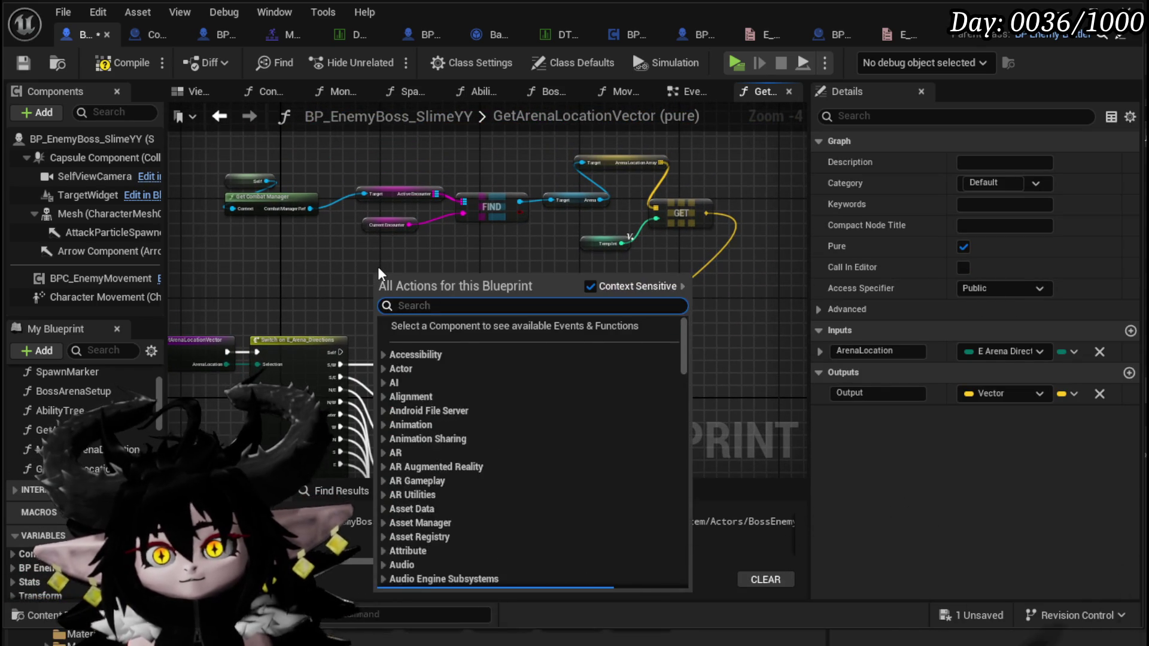
text(get actor location)
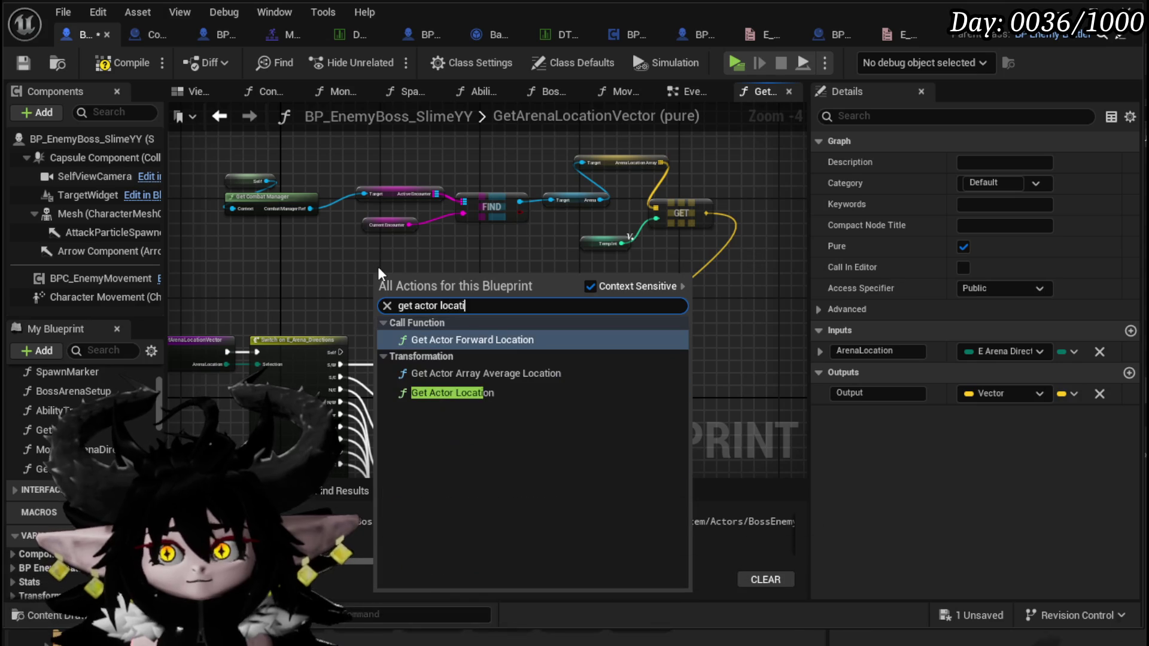
click(454, 392)
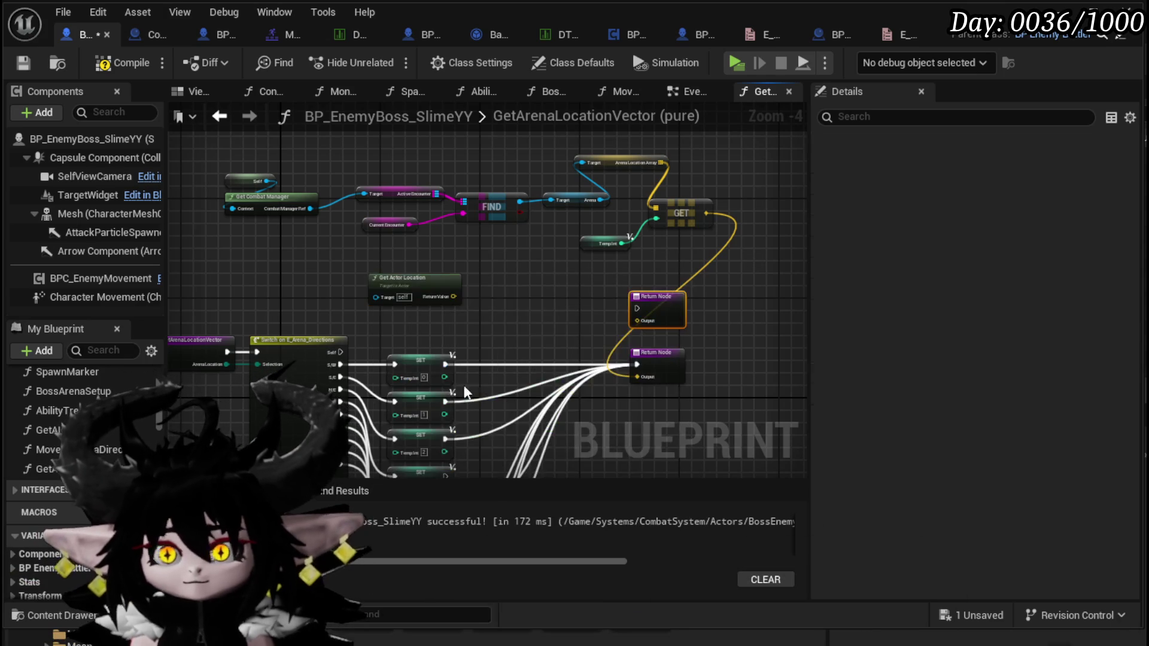
mouse_move(455, 297)
mouse_down()
mouse_move(634, 326)
mouse_move(530, 296)
mouse_move(490, 320)
mouse_up()
mouse_move(331, 351)
mouse_down()
mouse_move(473, 311)
mouse_move(488, 320)
mouse_move(514, 293)
mouse_move(500, 296)
mouse_up()
click(566, 335)
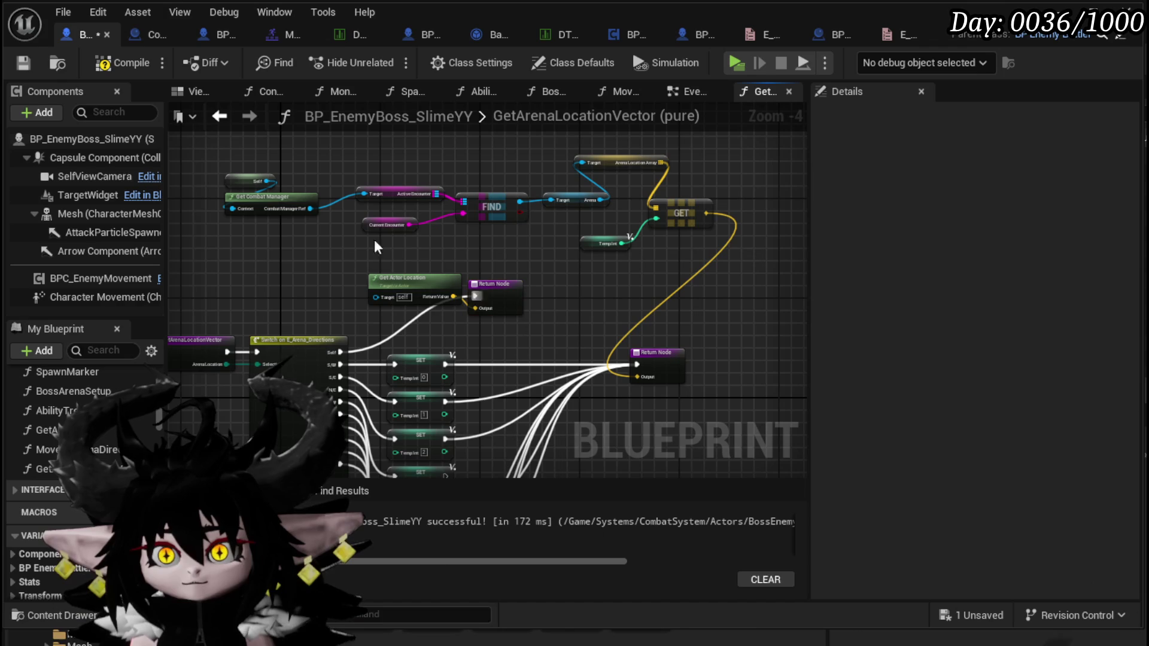
click(123, 62)
click(25, 64)
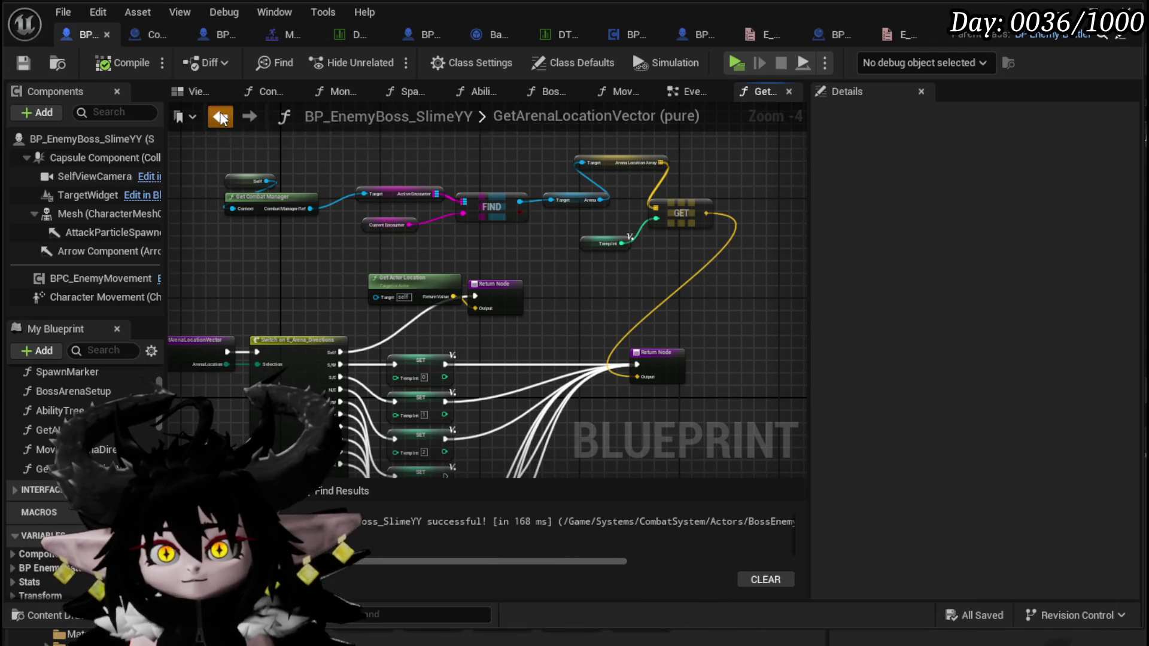
click(407, 91)
mouse_move(450, 280)
mouse_down()
mouse_move(269, 277)
mouse_move(296, 322)
mouse_move(303, 383)
mouse_move(227, 166)
mouse_up()
Inspect the Enemy Spawn Donut node (Area 70.0, Lingering on), then return to AbilityTree.
mouse_move(492, 220)
mouse_down()
mouse_move(690, 408)
mouse_move(679, 261)
mouse_up()
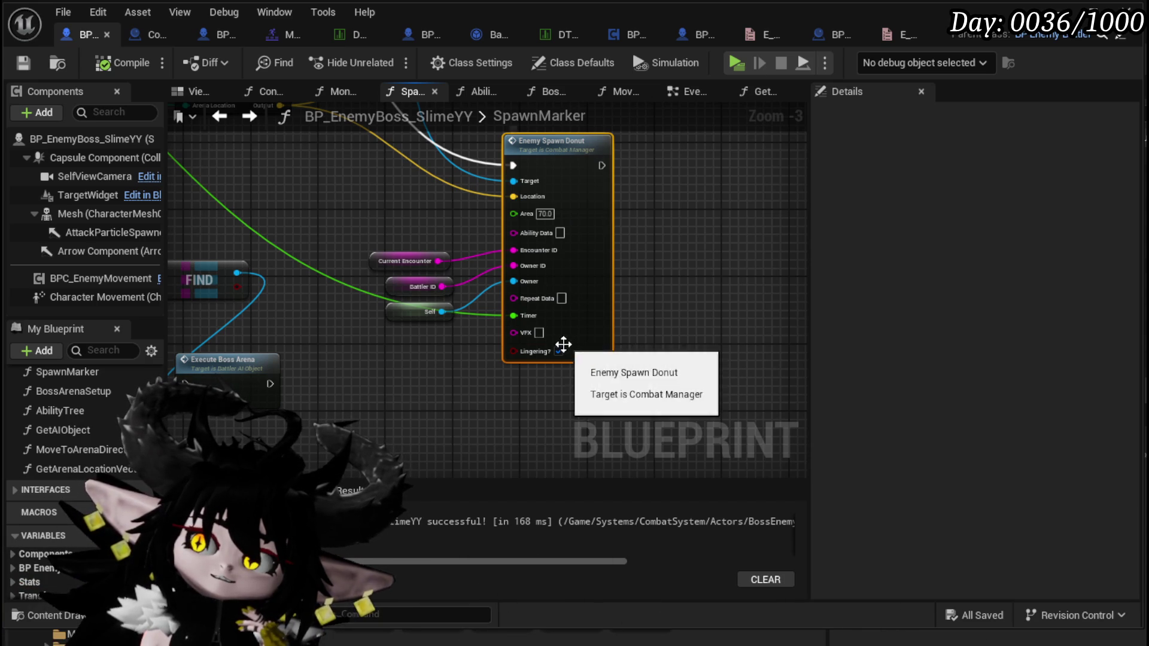
click(657, 333)
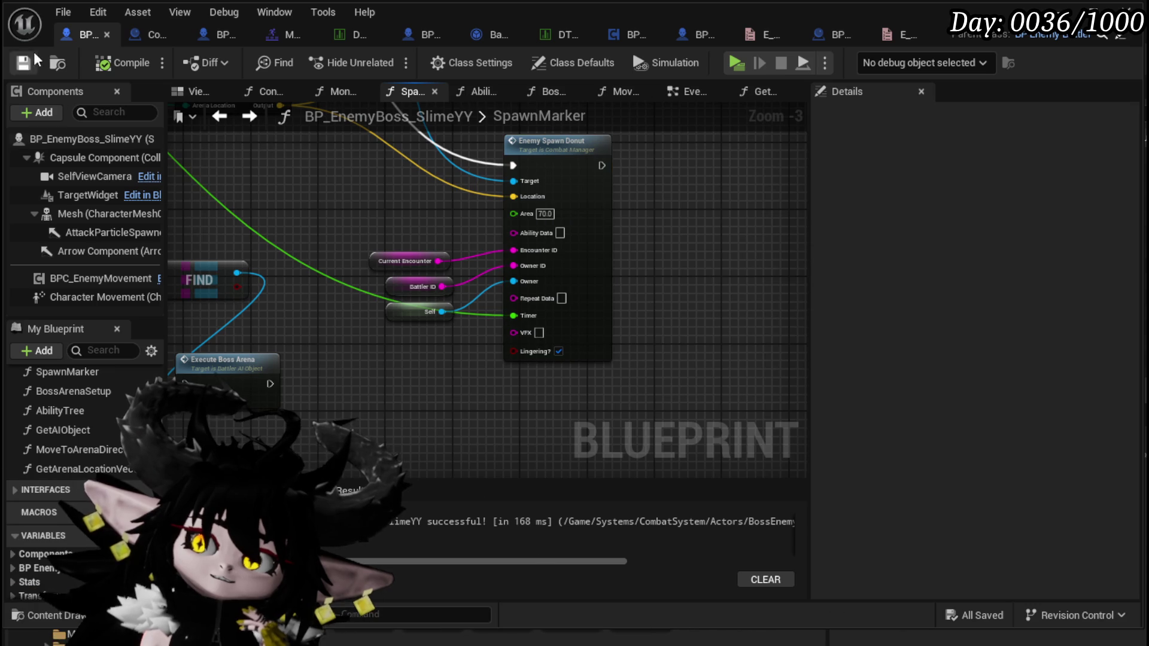
click(220, 117)
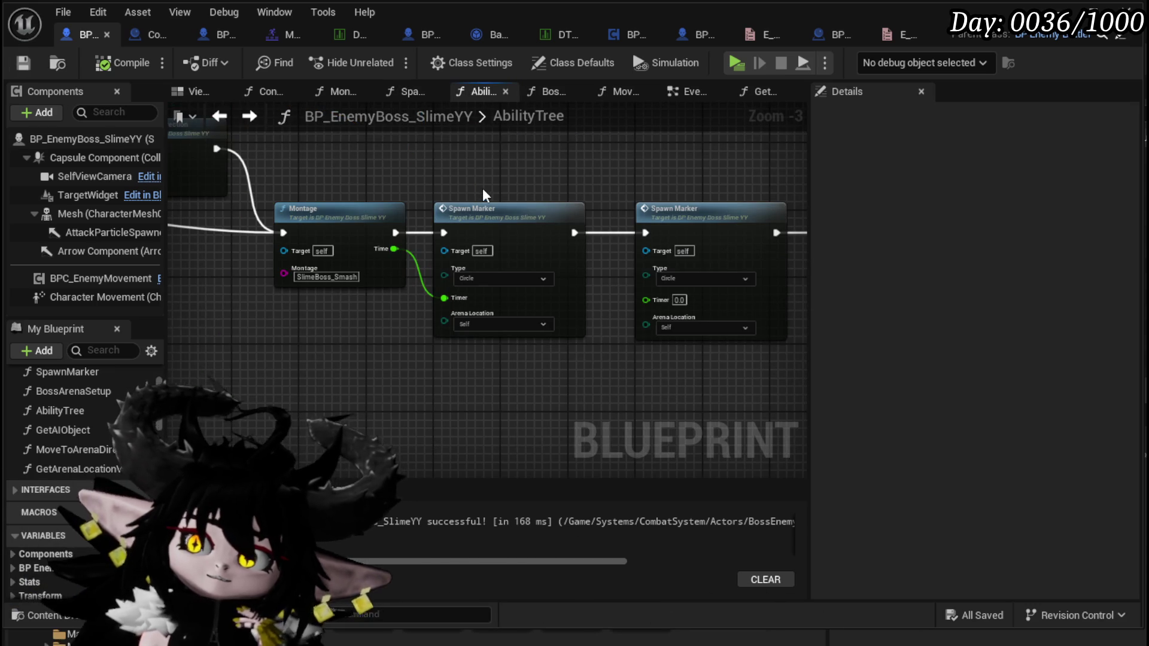
Set the second Spawn Marker's Type to Donut.
scroll(522, 262, up, 5)
click(518, 279)
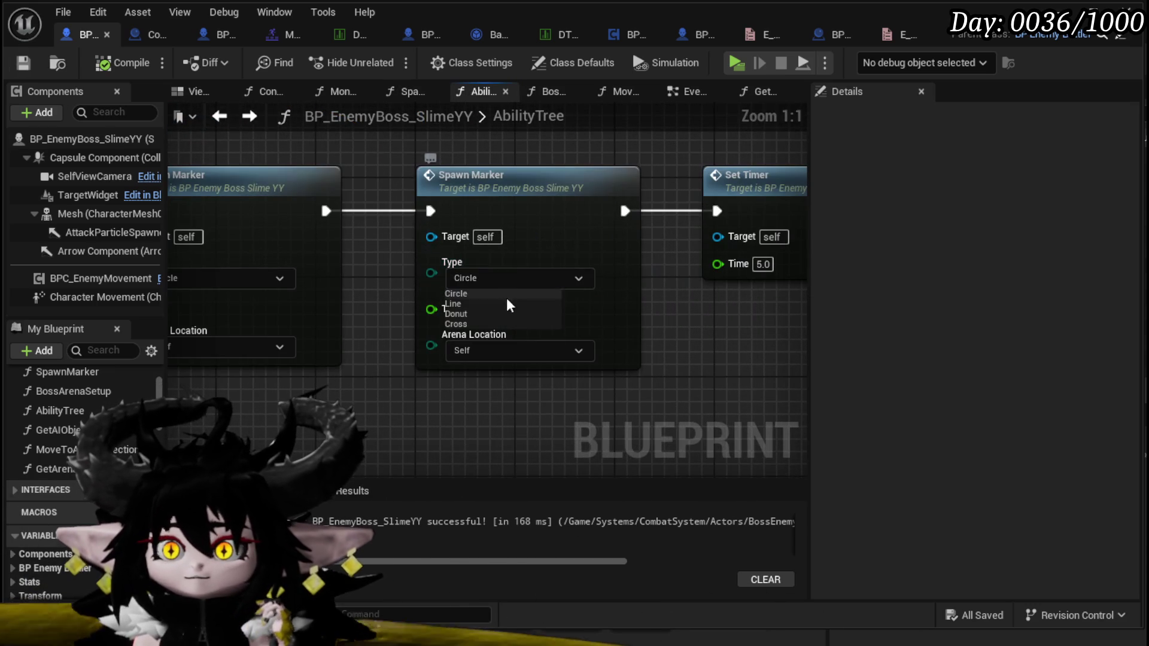
click(458, 313)
mouse_move(496, 309)
mouse_down()
mouse_move(527, 258)
mouse_move(593, 258)
mouse_up()
click(576, 259)
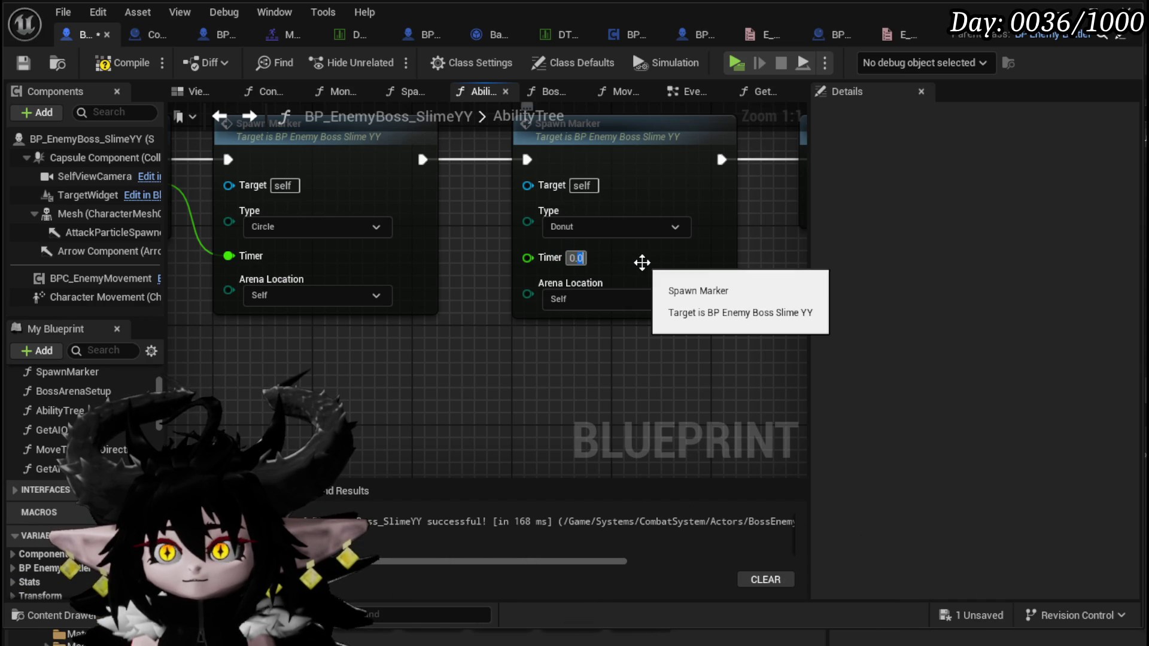
mouse_move(501, 356)
mouse_down()
mouse_move(586, 362)
mouse_move(518, 345)
mouse_up()
scroll(584, 356, down, 2)
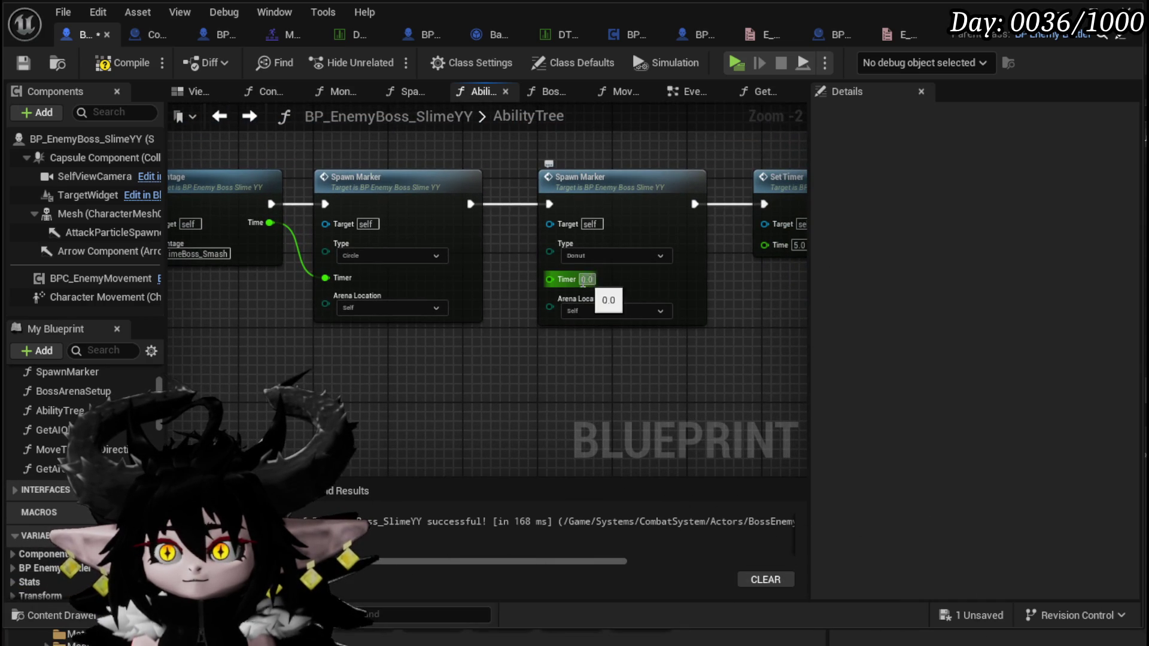
Feed Montage Time plus 0.5 via an Add node into the Donut marker's Timer, then compile and save.
drag(269, 223, 386, 354)
text(+)
click(468, 493)
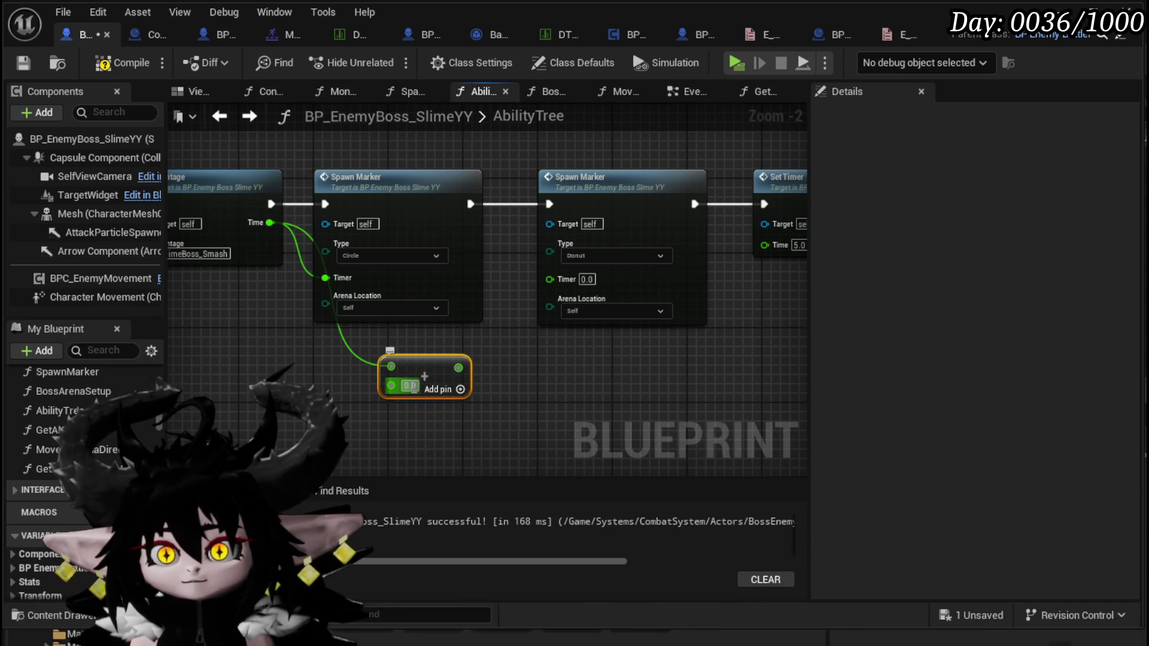
mouse_move(458, 367)
mouse_down()
mouse_move(469, 377)
mouse_move(550, 279)
mouse_up()
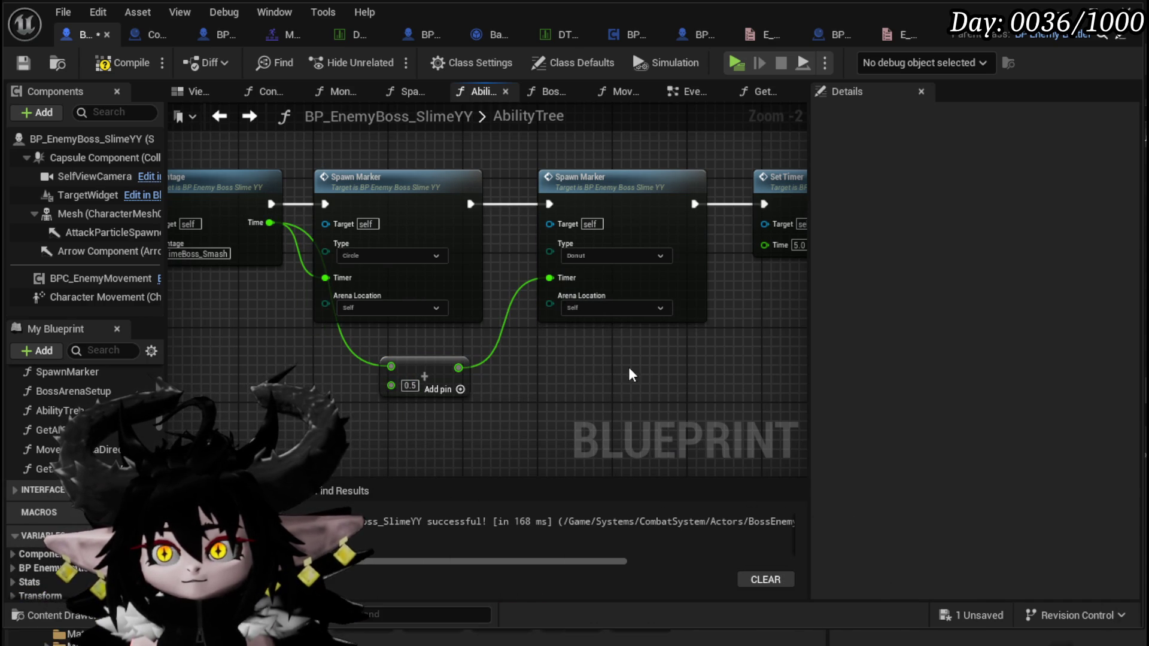
scroll(628, 367, down, 2)
drag(615, 357, 570, 342)
click(109, 63)
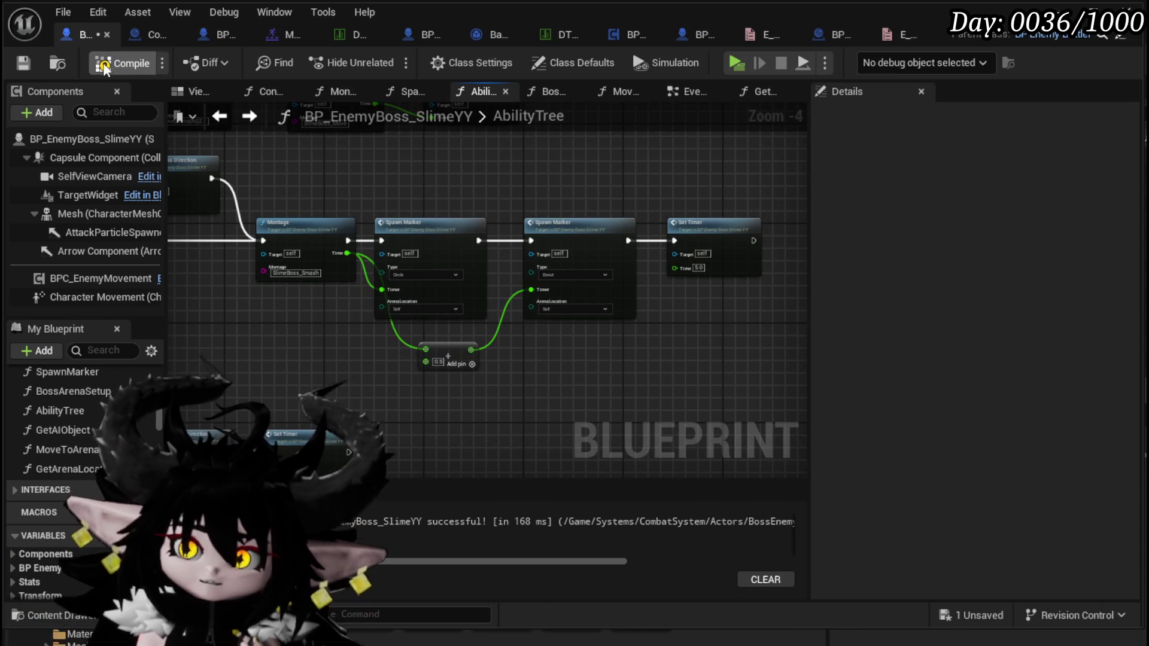
click(22, 63)
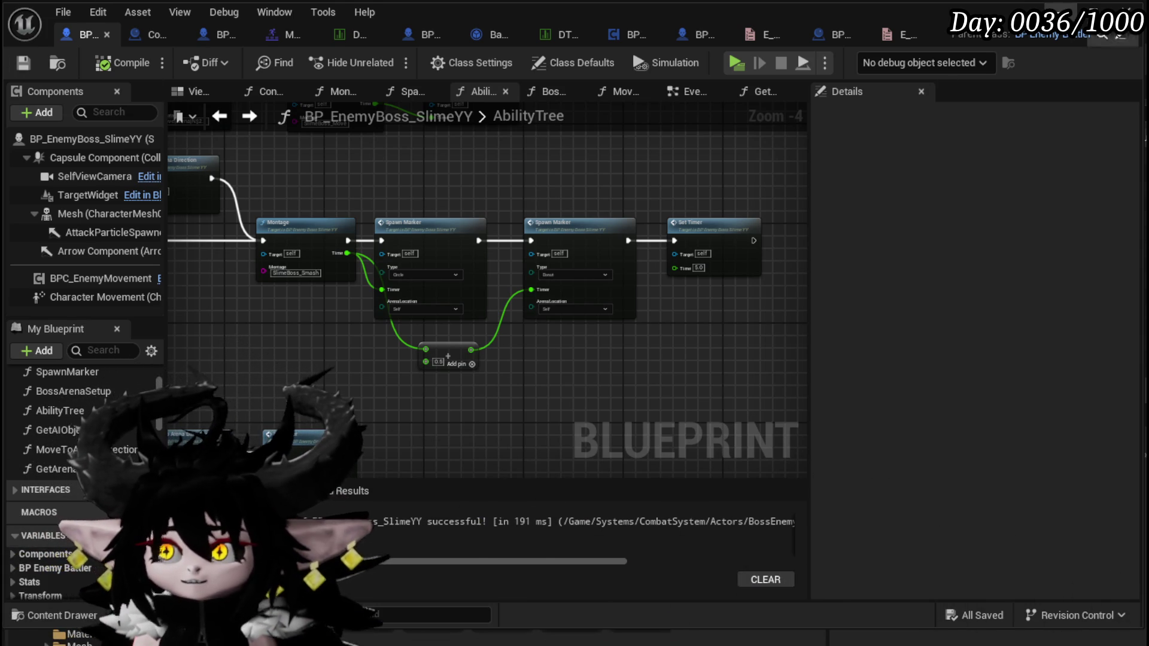
key(alt+Tab)
Walk to the slimes and fight the boss in the preview, stop it, and Save All.
click(379, 54)
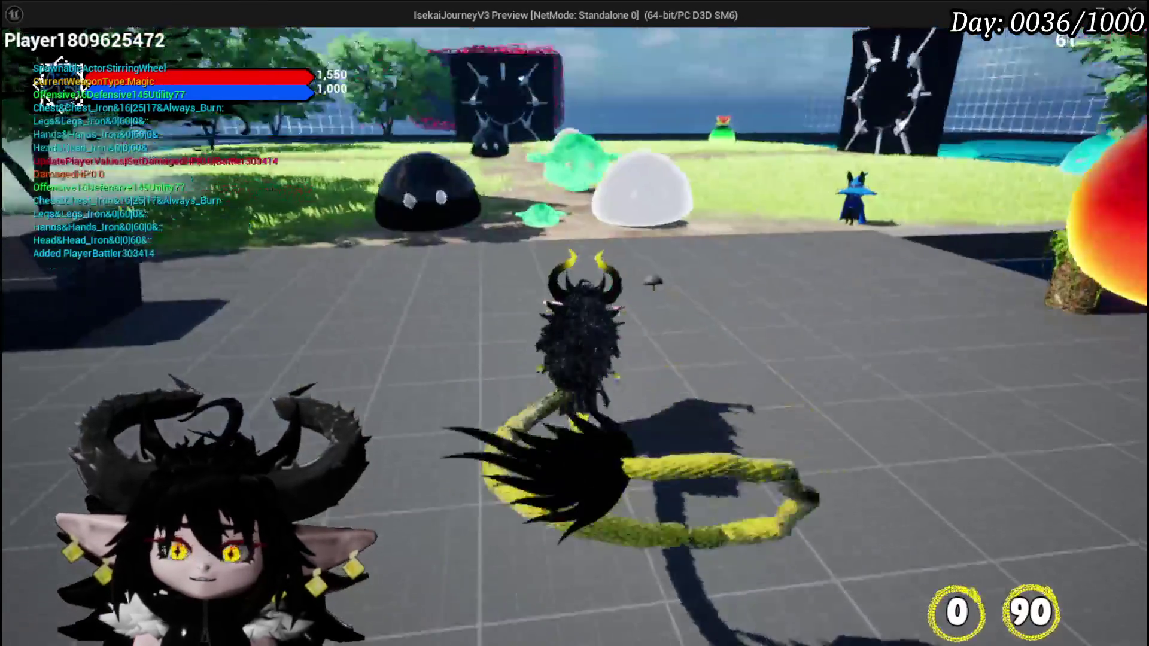
key(w)
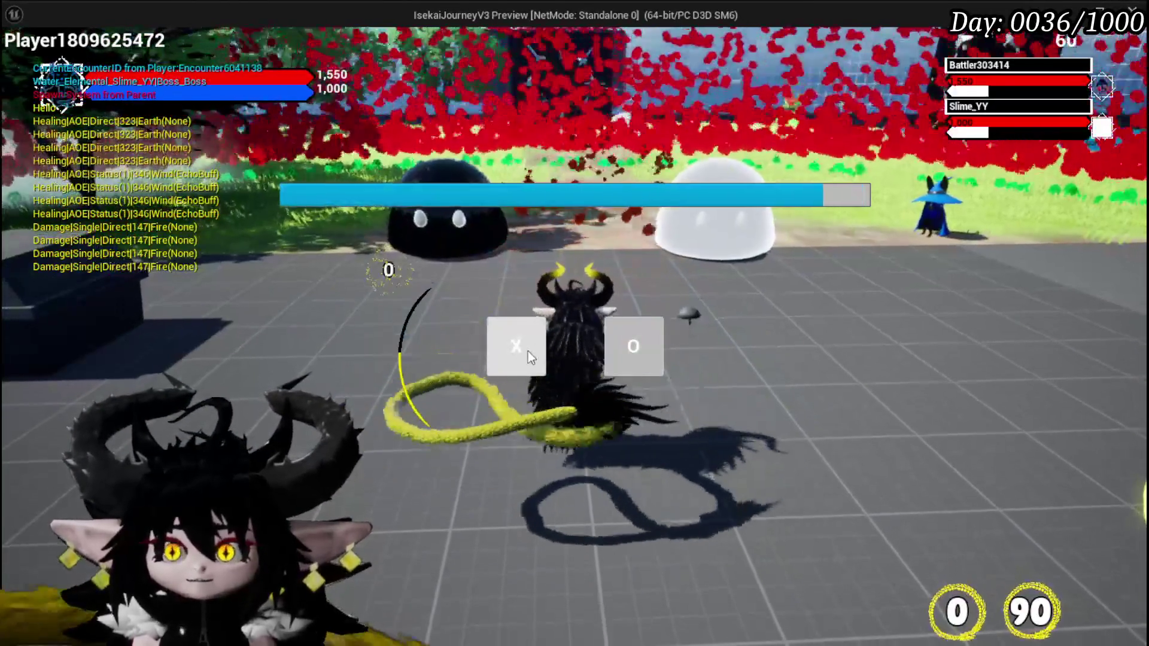
click(528, 350)
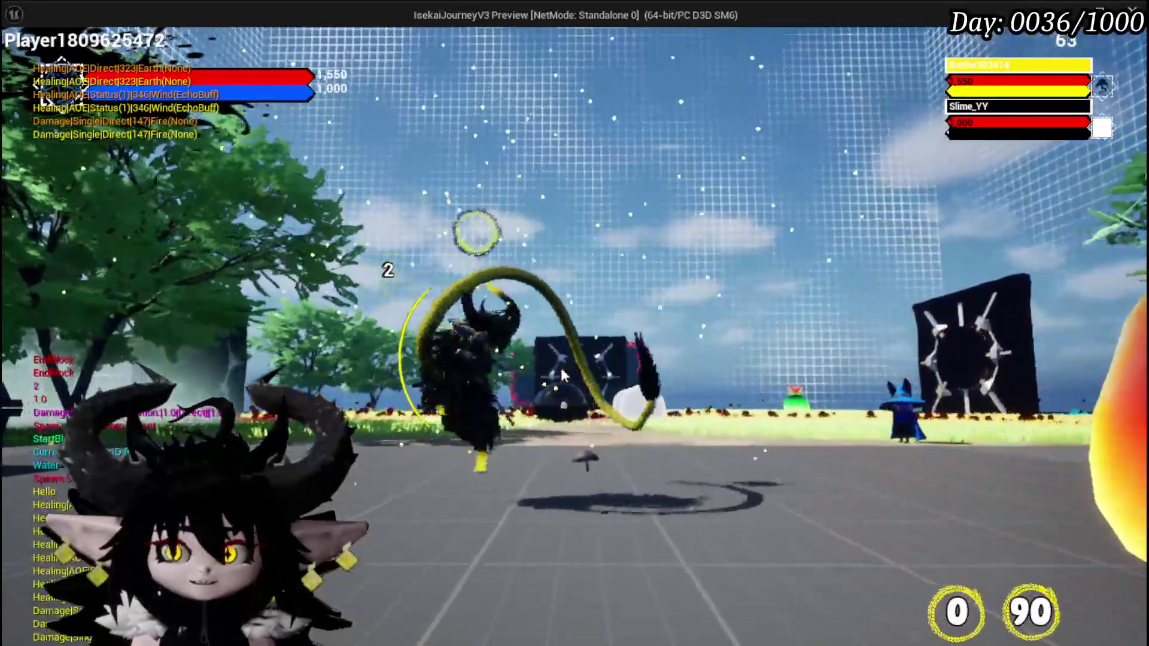
key(Escape)
click(21, 58)
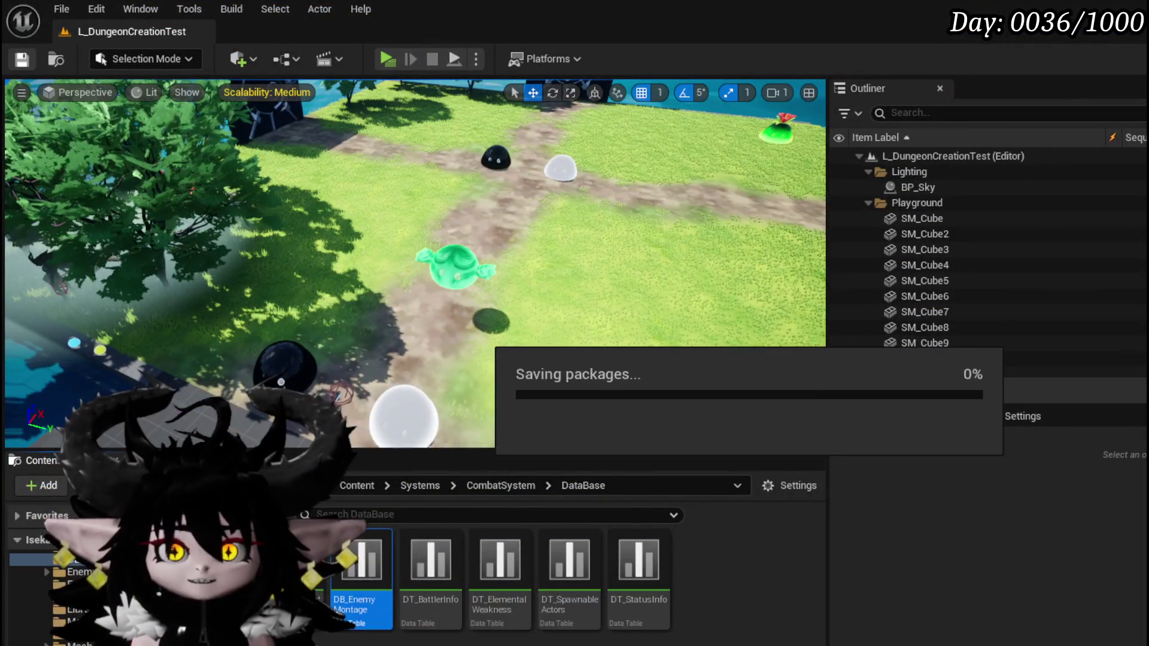
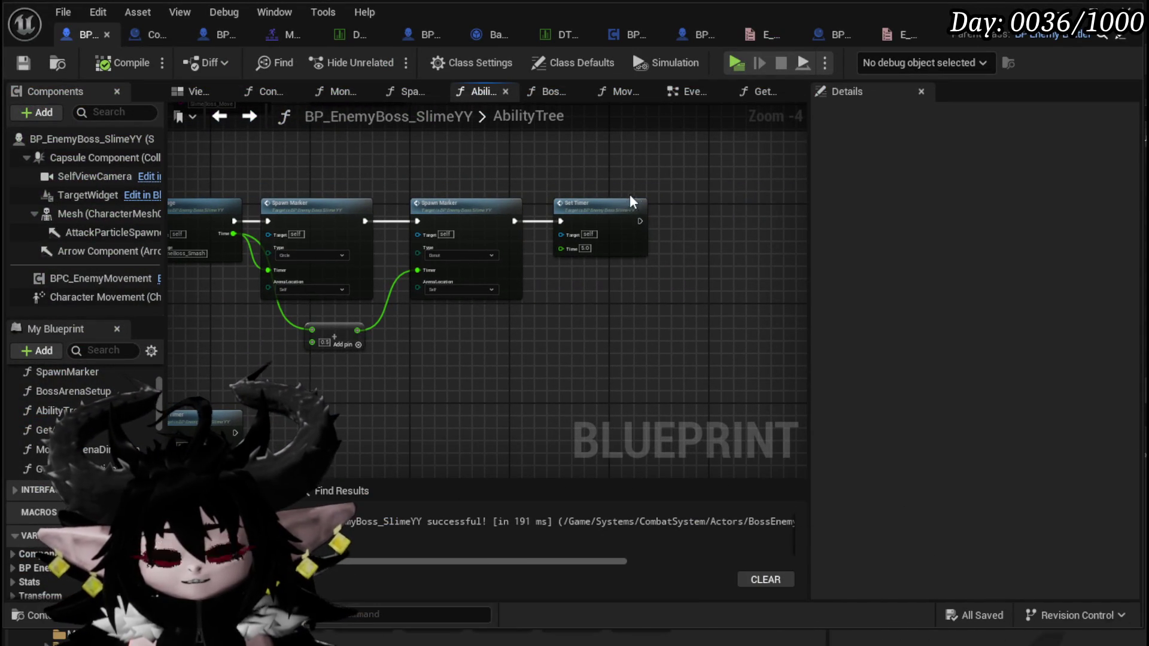
Move the Set Timer and second Spawn Marker nodes further right in AbilityTree.
drag(612, 206, 748, 208)
drag(465, 209, 584, 210)
mouse_move(341, 336)
mouse_down()
mouse_move(564, 153)
mouse_move(322, 166)
mouse_up()
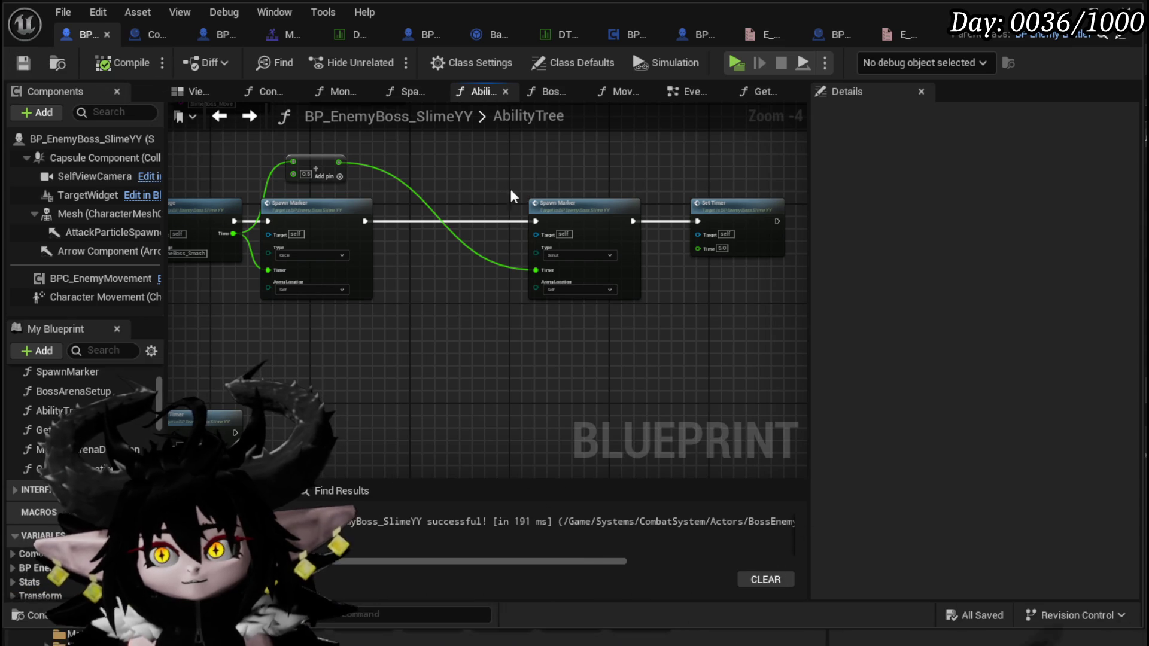
click(556, 204)
click(513, 159)
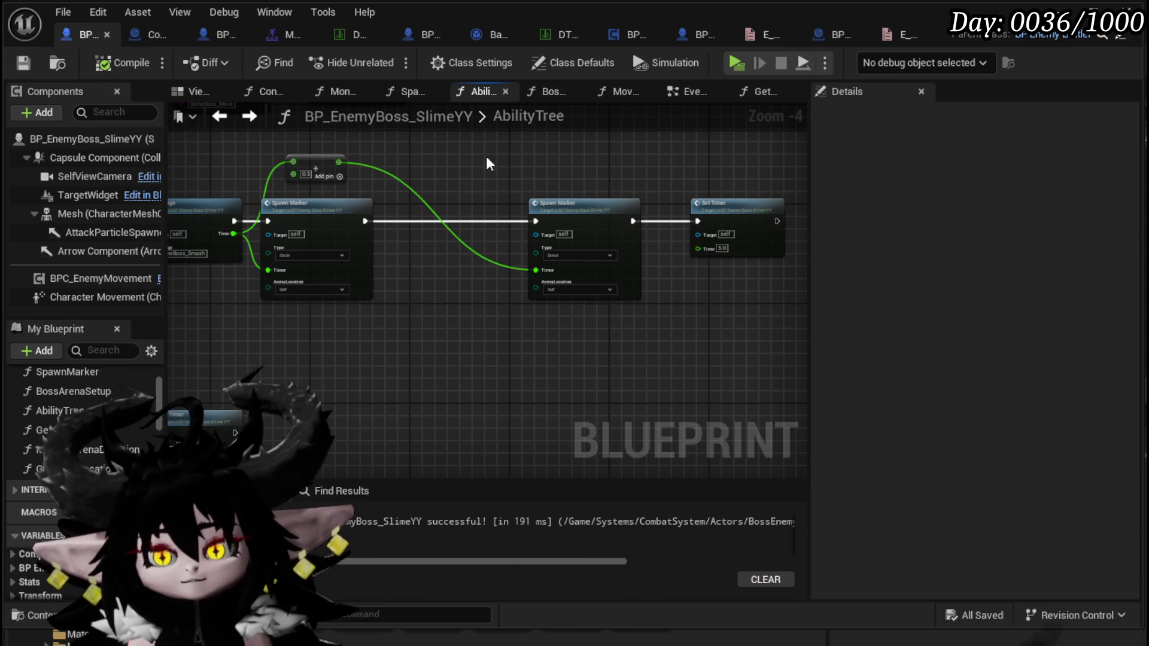
Place the Make Array node above the second Spawn Marker and recentre the graph.
mouse_move(290, 175)
mouse_down()
mouse_move(278, 160)
mouse_move(563, 167)
mouse_up()
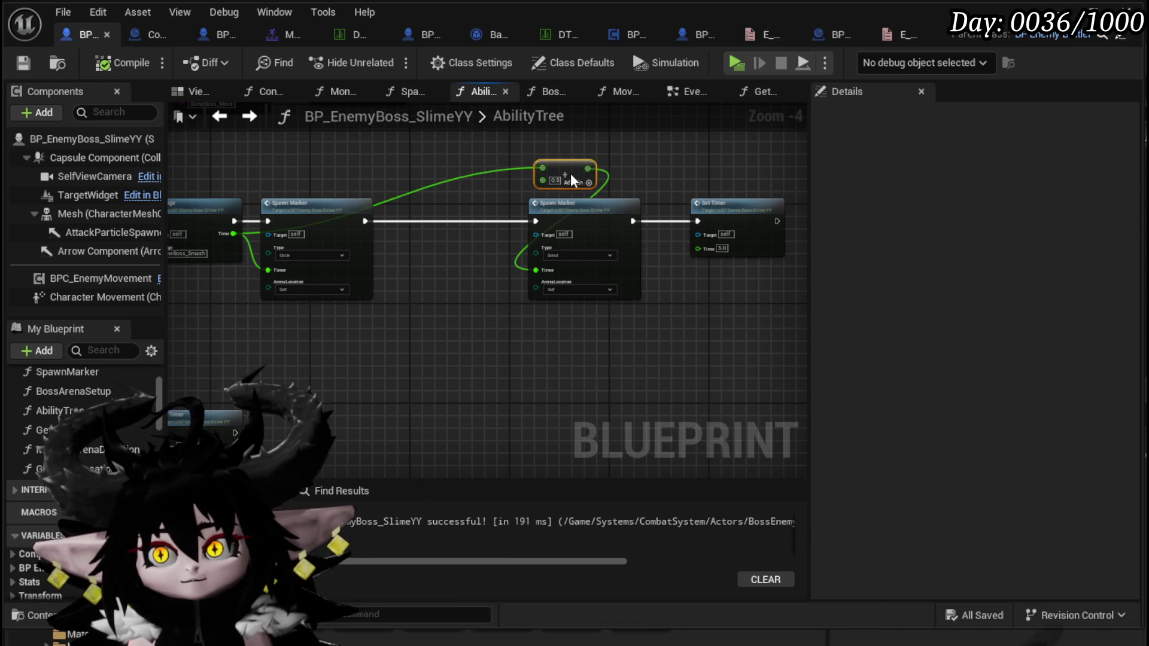
click(455, 185)
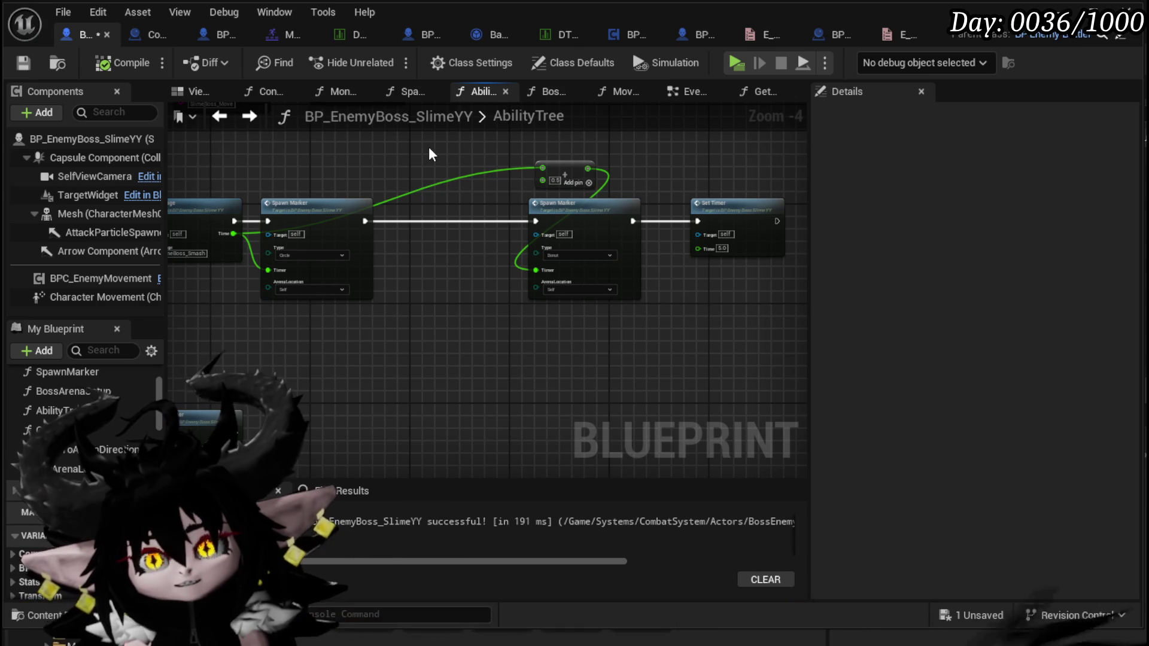
drag(473, 133, 627, 306)
scroll(533, 381, up, 2)
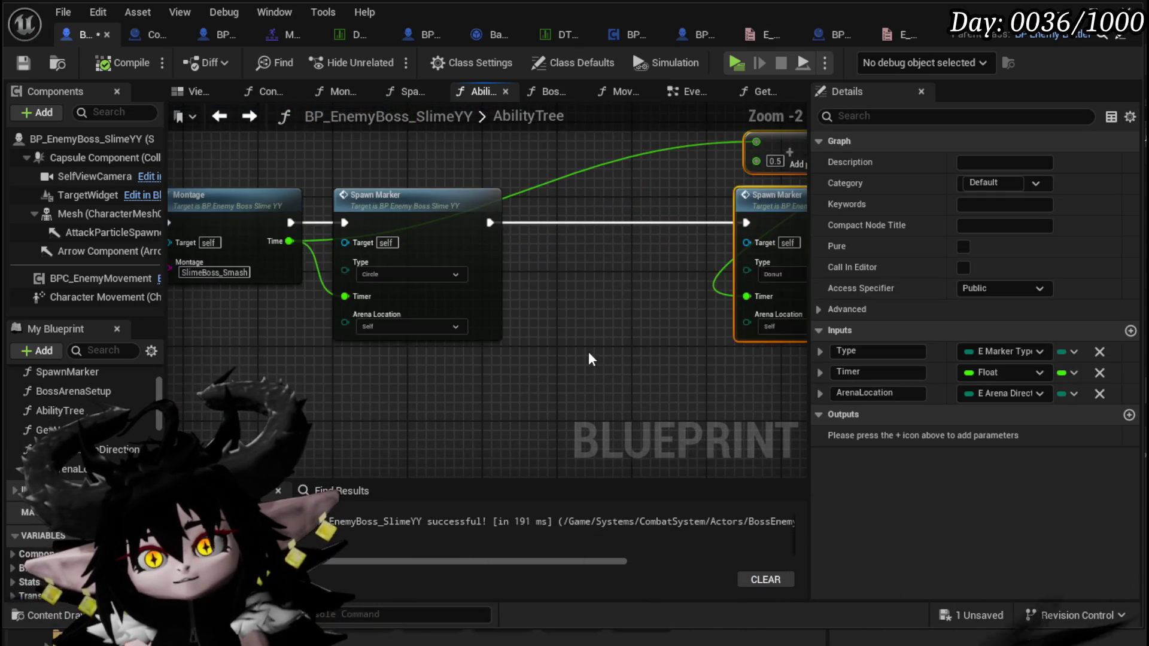
click(423, 356)
mouse_move(421, 347)
mouse_down()
mouse_move(385, 379)
mouse_move(651, 134)
mouse_up()
click(401, 229)
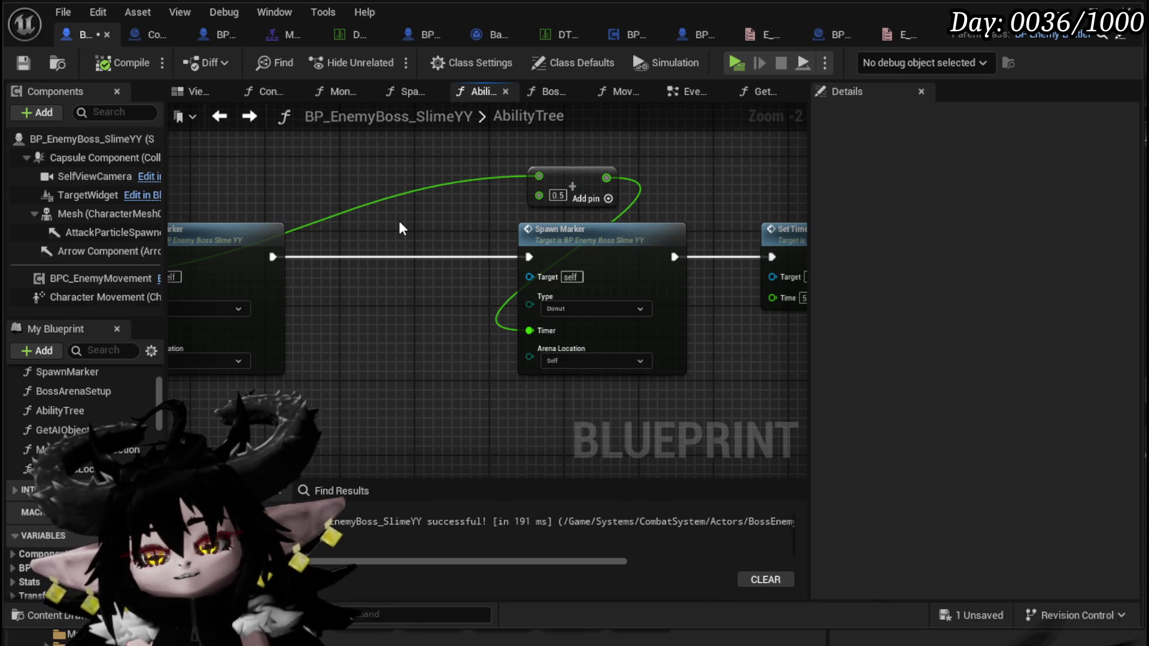
right_click(366, 281)
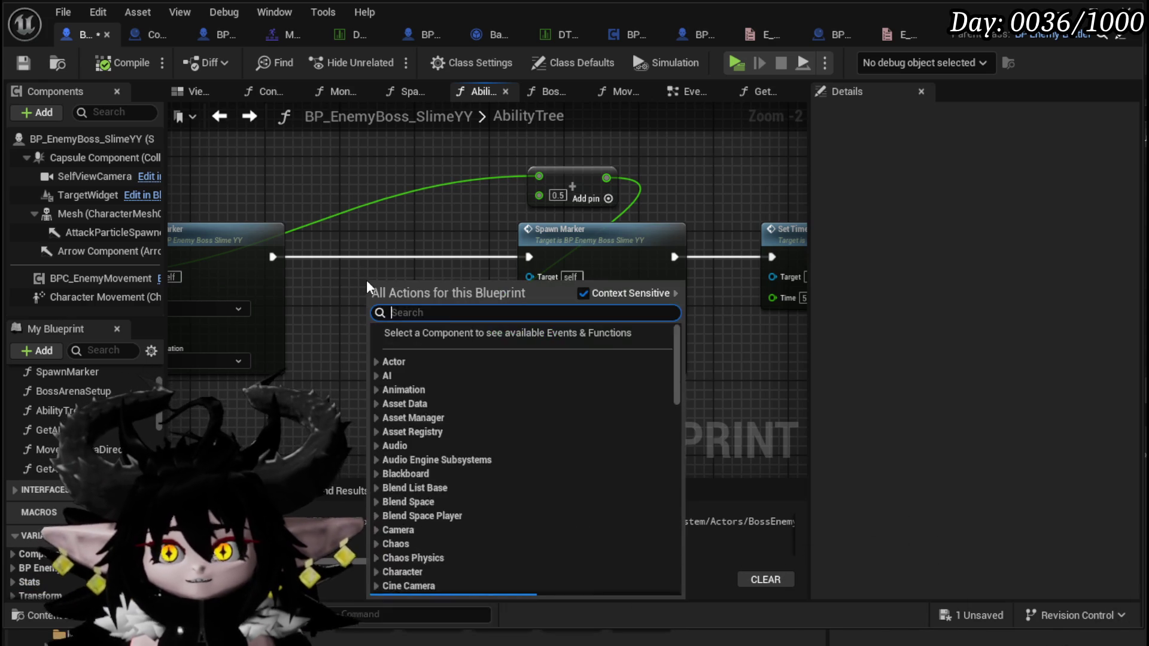
text(Delay)
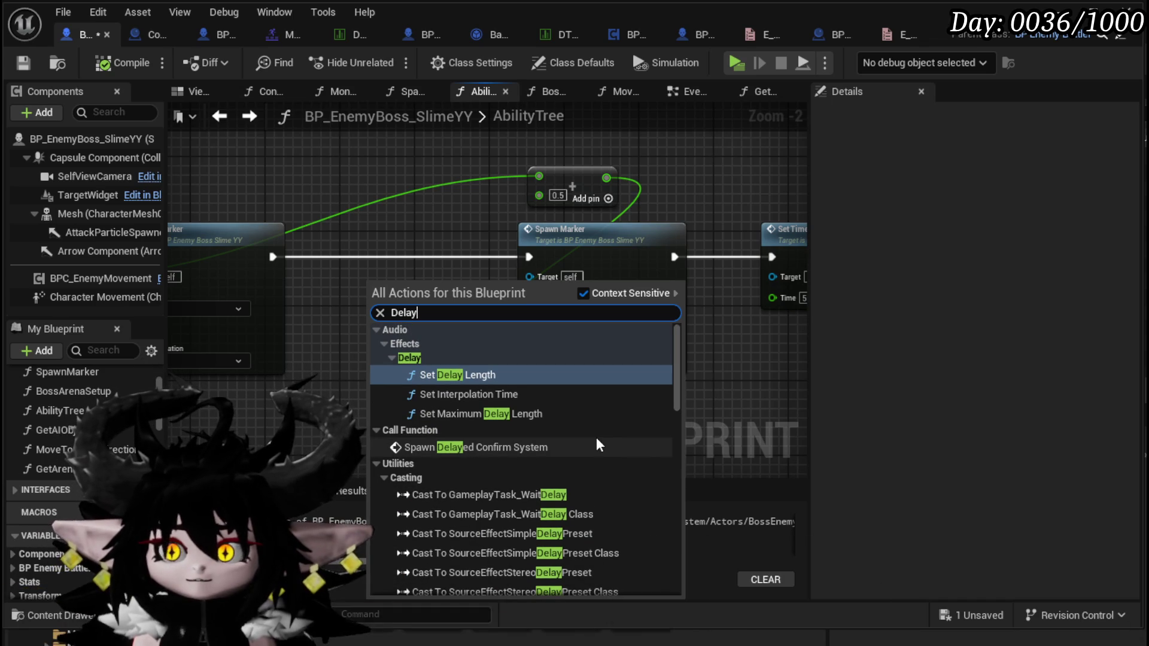
scroll(597, 441, down, 15)
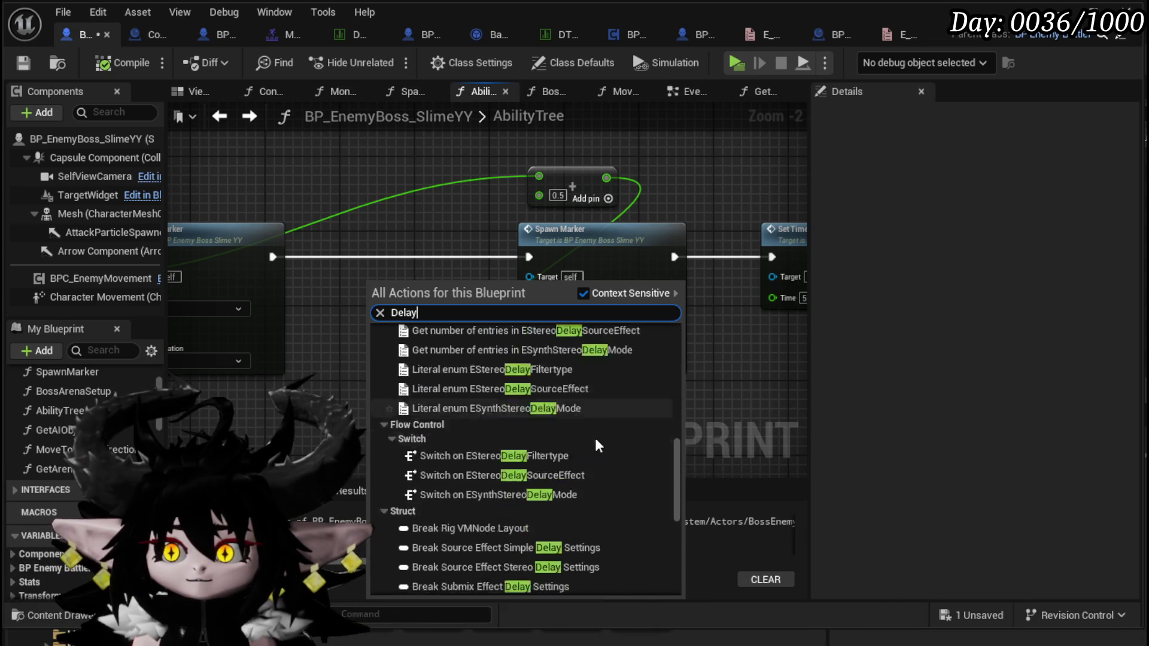
scroll(594, 439, down, 3)
click(408, 145)
mouse_move(464, 168)
mouse_down()
mouse_move(591, 418)
mouse_move(469, 375)
mouse_up()
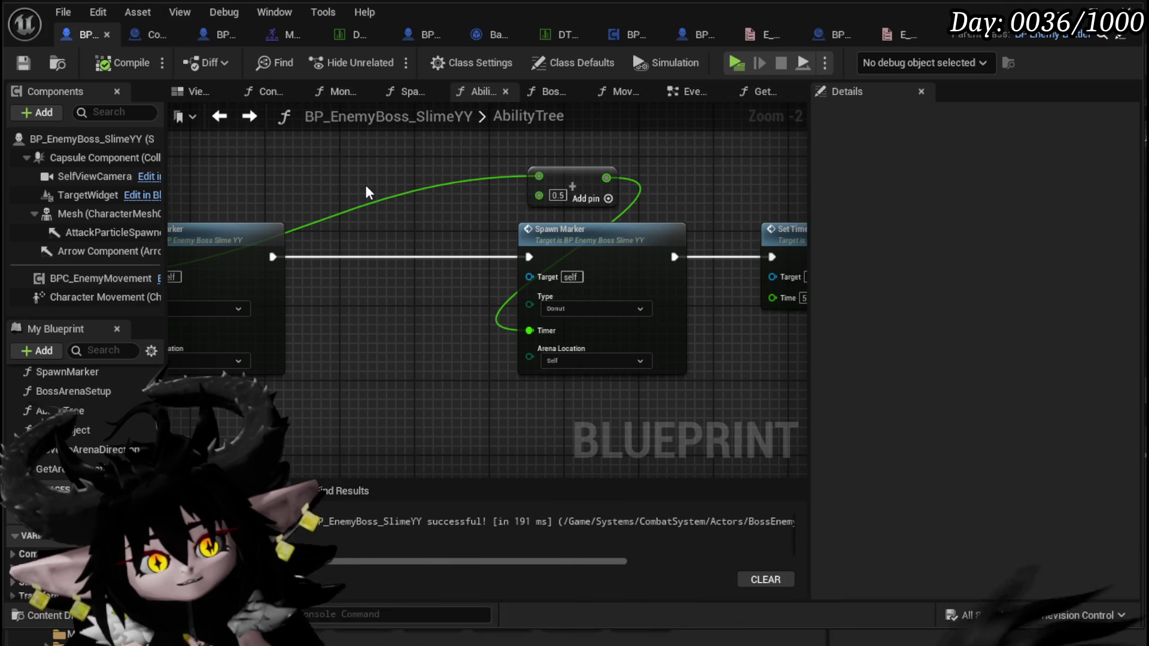
Box-select the Make Array, second Spawn Marker and Set Timer nodes and shift them right.
drag(366, 191, 251, 206)
drag(585, 227, 366, 241)
drag(546, 225, 453, 199)
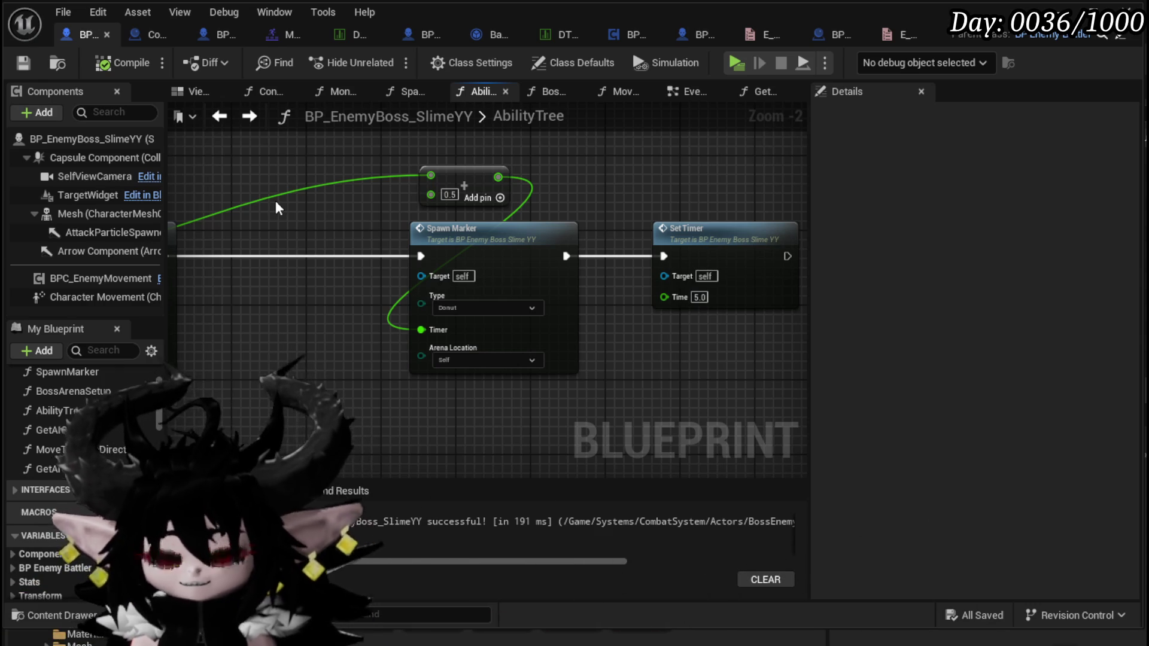
mouse_move(287, 150)
mouse_down()
mouse_move(479, 159)
mouse_move(377, 214)
mouse_move(256, 228)
mouse_move(389, 220)
mouse_up()
drag(361, 172, 718, 334)
drag(559, 279, 610, 278)
mouse_move(357, 225)
mouse_down()
mouse_move(604, 238)
mouse_move(656, 183)
mouse_move(745, 206)
mouse_move(306, 231)
mouse_move(417, 210)
mouse_up()
right_click(448, 323)
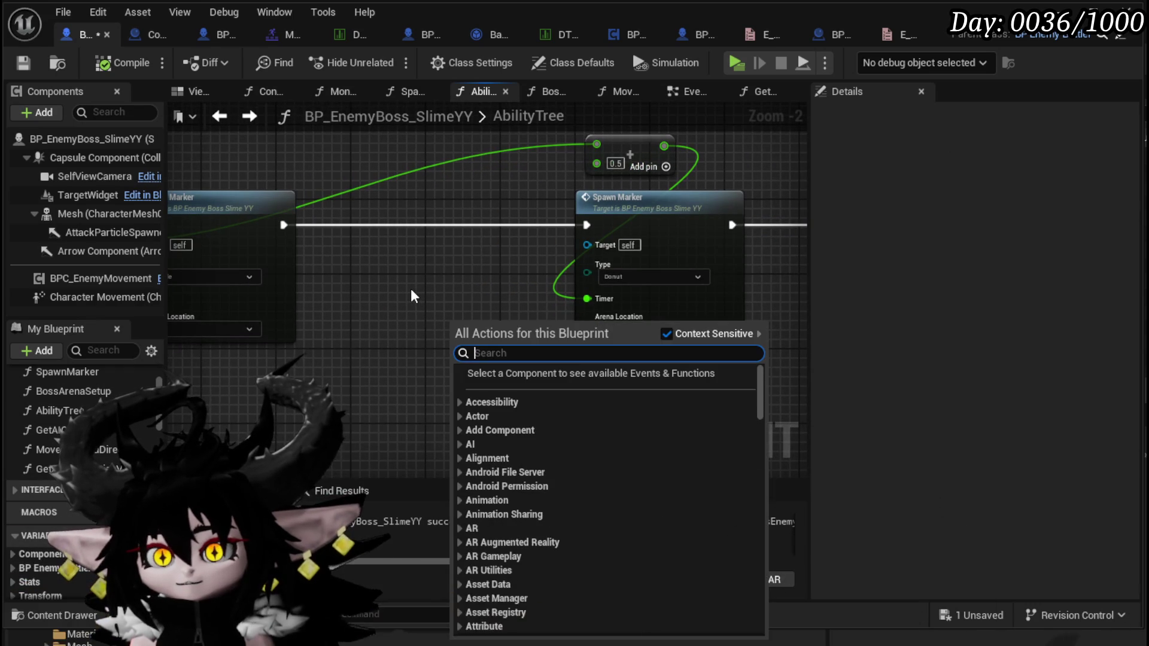
Add a Set Timer by Function Name node left of the Spawn Marker.
drag(410, 288, 328, 314)
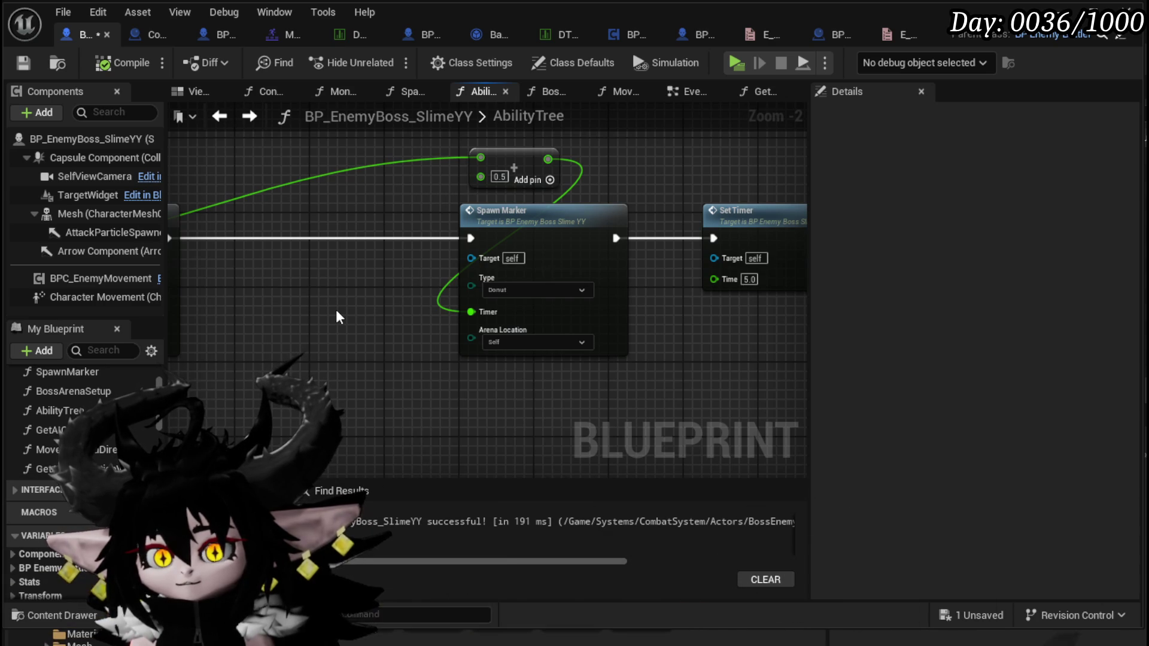
right_click(337, 308)
text(set)
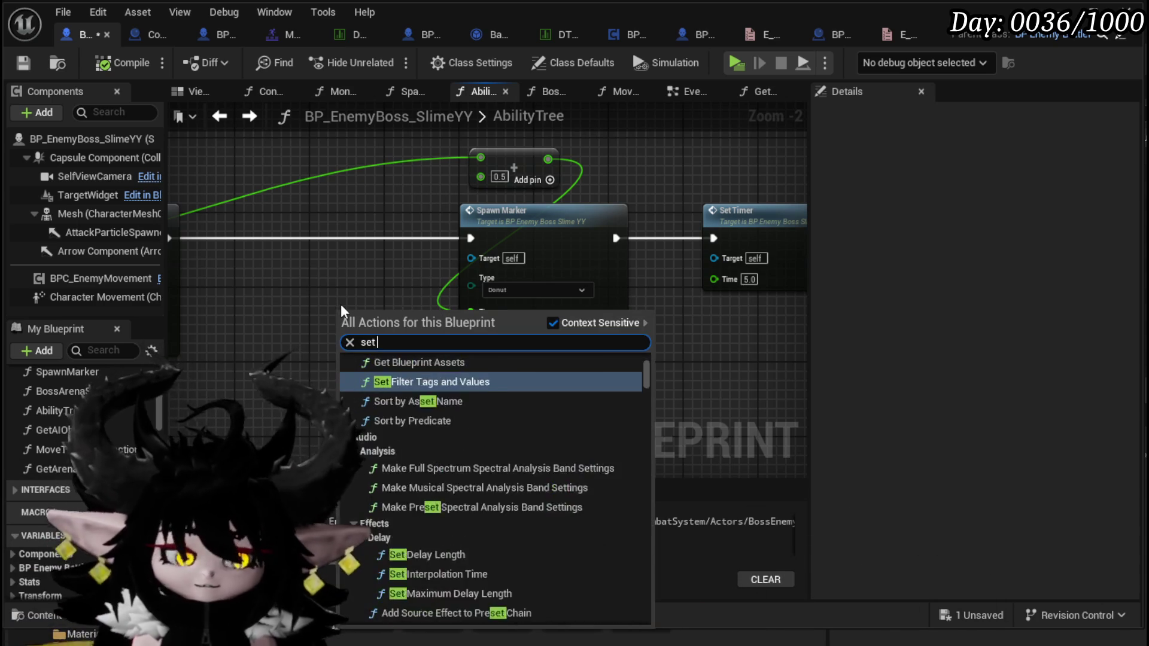
text( timer)
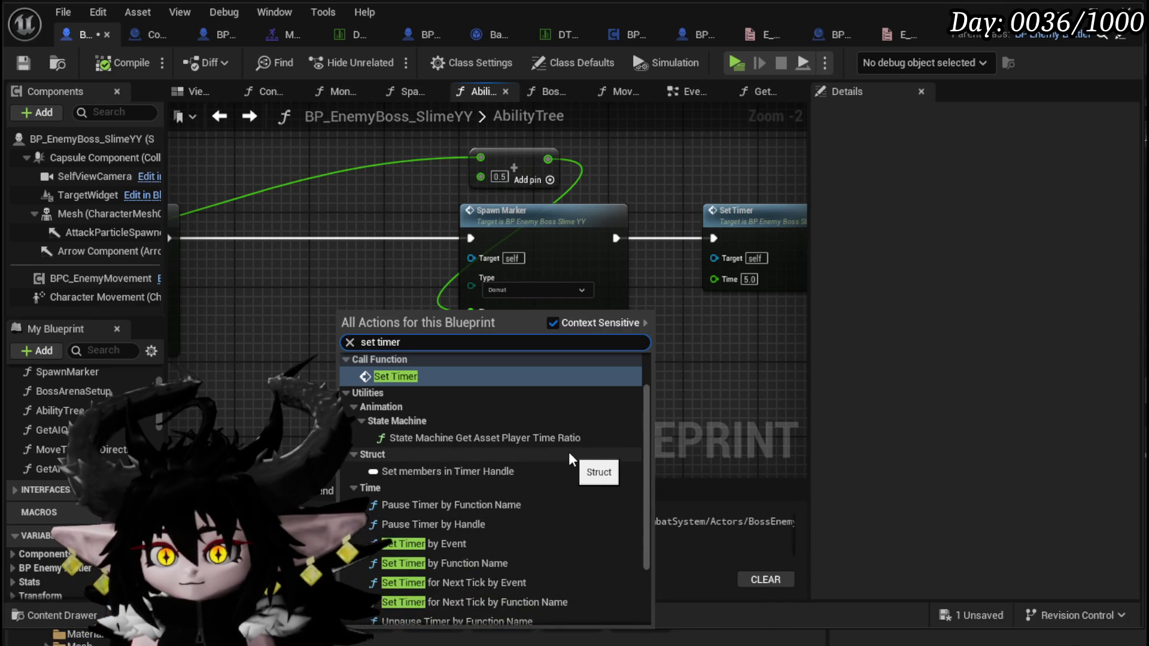
click(485, 562)
drag(392, 319, 285, 229)
mouse_move(431, 463)
mouse_down()
mouse_move(571, 292)
mouse_move(543, 283)
mouse_up()
drag(278, 326, 450, 294)
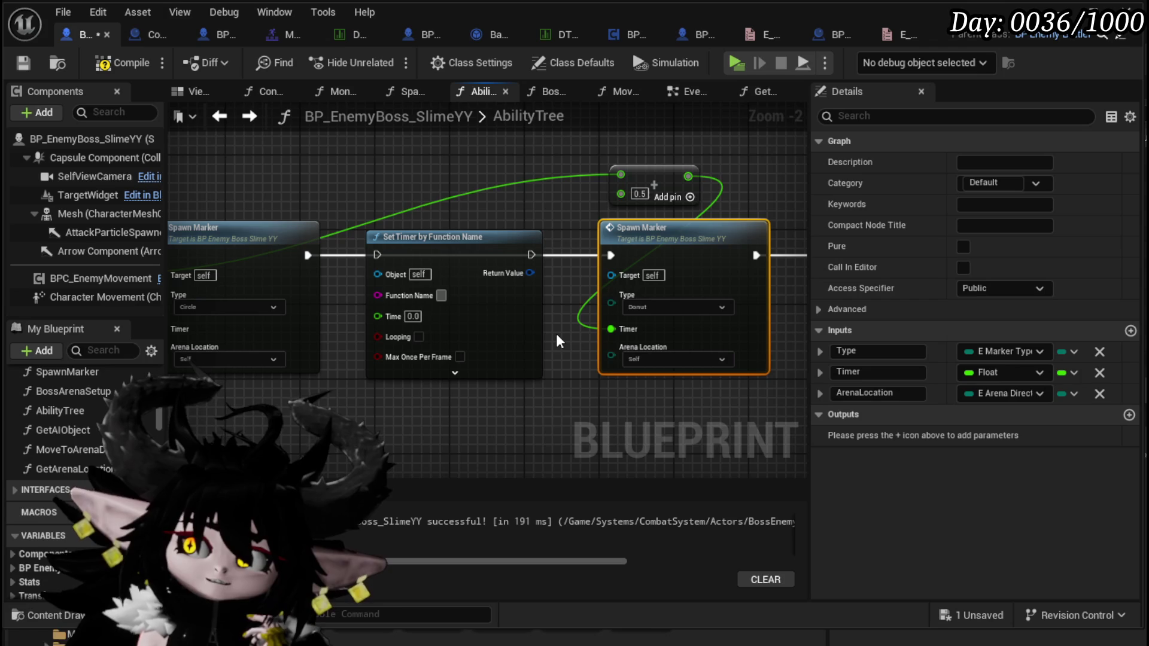
Delete the Set Timer by Function Name node, compile and save, then return to EventGraph.
click(553, 323)
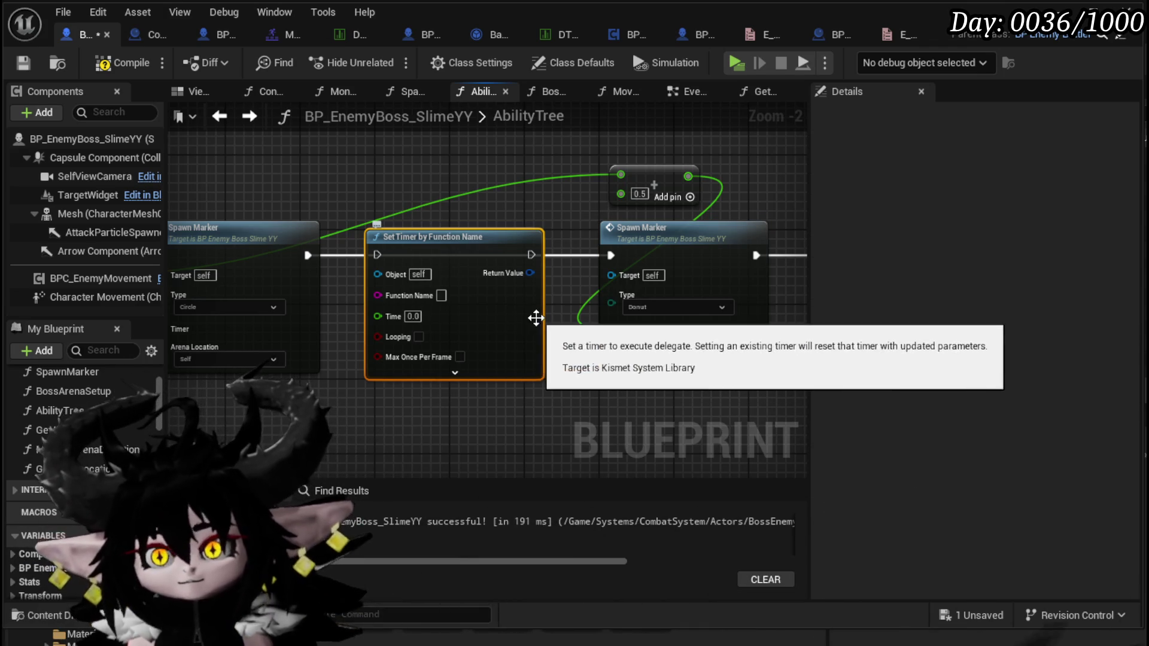
key(Delete)
click(109, 65)
click(24, 63)
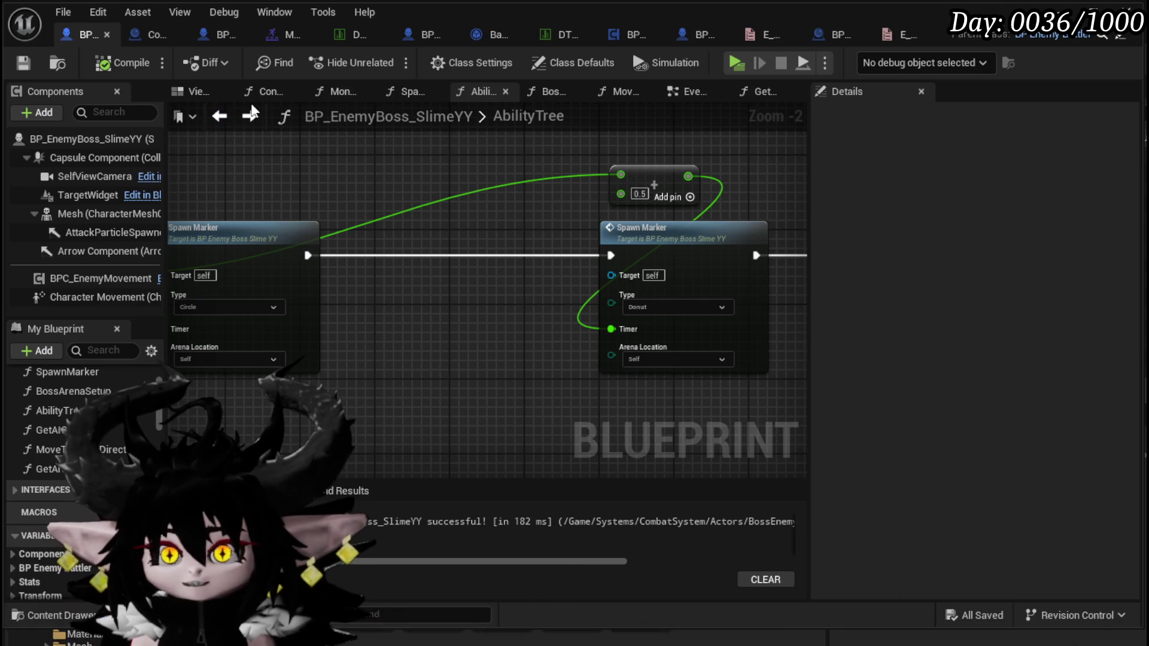
click(220, 118)
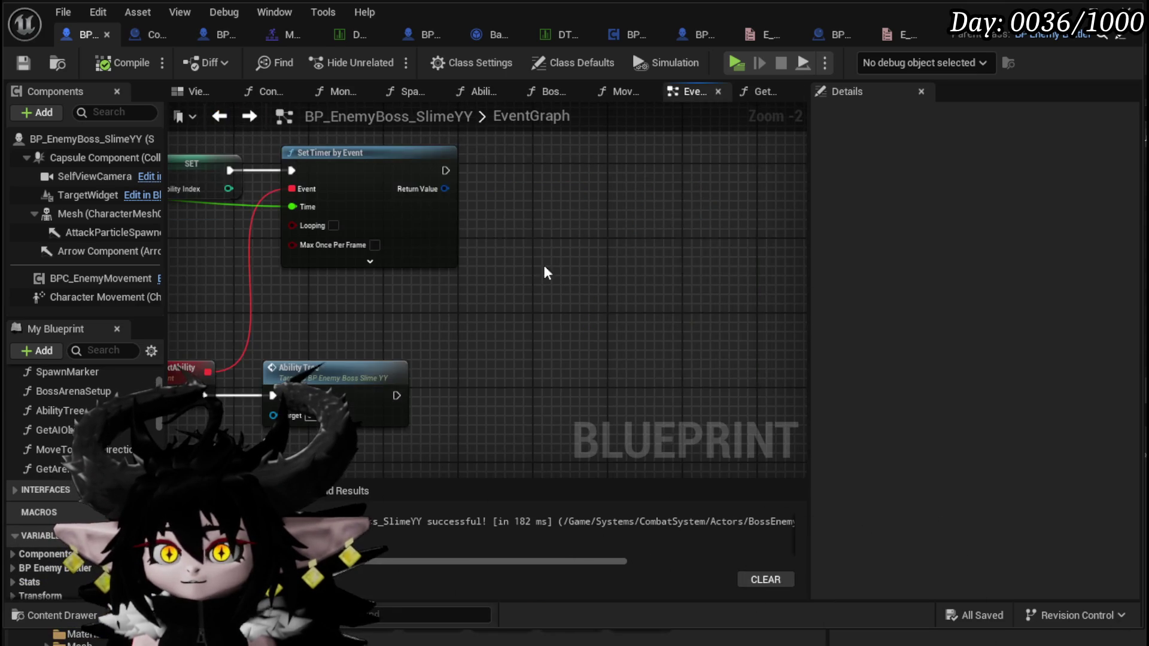
Move the ExecuteNextAbility event and Ability Tree call up under Set Timer by Event.
scroll(443, 302, down, 3)
drag(444, 303, 311, 365)
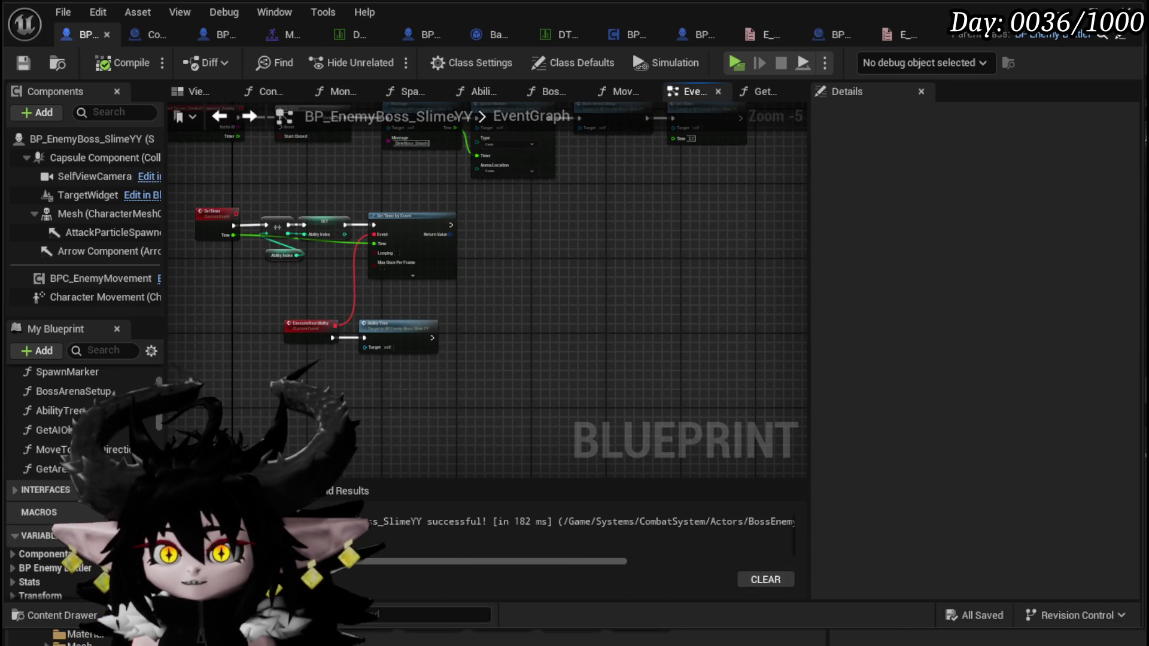
drag(398, 338, 402, 307)
click(443, 290)
scroll(369, 297, up, 4)
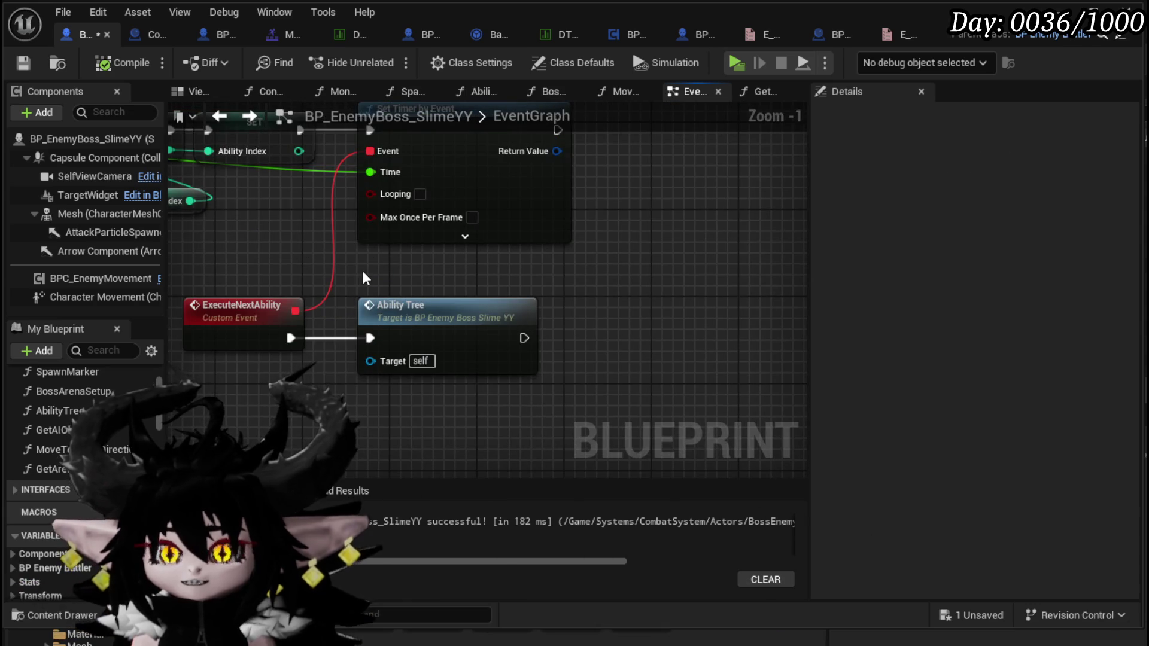
scroll(369, 298, down, 2)
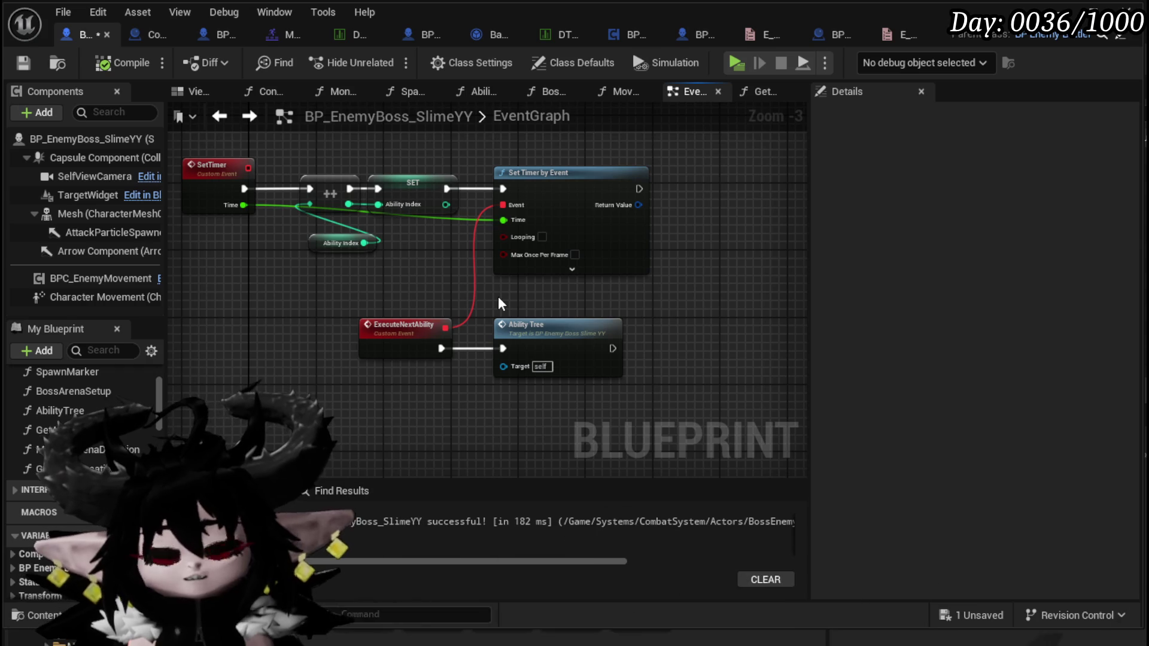
Pan and zoom around the EventGraph to review the ExecuteNextAbility nodes.
mouse_move(434, 365)
mouse_down()
mouse_move(445, 279)
mouse_move(337, 371)
mouse_move(332, 333)
mouse_up()
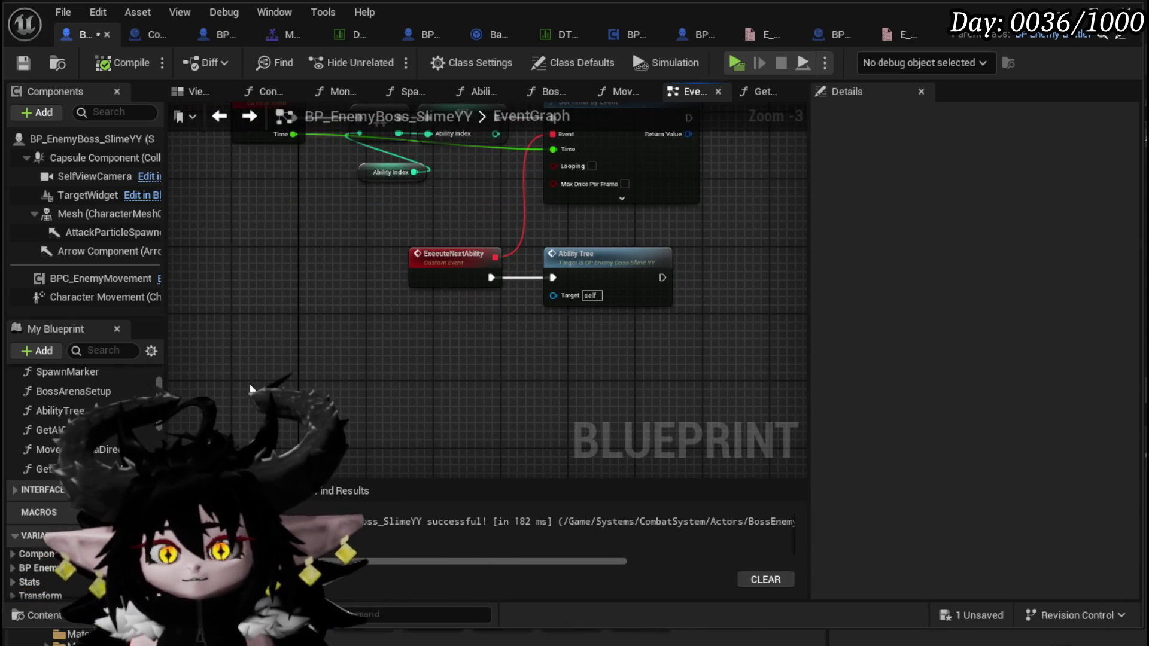
drag(333, 398, 321, 473)
scroll(321, 472, down, 1)
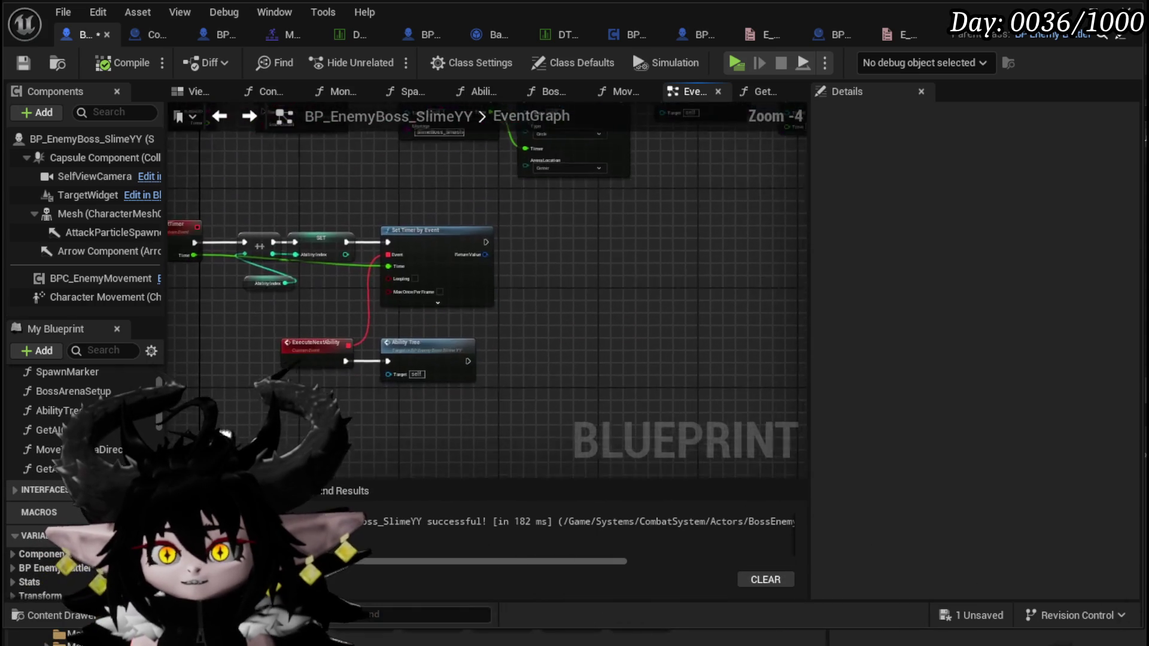
mouse_move(461, 341)
mouse_down()
mouse_move(413, 376)
mouse_move(245, 401)
mouse_move(417, 407)
mouse_up()
mouse_move(490, 398)
mouse_down()
mouse_move(341, 364)
mouse_move(328, 341)
mouse_up()
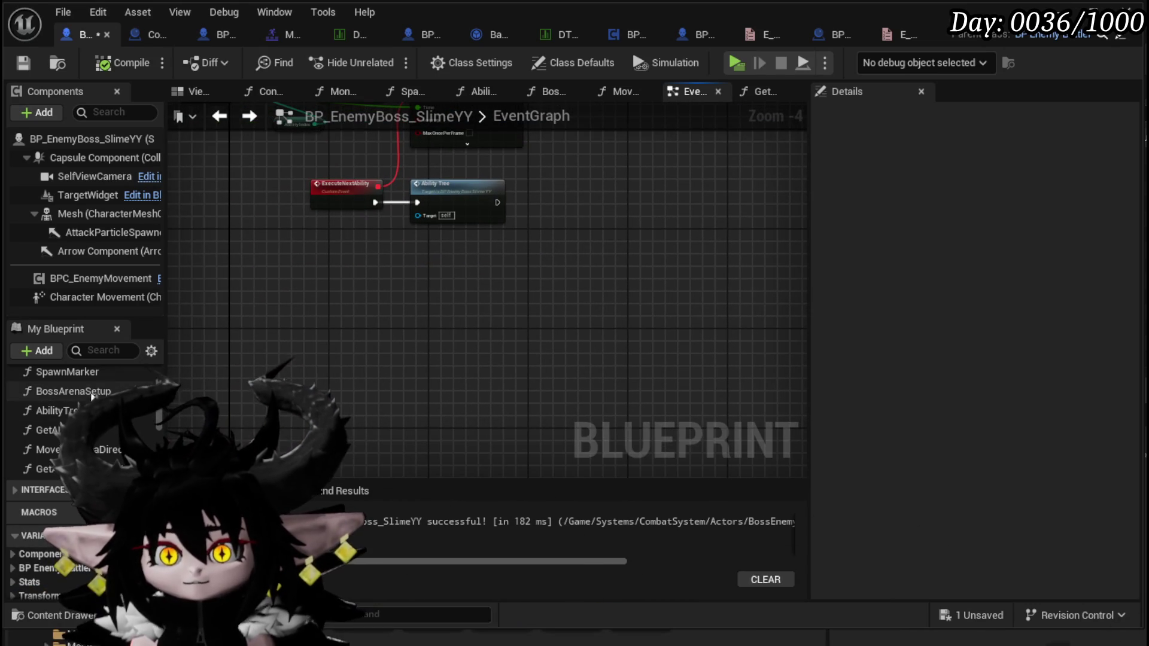
drag(359, 381, 387, 362)
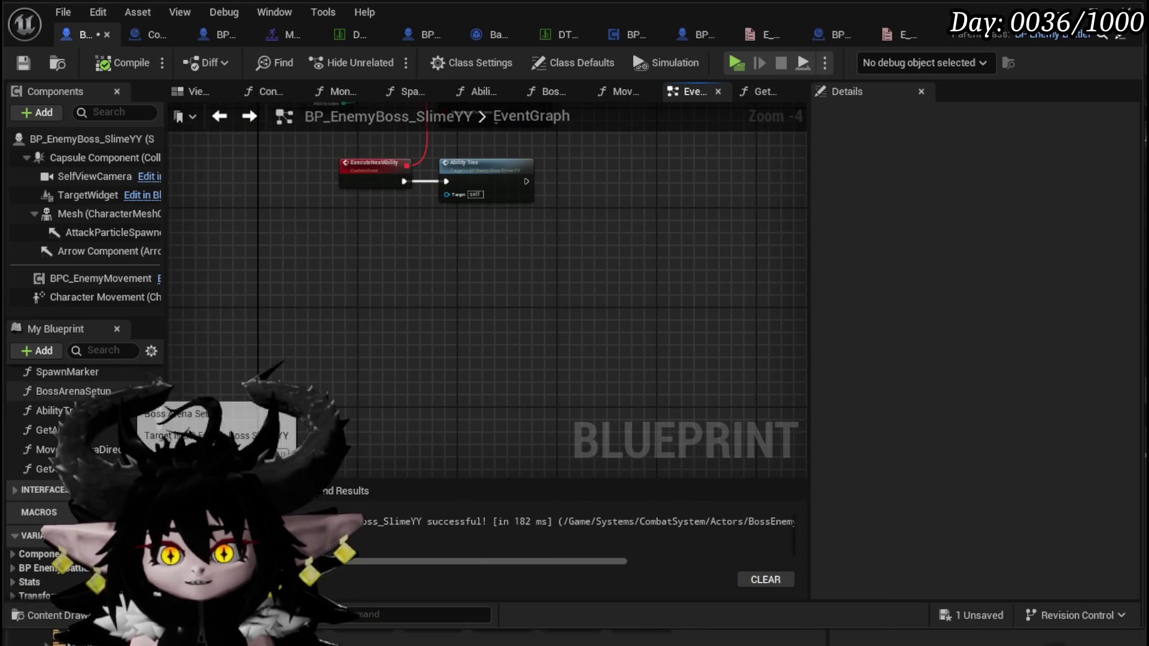
scroll(84, 419, down, 1)
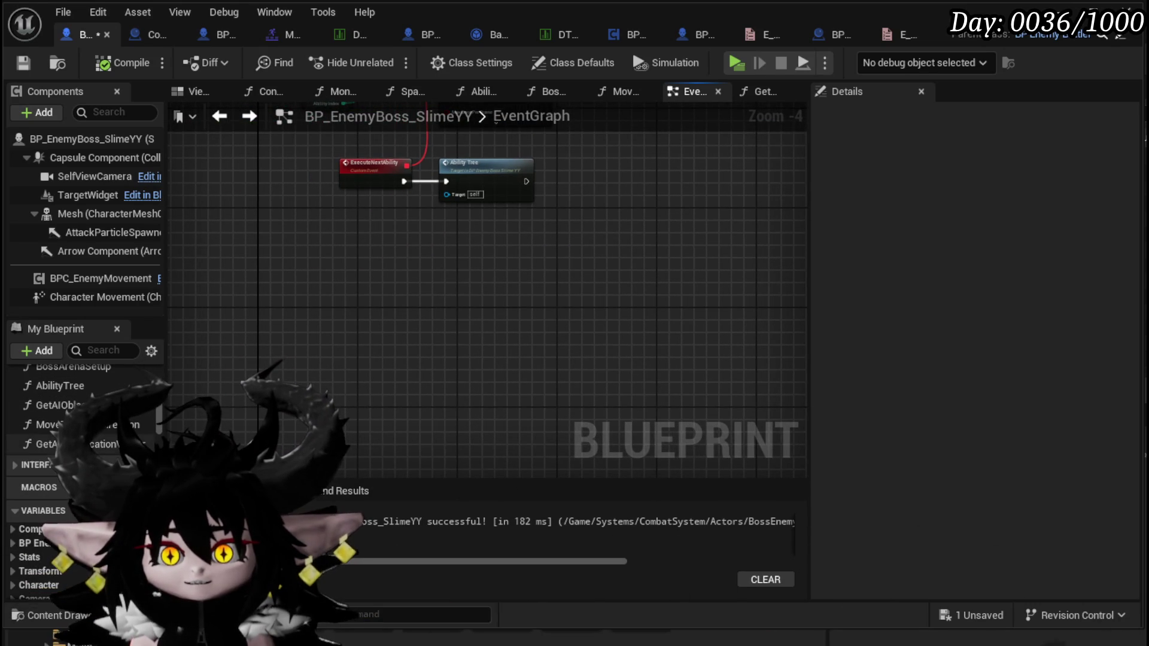
Add a Set Timer by Event node and position it in the EventGraph.
right_click(305, 354)
mouse_move(522, 278)
mouse_down()
mouse_move(521, 454)
mouse_move(533, 423)
mouse_move(631, 388)
mouse_up()
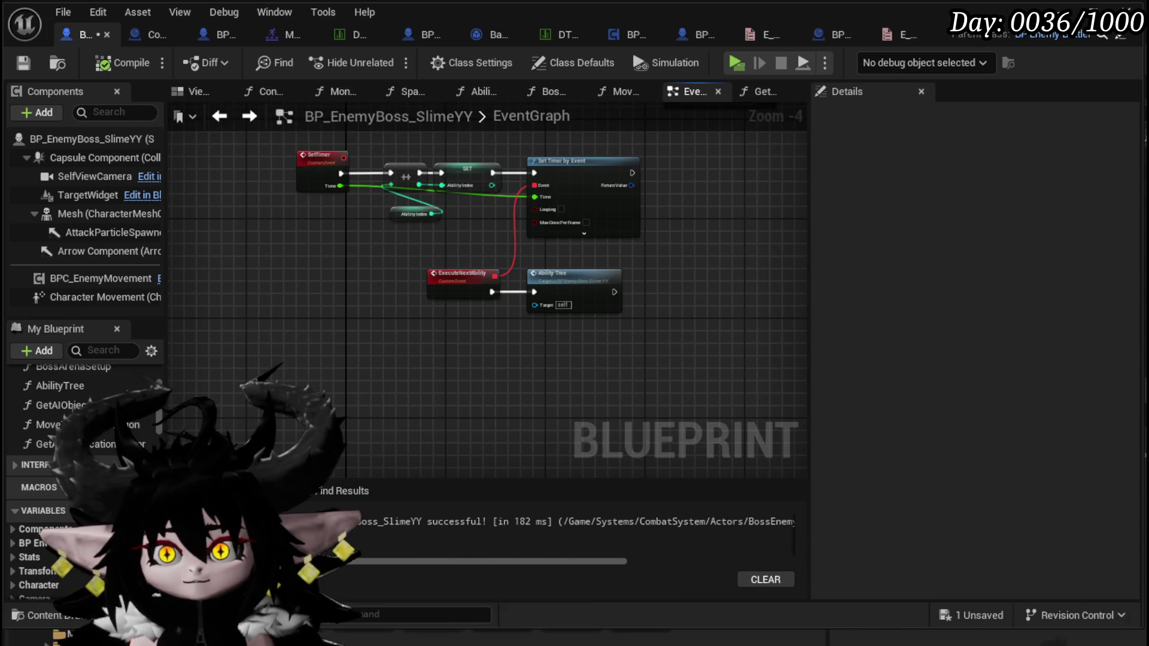
mouse_move(284, 226)
mouse_down()
mouse_move(325, 354)
mouse_move(311, 281)
mouse_move(283, 372)
mouse_up()
right_click(282, 372)
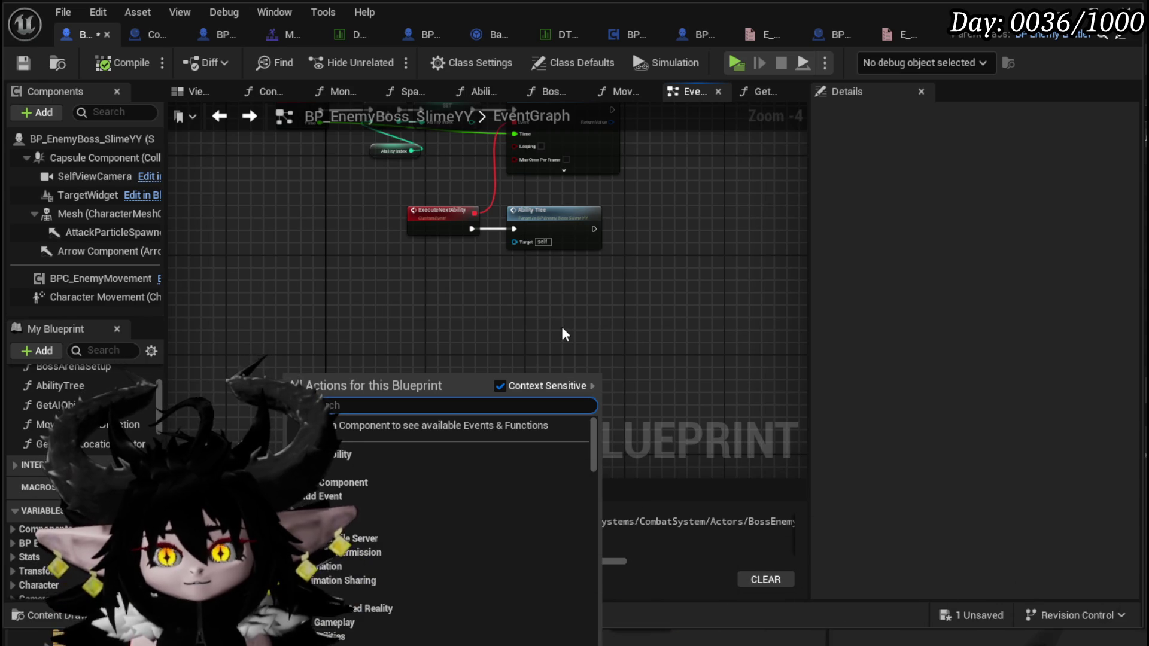
text(Timer)
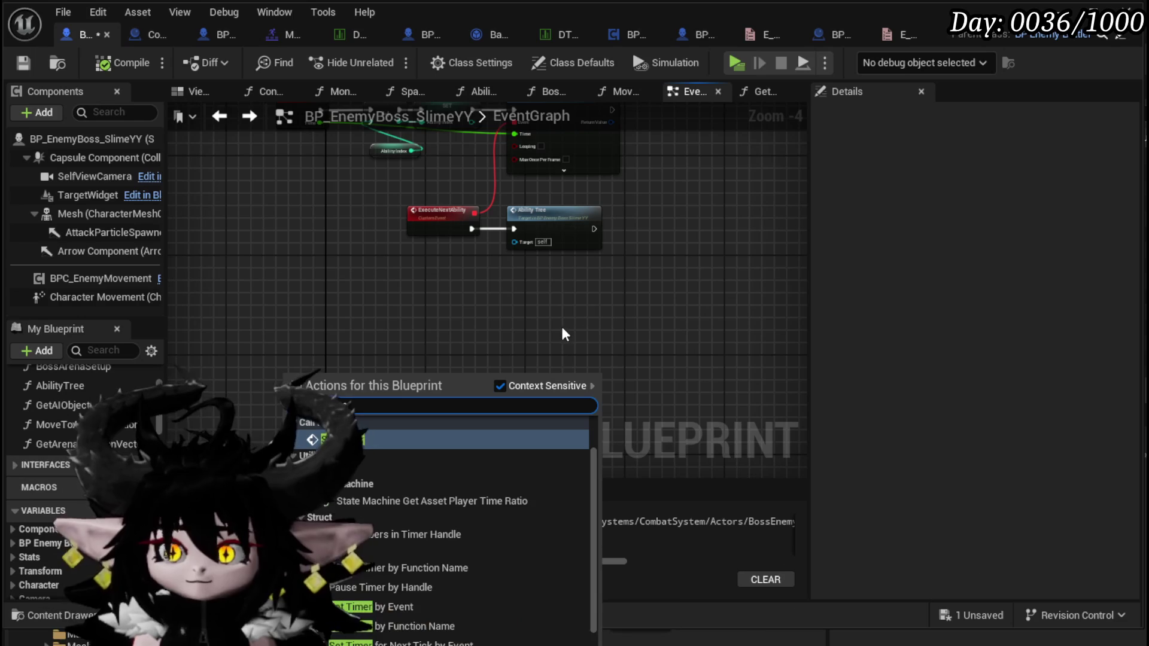
click(395, 606)
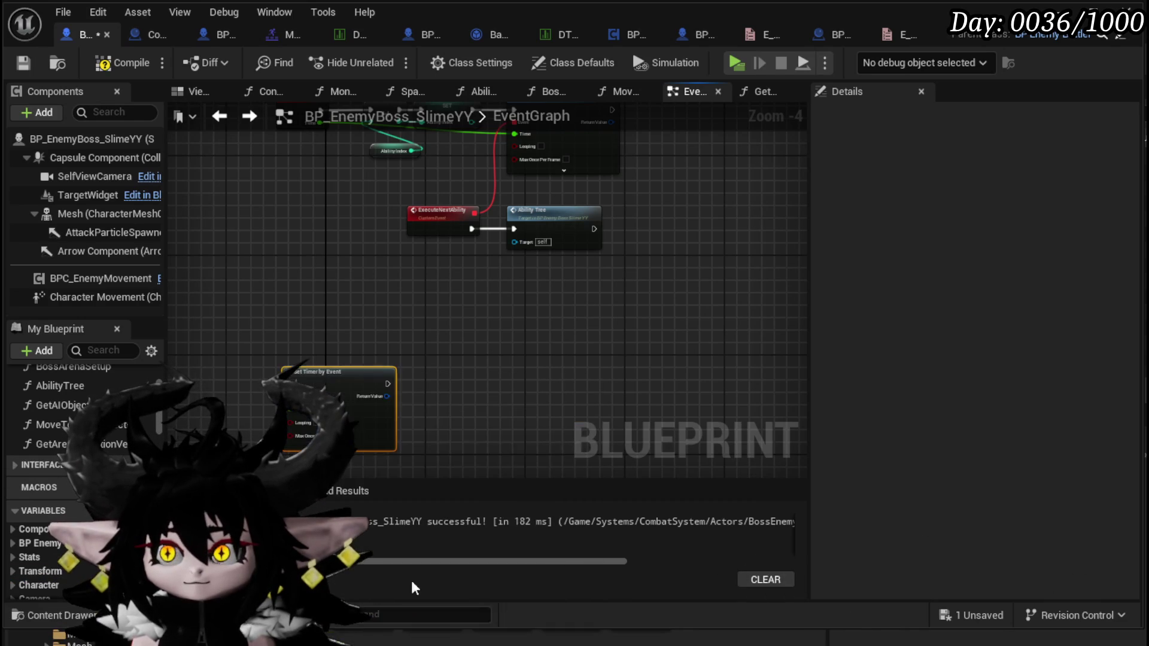
drag(437, 359, 540, 344)
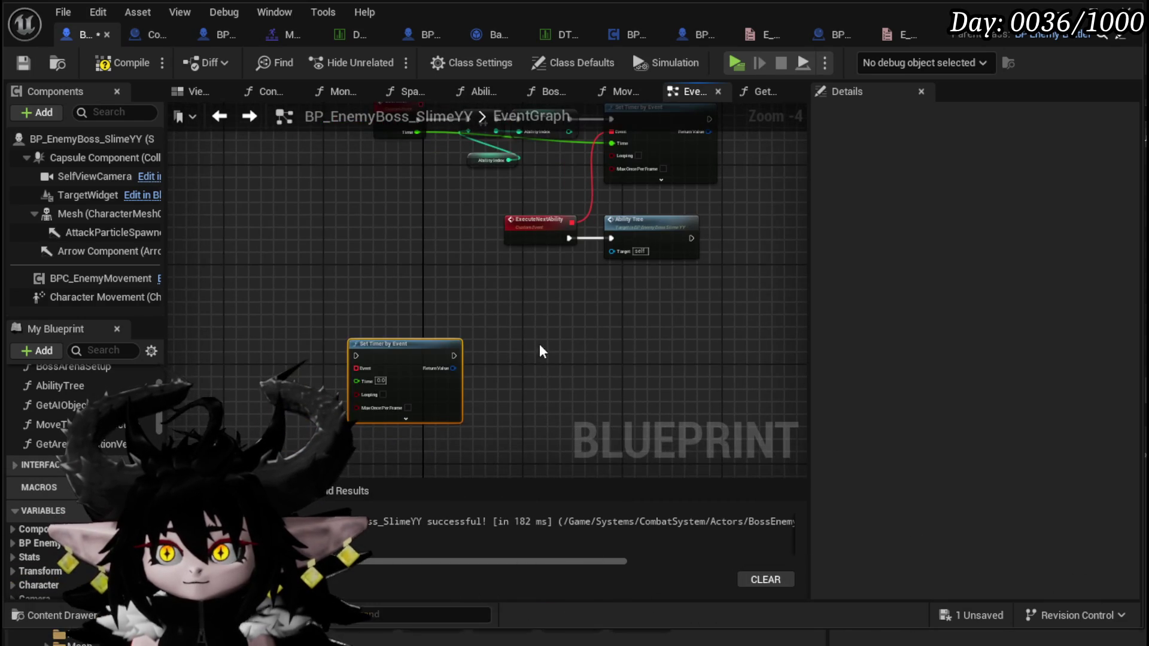
drag(419, 343, 490, 341)
click(589, 359)
drag(590, 359, 616, 289)
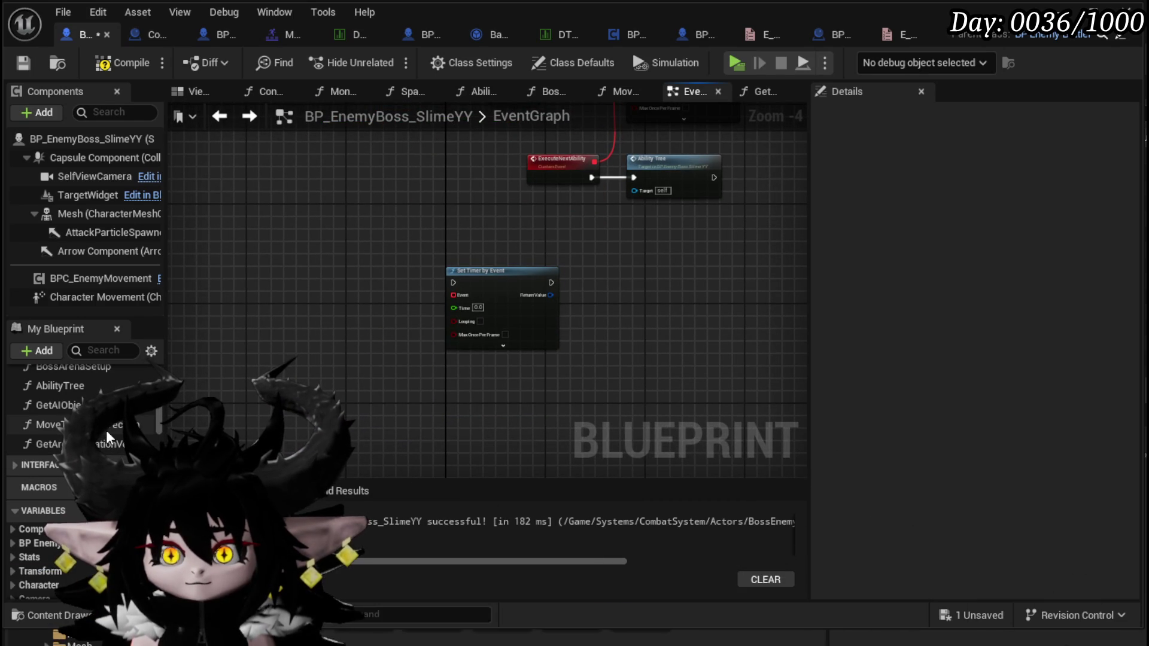
click(483, 307)
click(405, 313)
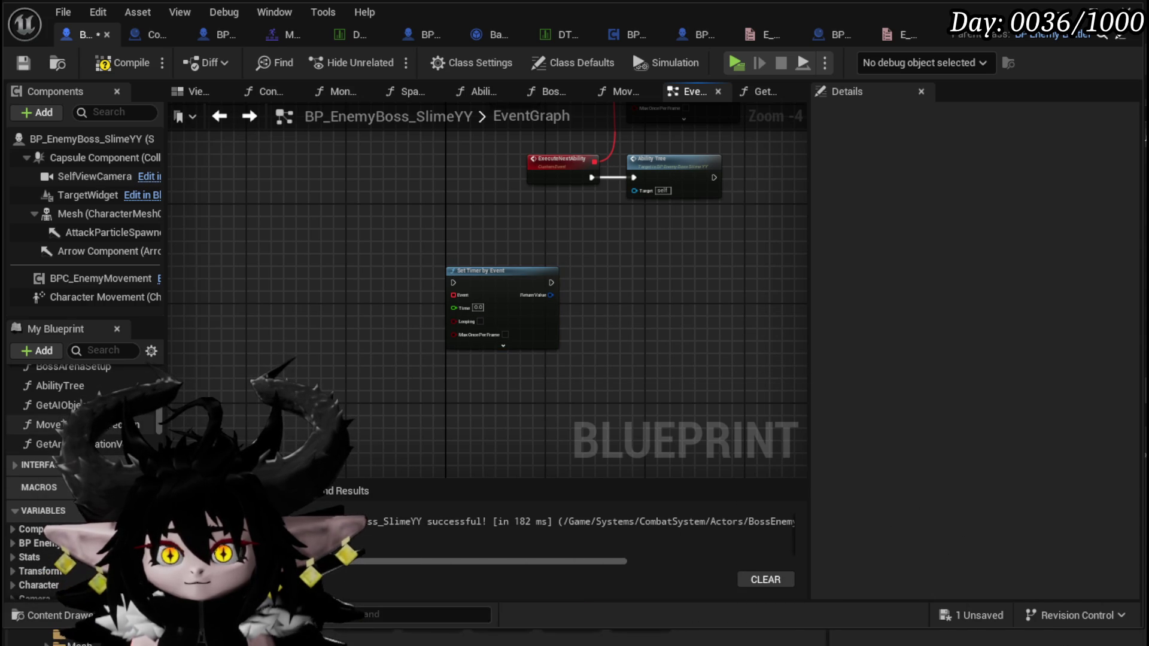
Add a Spawn Marker call and bind a DelayedMarker custom event from the timer that runs it.
scroll(84, 413, up, 1)
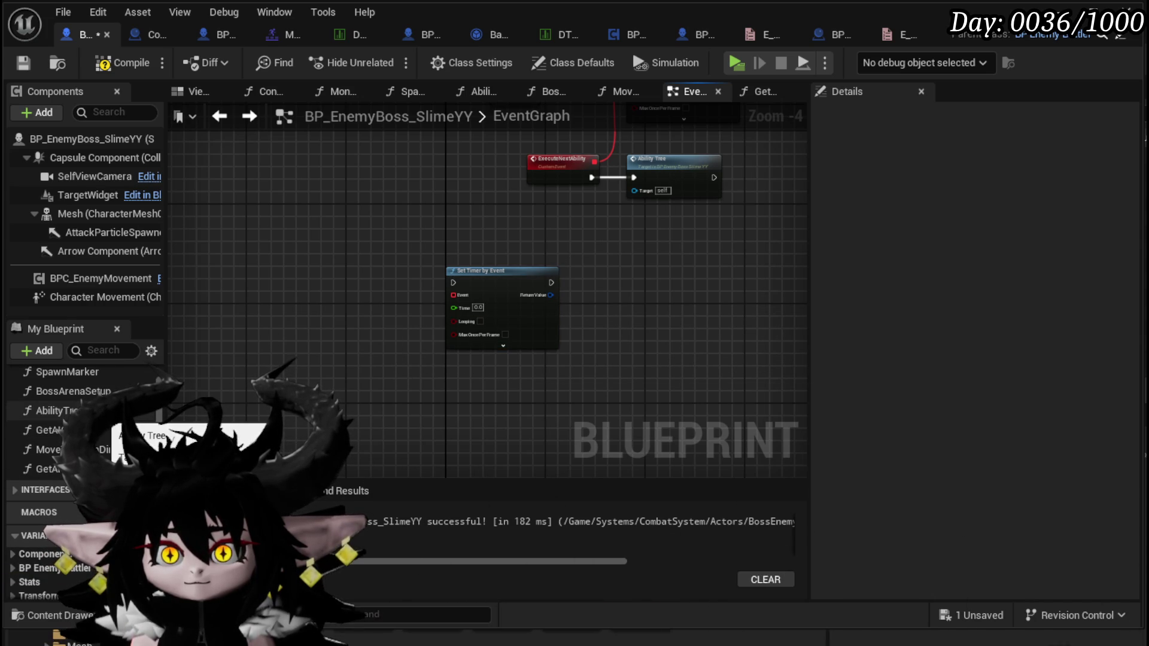
drag(80, 368, 374, 408)
drag(449, 417, 523, 386)
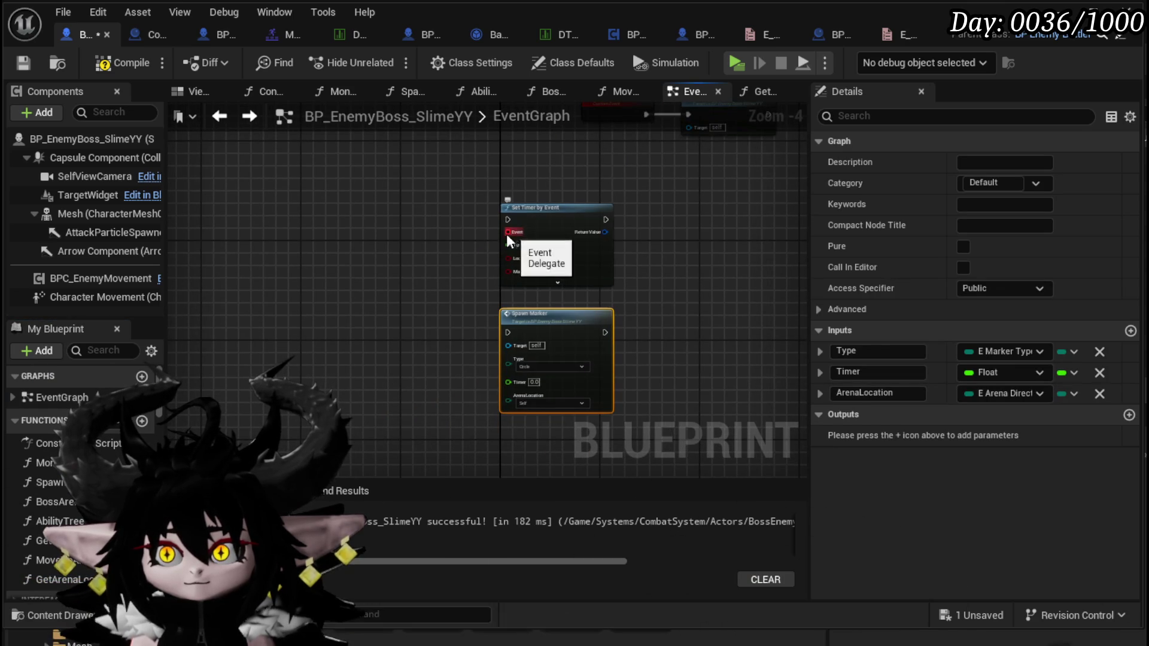
drag(510, 232, 402, 327)
text(custom)
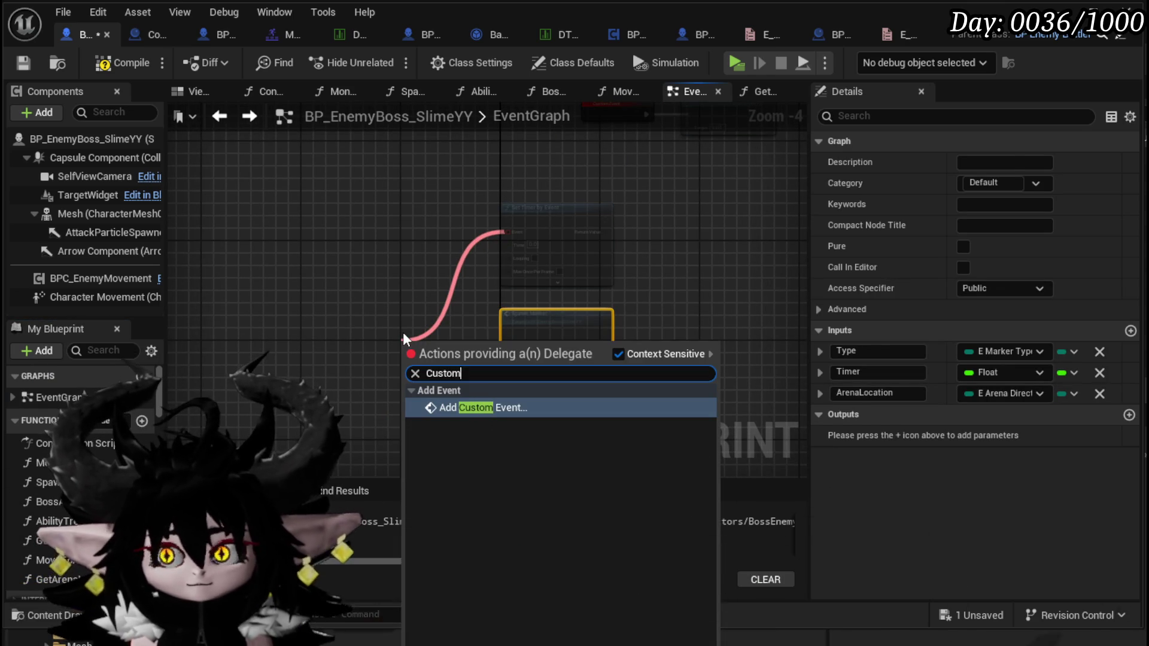
key(Return)
scroll(403, 332, up, 4)
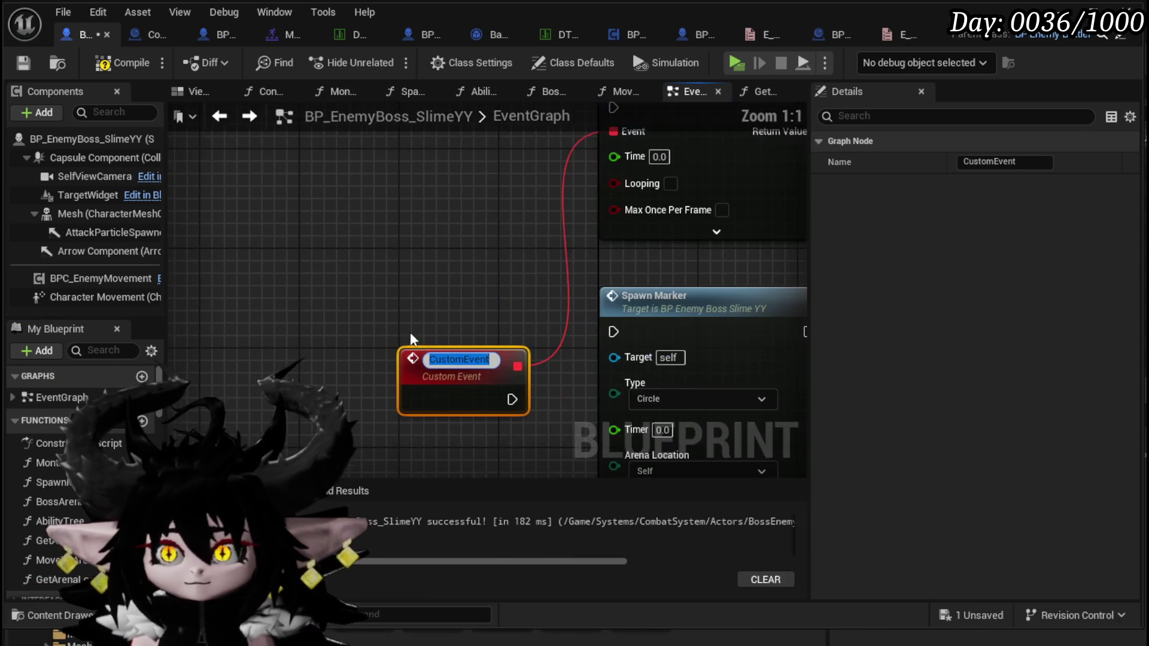
text(Dela)
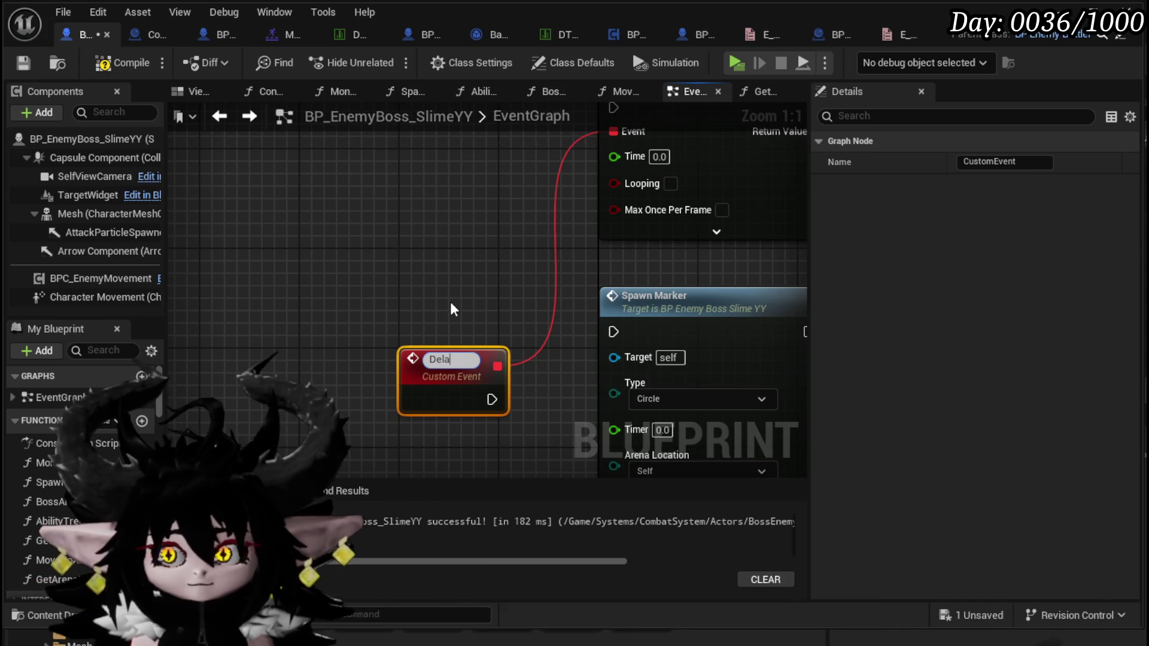
text(yedMarker)
key(Return)
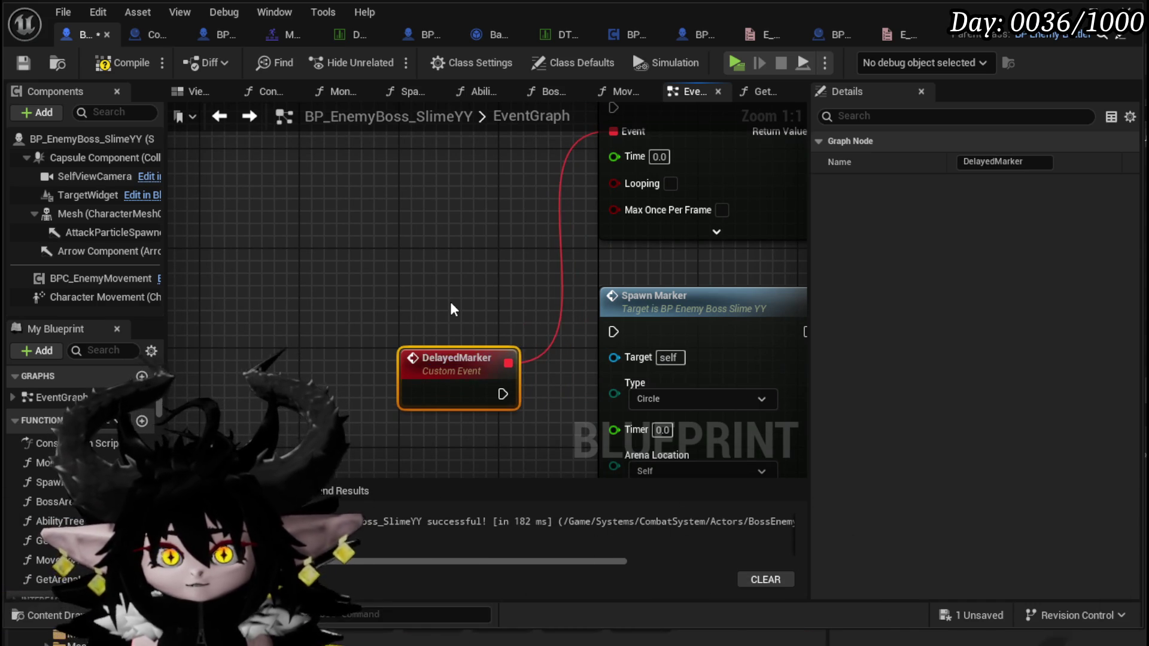
drag(459, 361, 410, 298)
drag(453, 331, 617, 330)
Add a custom event with a Delay input feeding Set Timer by Event, then compile.
scroll(617, 330, down, 4)
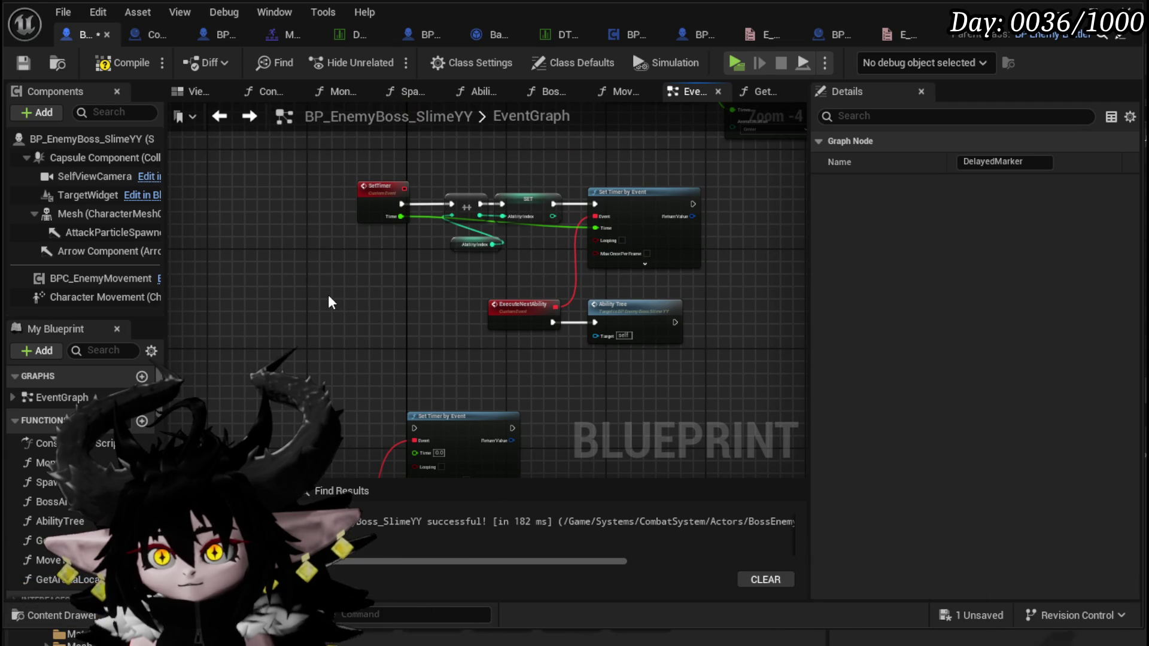
click(378, 192)
scroll(284, 320, up, 3)
key(ctrl+v)
drag(536, 303, 702, 292)
drag(468, 301, 348, 301)
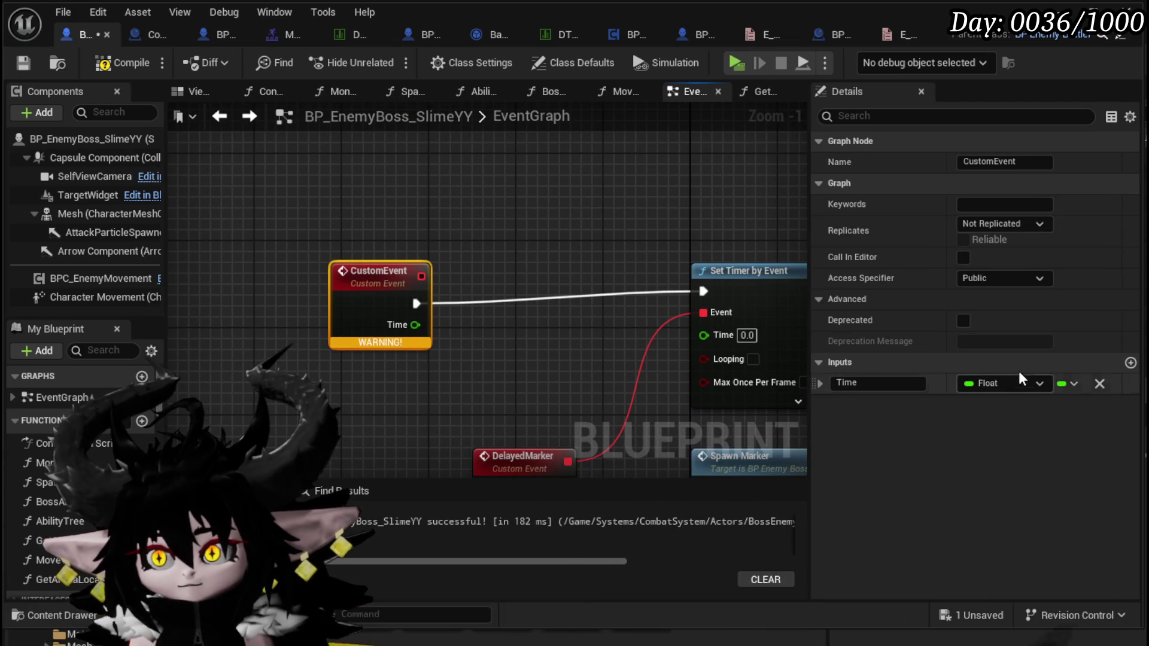
text(Delay)
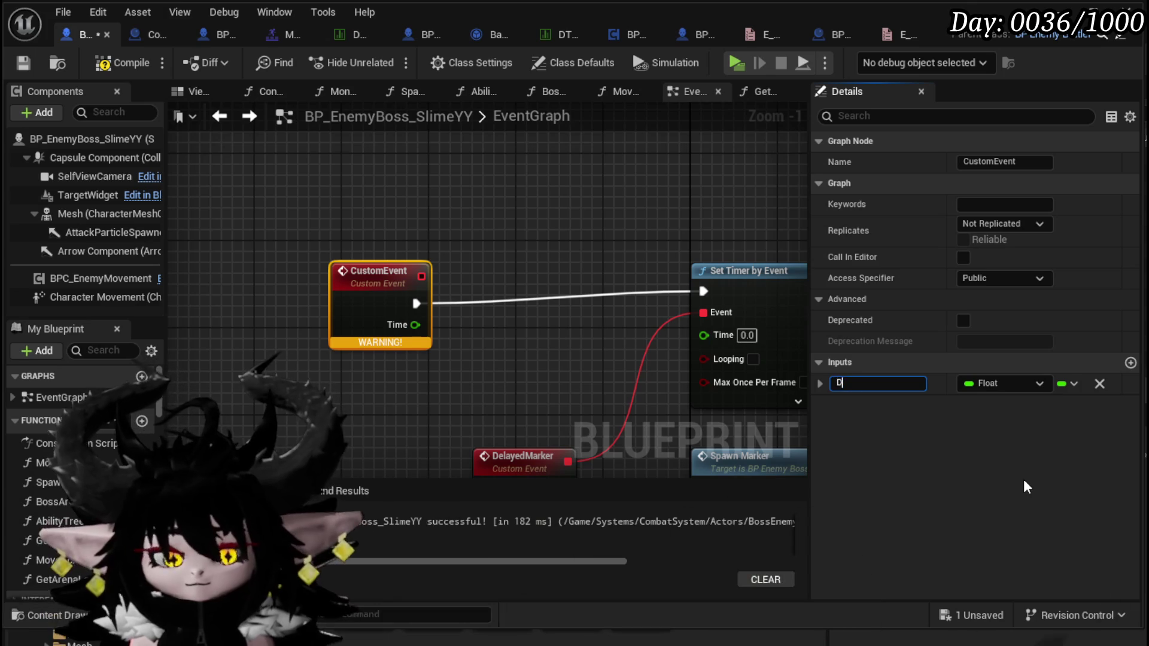
key(Return)
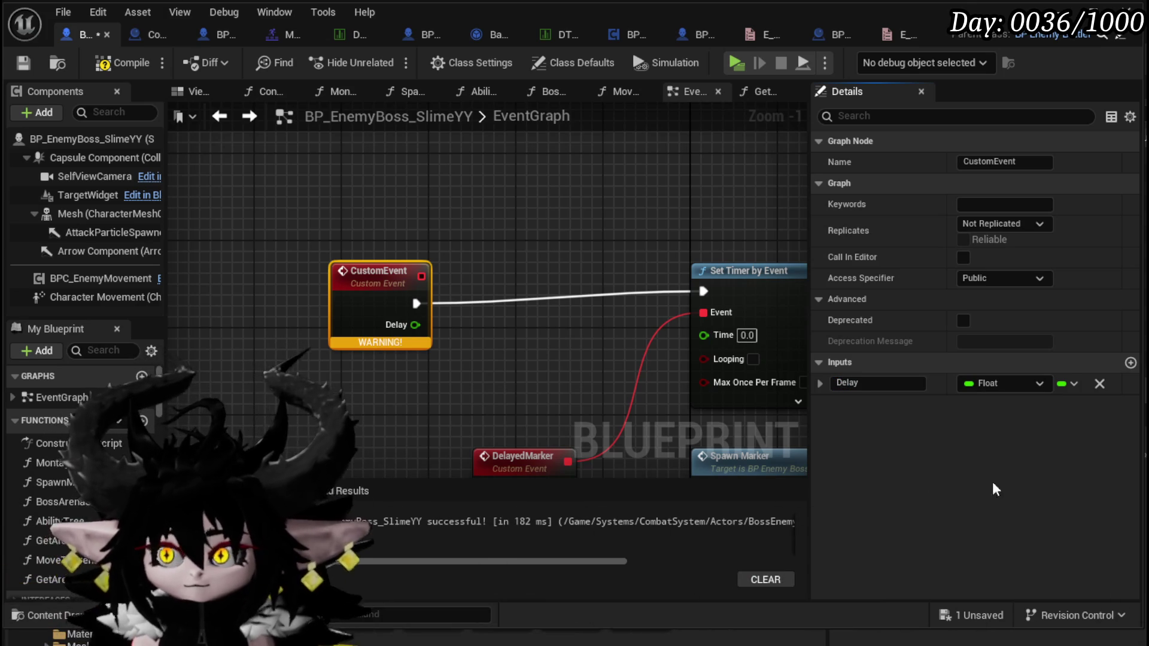
mouse_move(369, 296)
mouse_down()
mouse_move(346, 285)
mouse_move(705, 335)
mouse_up()
scroll(470, 330, down, 1)
click(111, 63)
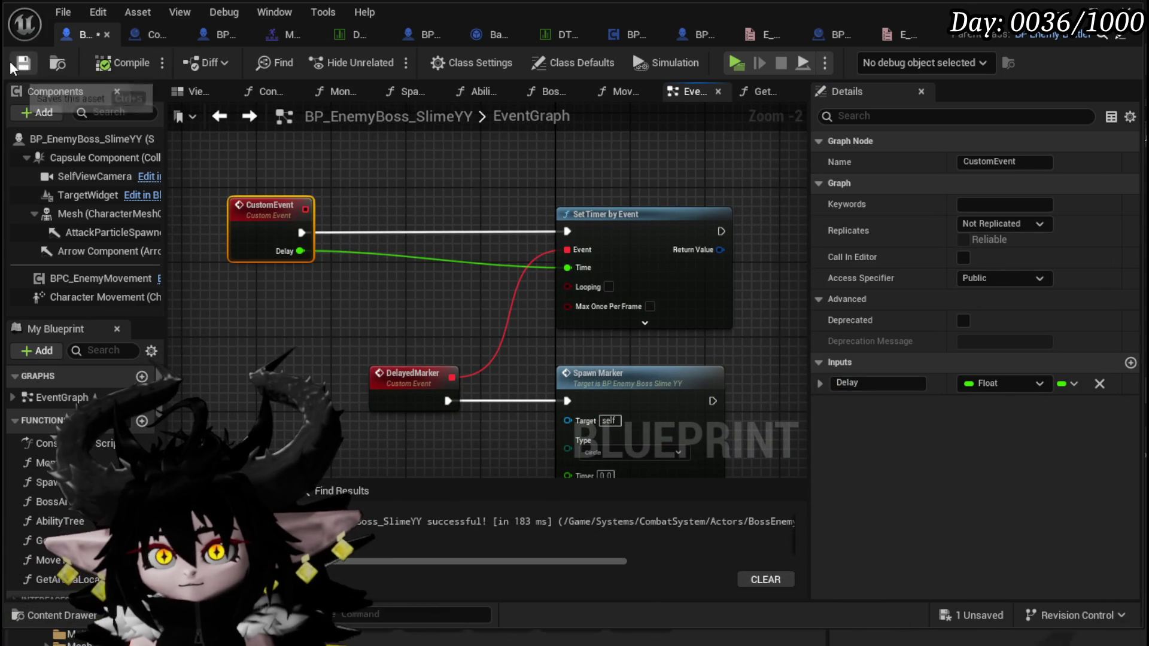
Nudge the custom event right and box-select the four new nodes to check their layout.
drag(309, 258, 335, 207)
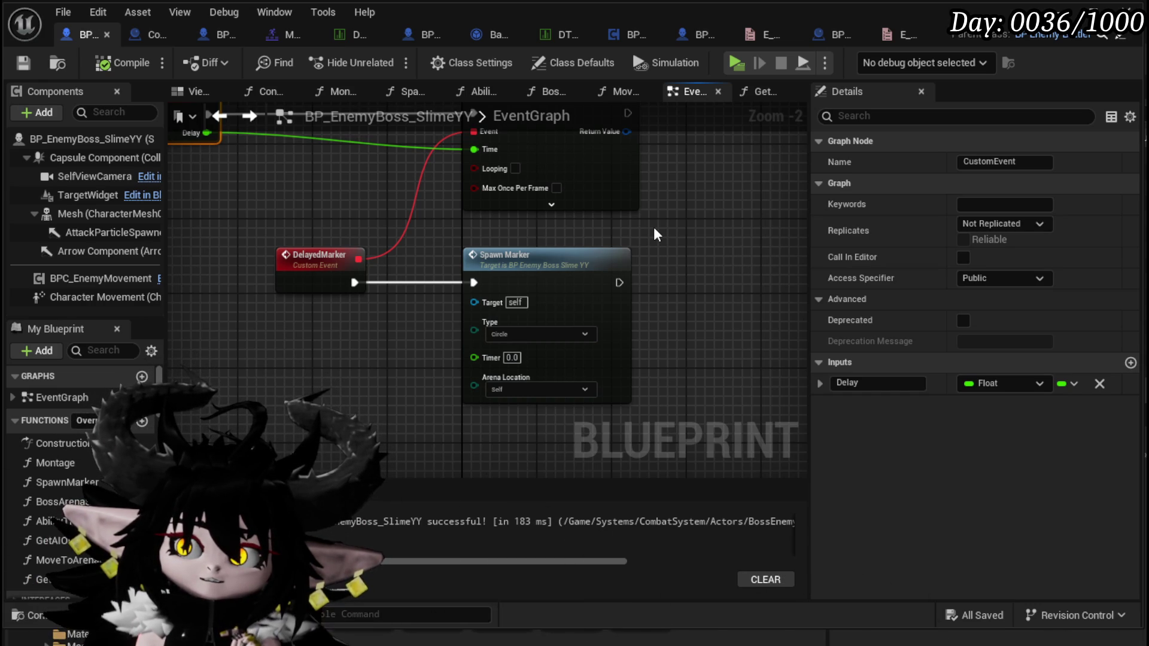
drag(321, 211, 368, 229)
drag(266, 157, 322, 157)
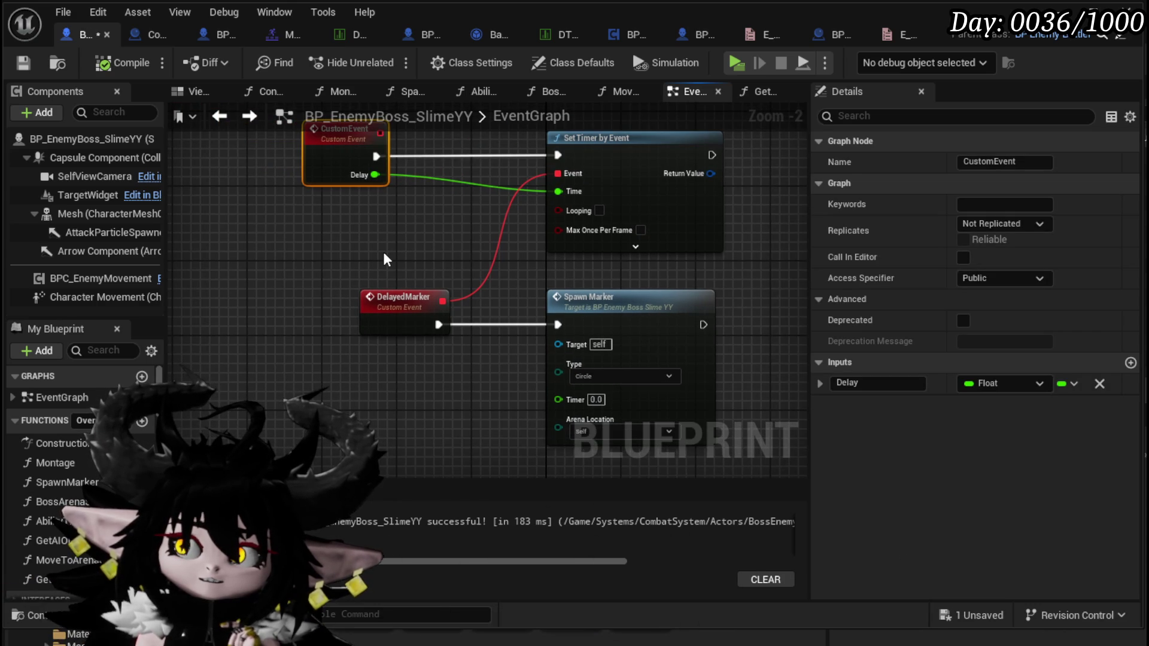
mouse_move(385, 256)
mouse_down()
mouse_move(239, 250)
mouse_move(271, 291)
mouse_move(277, 278)
mouse_up()
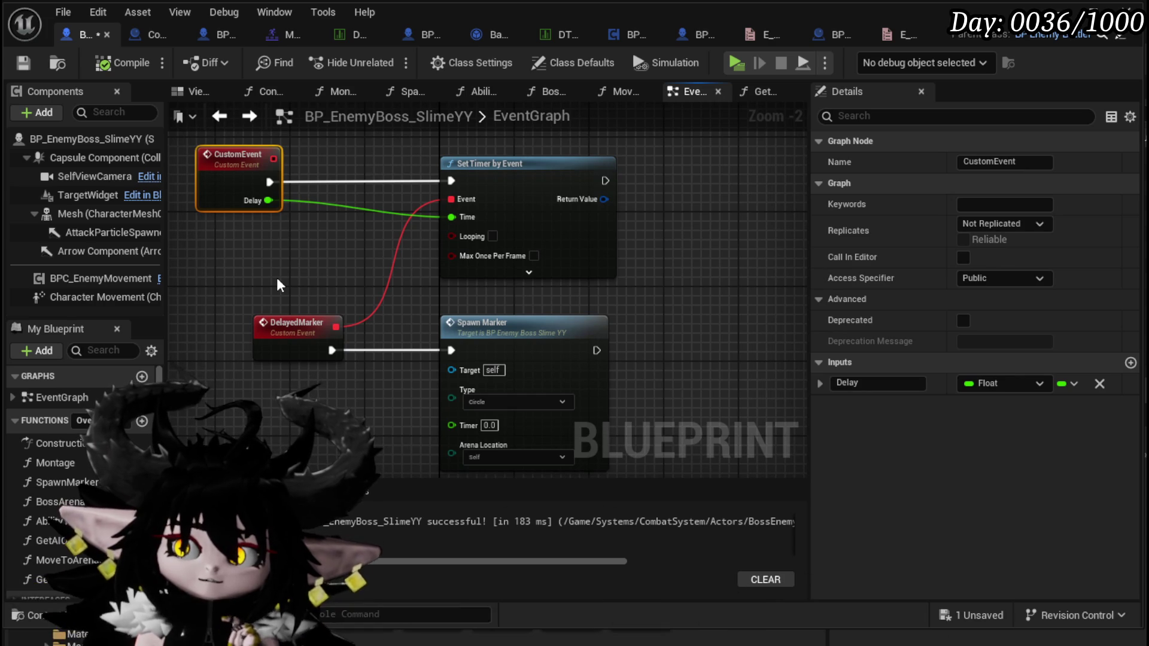
mouse_move(192, 149)
mouse_down()
mouse_move(418, 302)
mouse_move(601, 382)
mouse_up()
drag(719, 327, 697, 313)
click(697, 313)
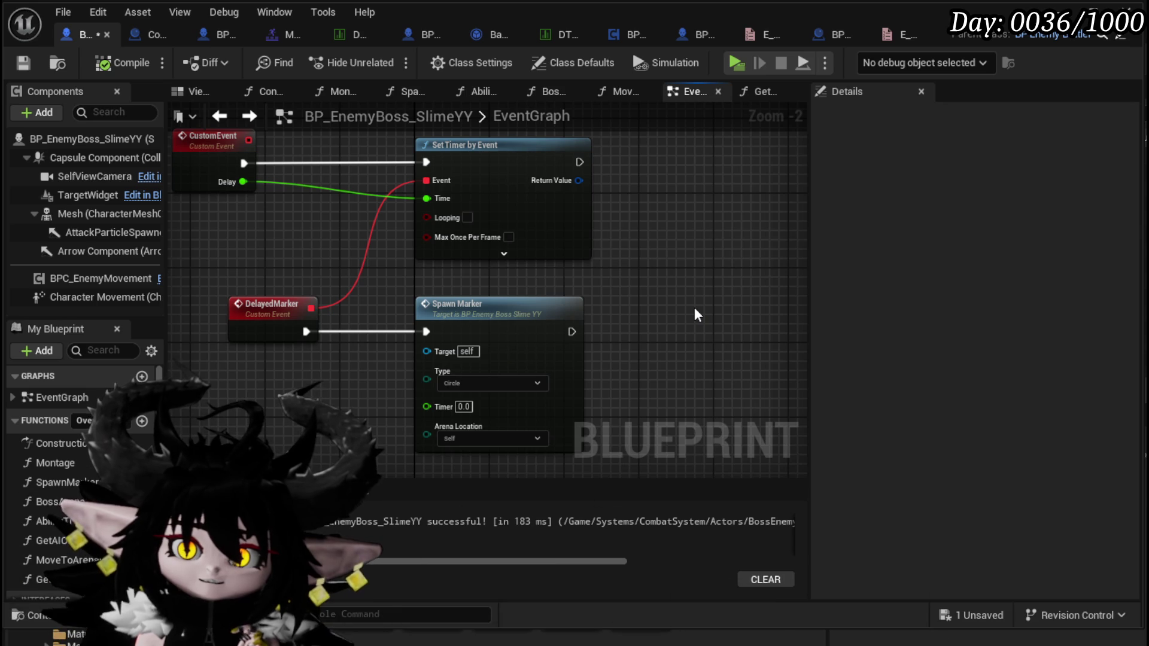
Try adding a Delay node and a Pause Timer by Handle node off the timer's handle.
right_click(178, 257)
text(de)
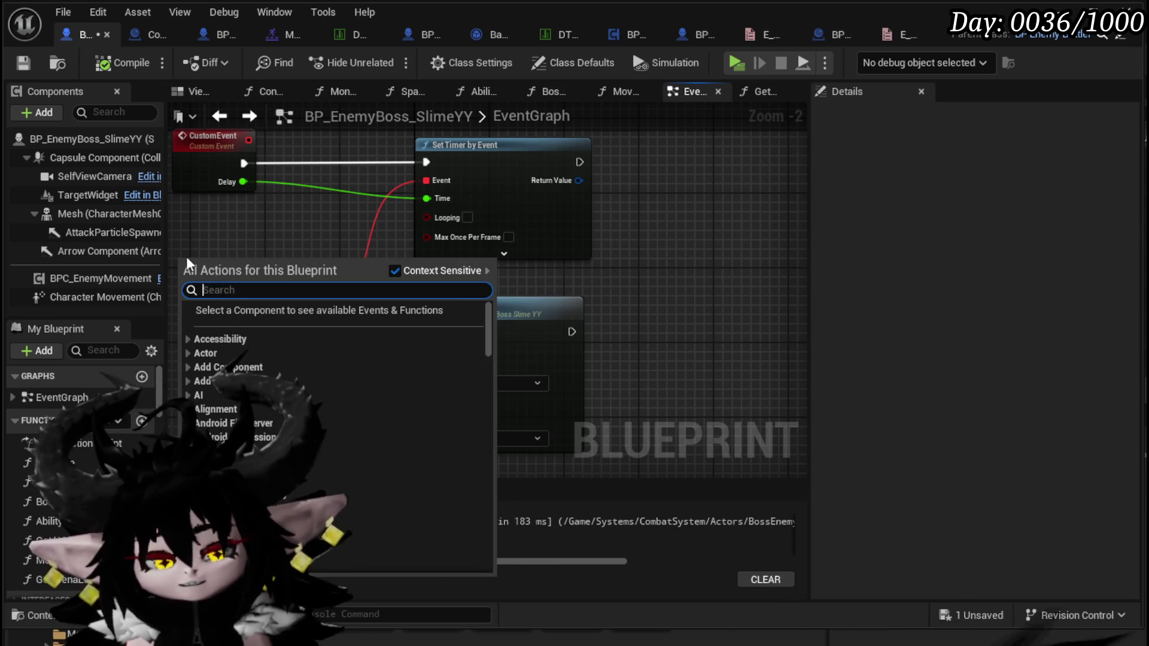
text(lay)
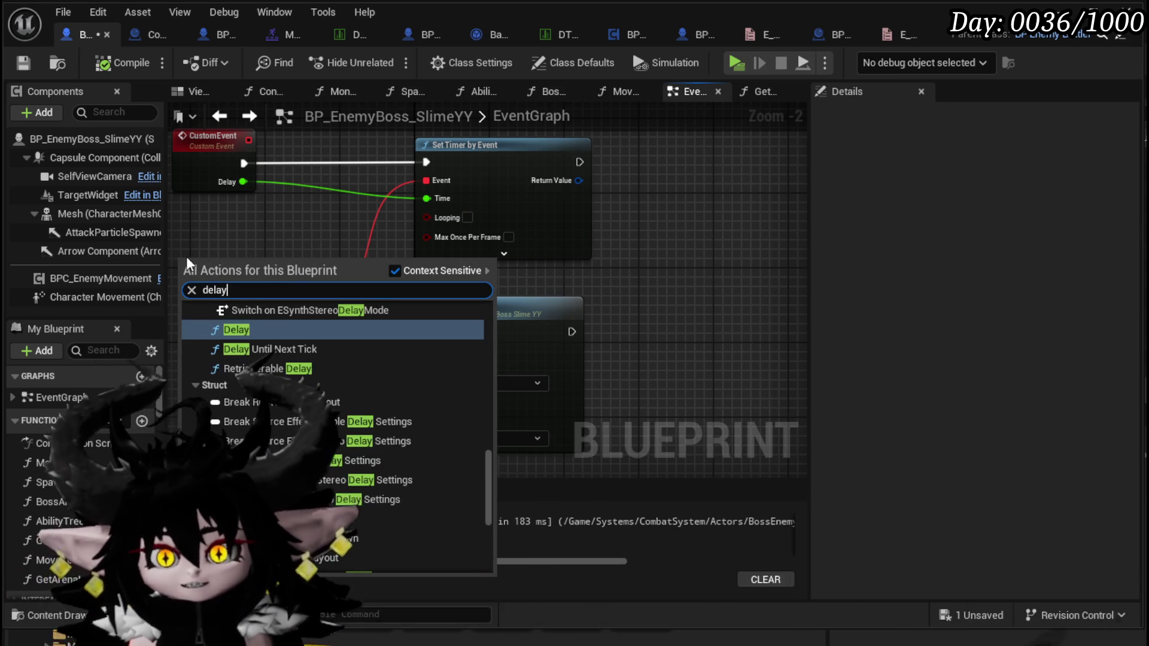
click(239, 329)
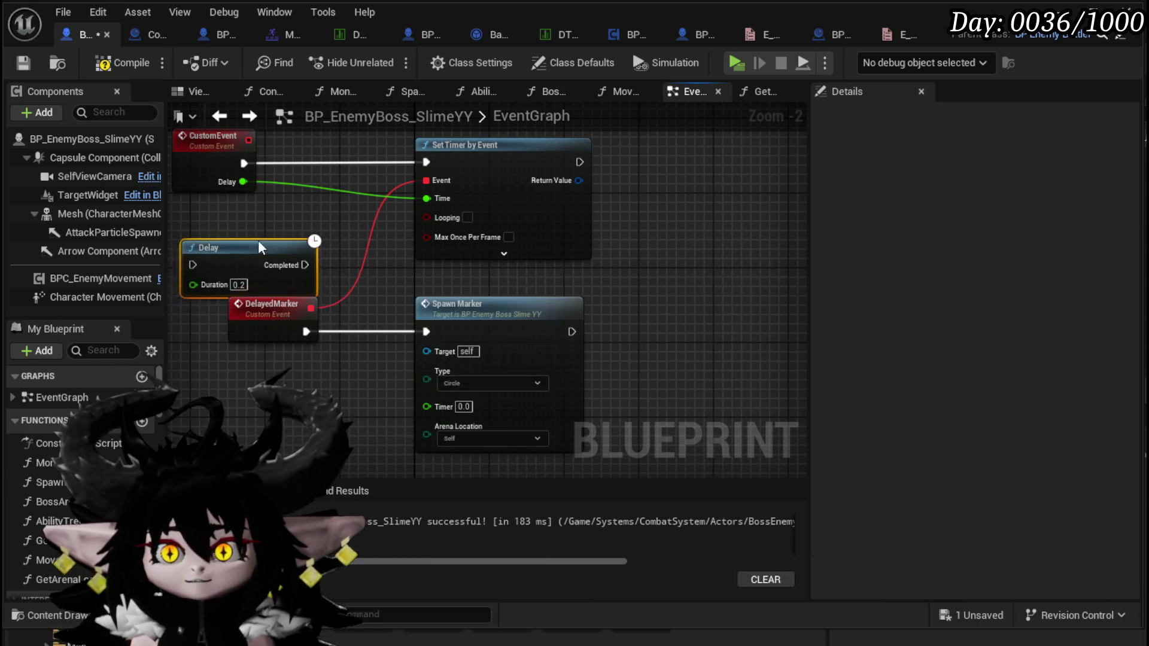
mouse_move(294, 236)
mouse_down()
mouse_move(275, 235)
mouse_move(393, 271)
mouse_move(362, 257)
mouse_up()
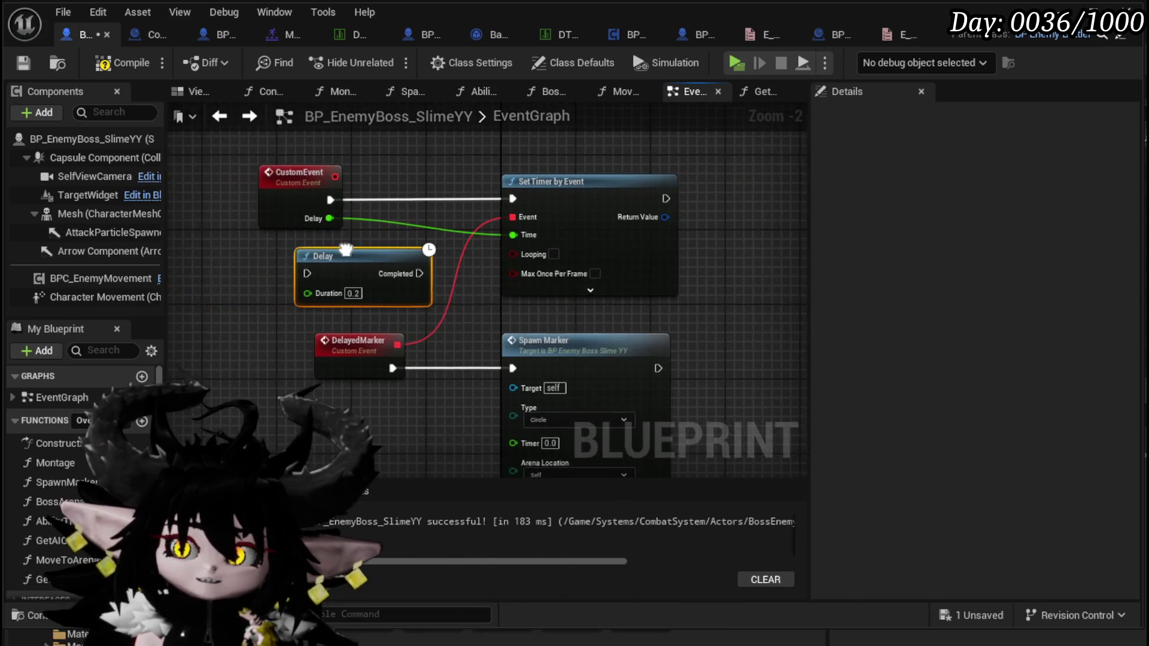
drag(472, 277, 341, 261)
drag(537, 206, 609, 210)
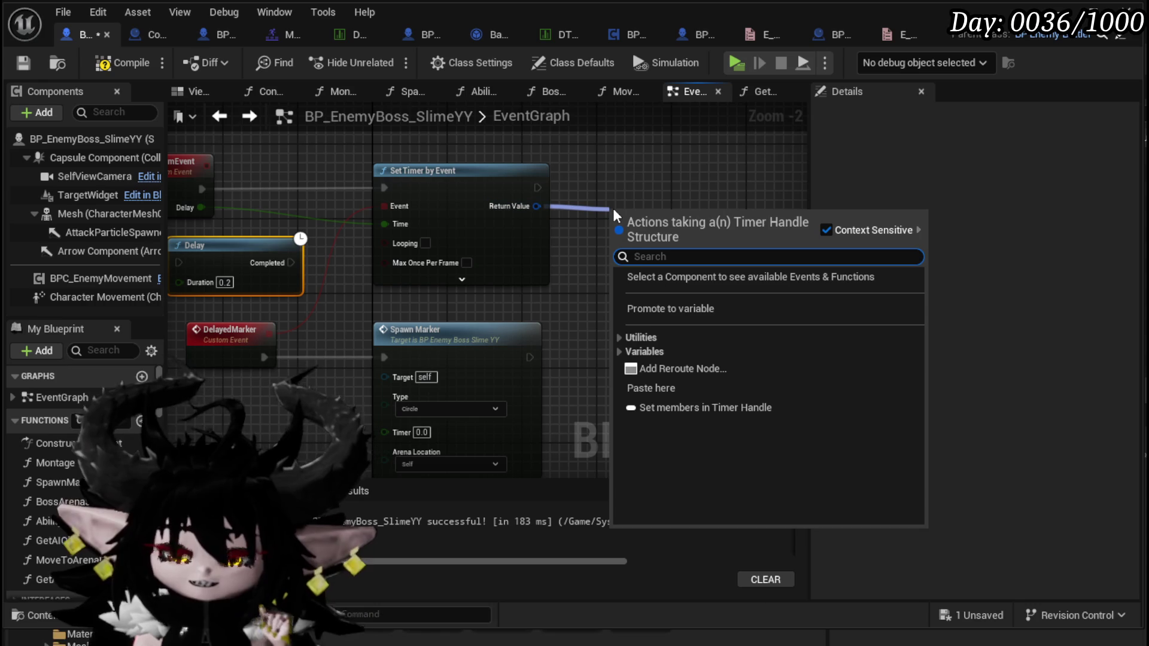
text(pau)
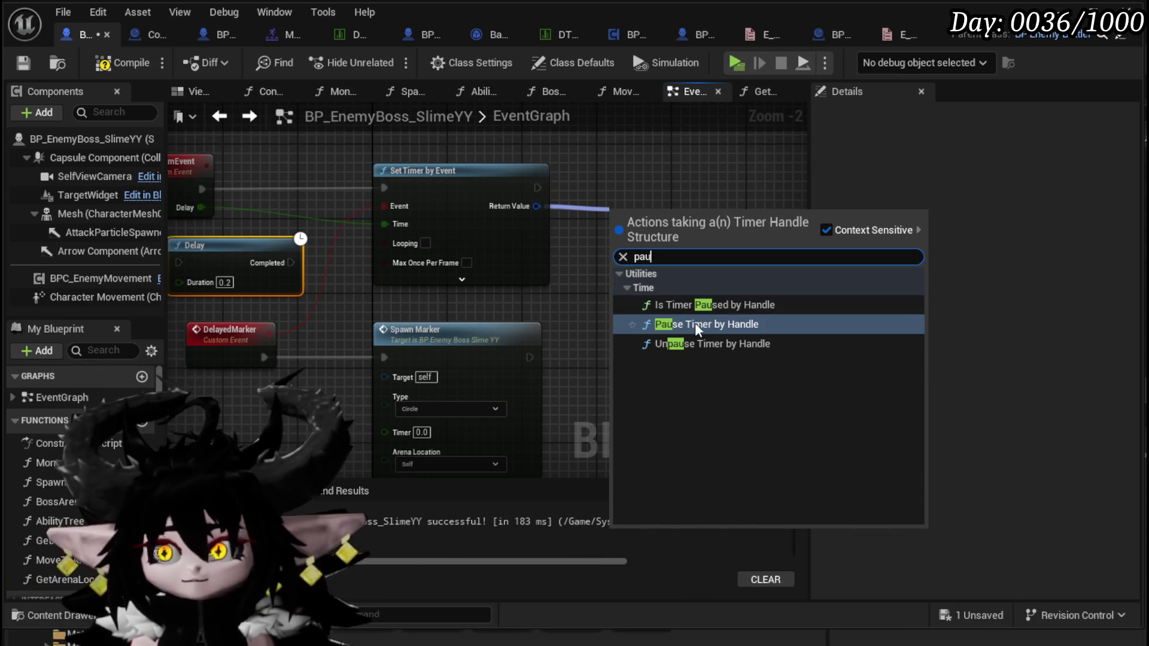
click(688, 324)
alt+click(536, 188)
mouse_move(655, 209)
mouse_down()
mouse_move(627, 237)
mouse_move(713, 209)
mouse_up()
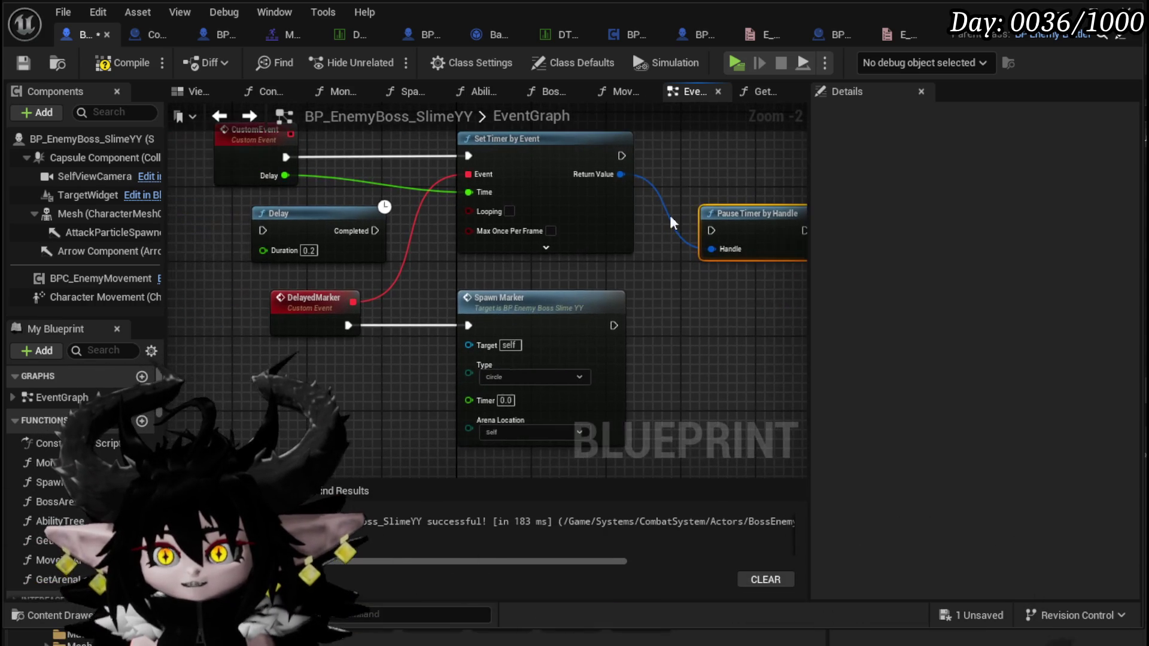
Delete the Delay and Pause Timer by Handle nodes again.
mouse_move(304, 223)
mouse_down()
mouse_move(319, 227)
mouse_move(282, 224)
mouse_move(309, 240)
mouse_up()
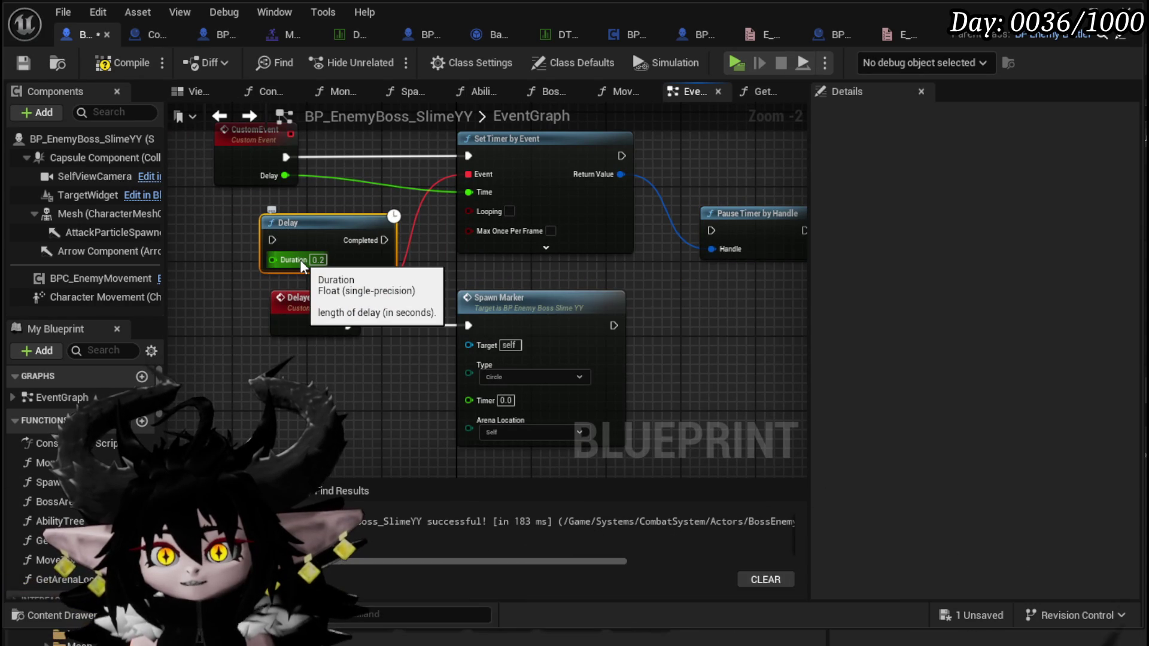
click(349, 211)
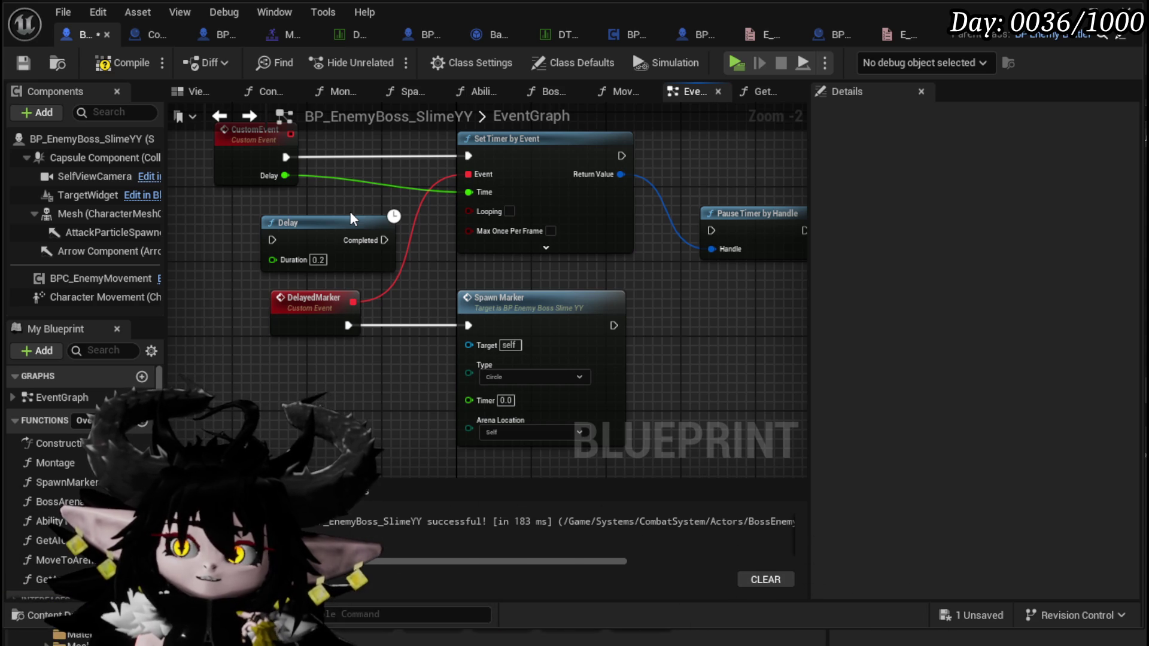
drag(327, 199, 357, 234)
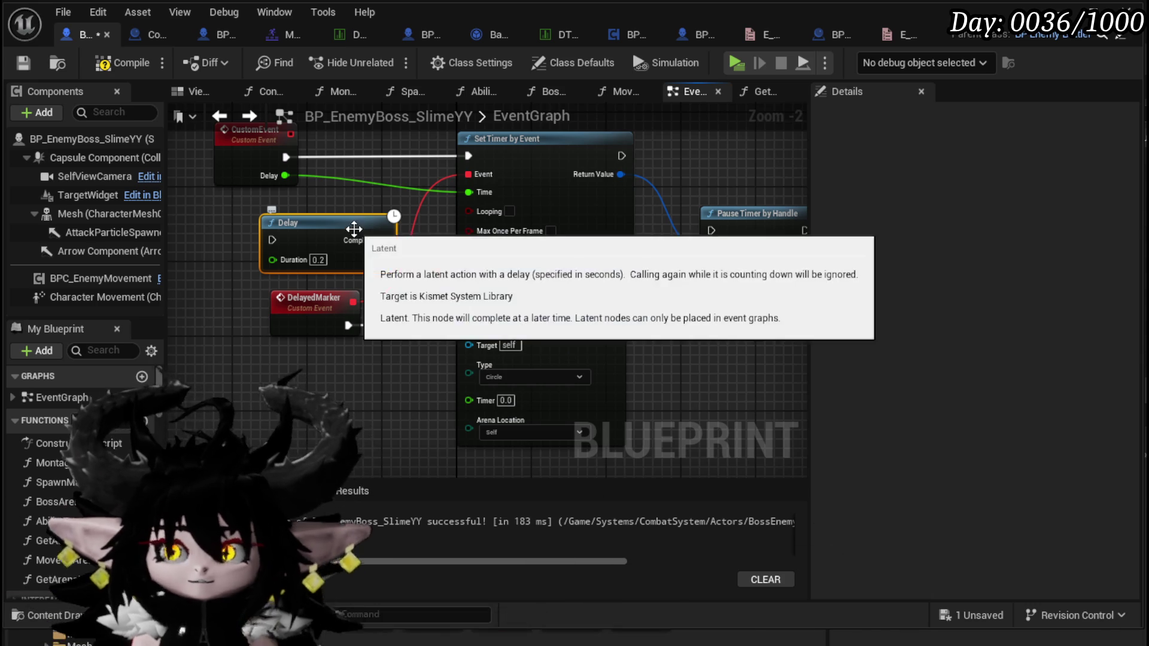
key(Delete)
click(748, 226)
key(Delete)
scroll(383, 287, down, 2)
Select the DelayedMarker event, Set Timer by Event and Spawn Marker nodes together.
drag(257, 389, 580, 153)
right_click(507, 206)
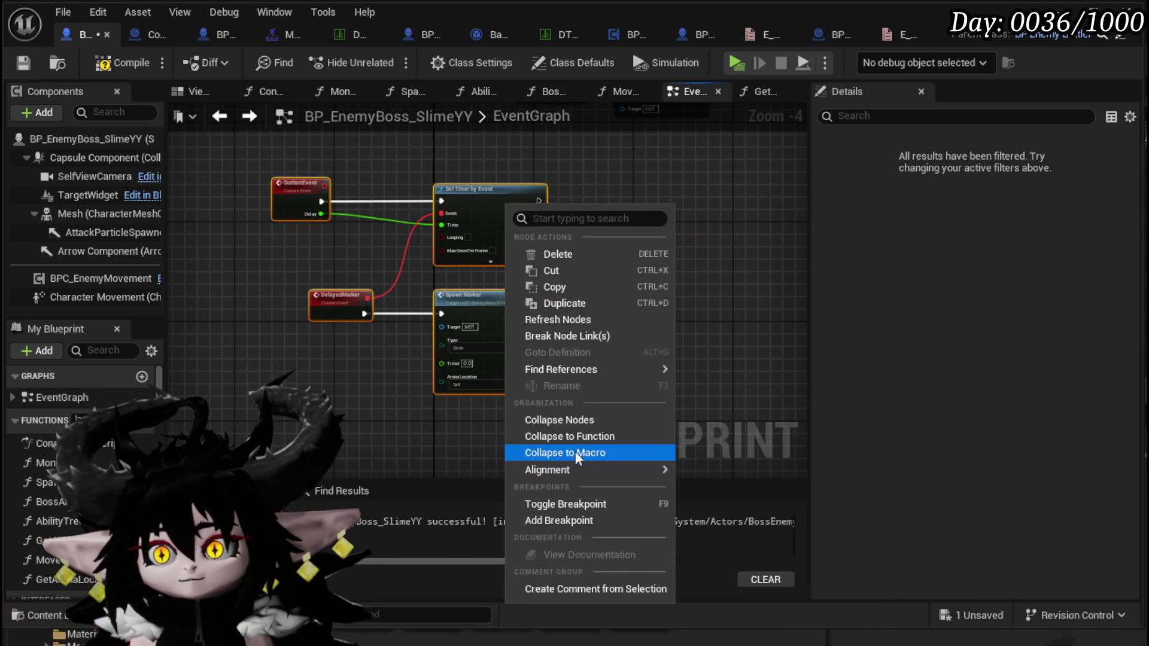
click(572, 440)
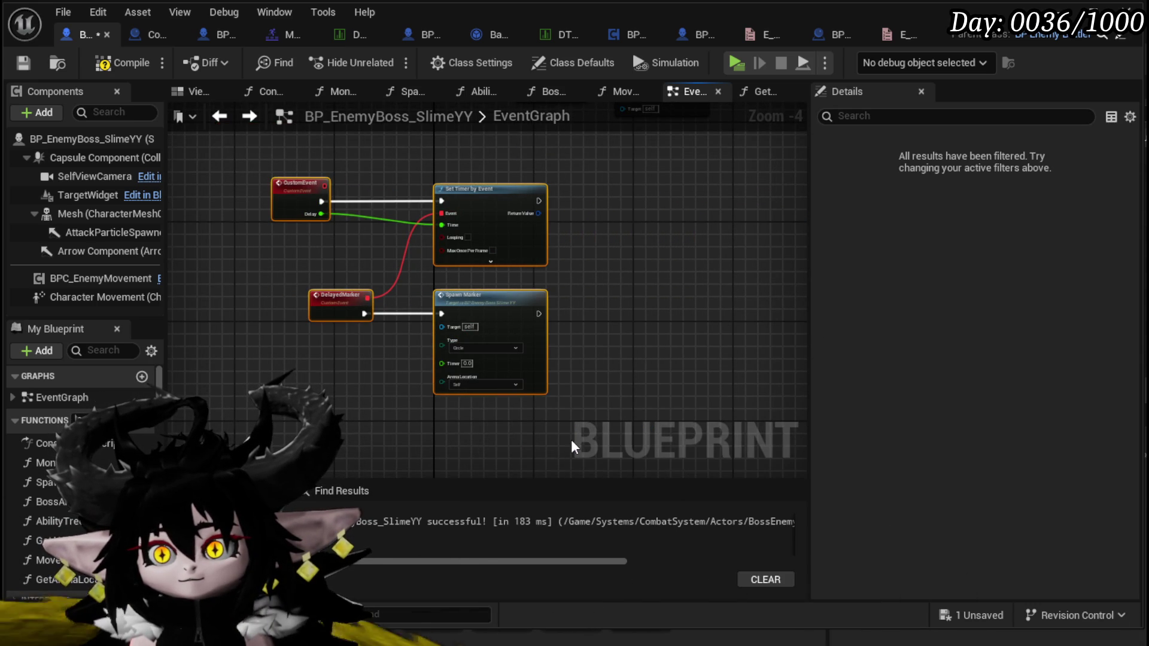
click(582, 253)
scroll(577, 253, up, 2)
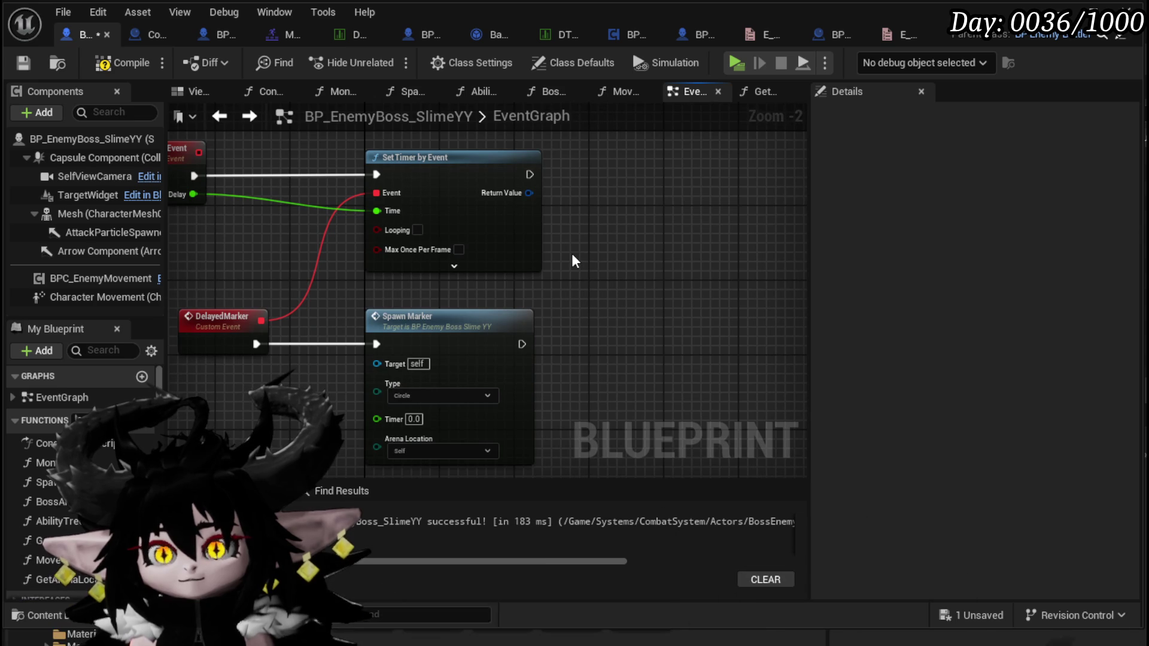
click(472, 180)
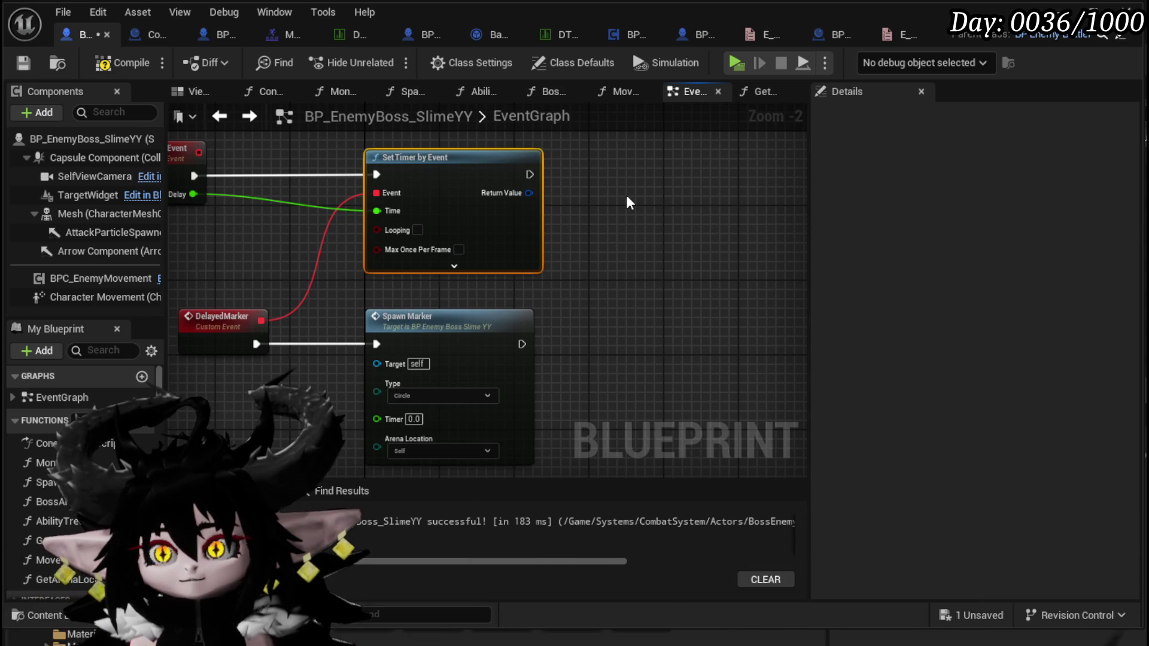
click(469, 353)
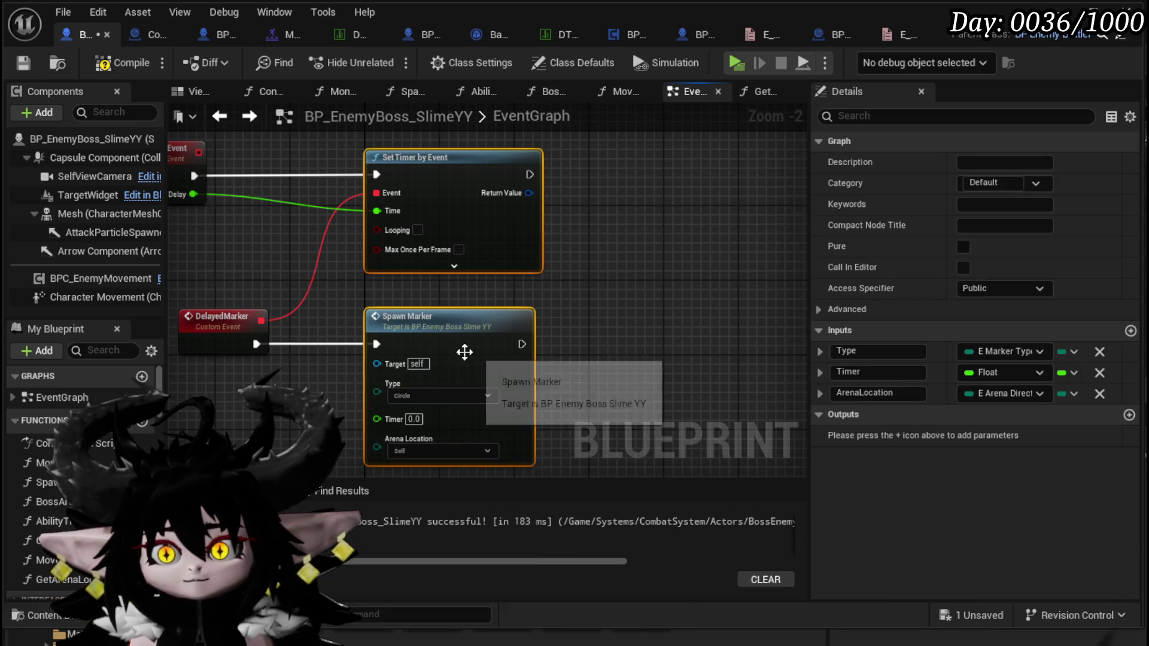
drag(220, 406, 502, 249)
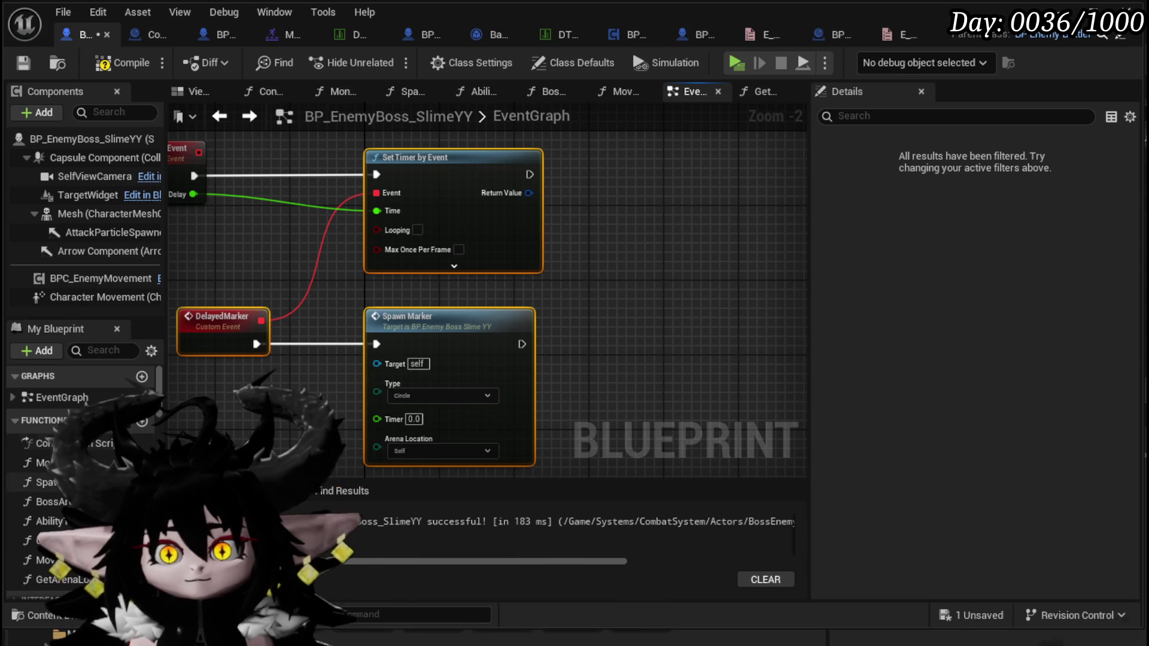
scroll(90, 443, down, 1)
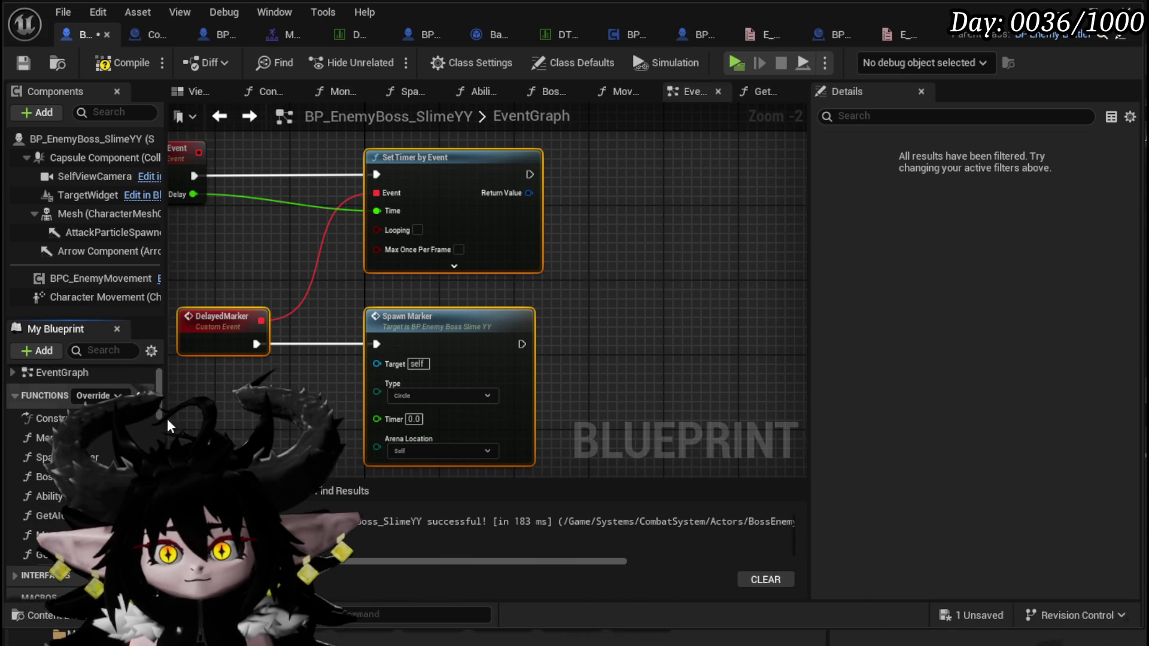
Create a new function, paste the timer and Spawn Marker nodes, and delete Set Timer by Event.
click(154, 396)
key(ctrl+v)
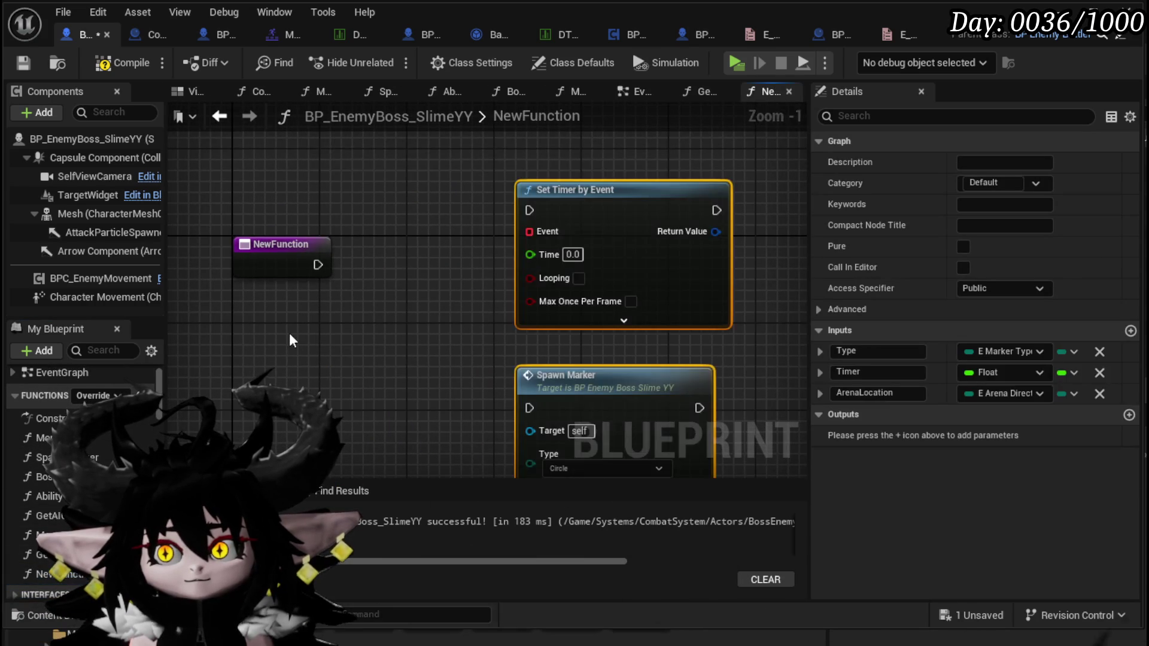
drag(668, 181, 626, 222)
drag(368, 256, 367, 135)
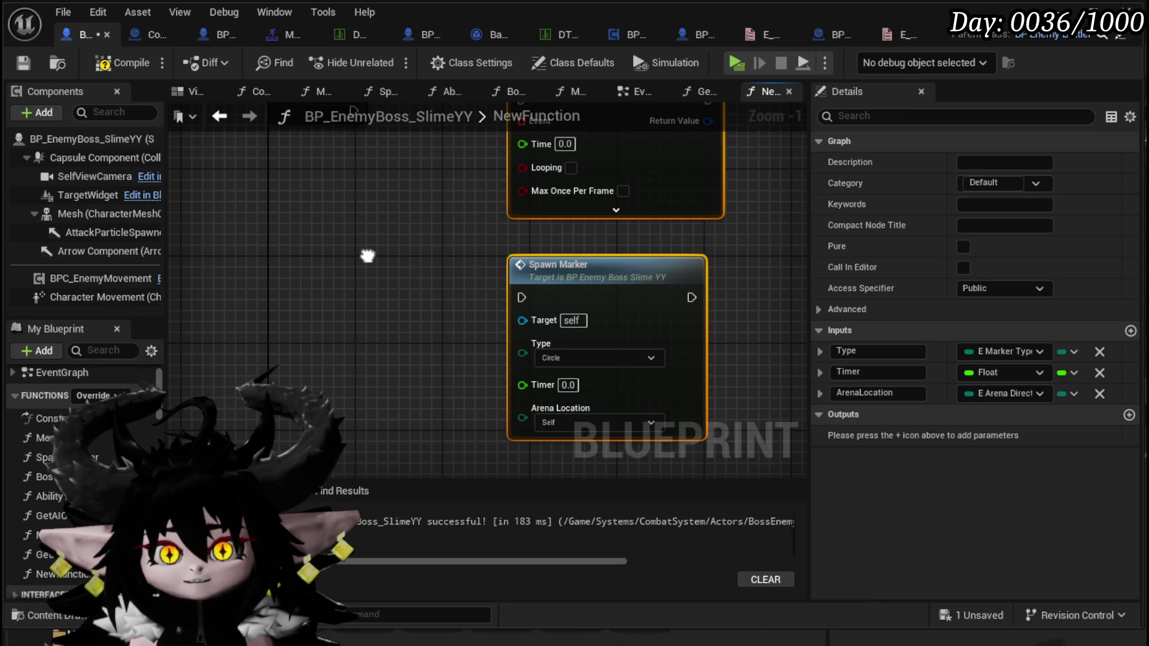
drag(368, 256, 360, 323)
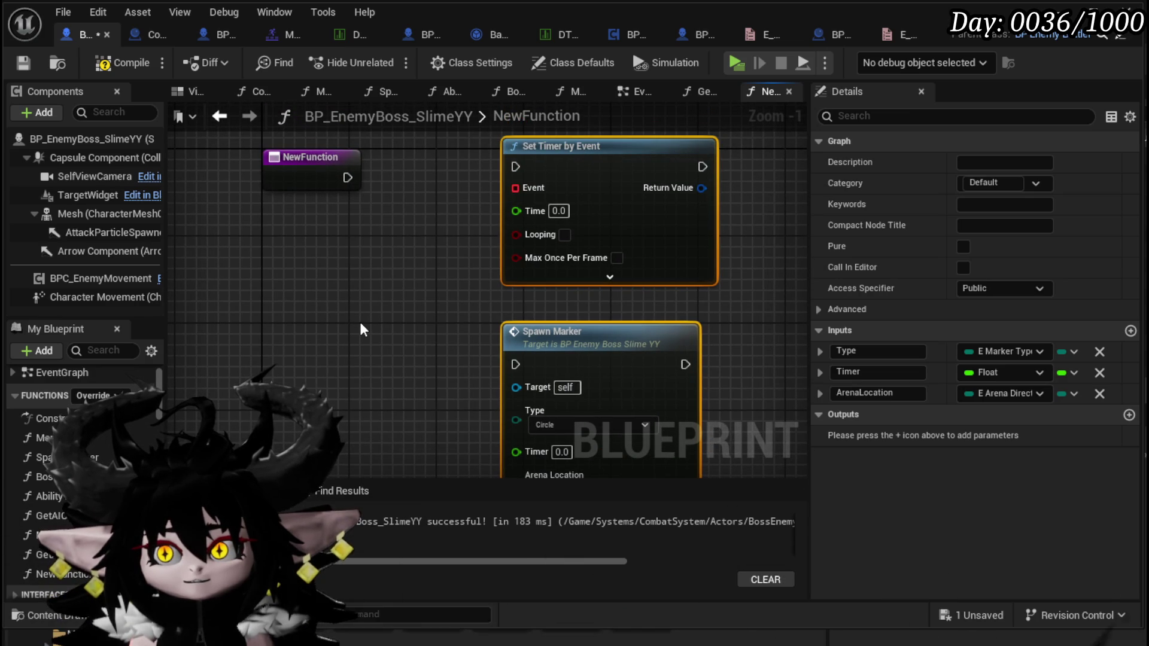
click(419, 280)
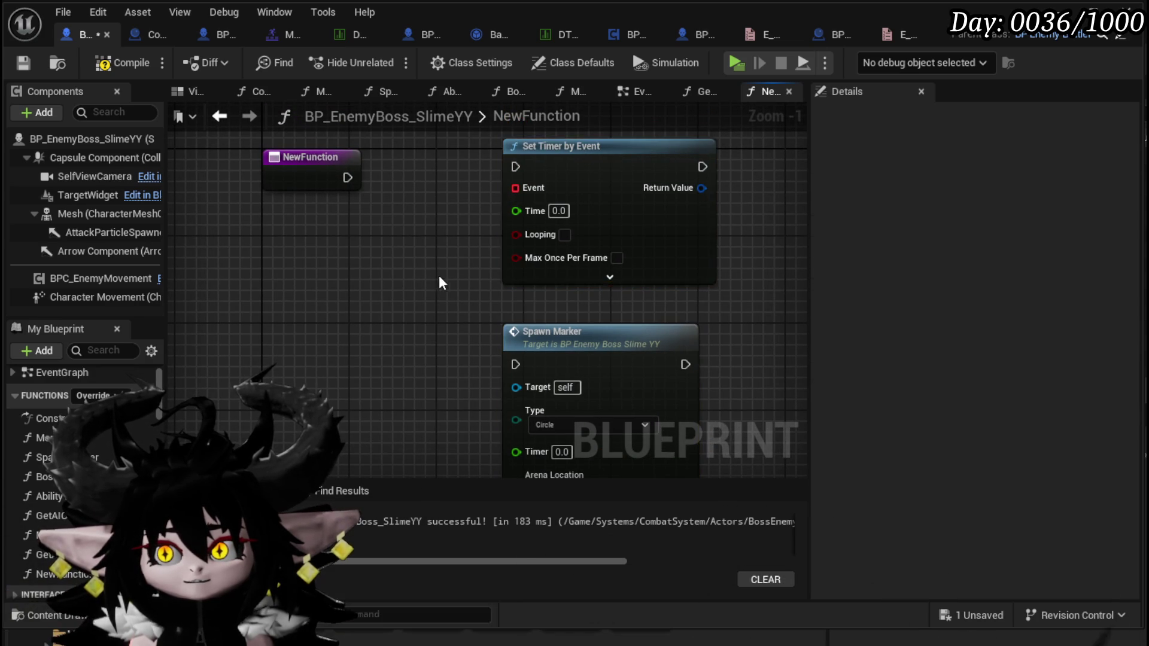
click(627, 218)
key(Delete)
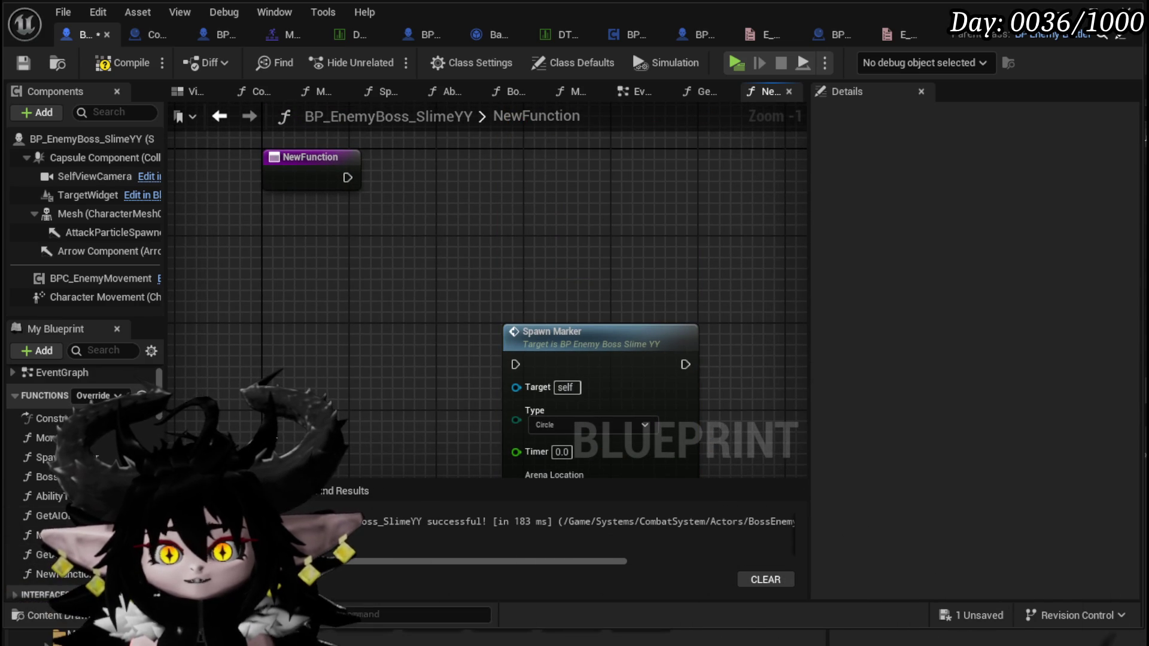
Wire a Set Timer by Function Name node after the function entry, beside Spawn Marker.
click(354, 189)
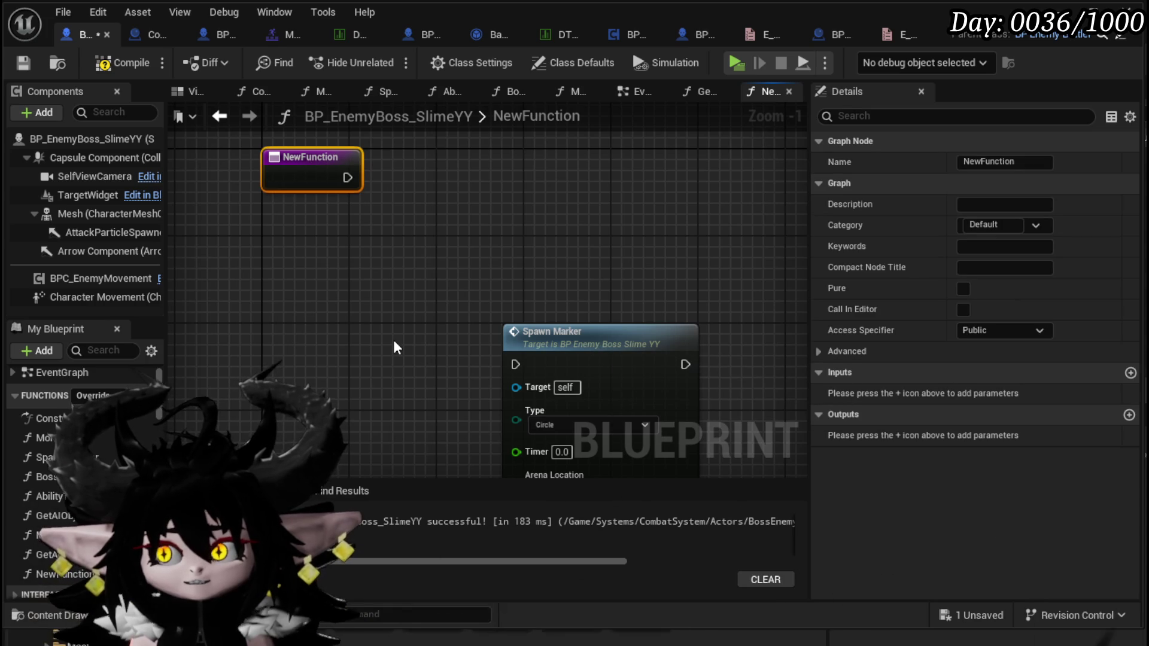
right_click(471, 237)
text(set)
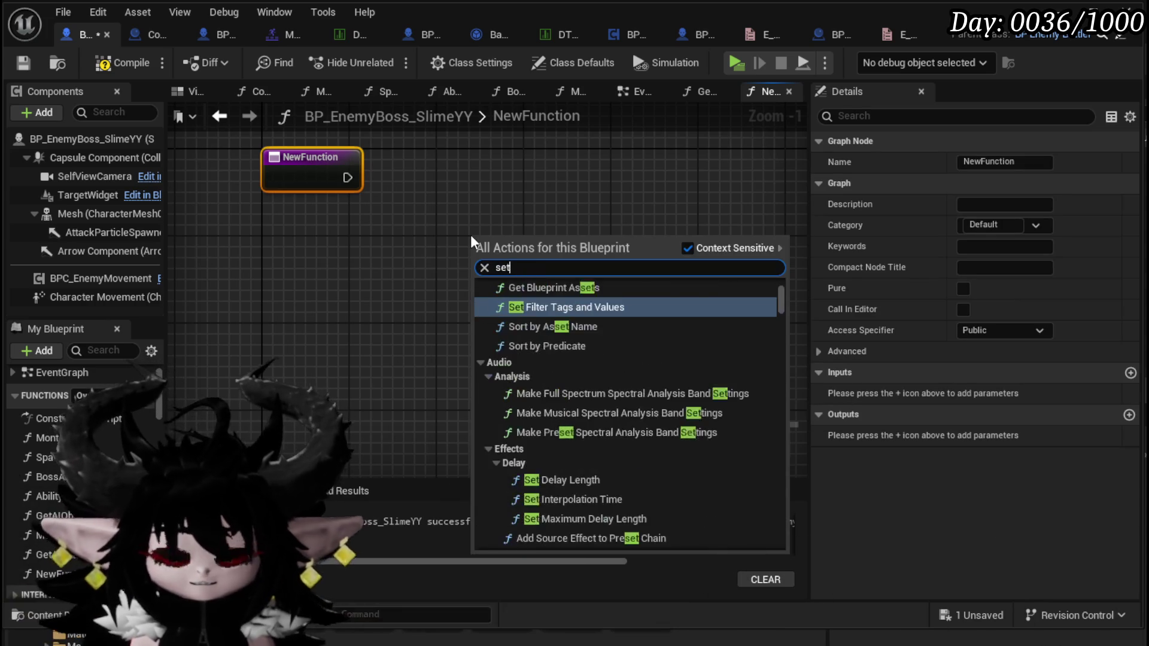
text( Timer by fun)
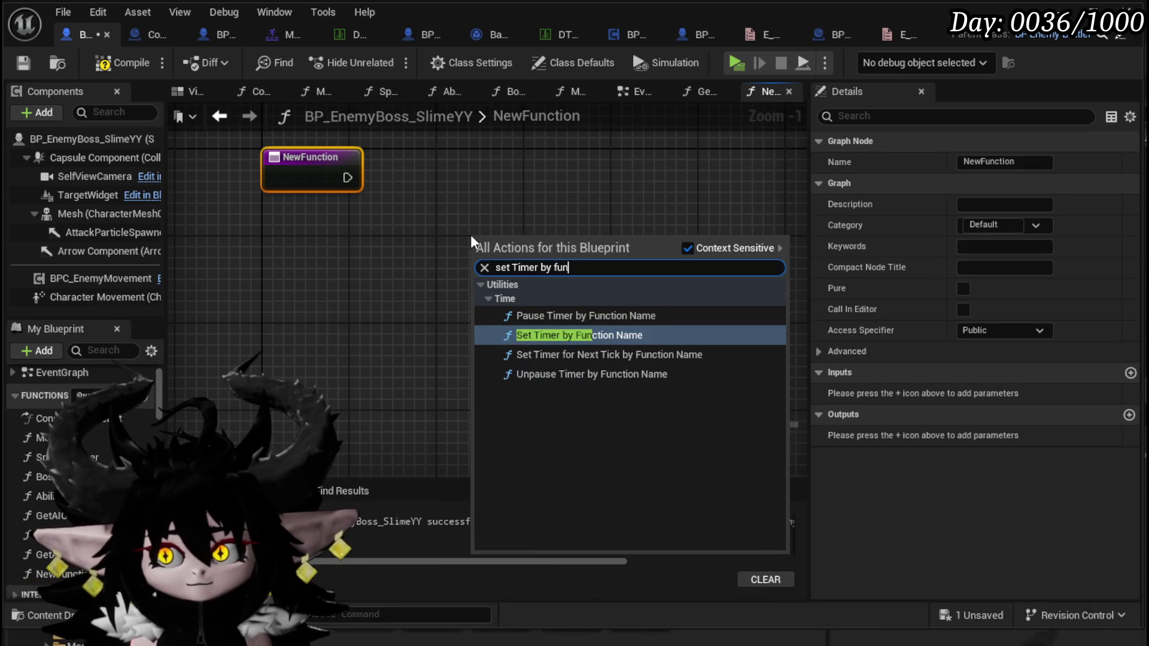
click(606, 336)
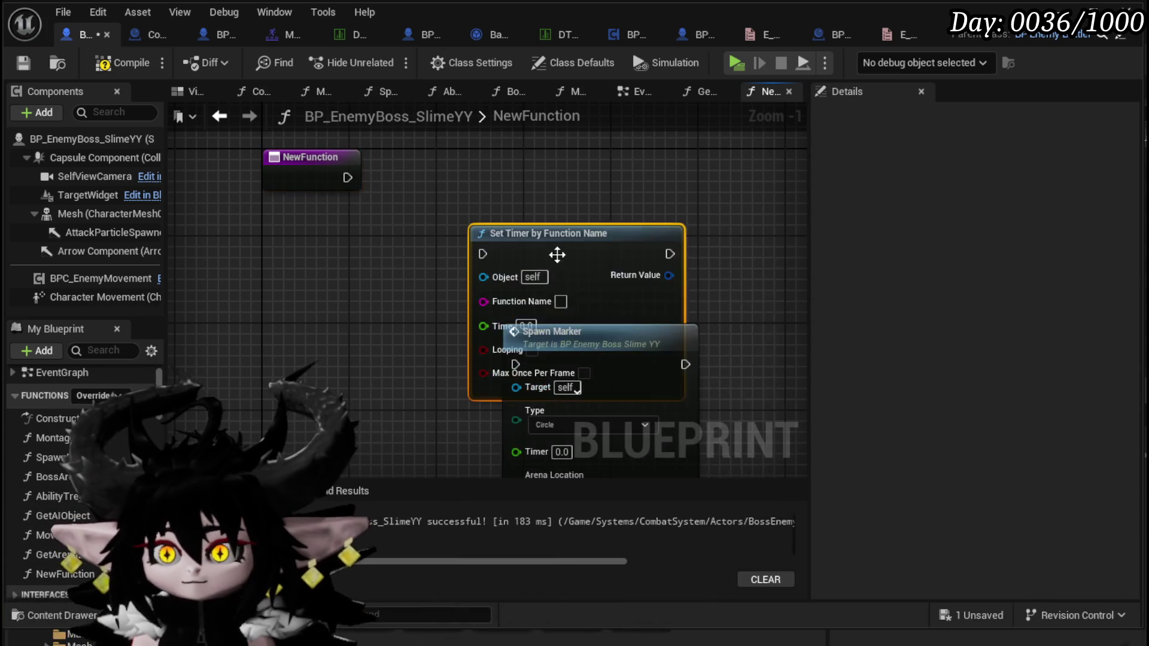
drag(479, 170, 348, 178)
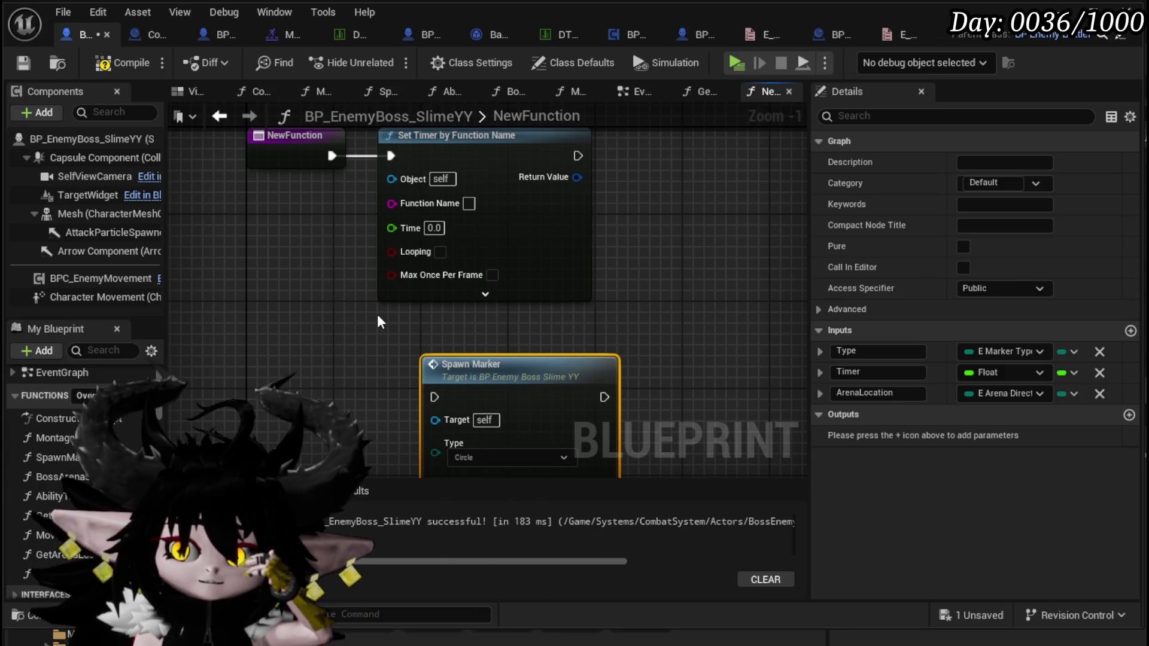
drag(378, 322, 345, 223)
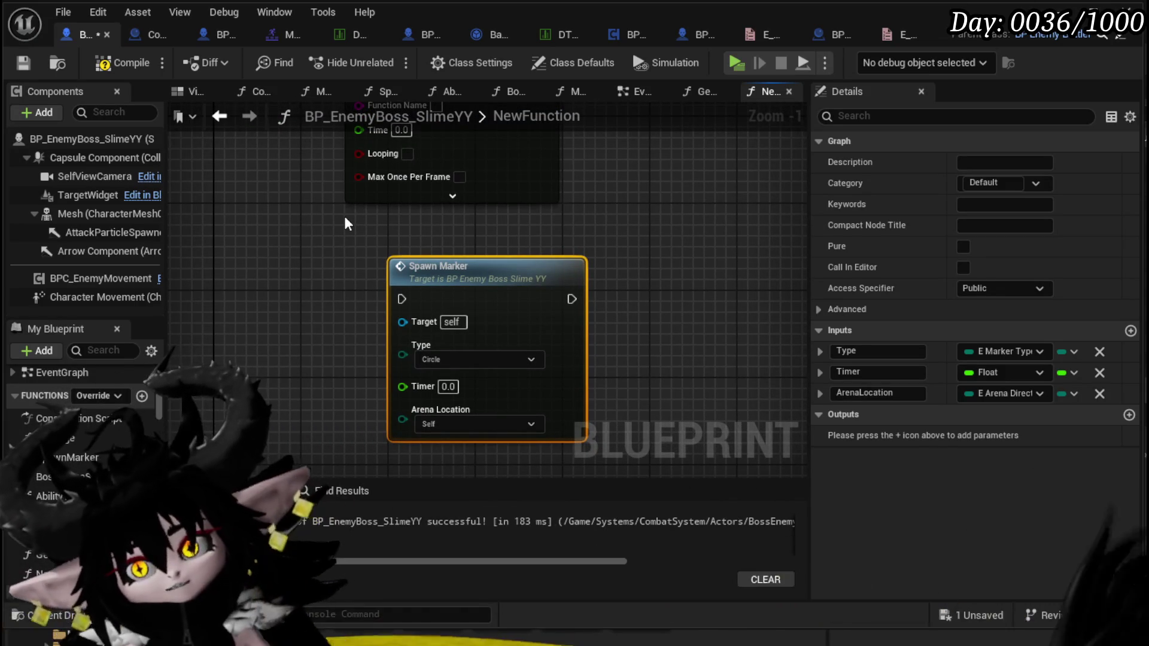
drag(344, 217, 338, 302)
mouse_move(437, 355)
mouse_down()
mouse_move(411, 337)
mouse_move(414, 318)
mouse_up()
mouse_move(335, 231)
mouse_down()
mouse_move(343, 135)
mouse_move(361, 157)
mouse_up()
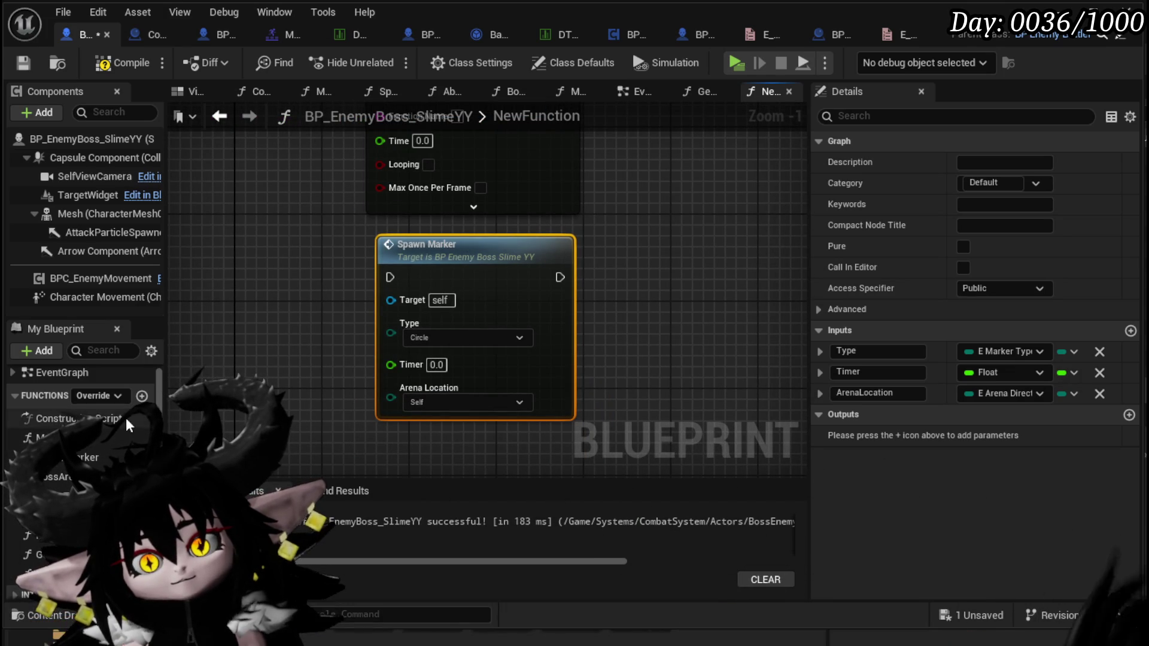
Name the function StartDelayedMarker and add another new function.
click(303, 447)
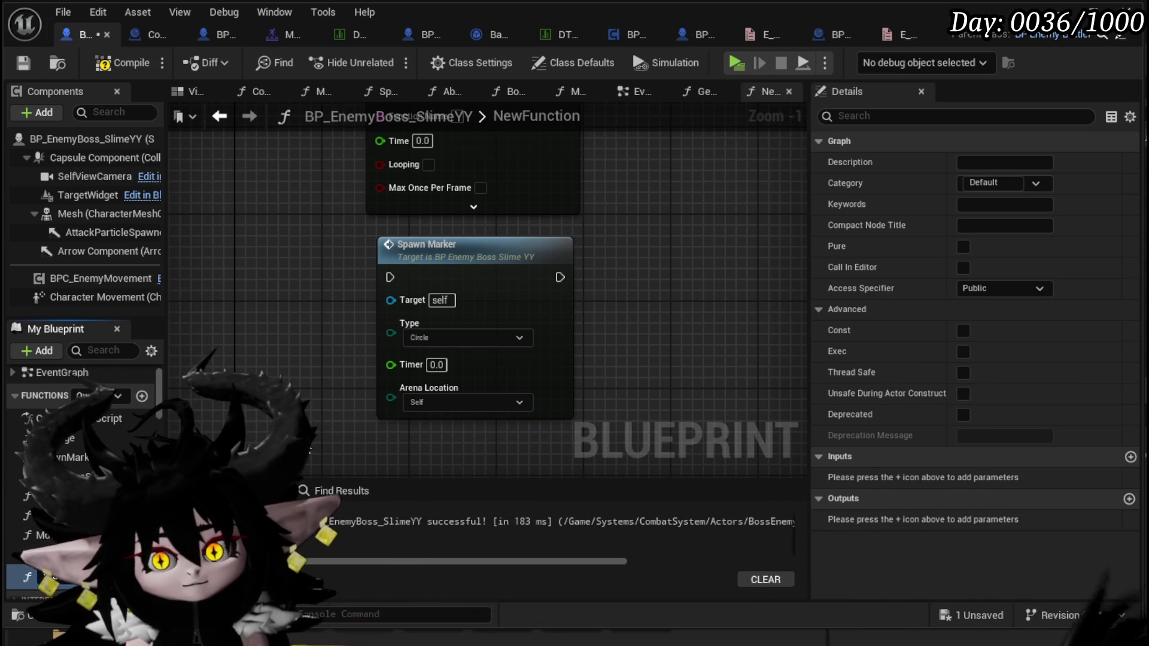
text(StartDelayedMarker)
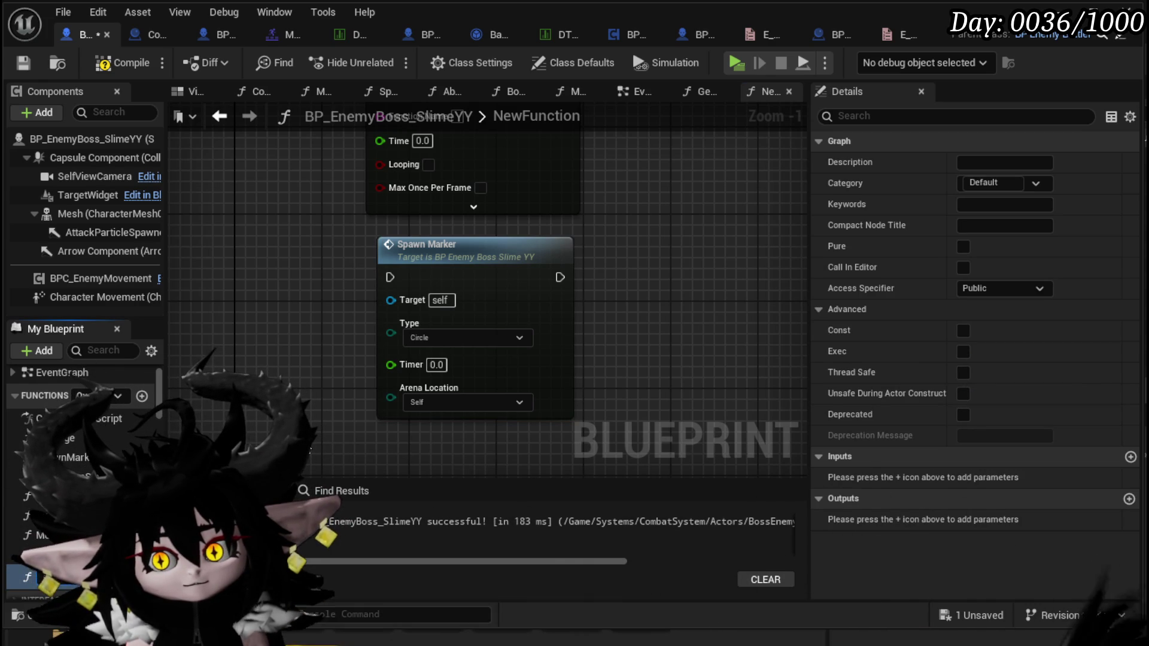
key(Return)
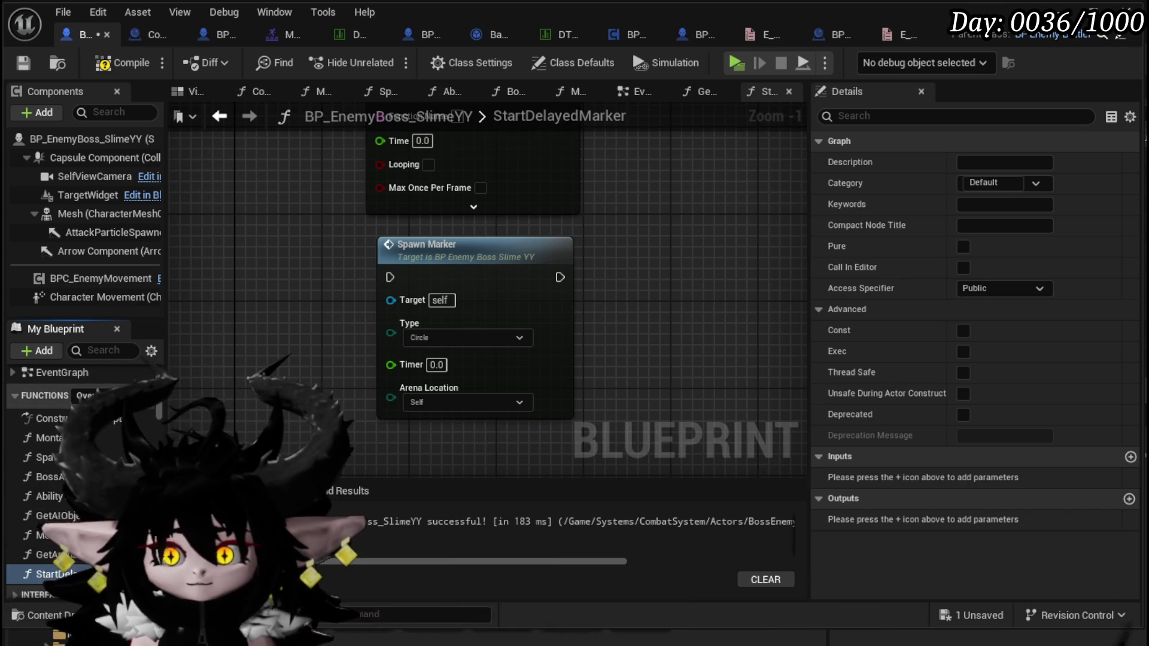
click(156, 395)
text(E)
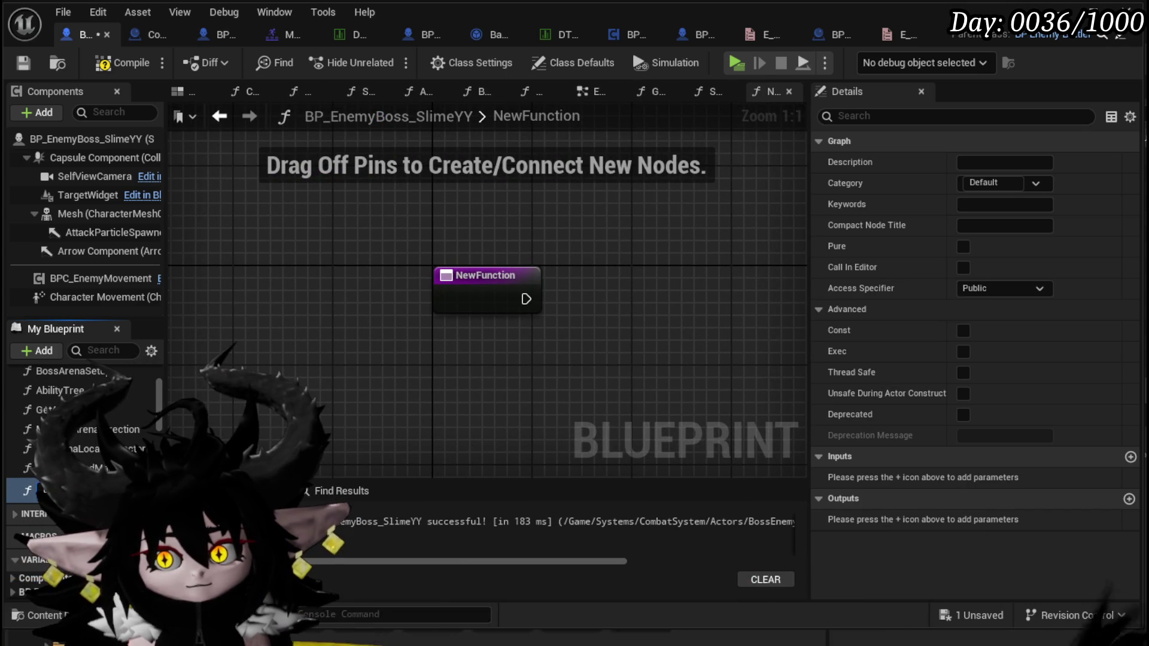
Name the new function ExecuteDelayedMarker, compile, and copy the Spawn Marker node from StartDelayedMarker.
key(Return)
click(122, 62)
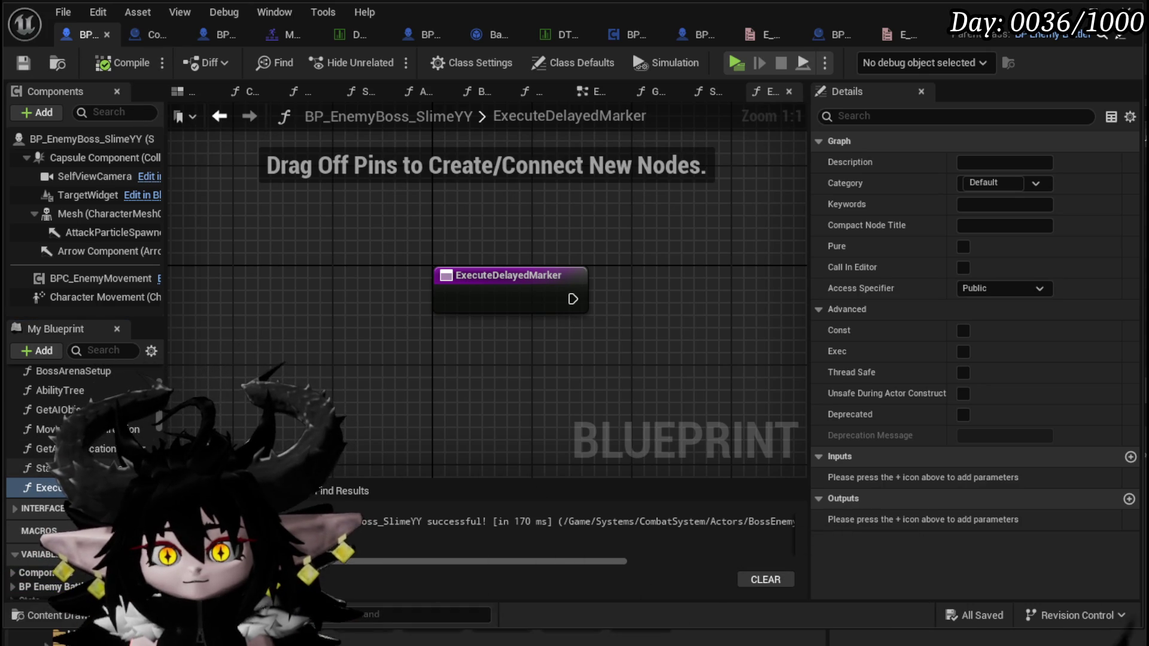
click(712, 91)
click(427, 245)
key(ctrl+c)
Paste Spawn Marker into ExecuteDelayedMarker, wire its entry exec to it, then return to StartDelayedMarker.
click(48, 488)
double_click(48, 487)
key(ctrl+v)
drag(572, 299, 659, 336)
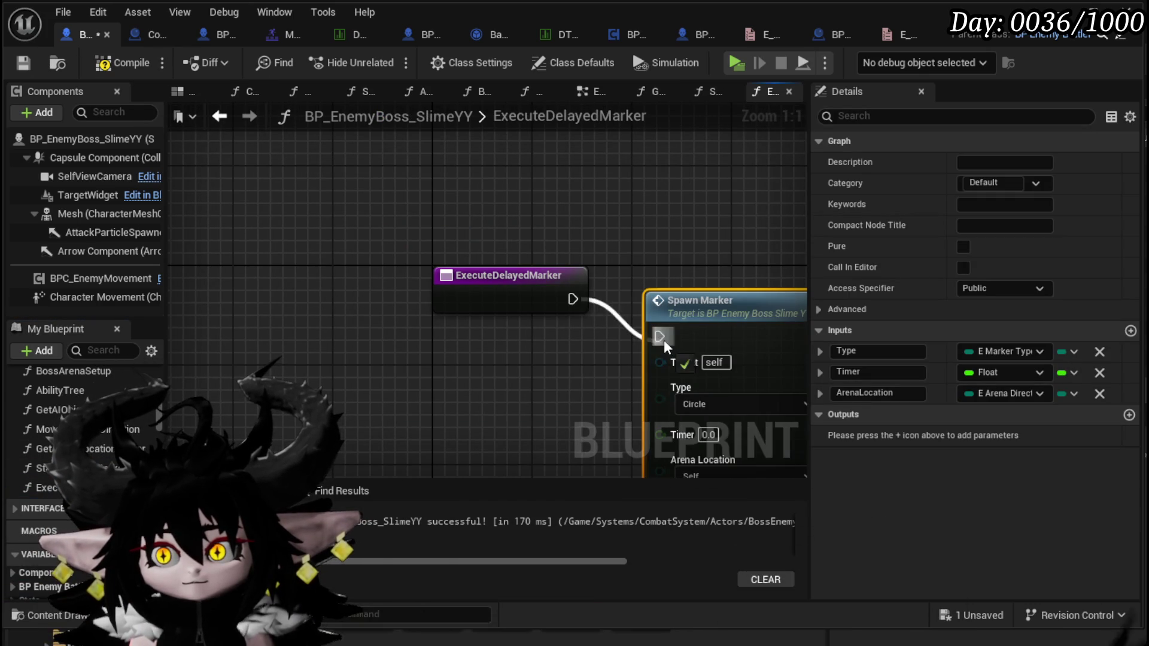
drag(324, 388, 253, 367)
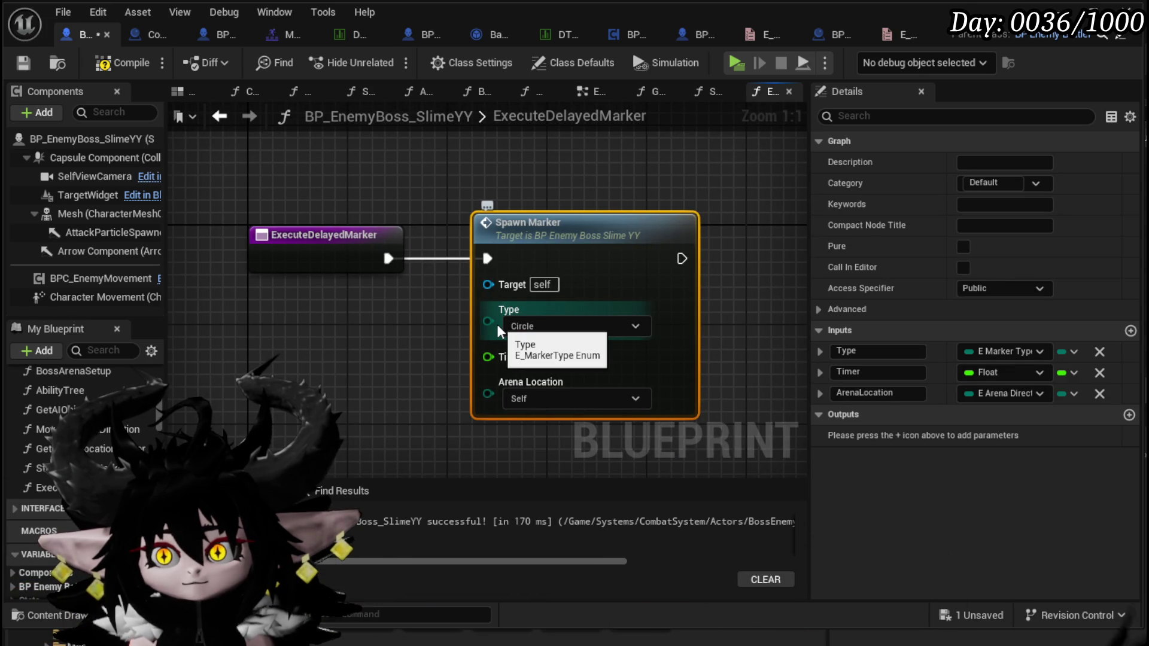
key(alt+Left)
mouse_move(321, 343)
mouse_down()
mouse_move(386, 473)
mouse_move(500, 469)
mouse_up()
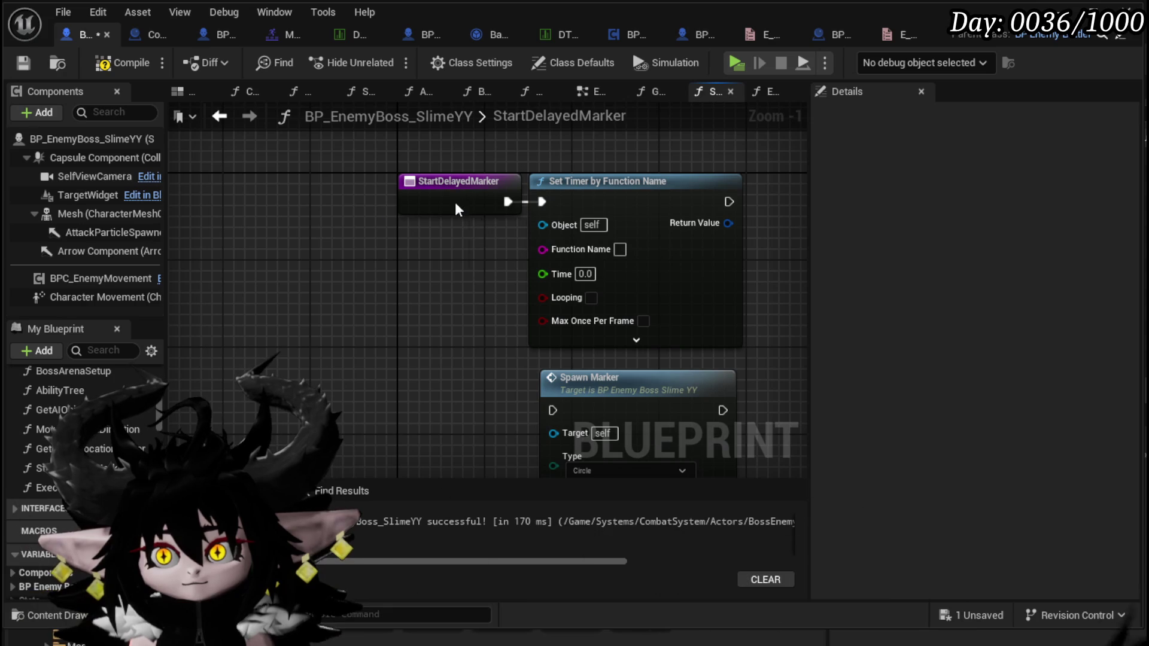
Set the timer's Function Name to ExecuteDelayedMarker, then compile and save the Blueprint.
drag(466, 206, 354, 210)
click(58, 490)
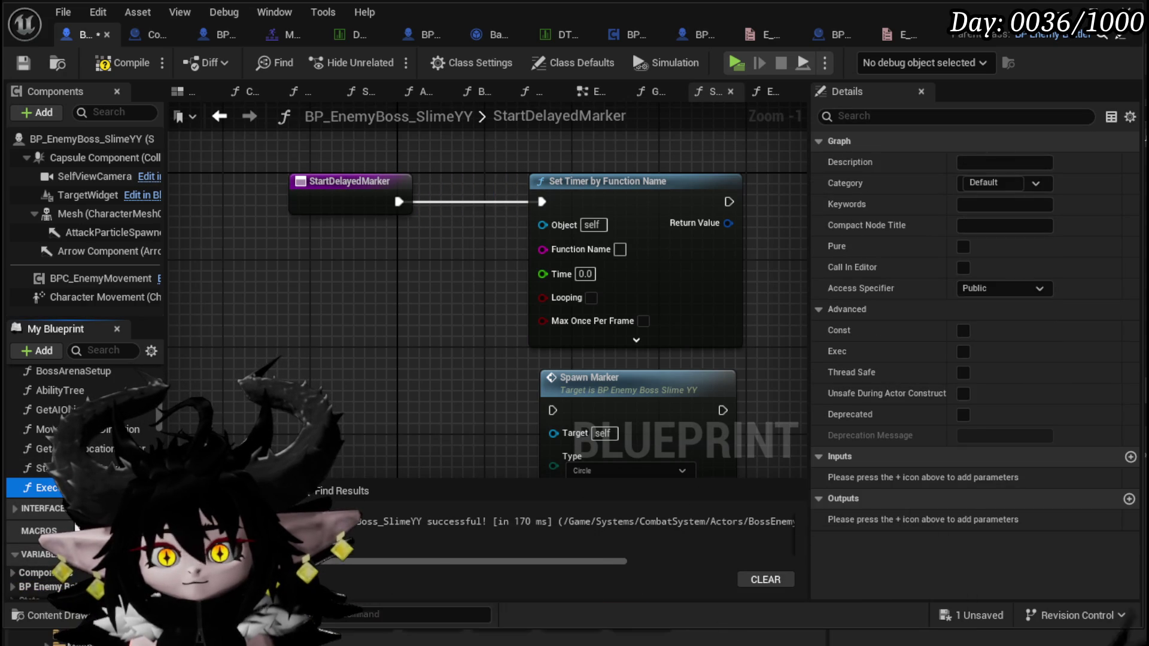
click(620, 249)
key(ctrl+v)
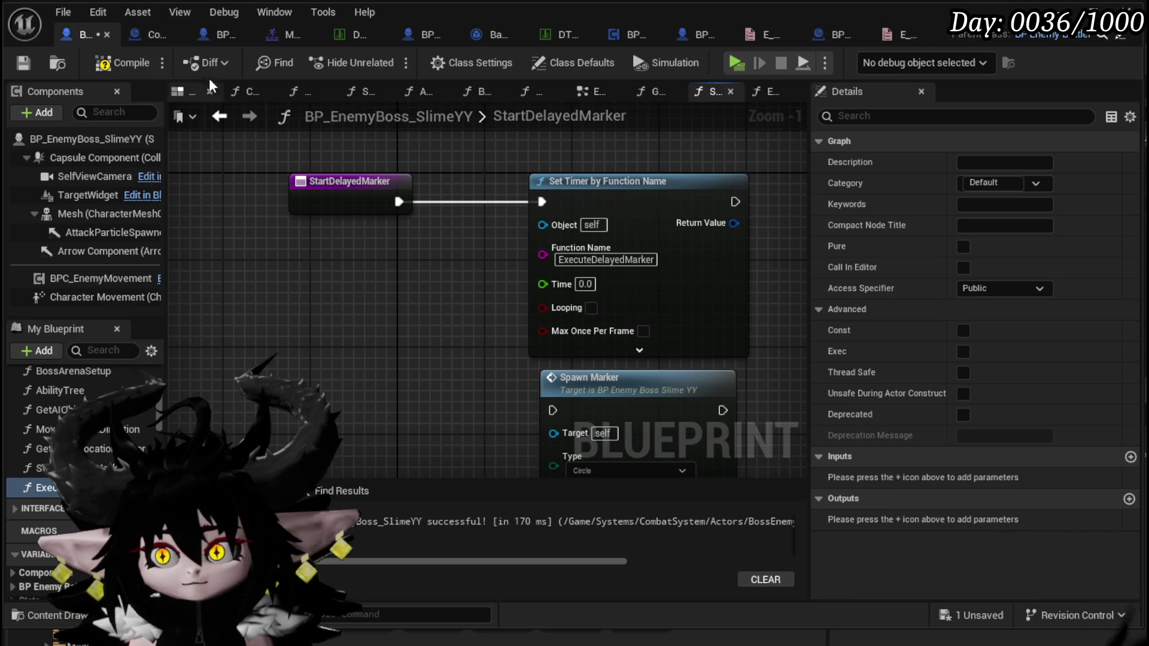
click(114, 62)
click(23, 63)
Delete the leftover Spawn Marker node from StartDelayedMarker and save.
drag(346, 243, 308, 170)
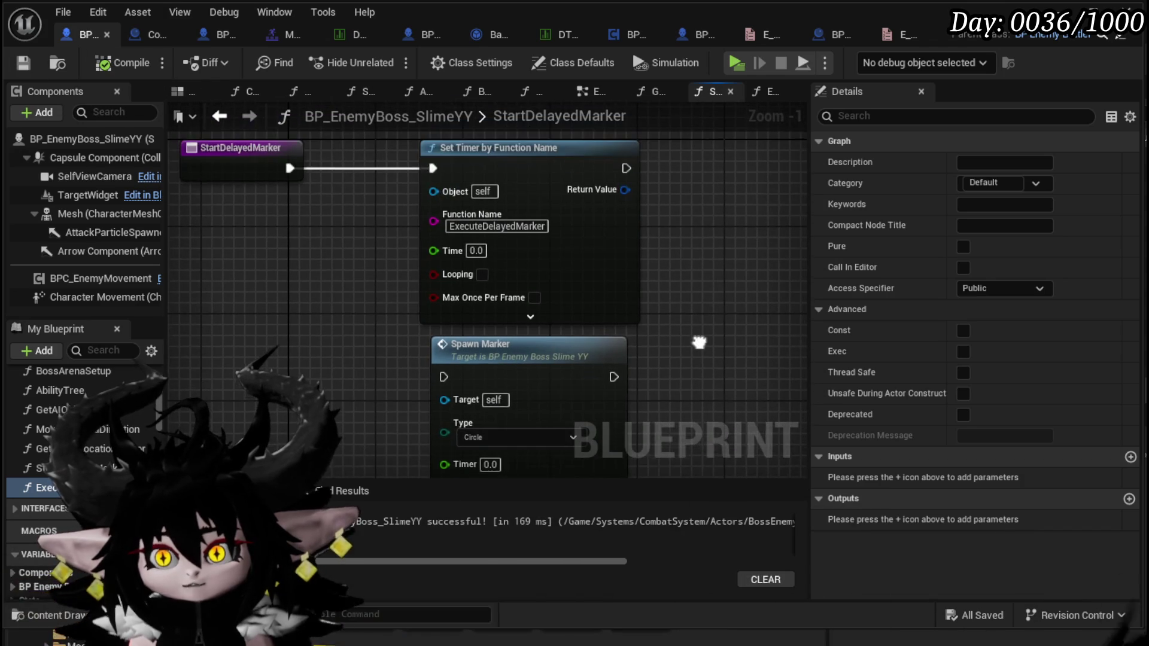
click(568, 359)
key(Delete)
drag(239, 259, 342, 350)
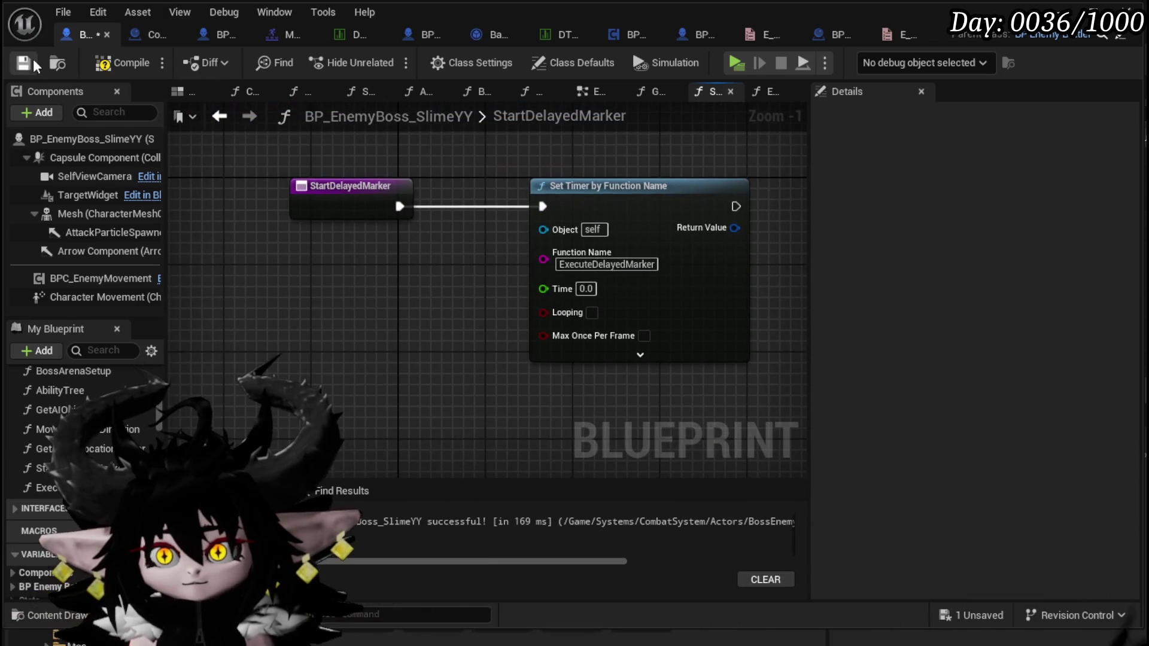
click(15, 62)
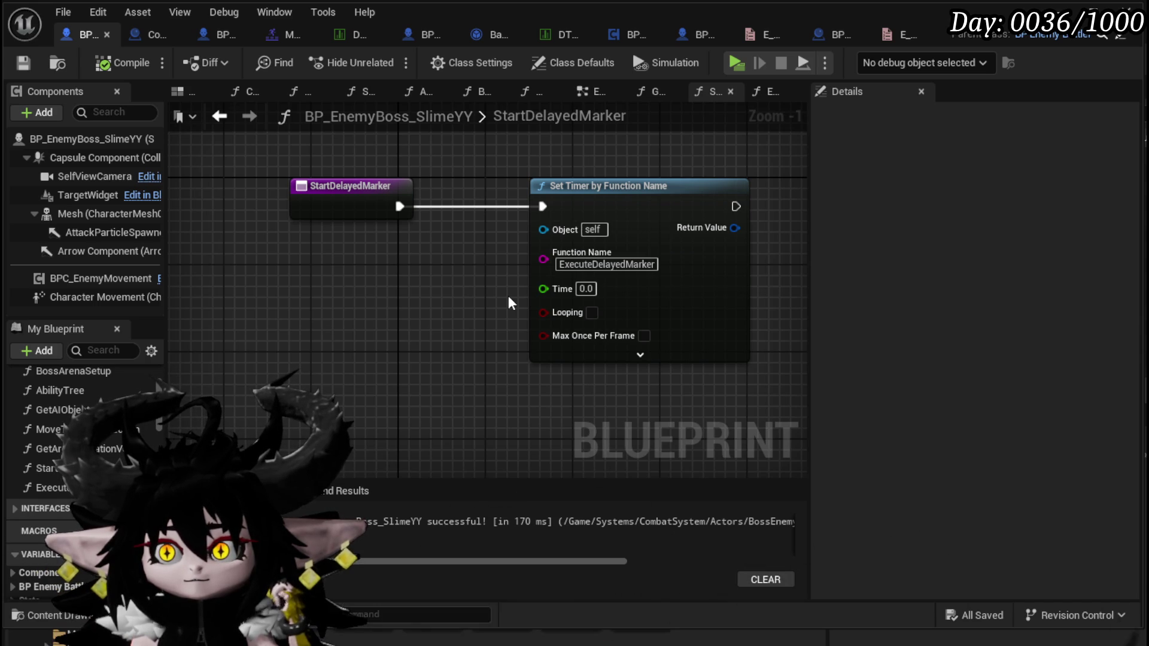
Expose the timer's Time pin as a StartDelayedMarker input, then compile and save.
drag(543, 288, 387, 221)
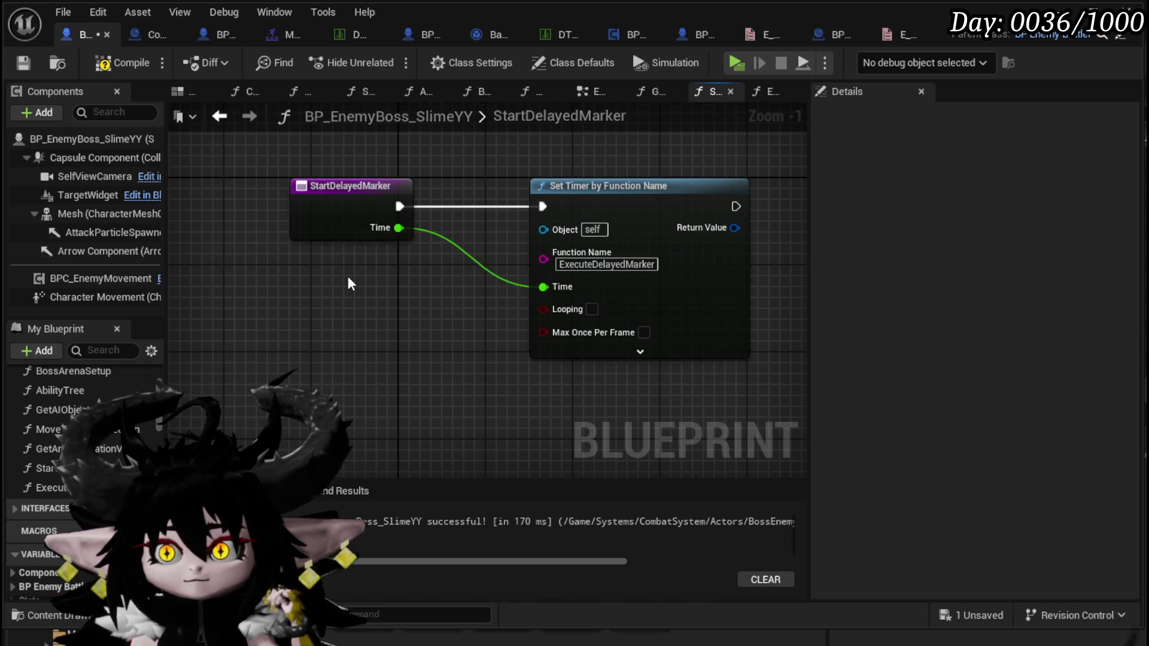
mouse_move(423, 167)
mouse_down()
mouse_move(461, 434)
mouse_move(497, 372)
mouse_move(528, 359)
mouse_move(450, 353)
mouse_up()
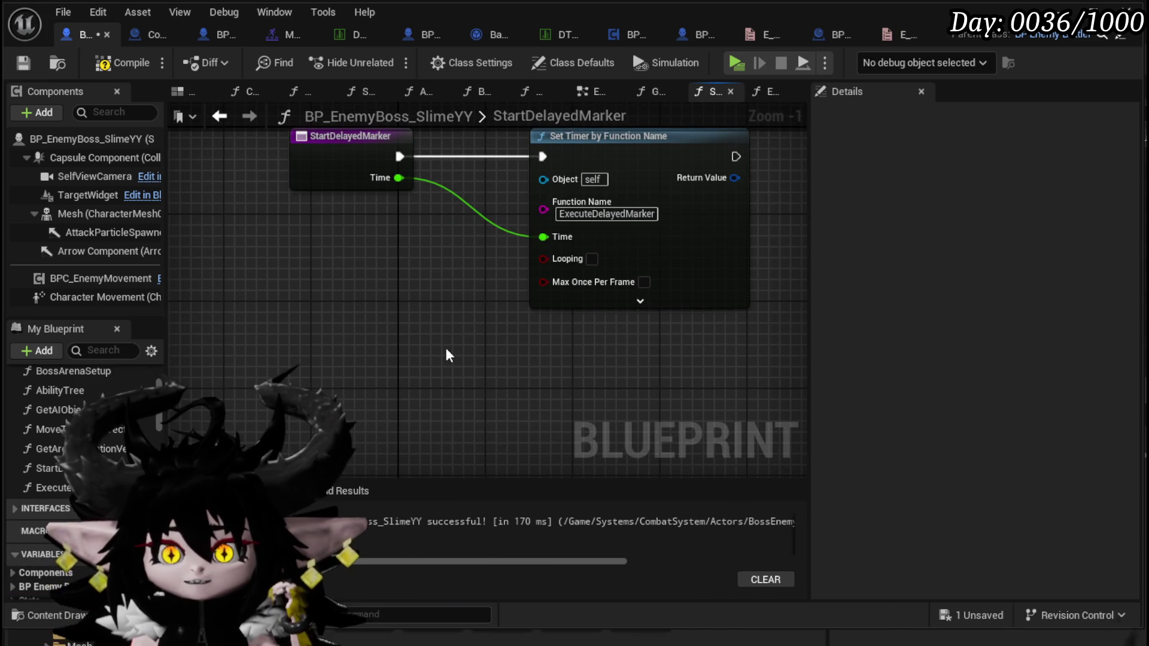
key(F7)
click(23, 62)
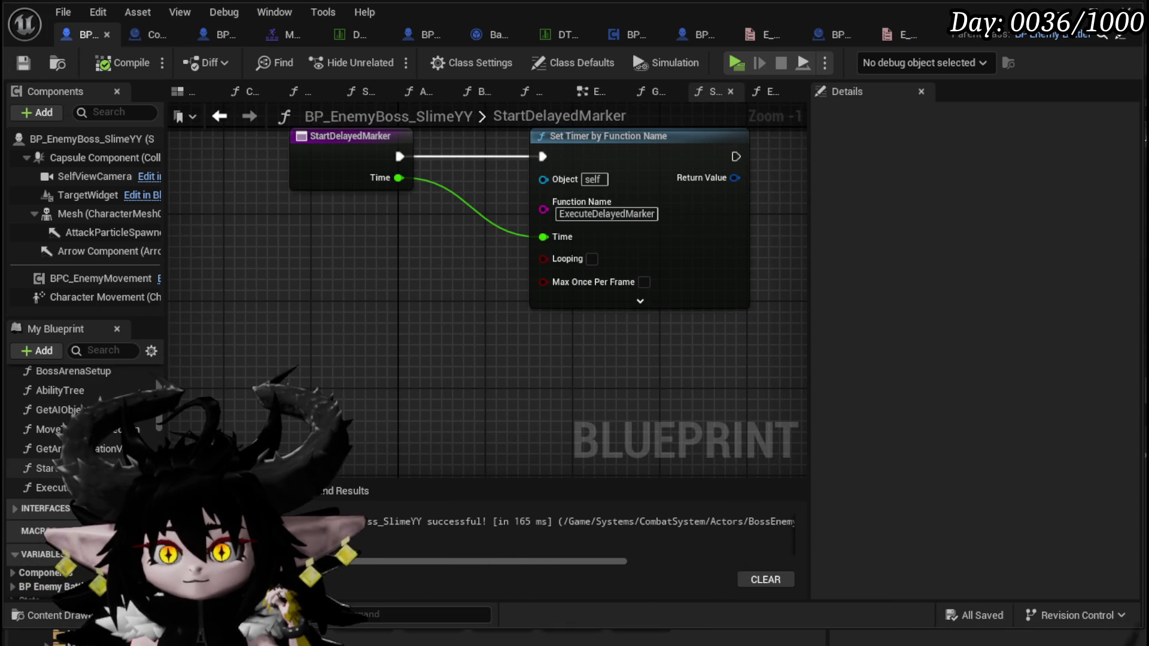
double_click(48, 487)
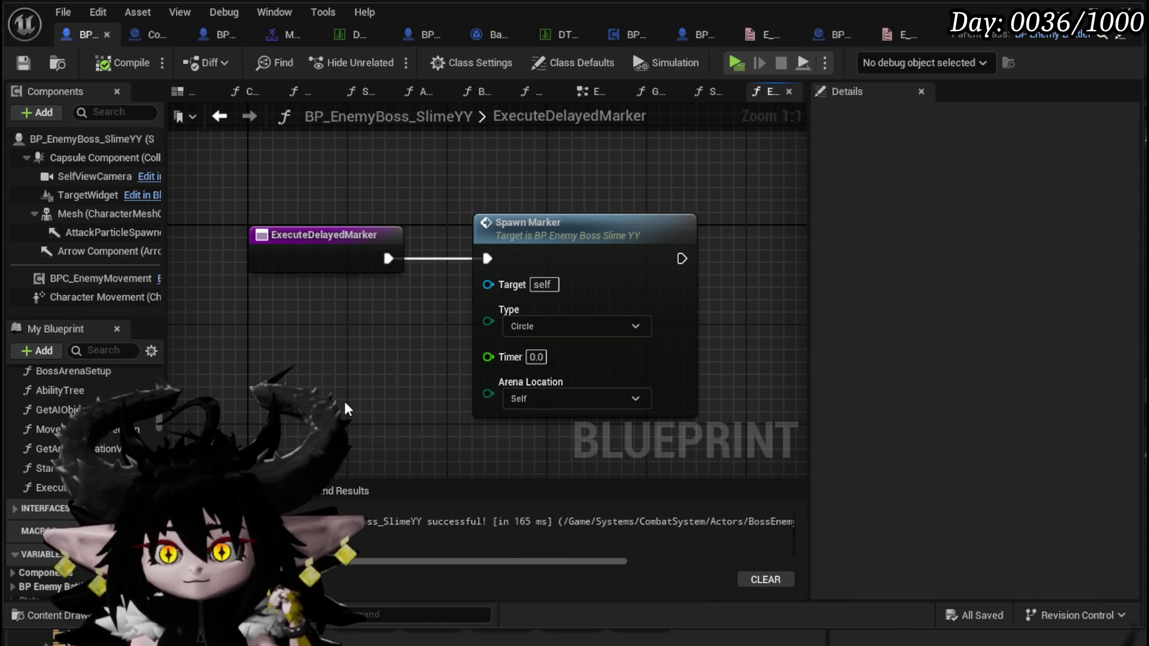
Frame the ExecuteDelayedMarker graph's Circle Spawn Marker call with Timer 0.0 and Self arena location.
drag(344, 402, 327, 352)
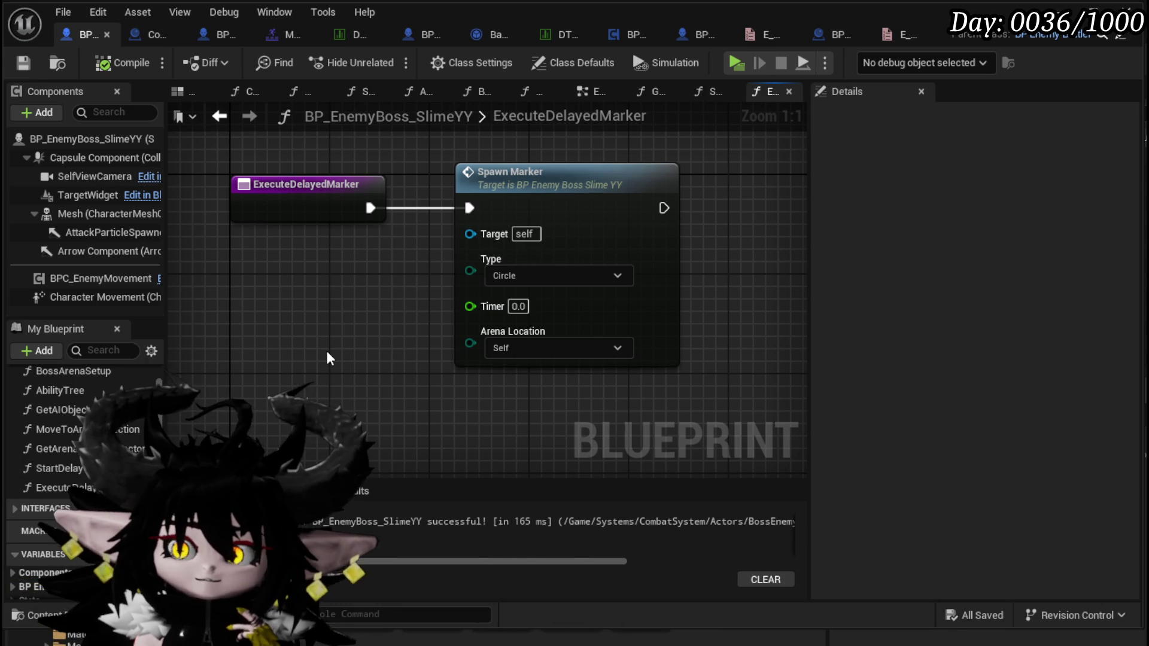
Find StartDelayedMarker in the My Blueprint Functions list and open its Set Timer graph.
scroll(131, 374, down, 5)
scroll(131, 376, down, 10)
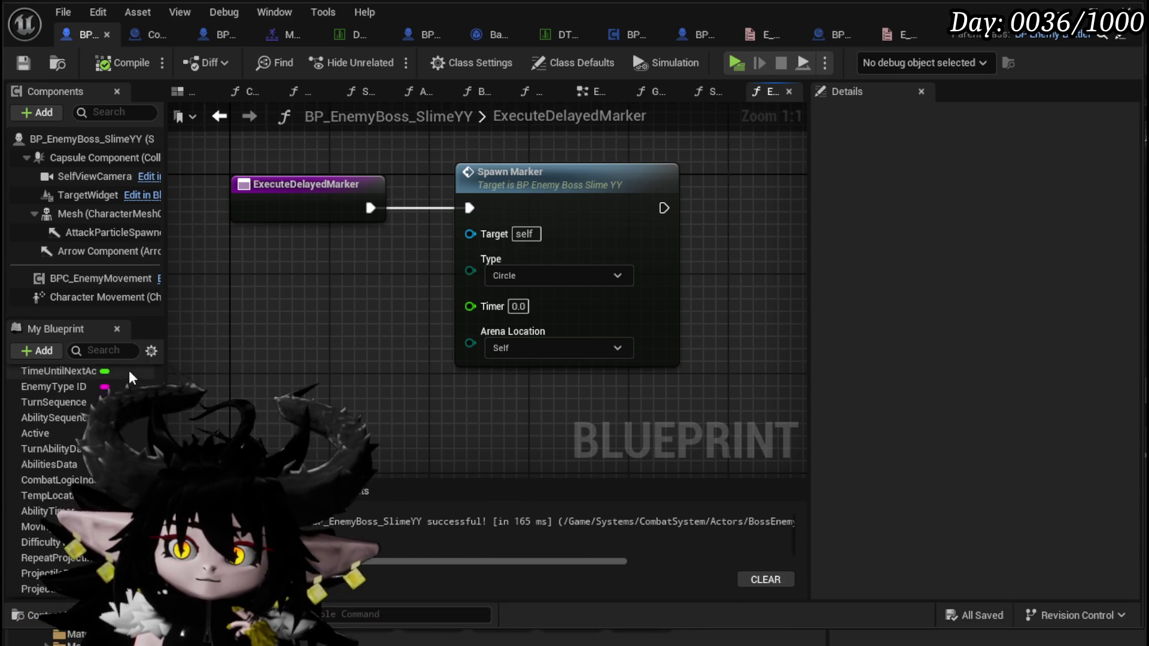
scroll(128, 369, down, 5)
scroll(128, 368, up, 5)
scroll(132, 368, up, 15)
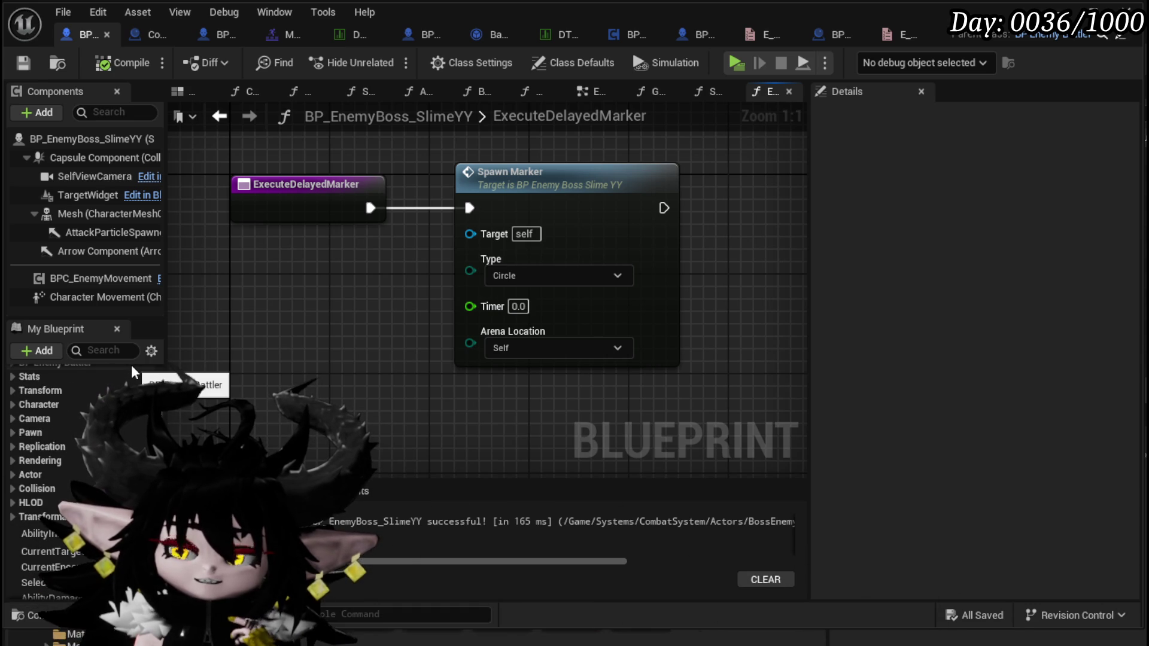
scroll(132, 371, up, 3)
scroll(132, 369, up, 3)
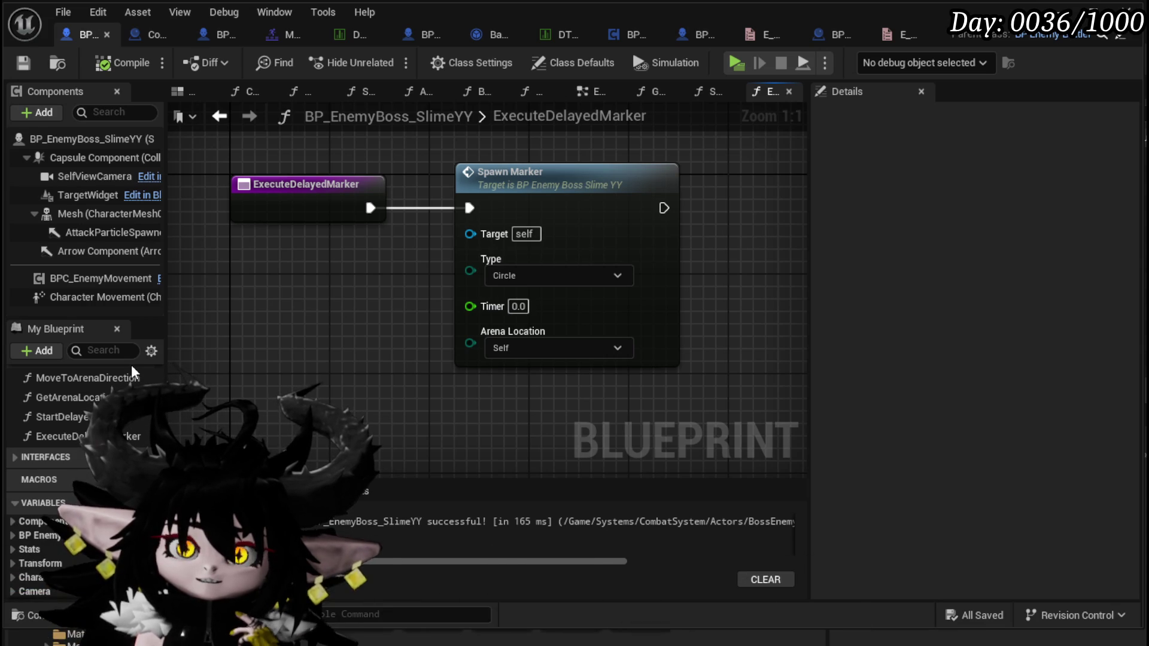
scroll(143, 437, up, 5)
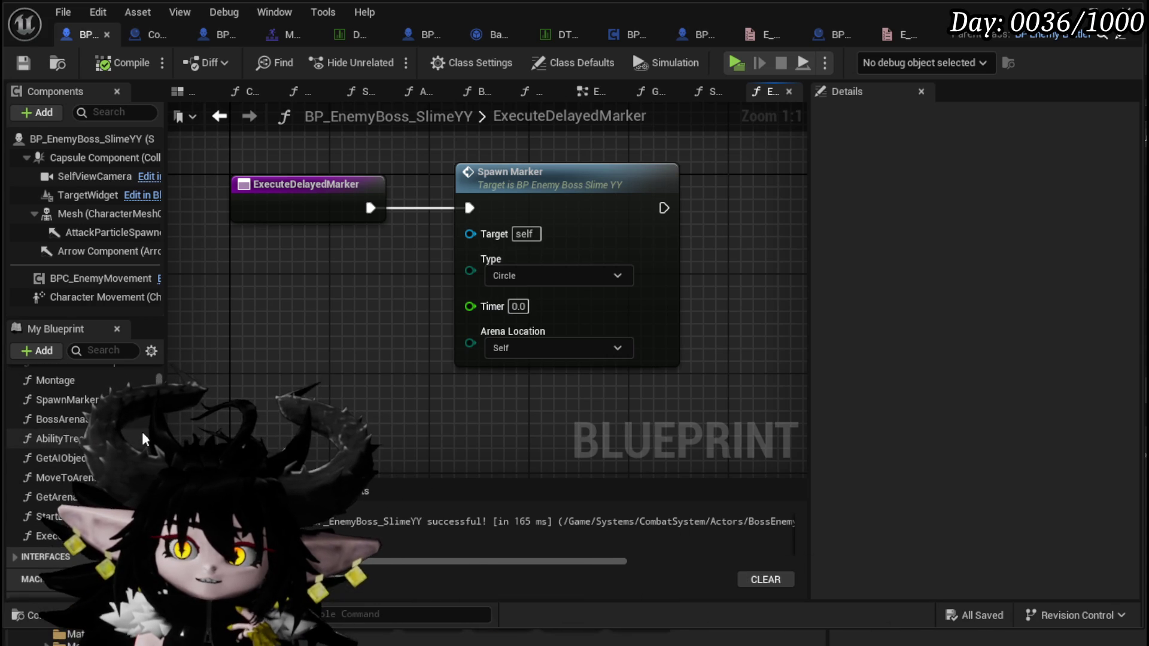
scroll(142, 431, down, 2)
scroll(142, 429, up, 1)
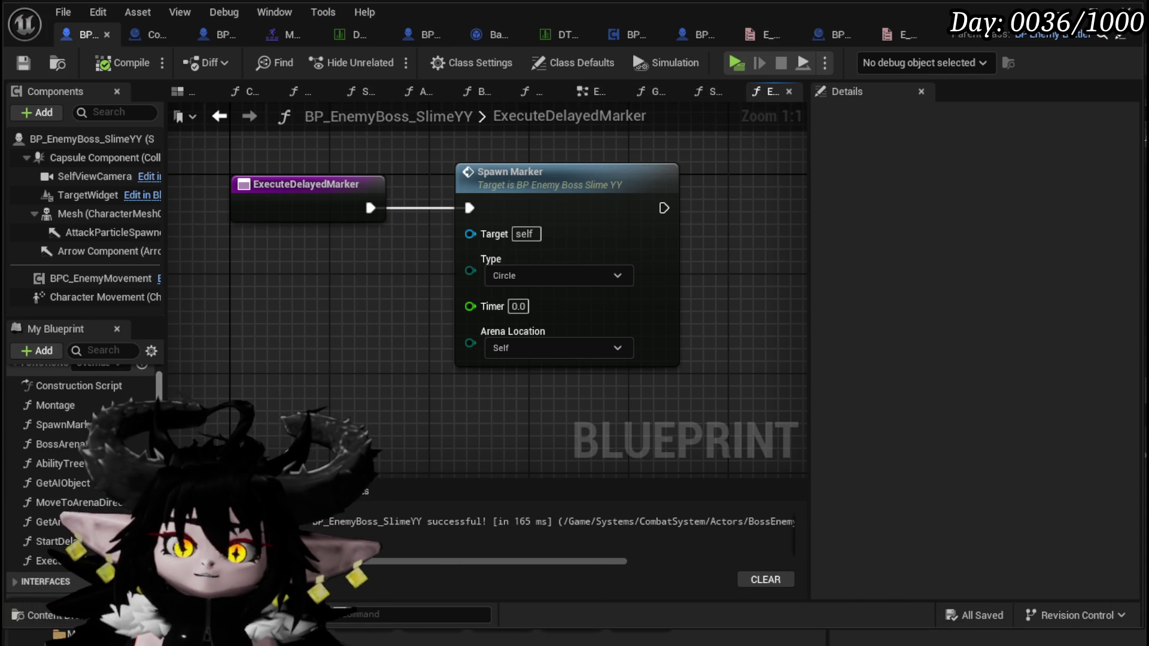
double_click(66, 541)
scroll(361, 342, down, 4)
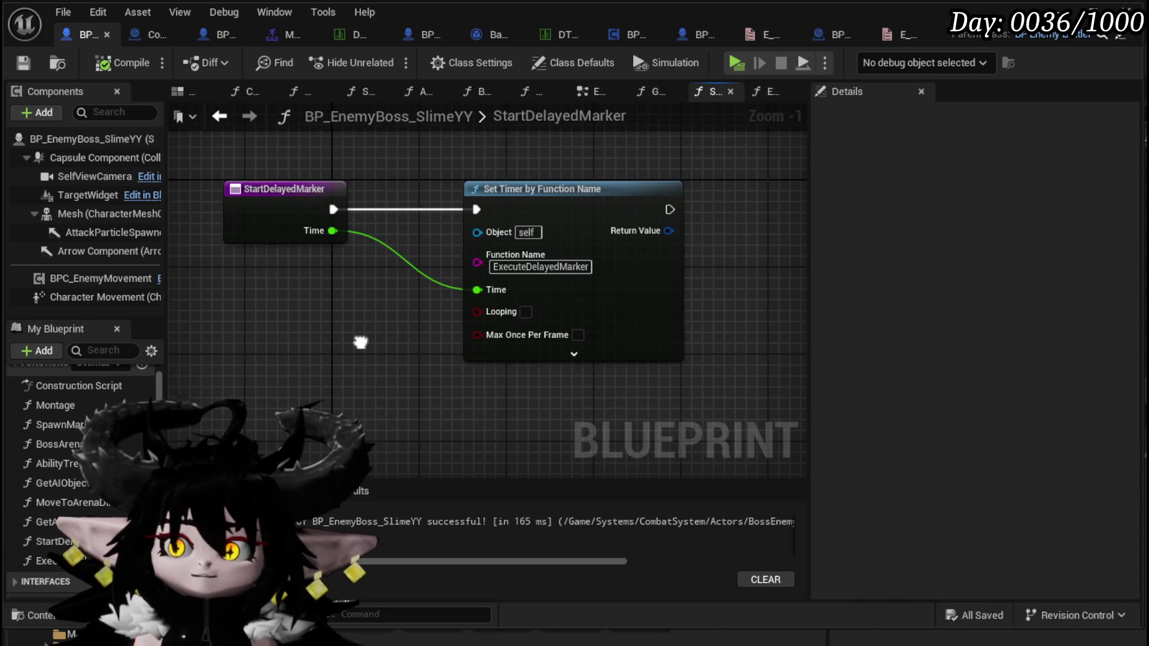
scroll(361, 342, up, 3)
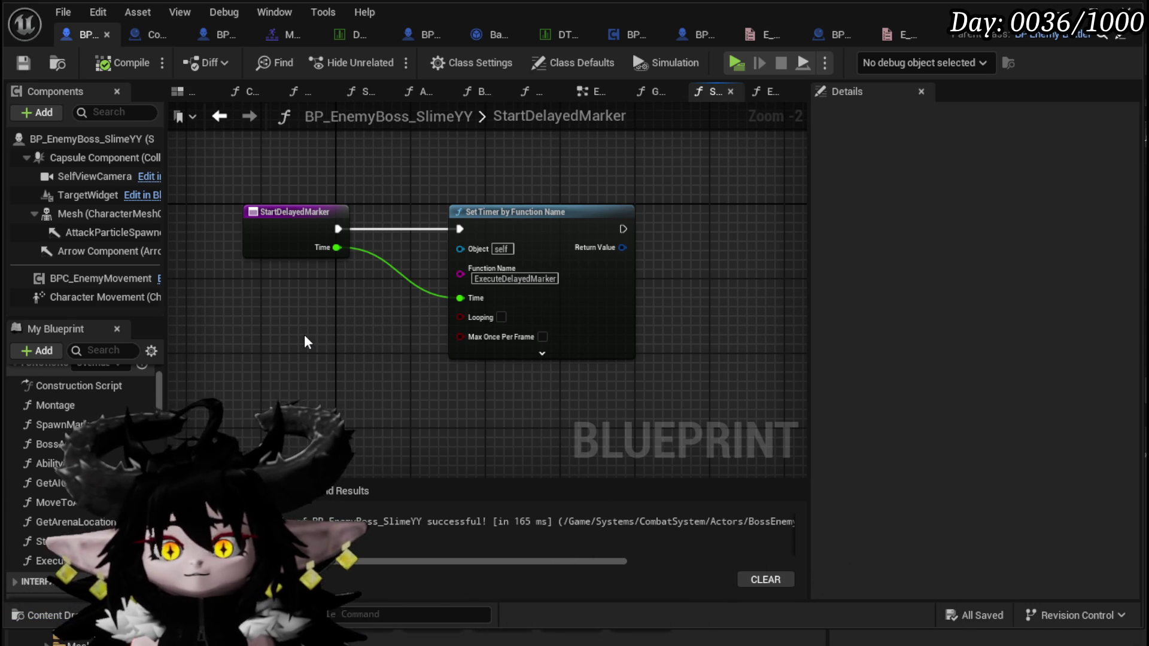
drag(262, 333, 479, 148)
click(223, 158)
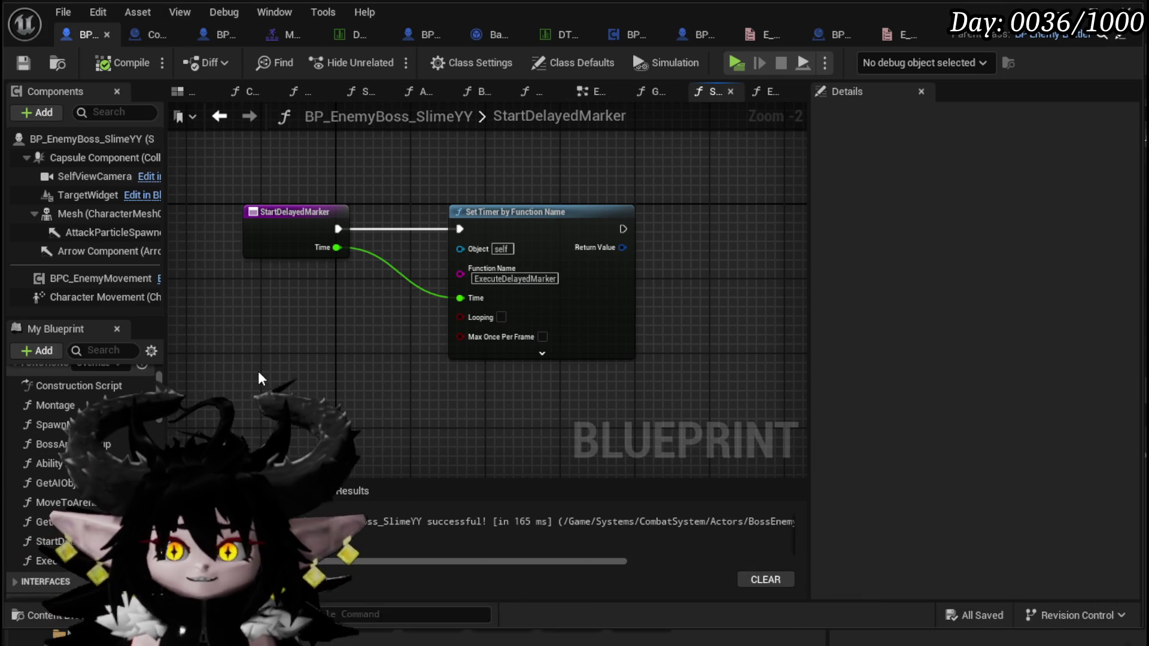
Delete the Set Timer by Function Name node from StartDelayedMarker, then compile and save.
drag(538, 211, 706, 212)
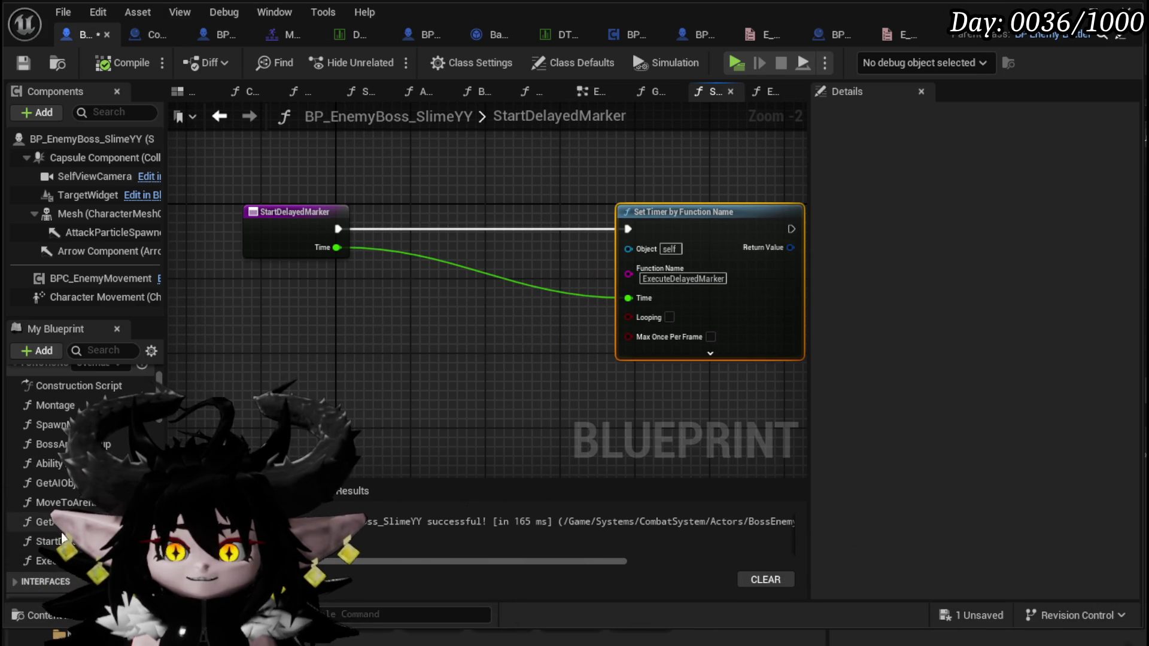
drag(276, 359, 752, 154)
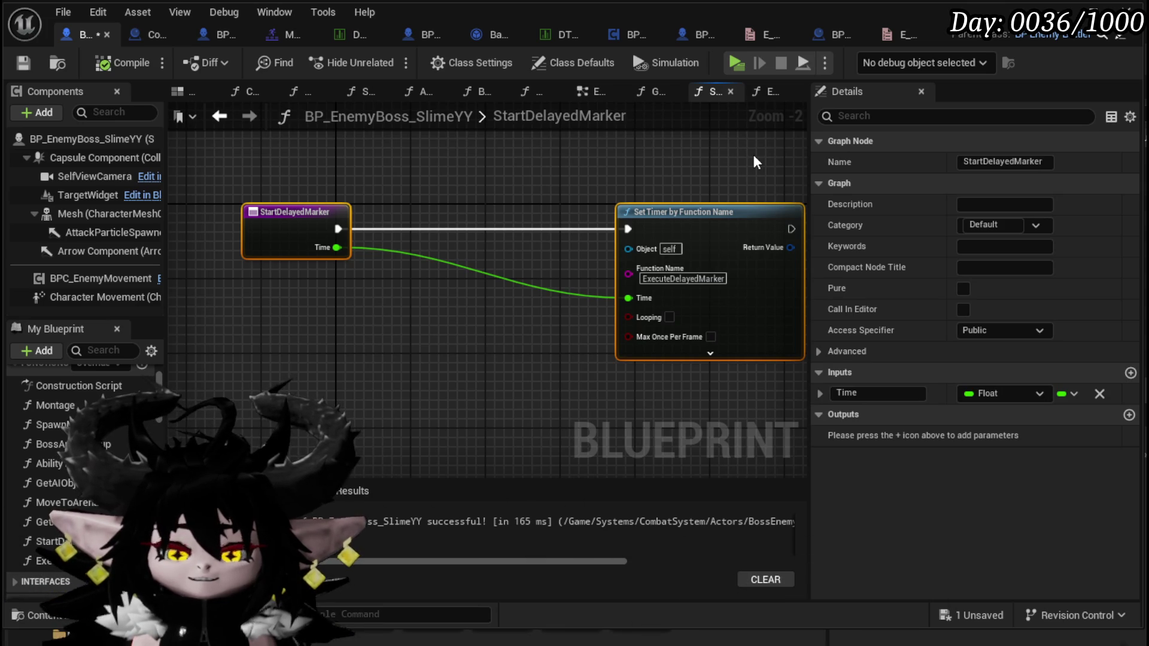
key(Delete)
click(125, 63)
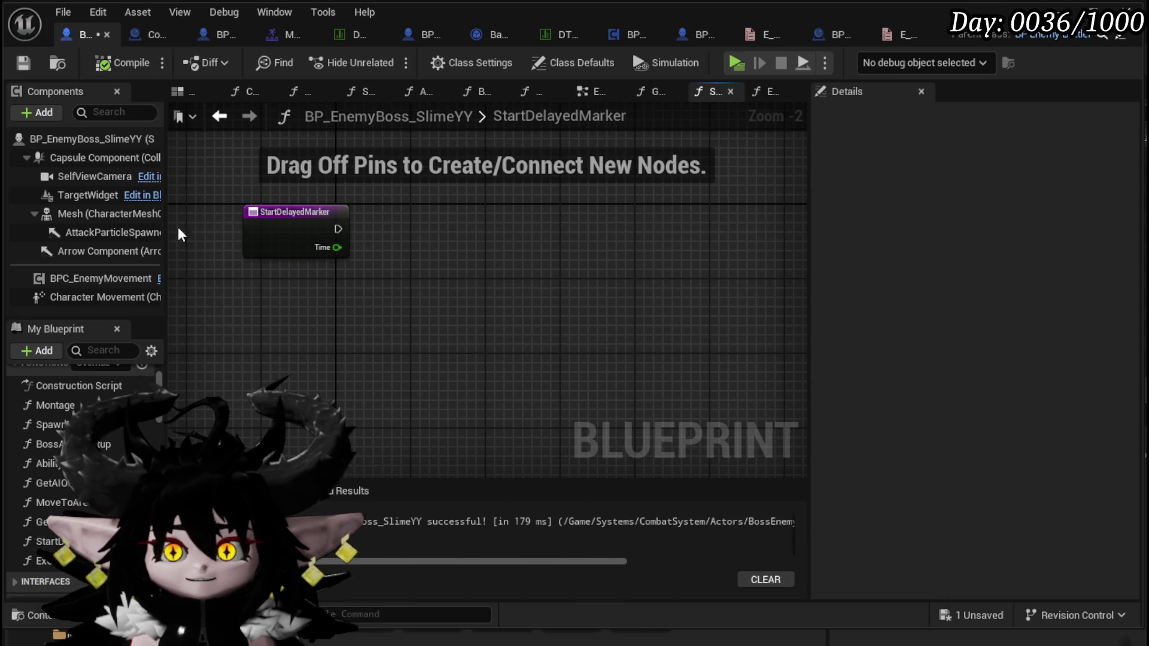
key(ctrl+s)
Delete the StartDelayedMarker and ExecuteDelayedMarker functions, save, and return to the EventGraph.
key(Delete)
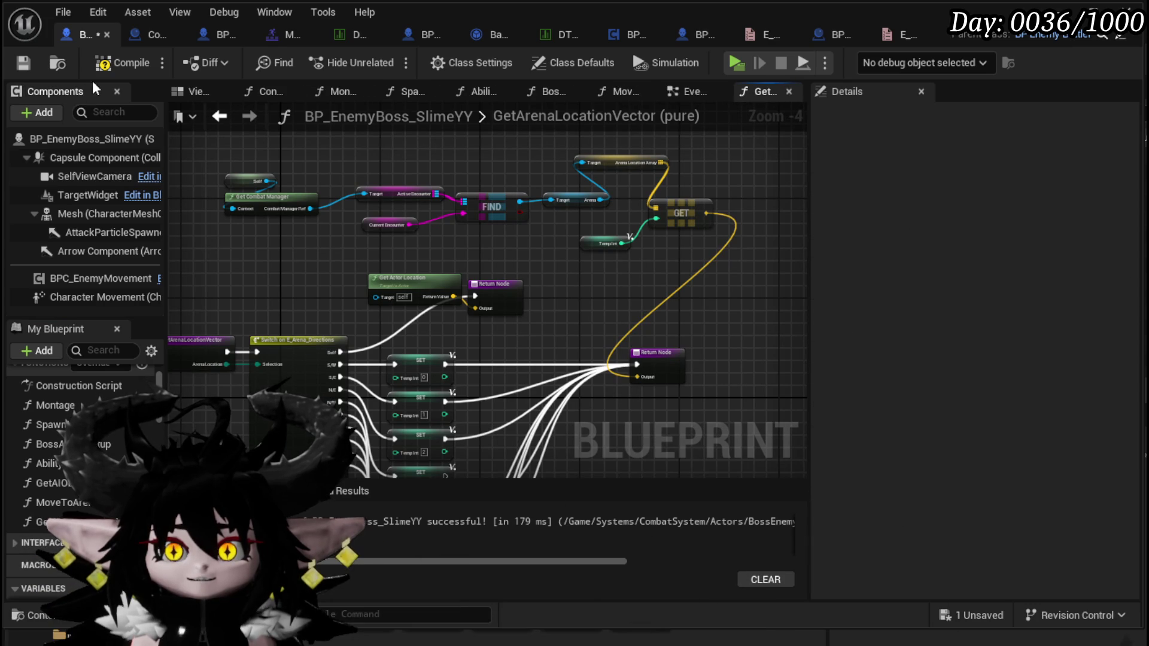
click(22, 62)
click(688, 92)
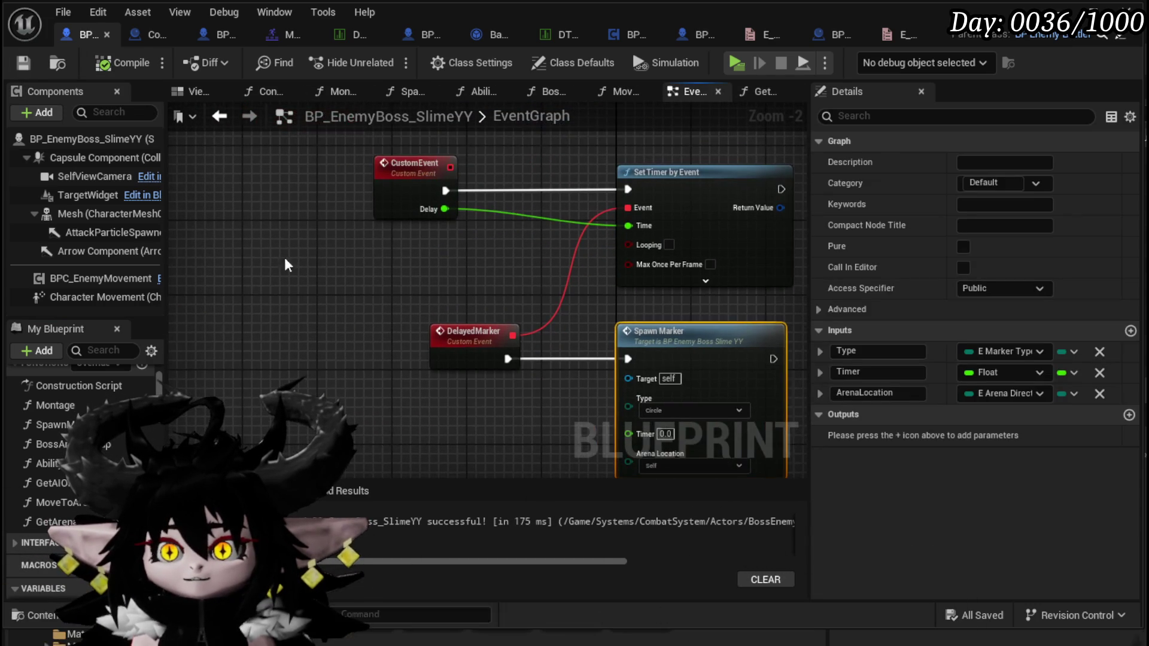
Give CustomEvent Type, Timer and Arena Location inputs using a temporary pasted Spawn Marker.
key(ctrl+v)
mouse_move(378, 217)
mouse_down()
mouse_move(239, 185)
mouse_move(209, 194)
mouse_up()
drag(286, 252, 436, 178)
drag(372, 241, 216, 200)
click(299, 293)
drag(374, 246, 225, 245)
drag(377, 276, 222, 218)
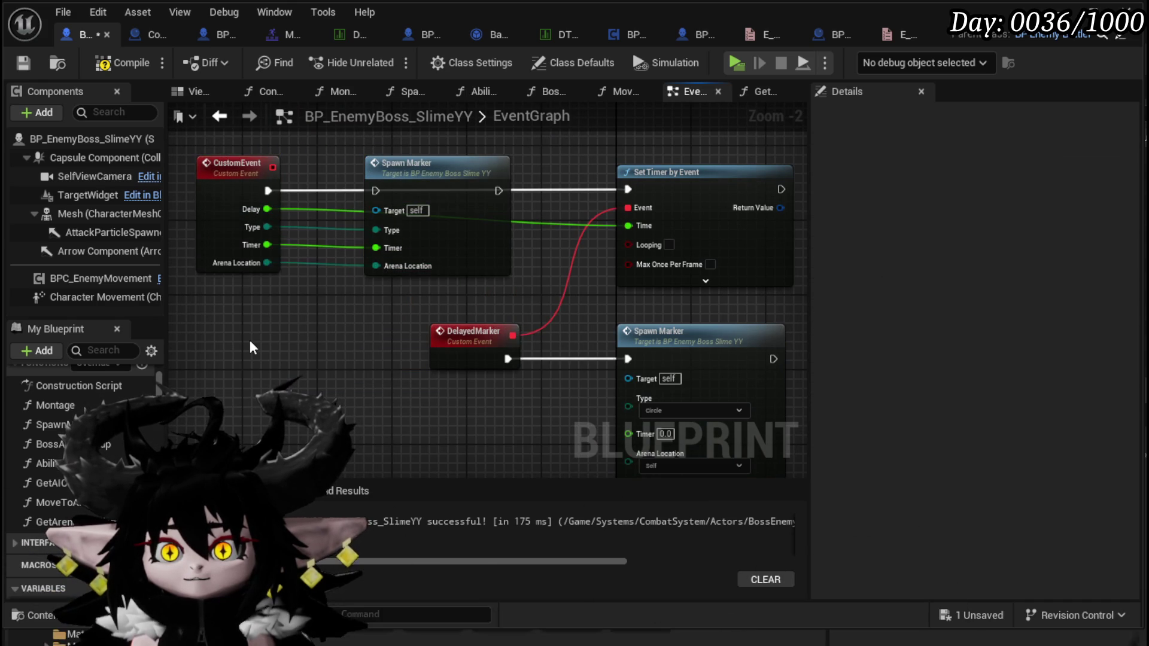
click(426, 210)
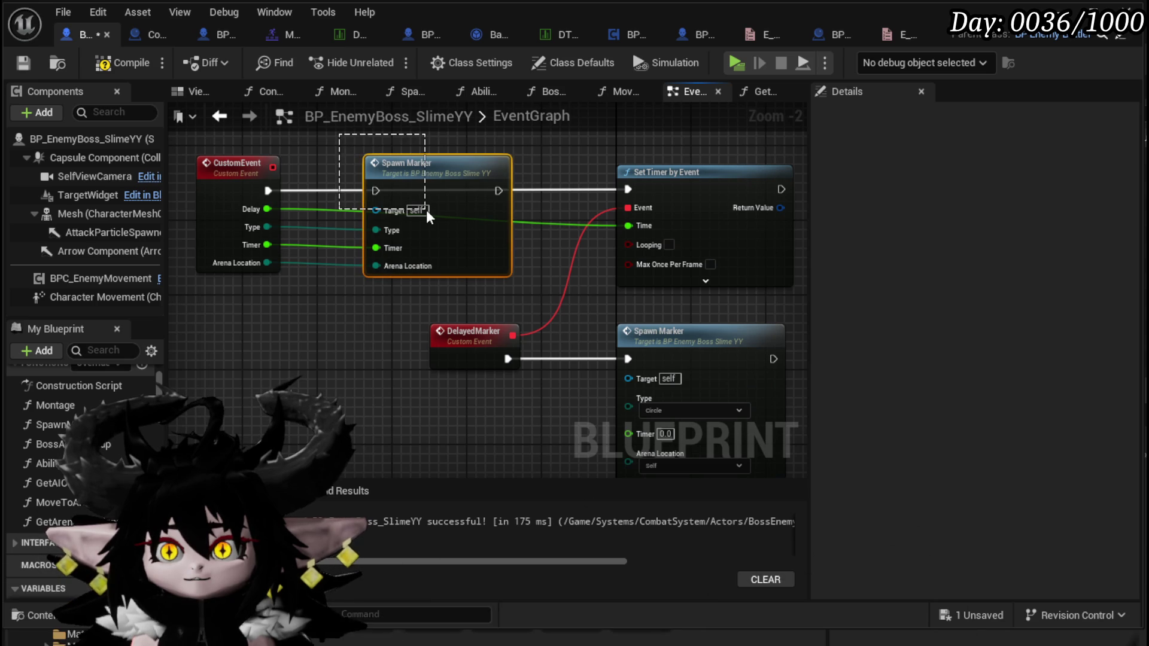
key(Delete)
Rearrange the DelayedMarker and Spawn Marker nodes, then compile and save the boss Blueprint.
drag(355, 292, 301, 233)
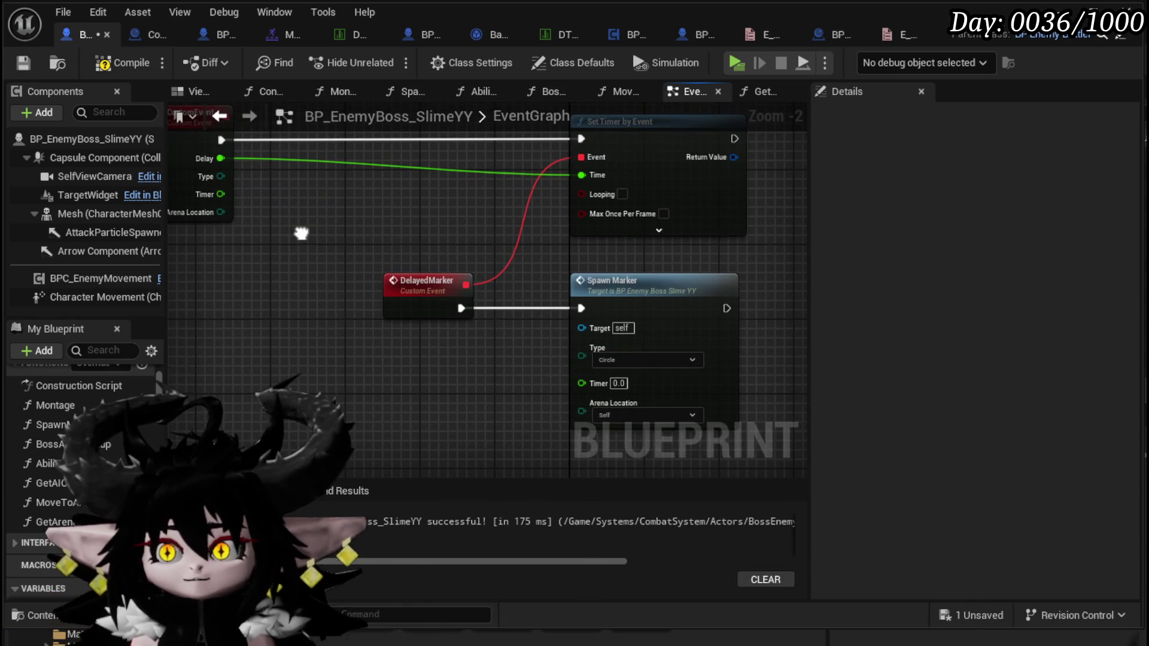
mouse_move(362, 382)
mouse_down()
mouse_move(666, 282)
mouse_move(534, 282)
mouse_up()
mouse_move(496, 244)
mouse_down()
mouse_move(497, 275)
mouse_move(536, 286)
mouse_up()
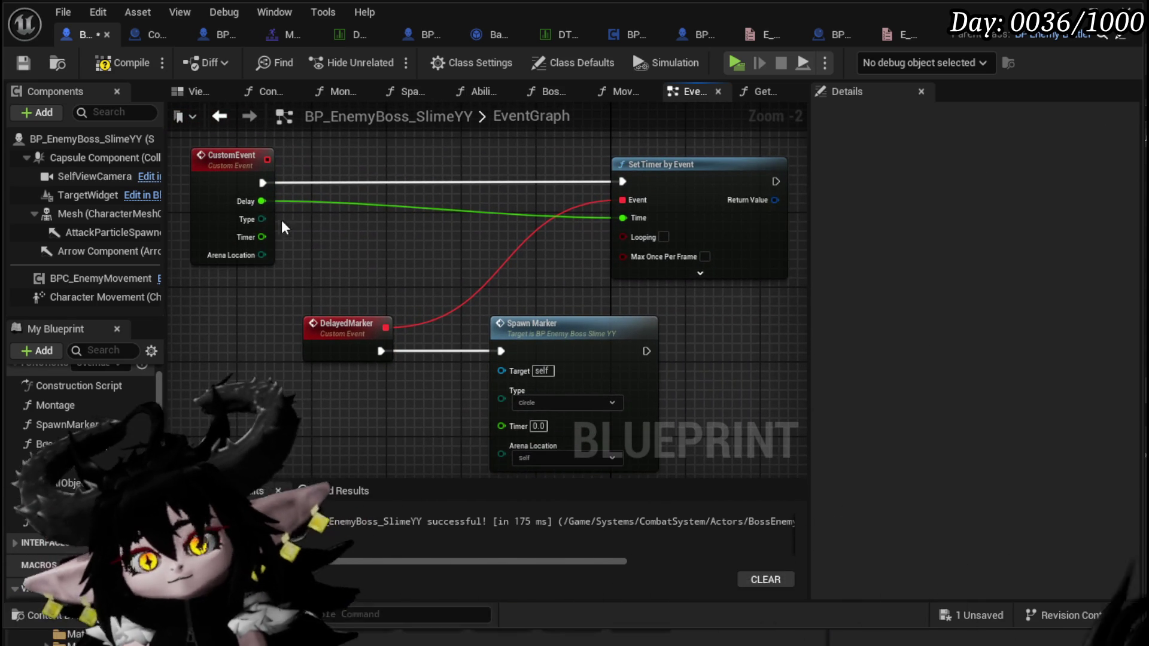
mouse_move(436, 246)
mouse_down()
mouse_move(390, 205)
mouse_move(467, 228)
mouse_move(435, 226)
mouse_up()
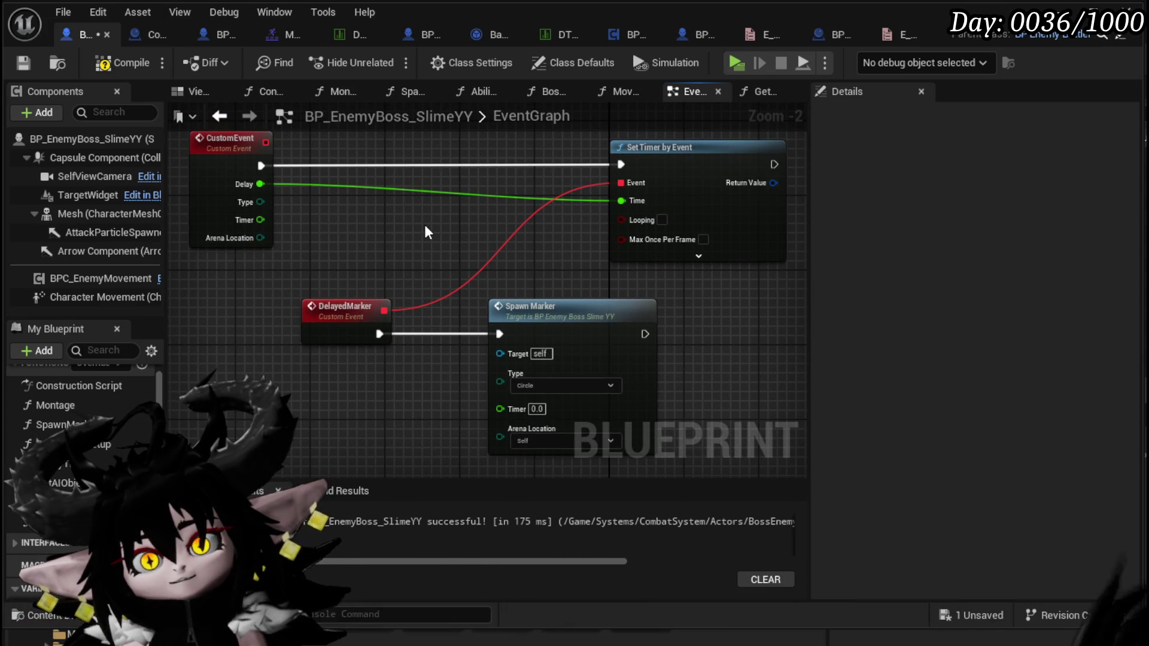
click(116, 62)
click(22, 62)
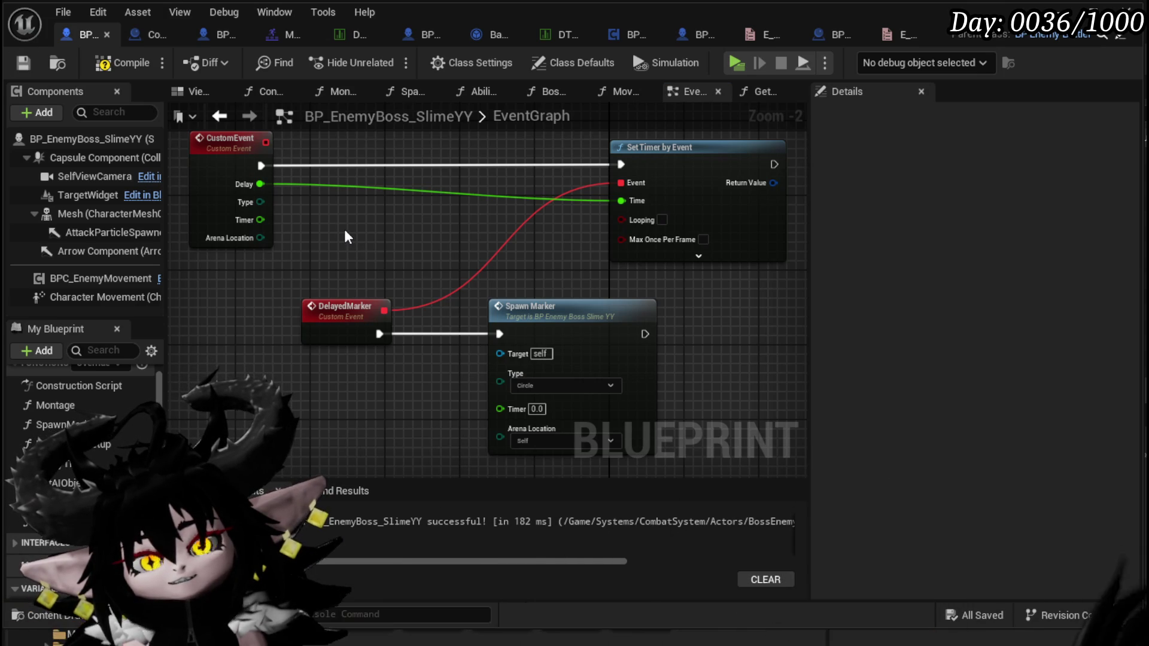
key(F7)
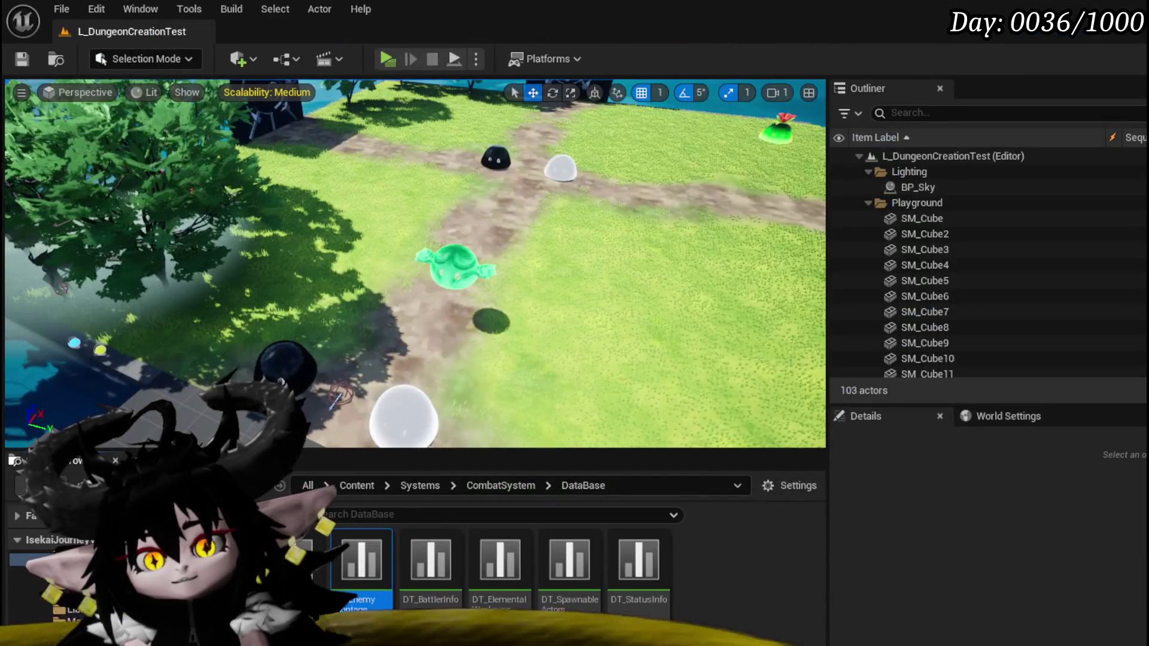
Create a new Object-based Blueprint Class in the CombatSystem Object folder.
key(Down)
key(Down)
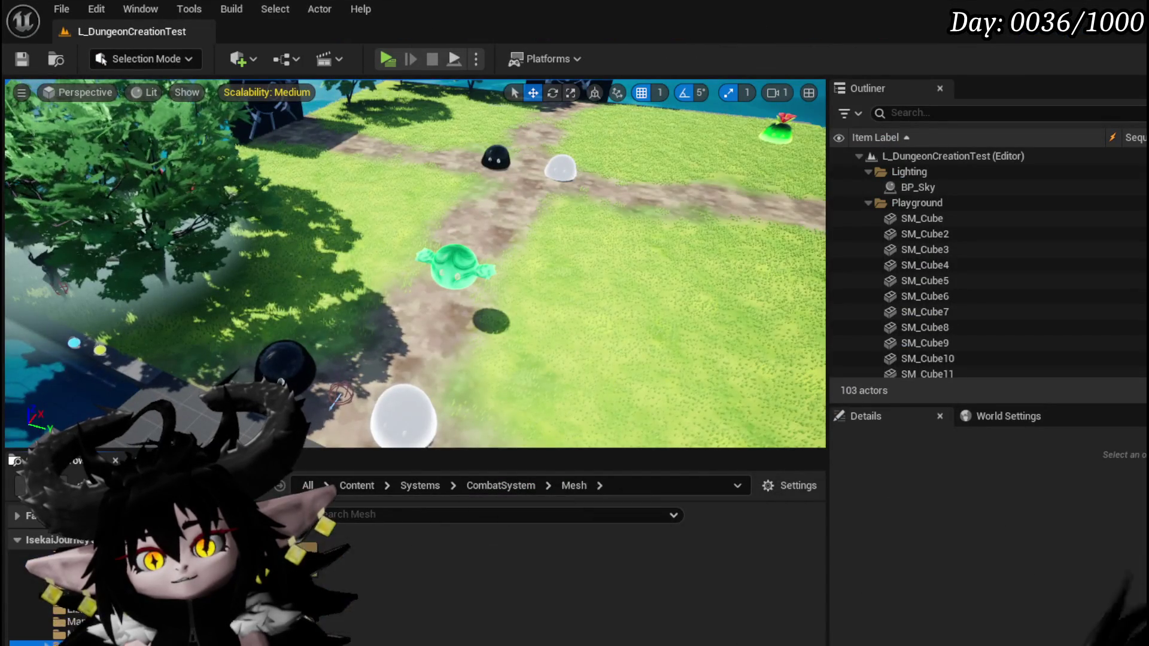
right_click(323, 568)
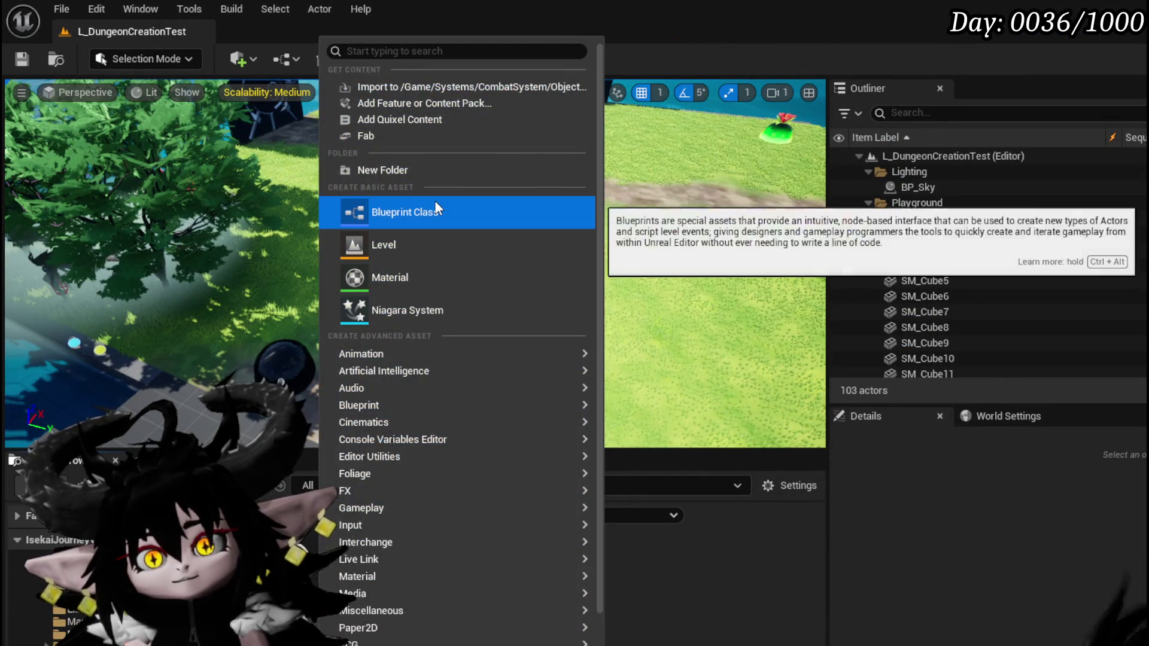
click(434, 207)
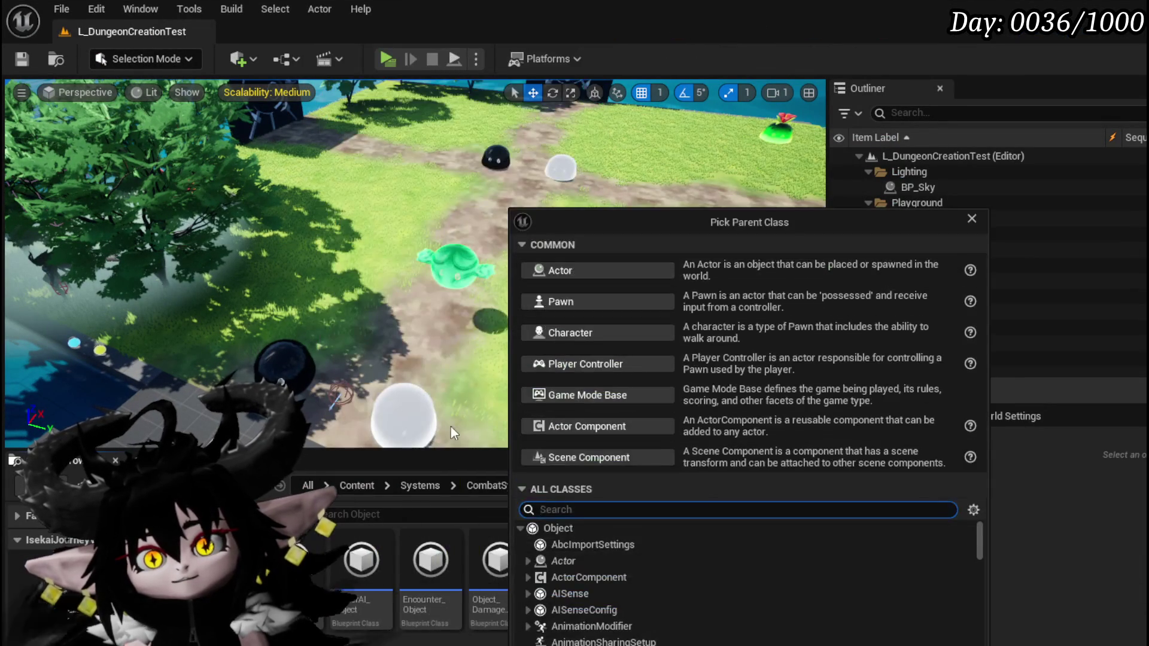
click(555, 527)
key(Return)
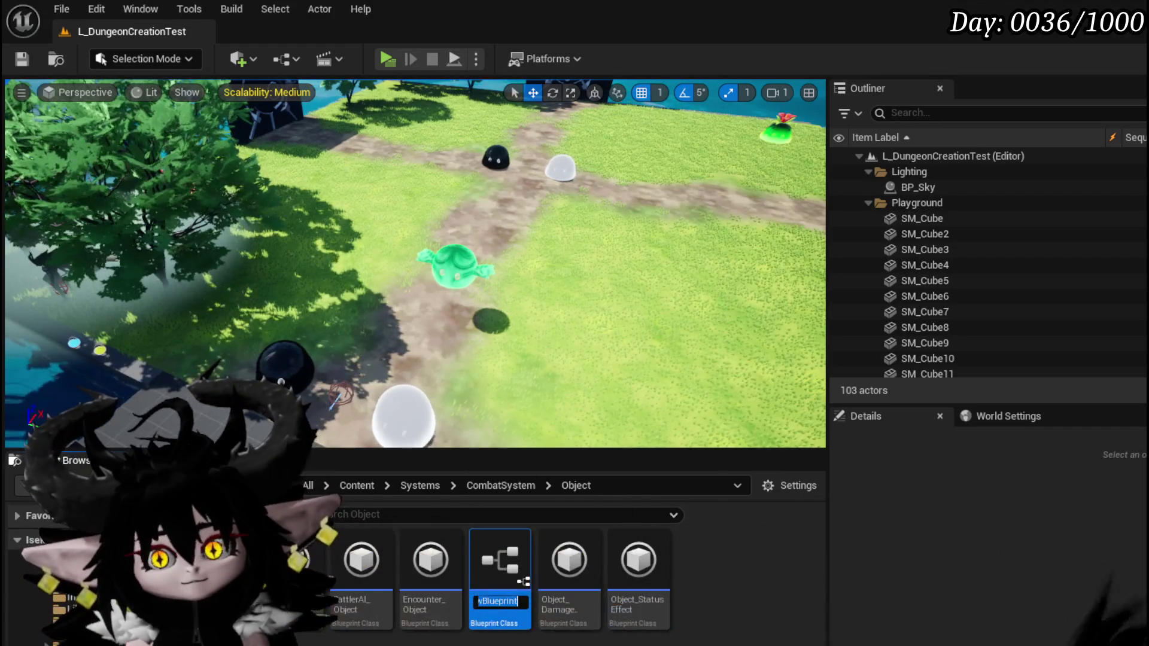
Name the new Blueprint Object_MarkerInformationHolder and save the asset.
text(Object_A)
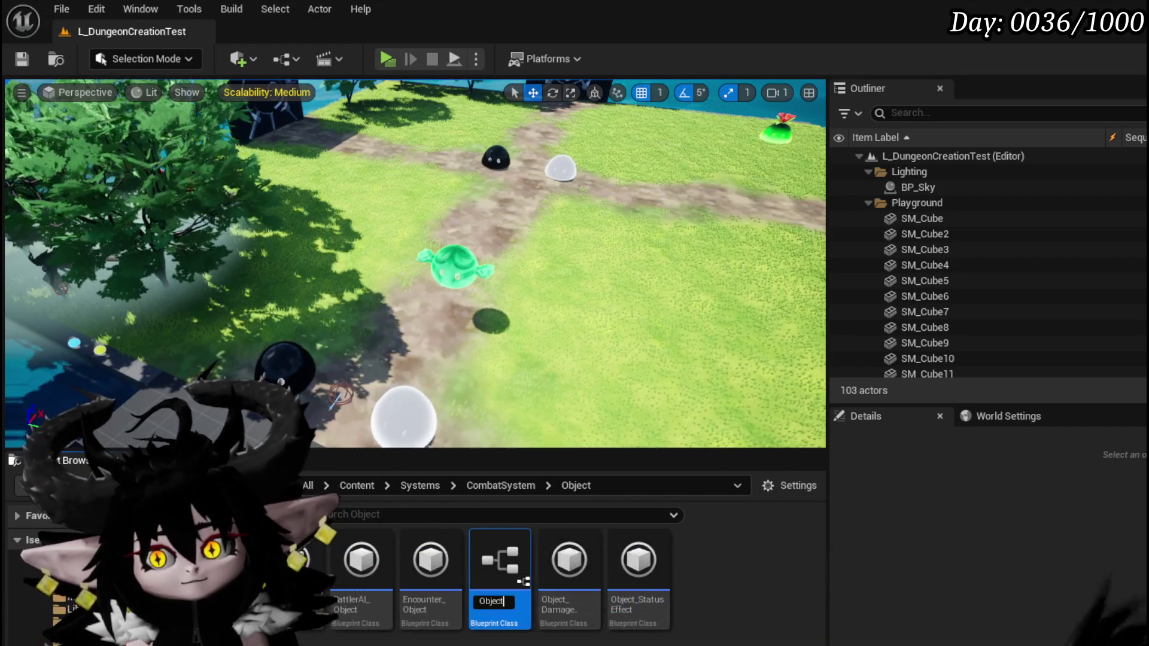
key(BackSpace)
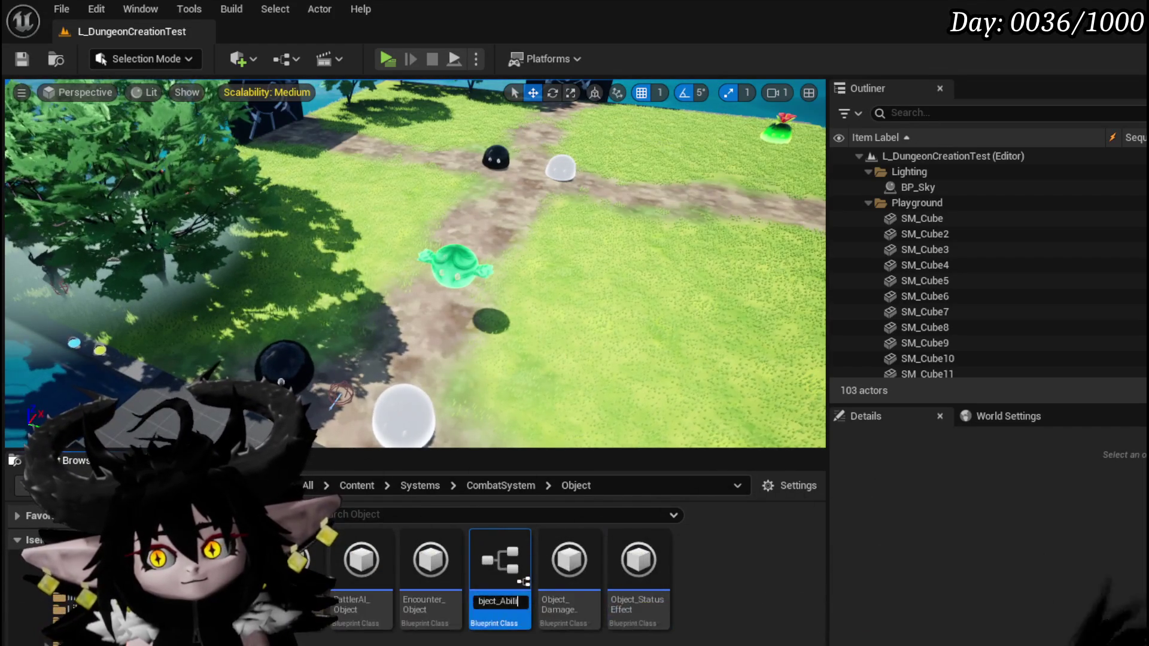
text(ect_Marke)
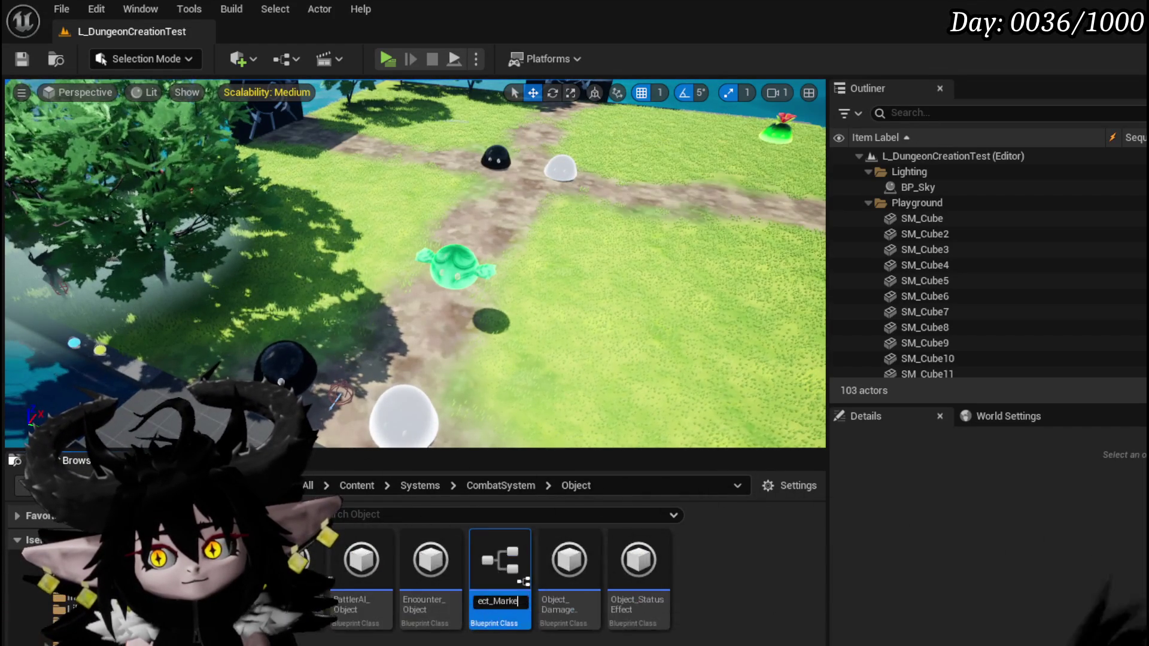
text(rInformationHold)
key(Return)
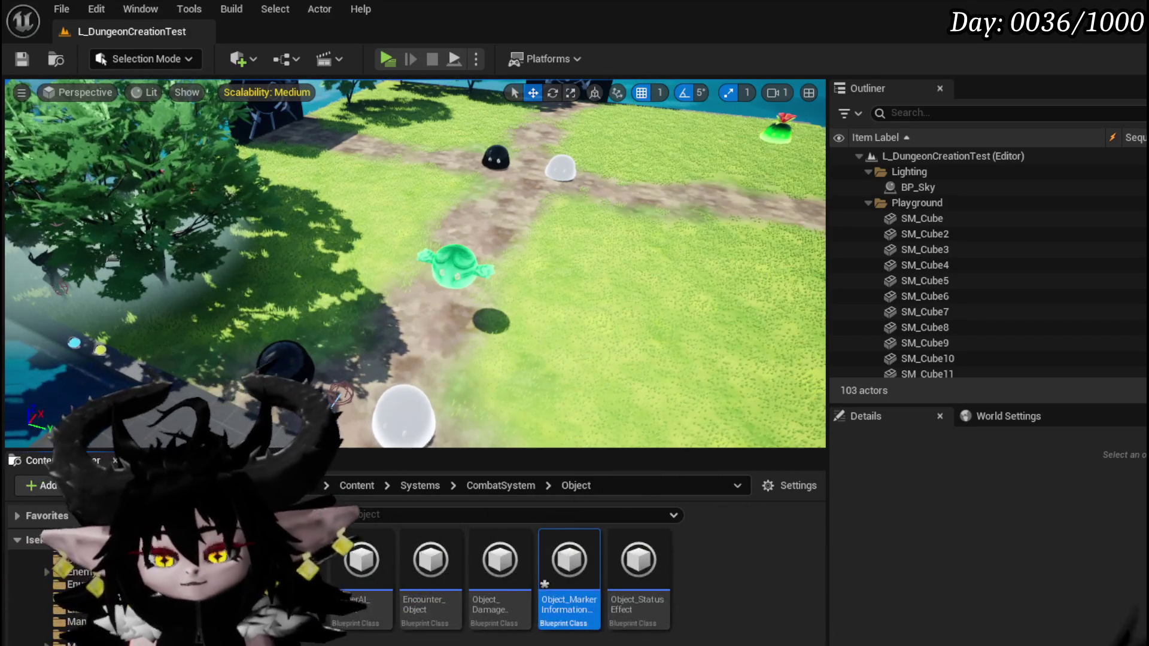
key(ctrl+shift+s)
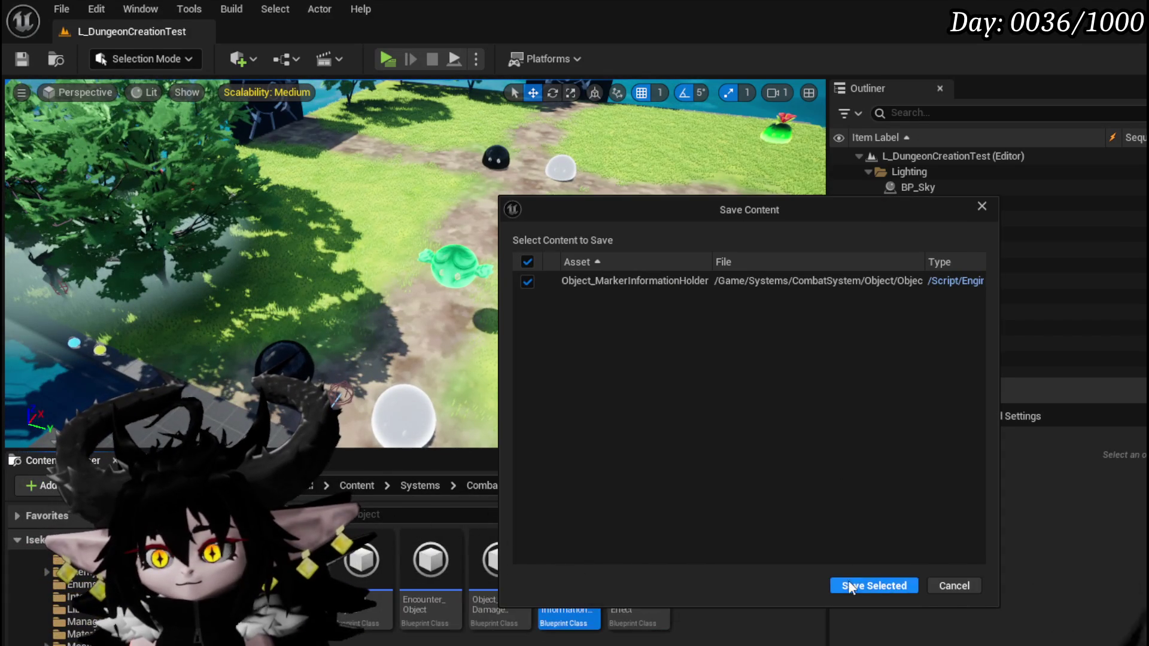
key(Return)
Open Object_MarkerInformationHolder, add a GetInformation function, compile, save, and move its tab second.
double_click(556, 566)
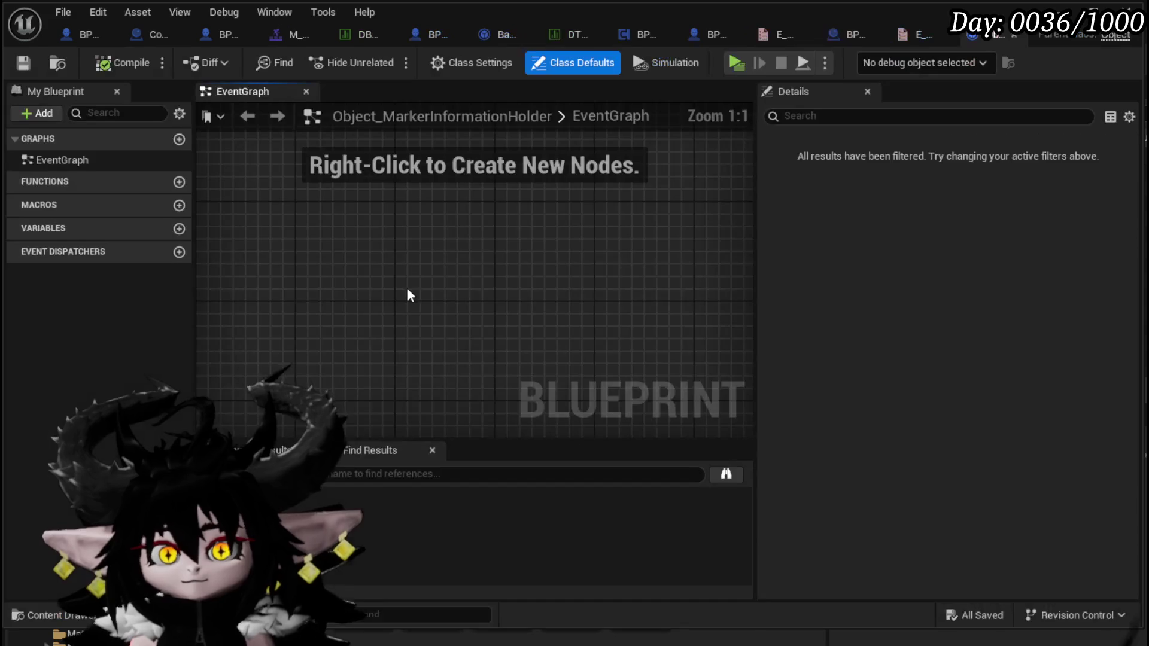
click(179, 182)
text(Set)
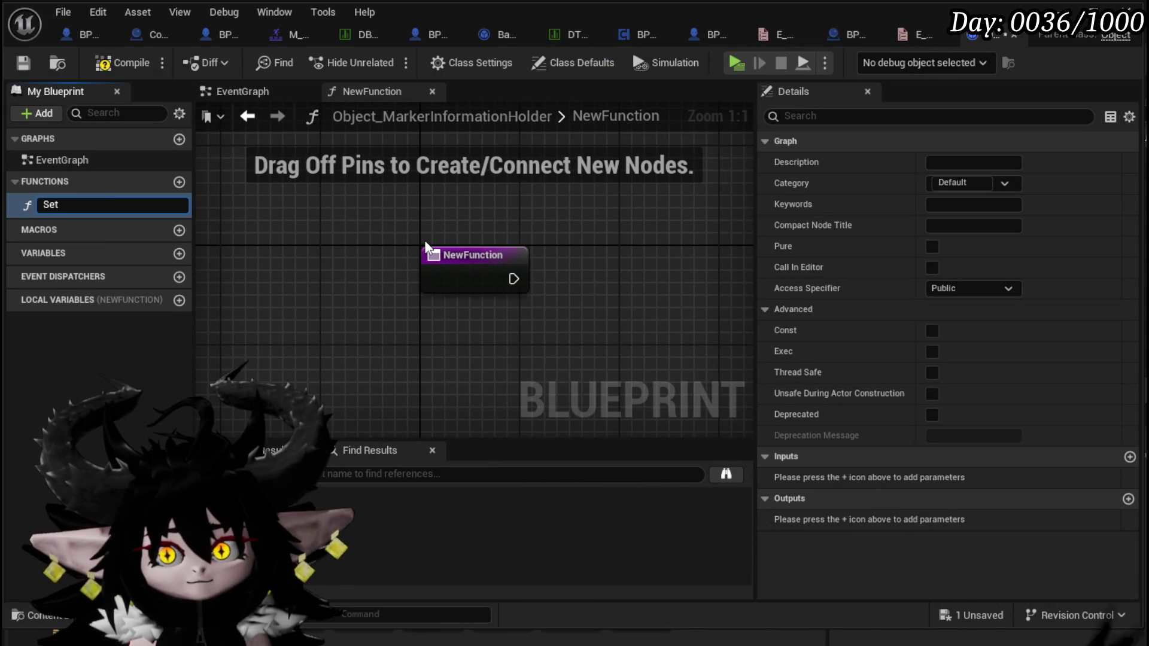
key(BackSpace)
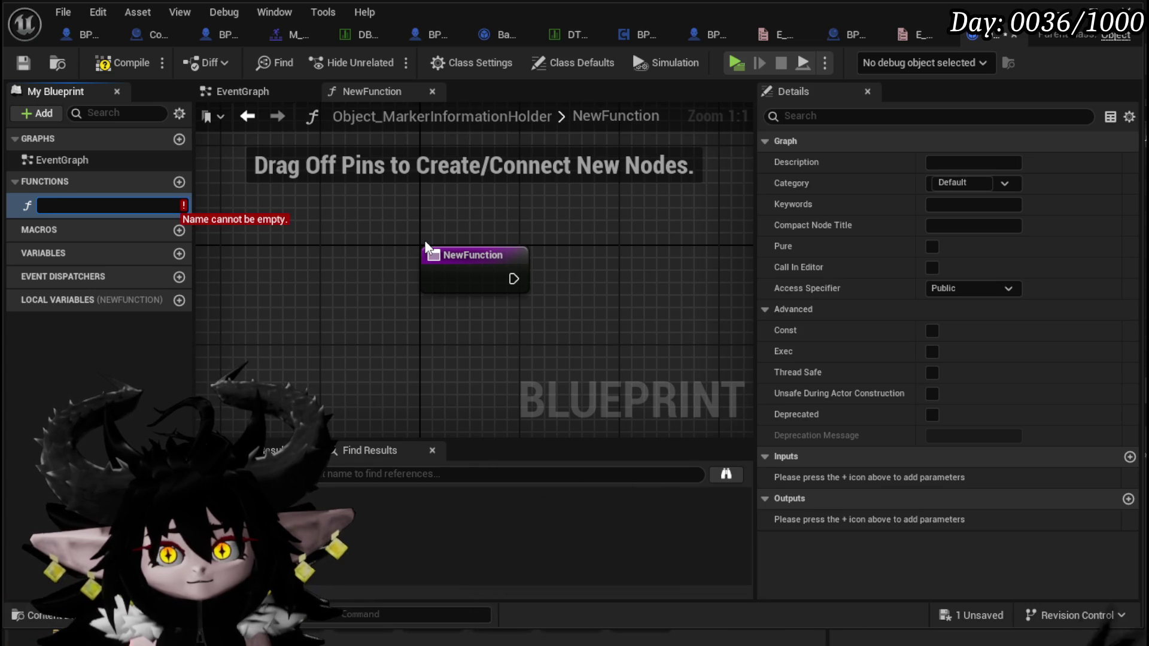
text(GetIn)
text(formation)
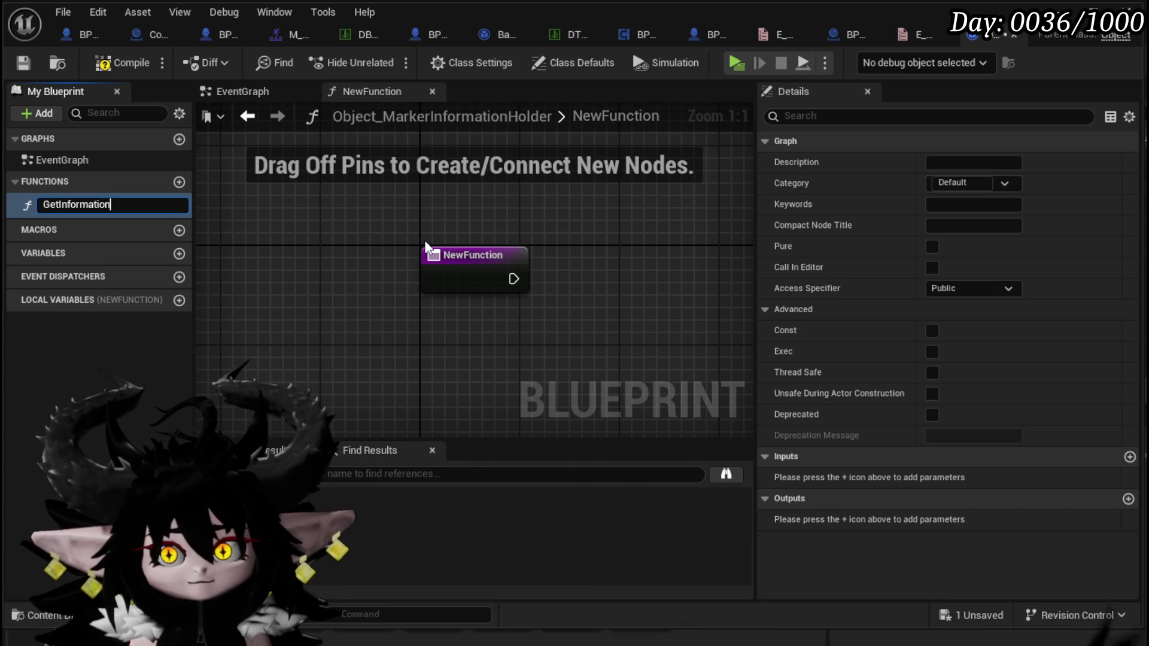
key(Return)
key(F7)
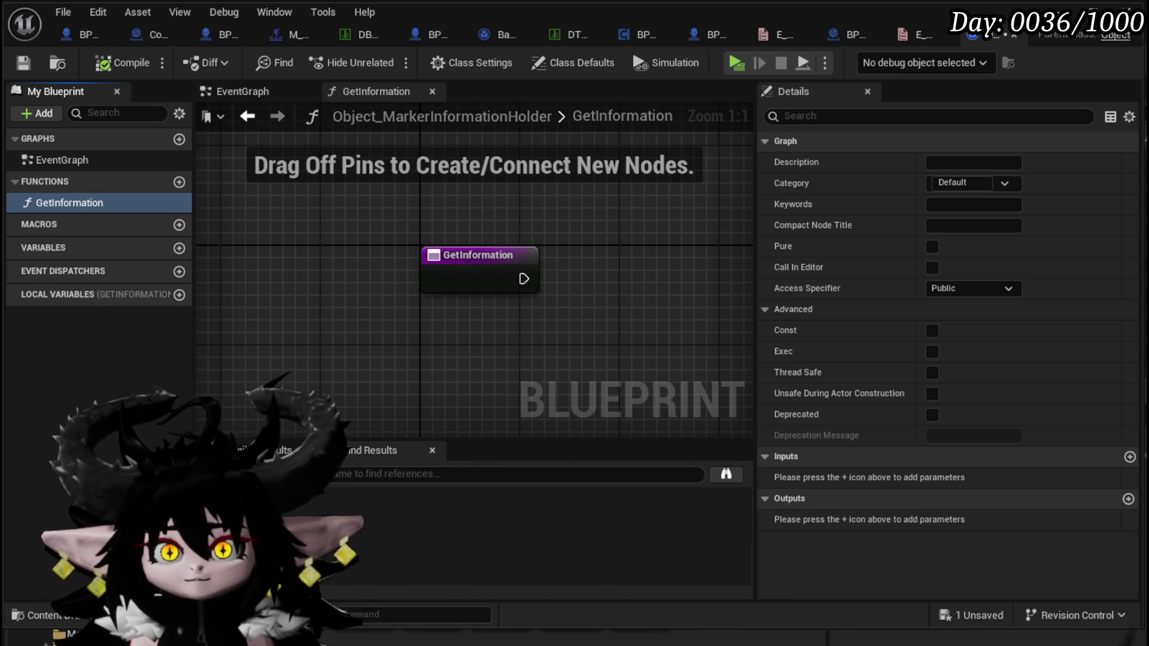
key(Home)
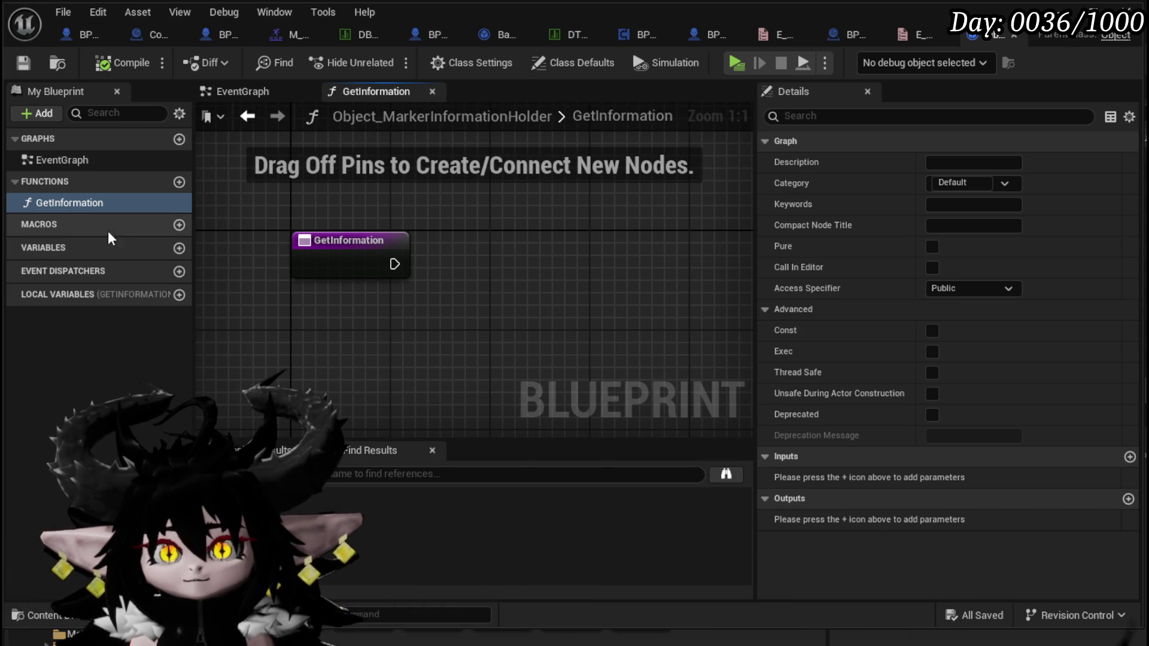
mouse_move(978, 39)
mouse_down()
mouse_move(106, 45)
mouse_move(146, 41)
mouse_up()
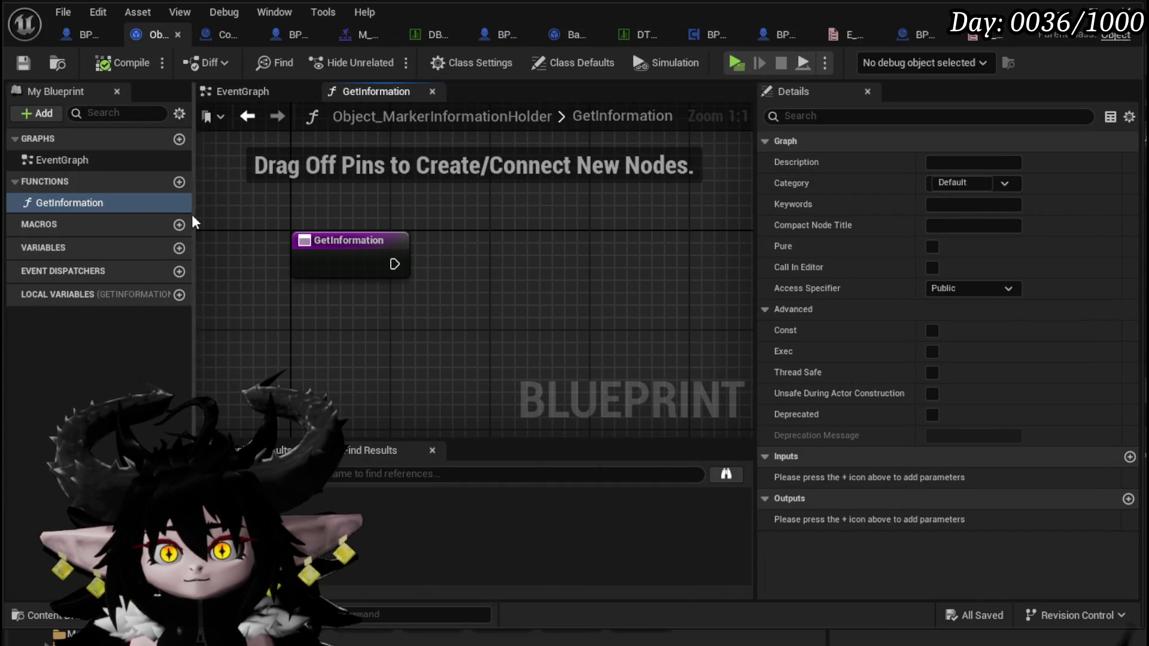
Add an ArenaLocation variable of type E Arena Directions, instance editable and exposed on spawn.
click(179, 248)
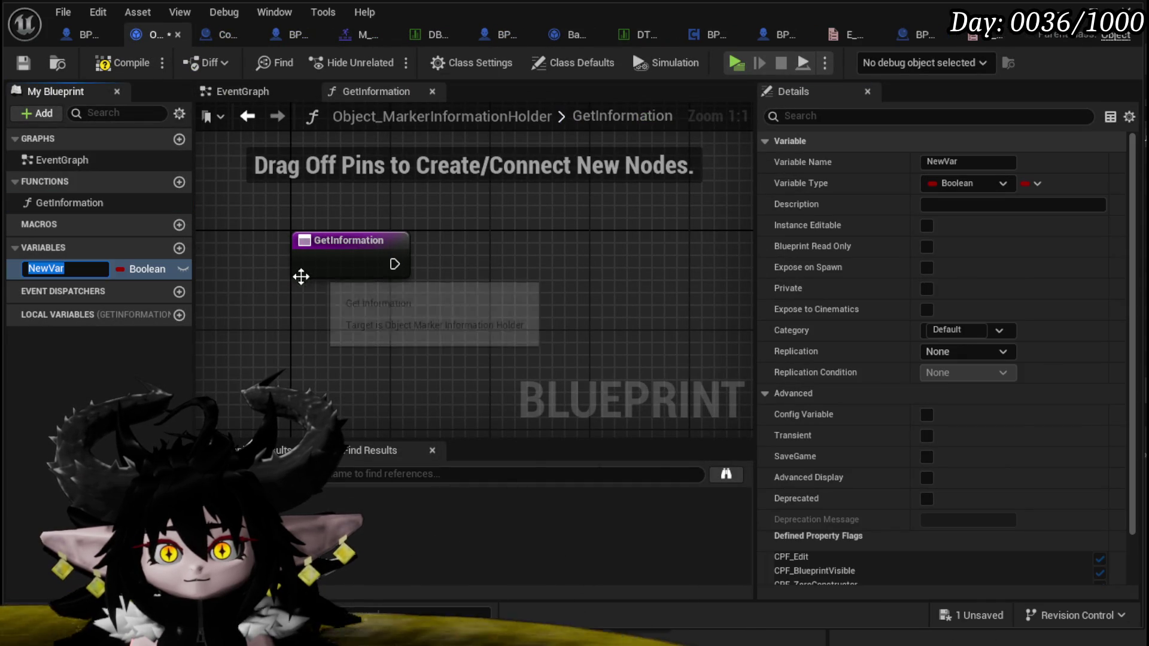
click(149, 269)
text(E_Arena)
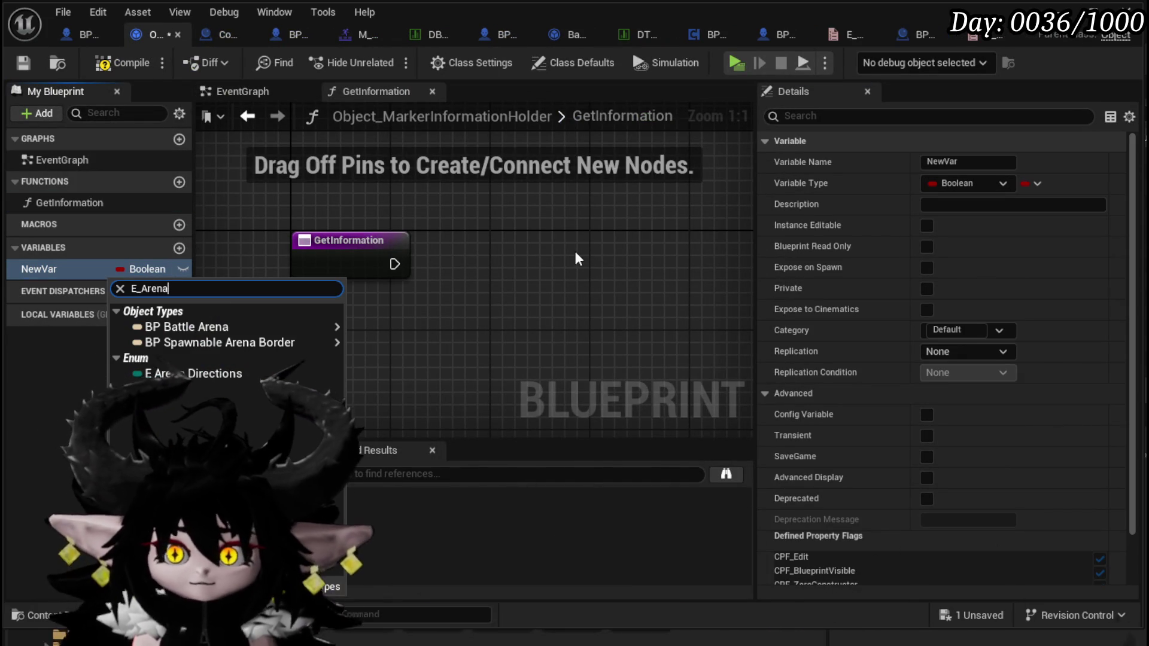
click(279, 369)
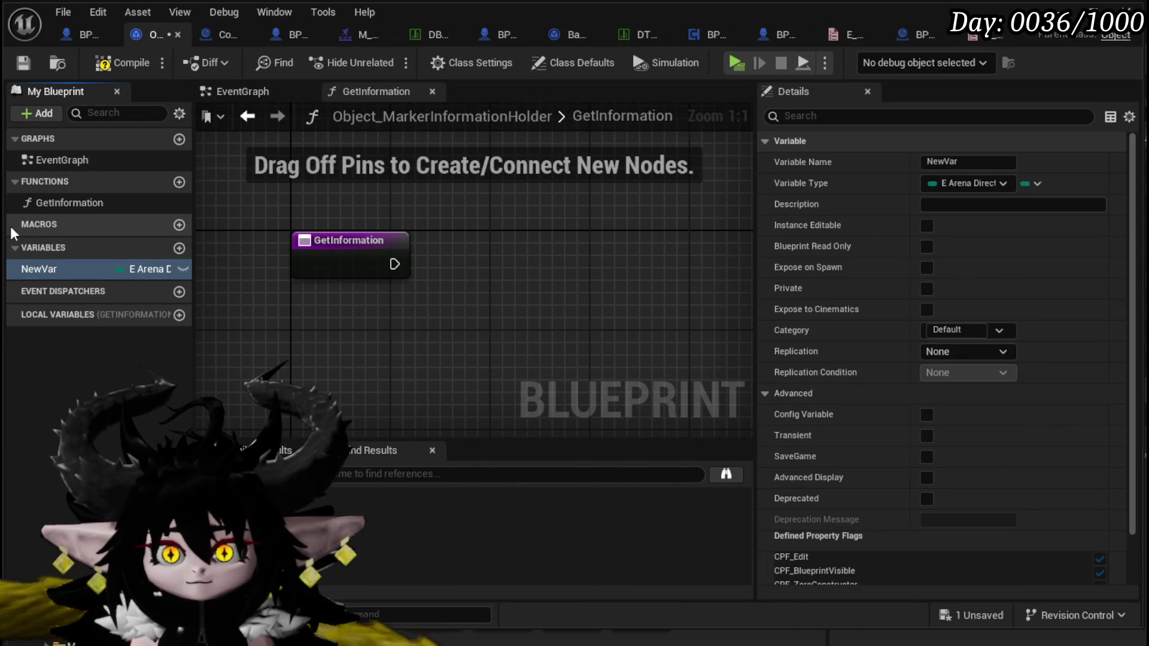
right_click(40, 267)
click(88, 300)
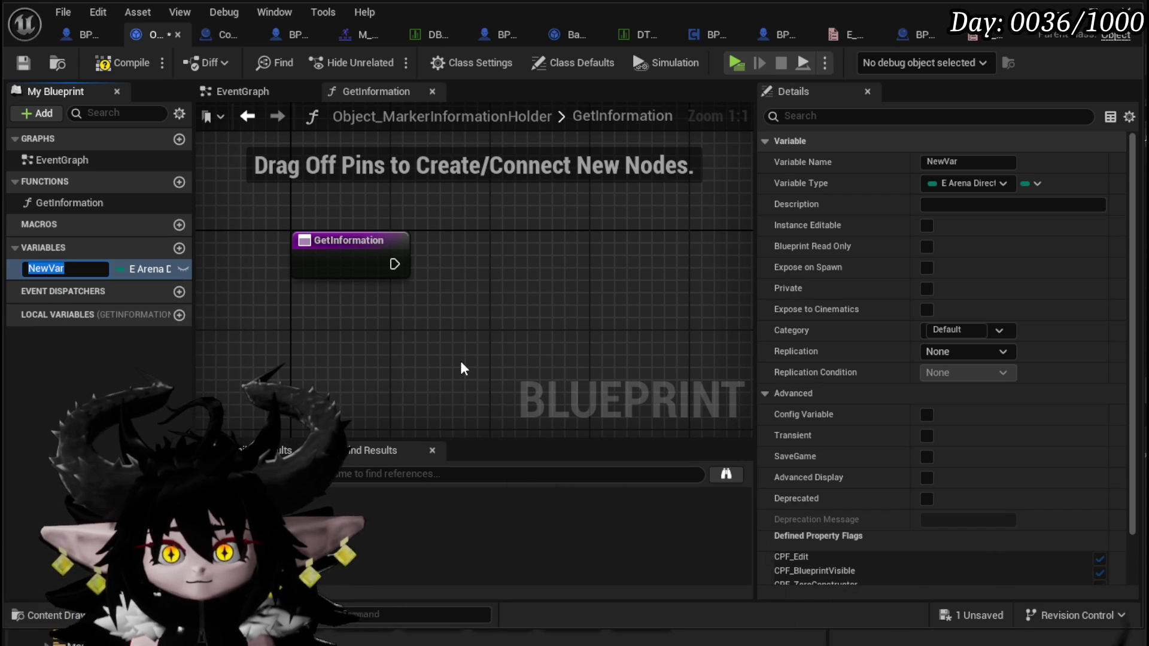
text(ArenaLocation)
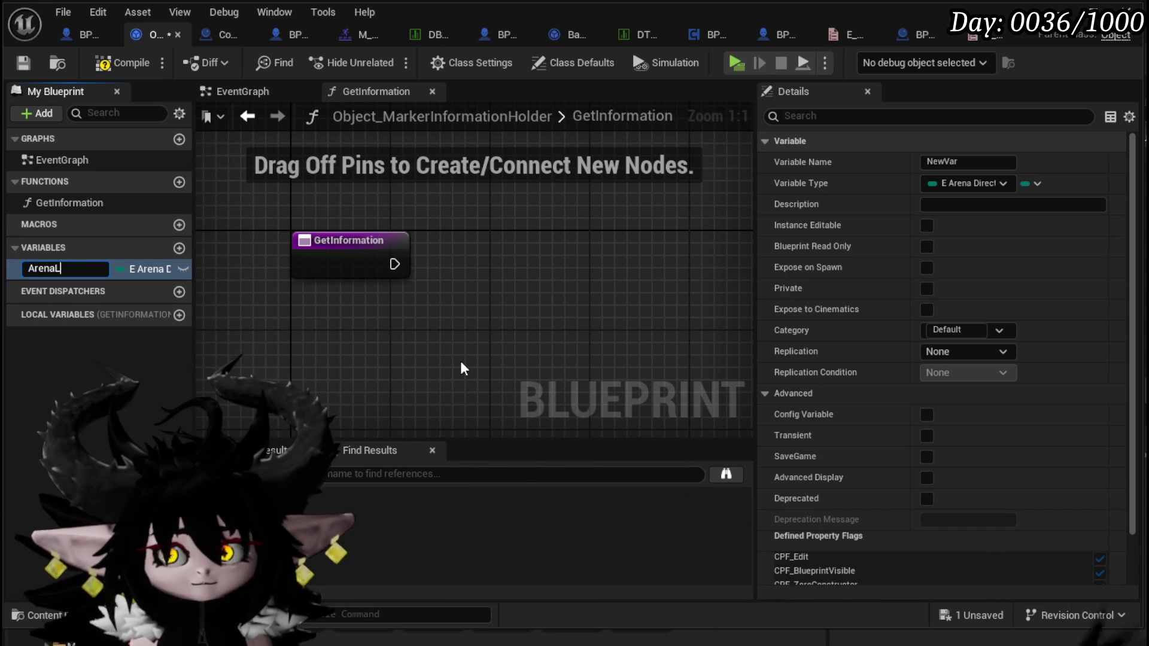
key(Return)
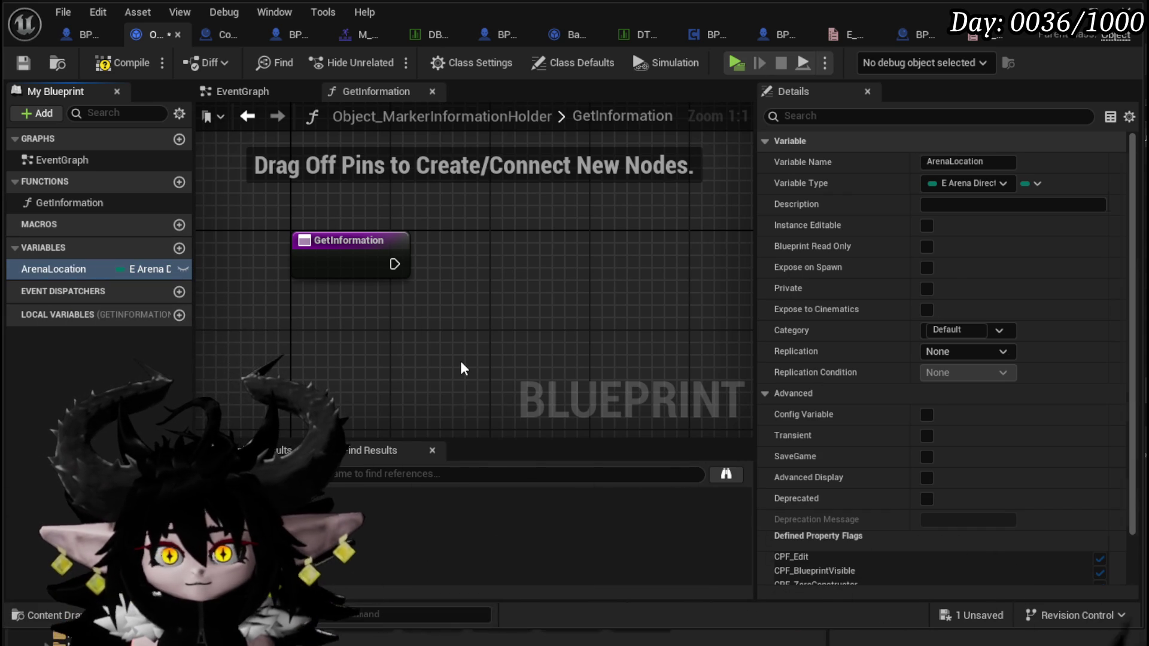
click(927, 226)
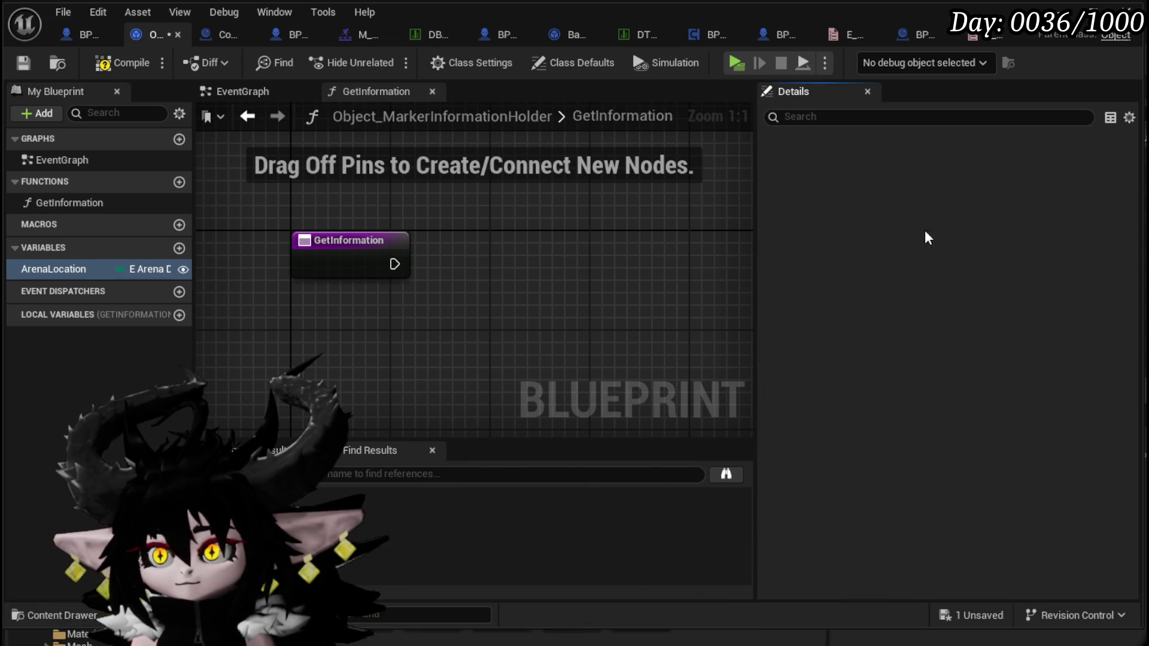
click(922, 269)
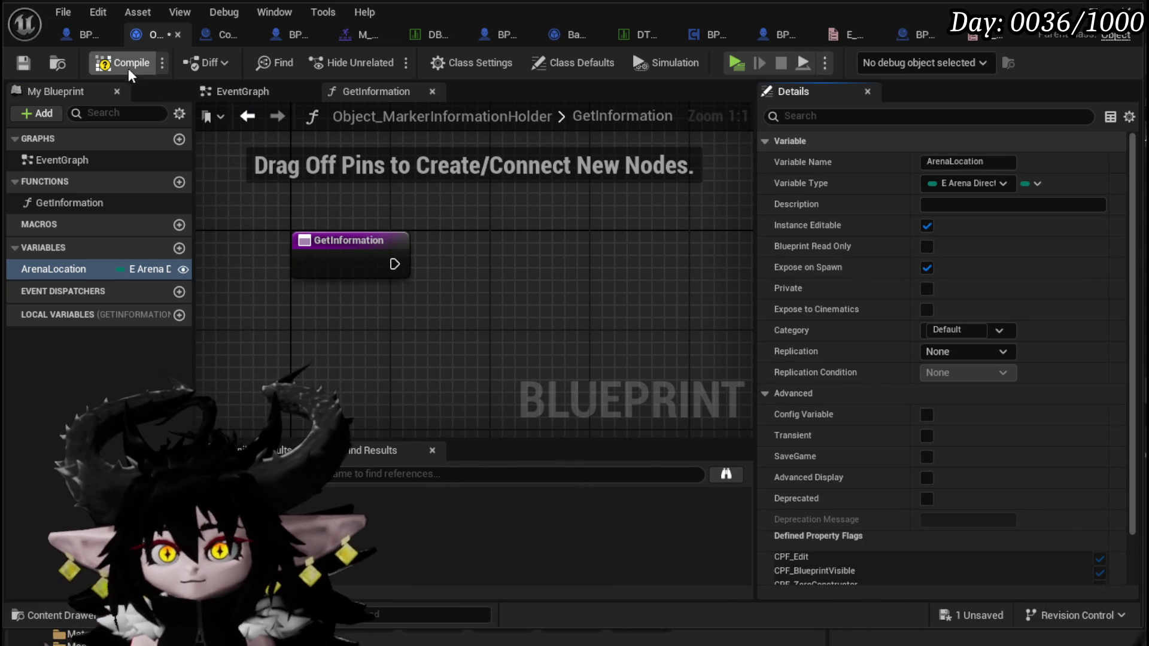
Add a New Param output to GetInformation and save the blueprint.
click(347, 263)
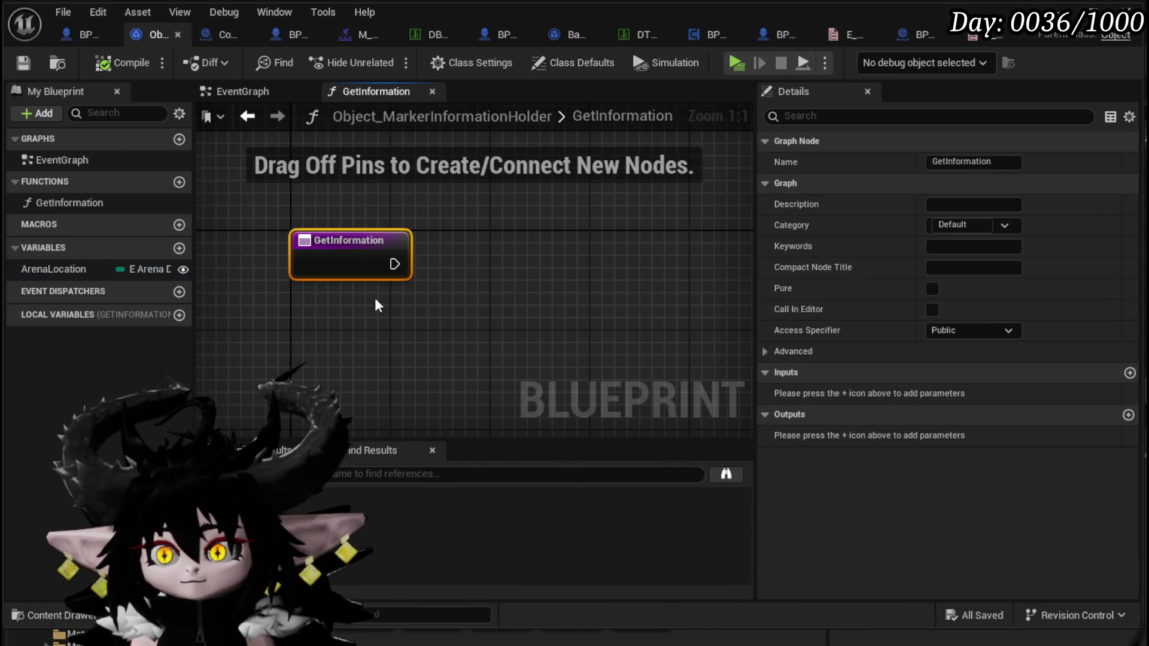
click(1128, 415)
click(564, 356)
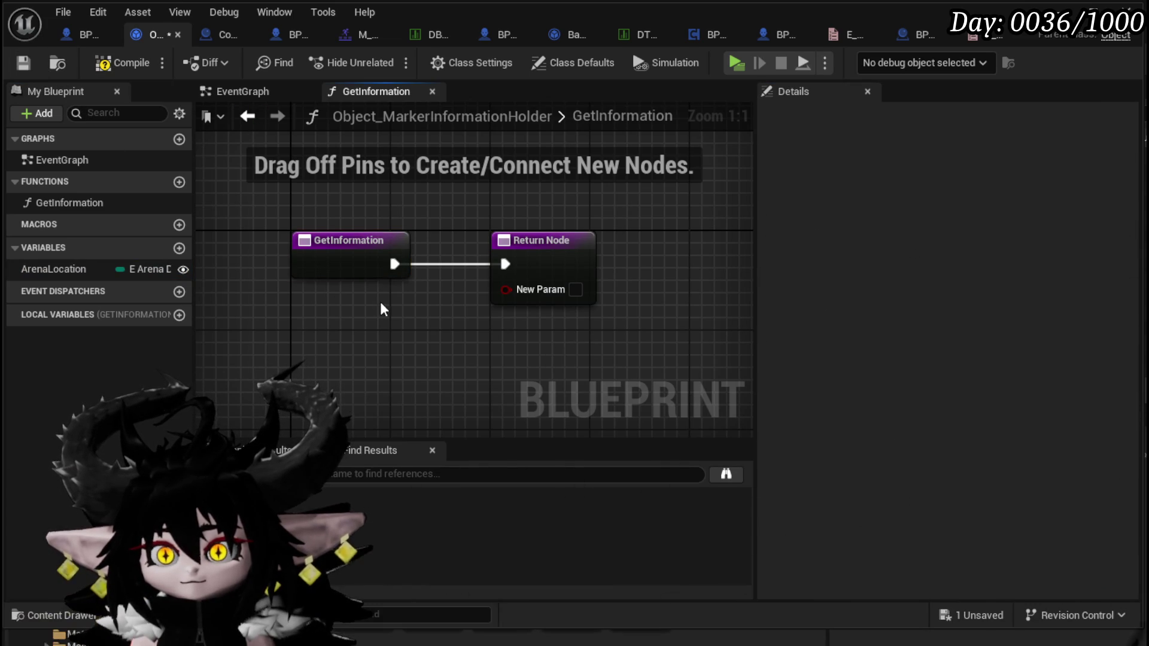
click(13, 64)
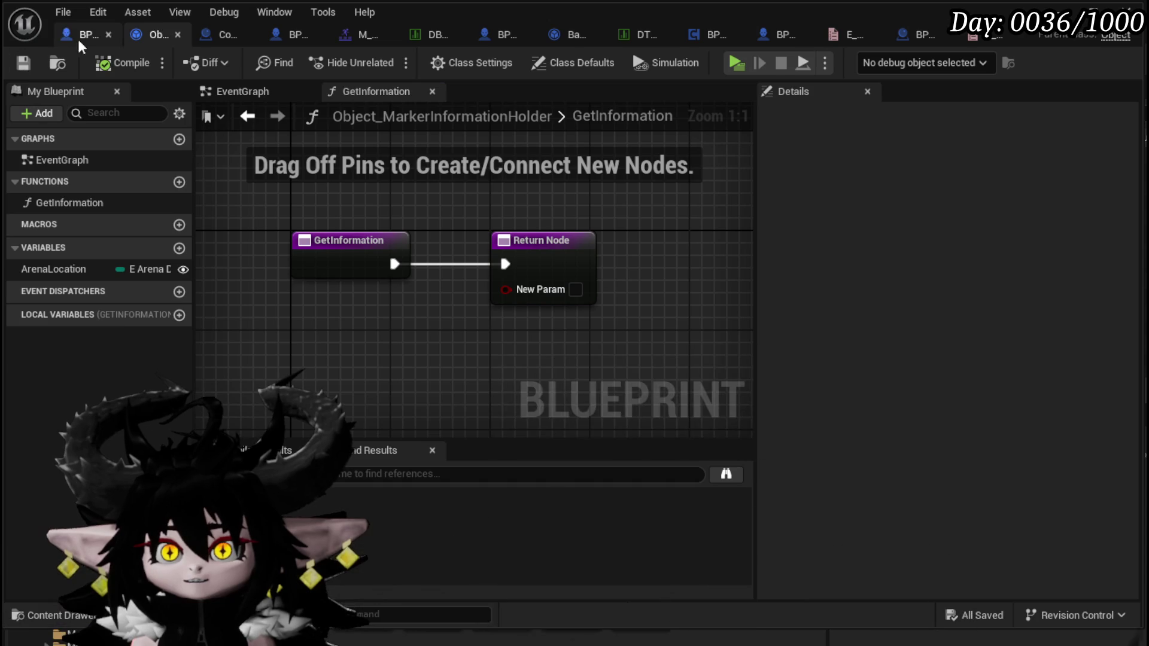
click(77, 37)
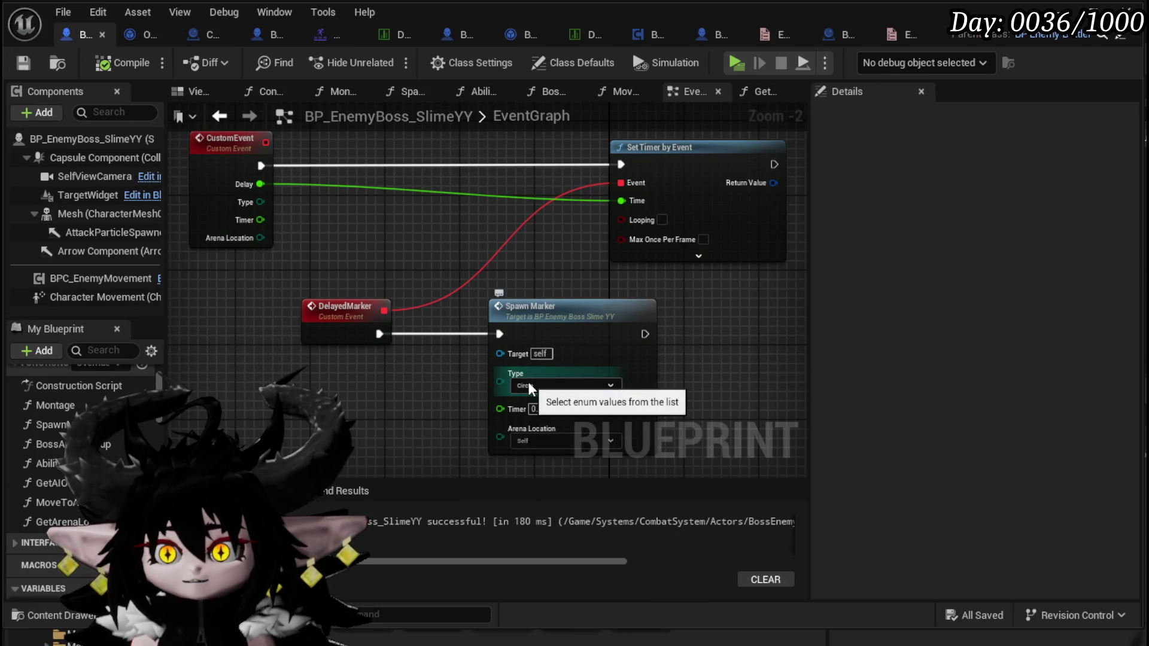
click(569, 317)
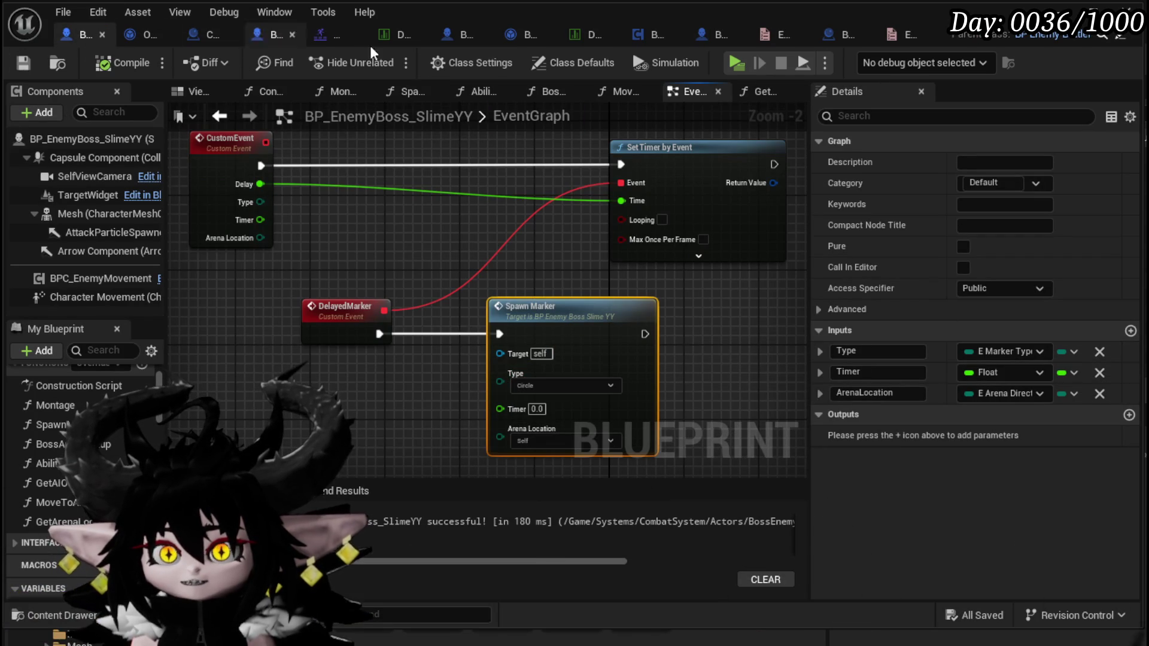
click(147, 34)
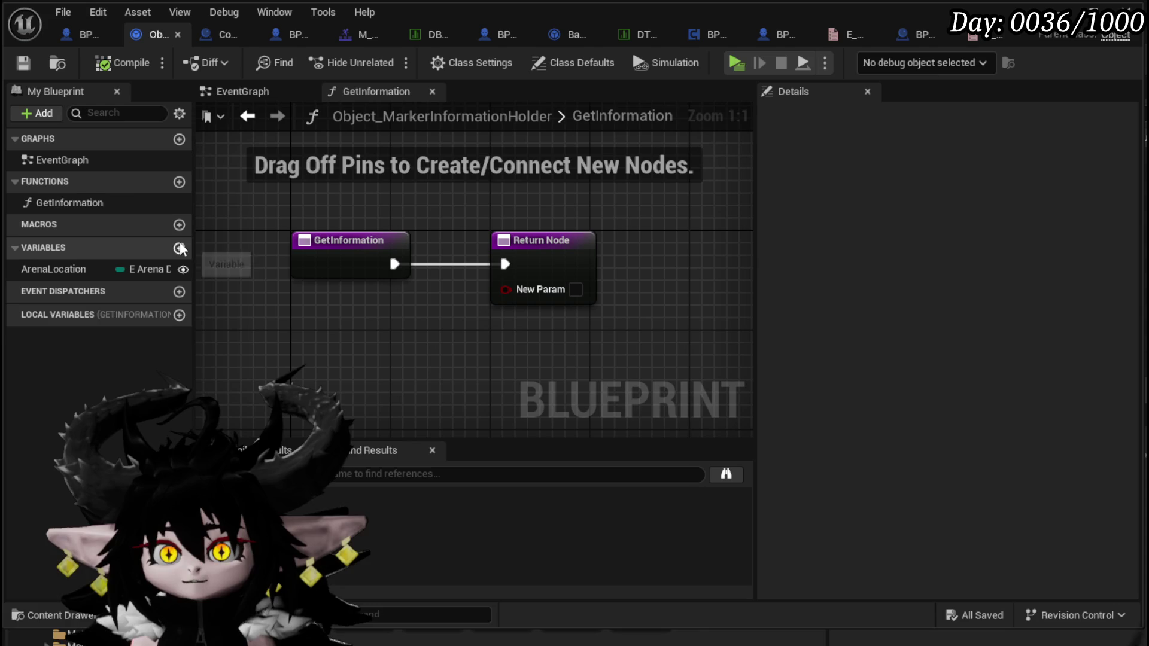
Create MarkerType as an E_MarkerType enum with Instance Editable and Expose on Spawn, then add a third variable.
click(179, 247)
text(Ma)
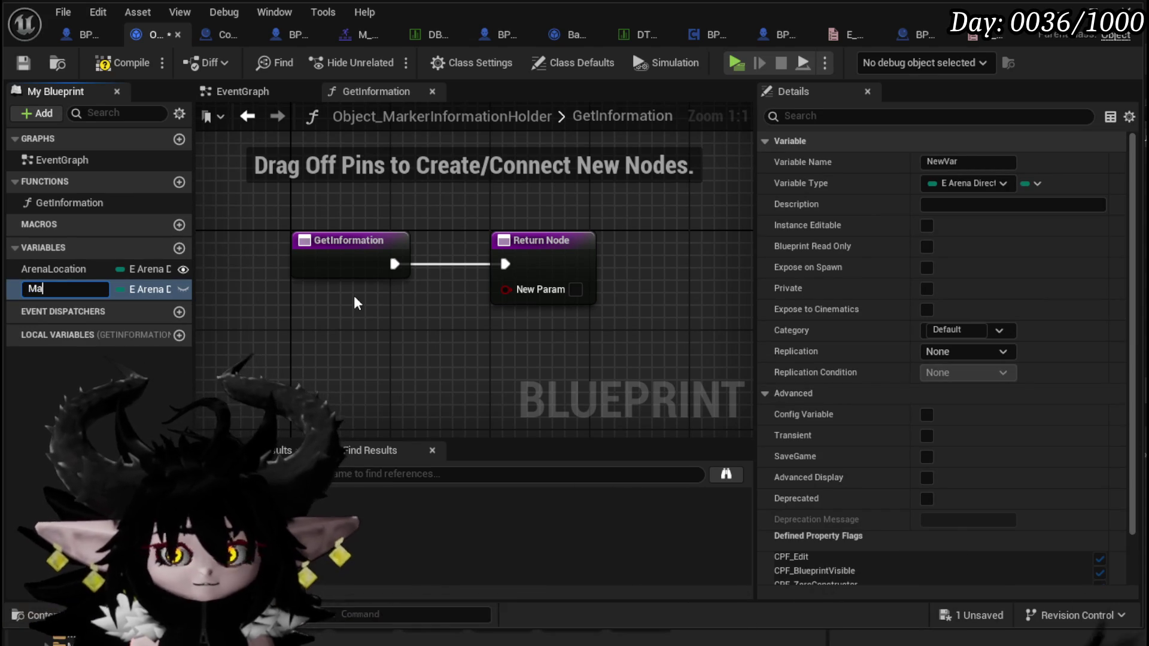
text(rkerType)
key(Return)
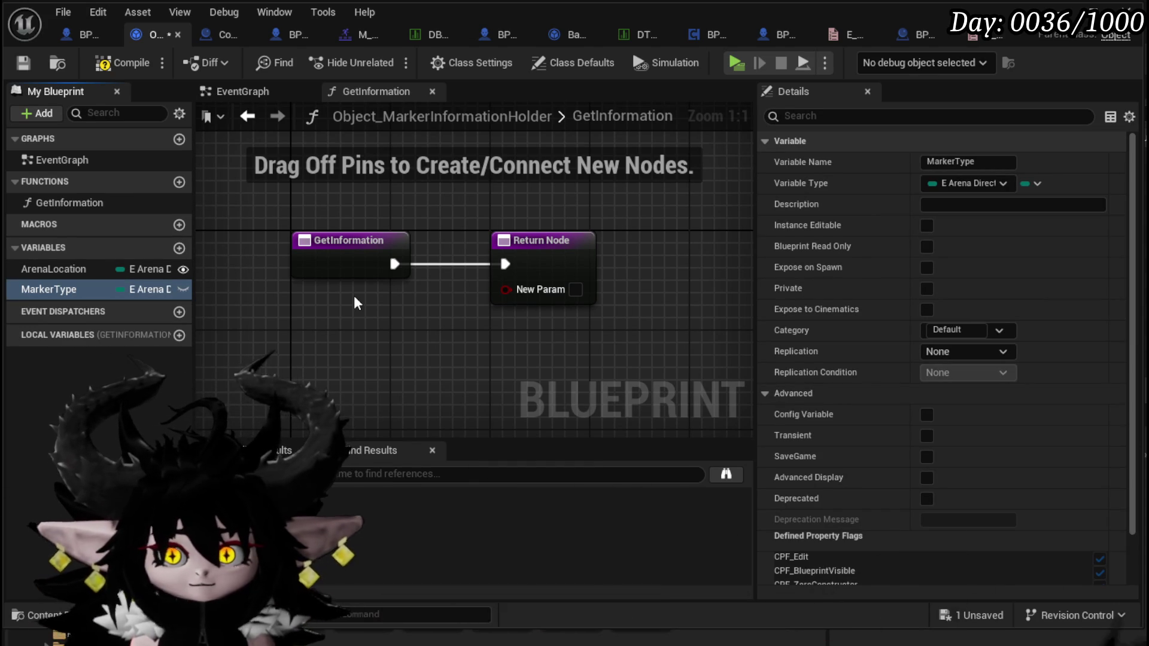
scroll(981, 341, down, 3)
scroll(981, 341, up, 5)
click(987, 187)
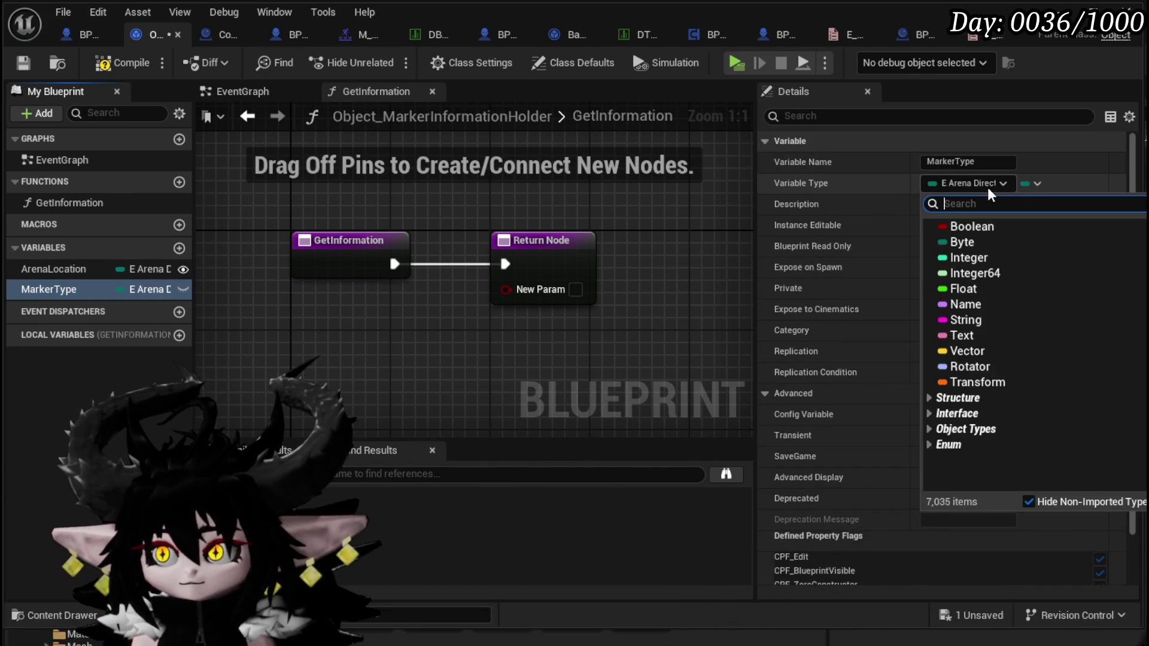
text(E_Marker)
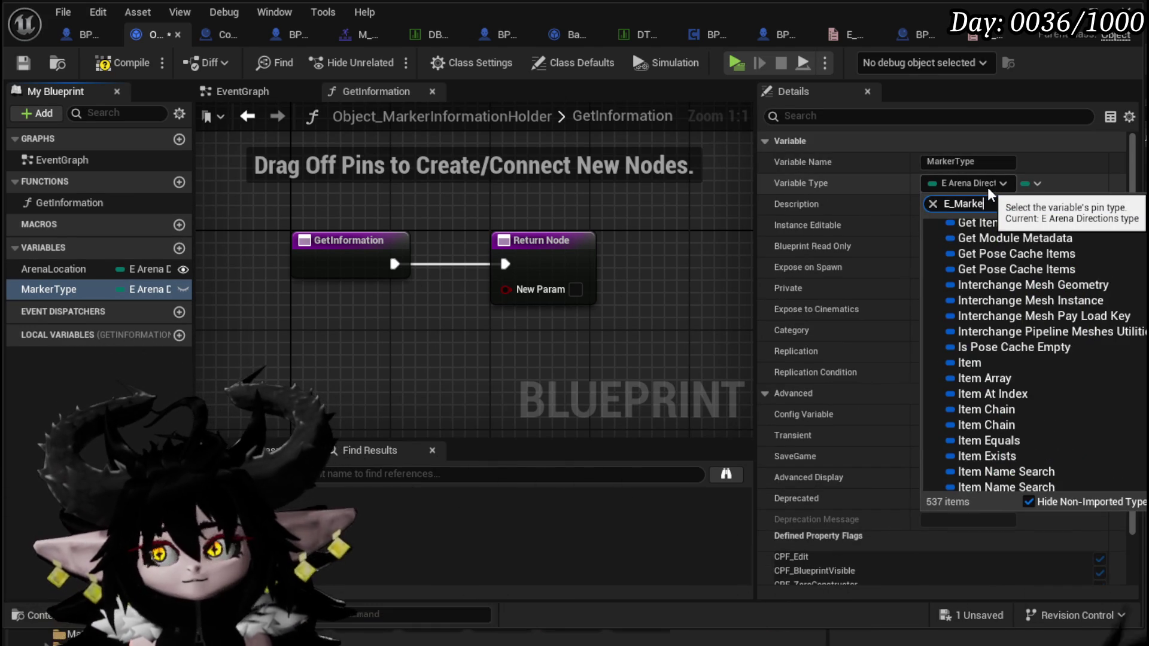
click(1011, 287)
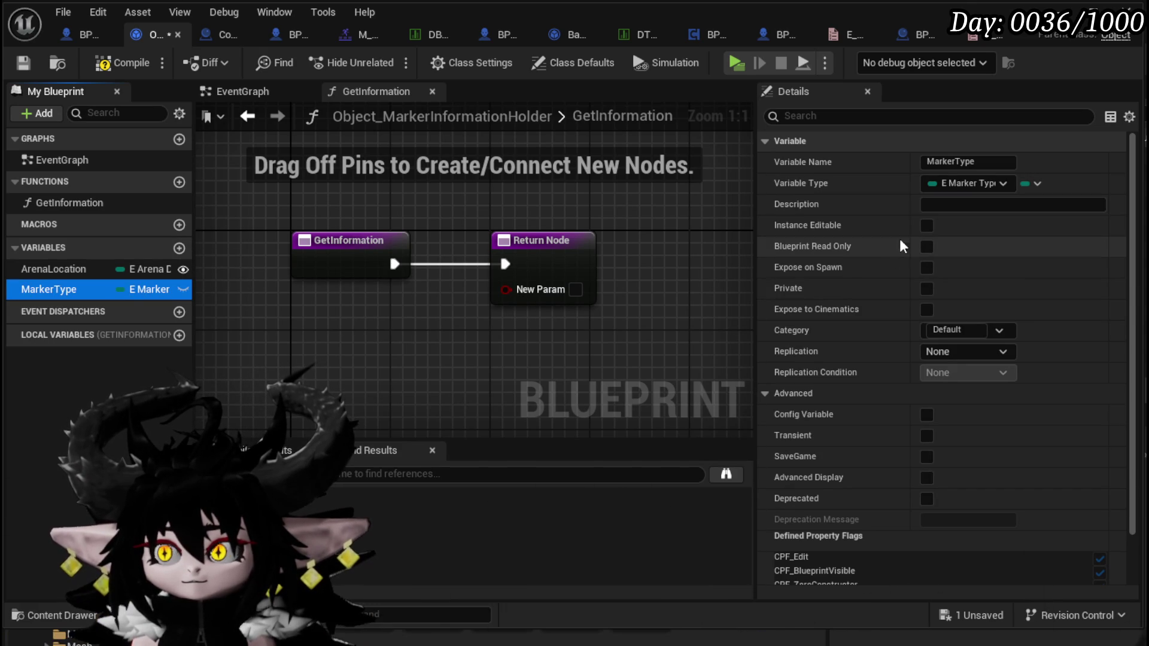
click(926, 225)
click(924, 268)
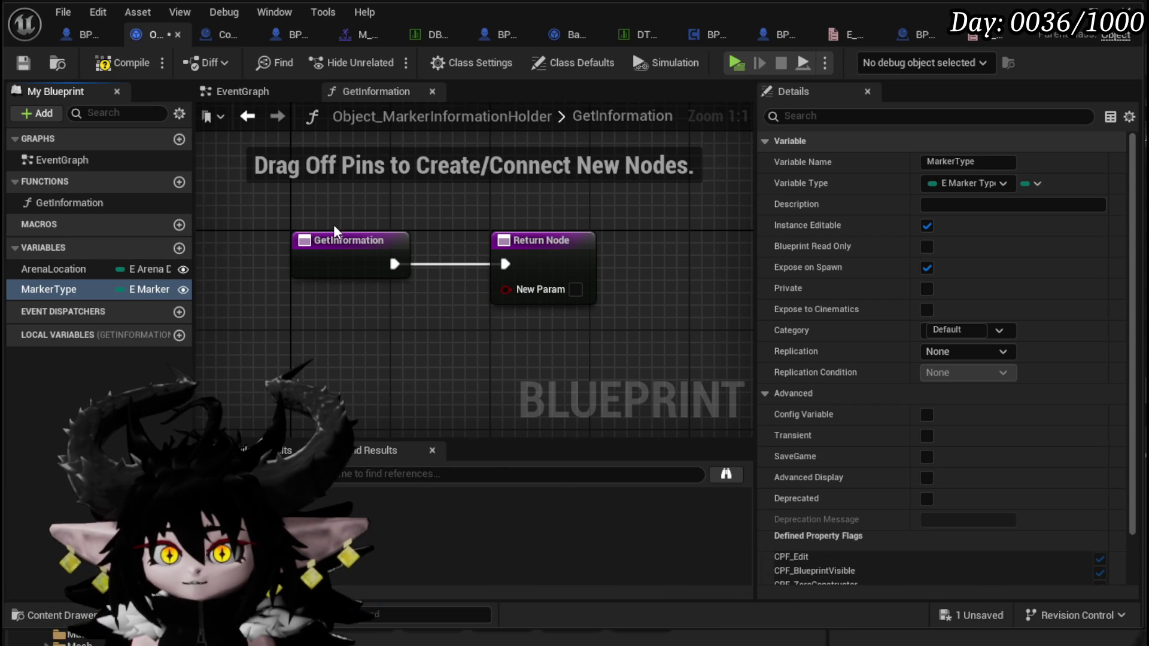
click(179, 247)
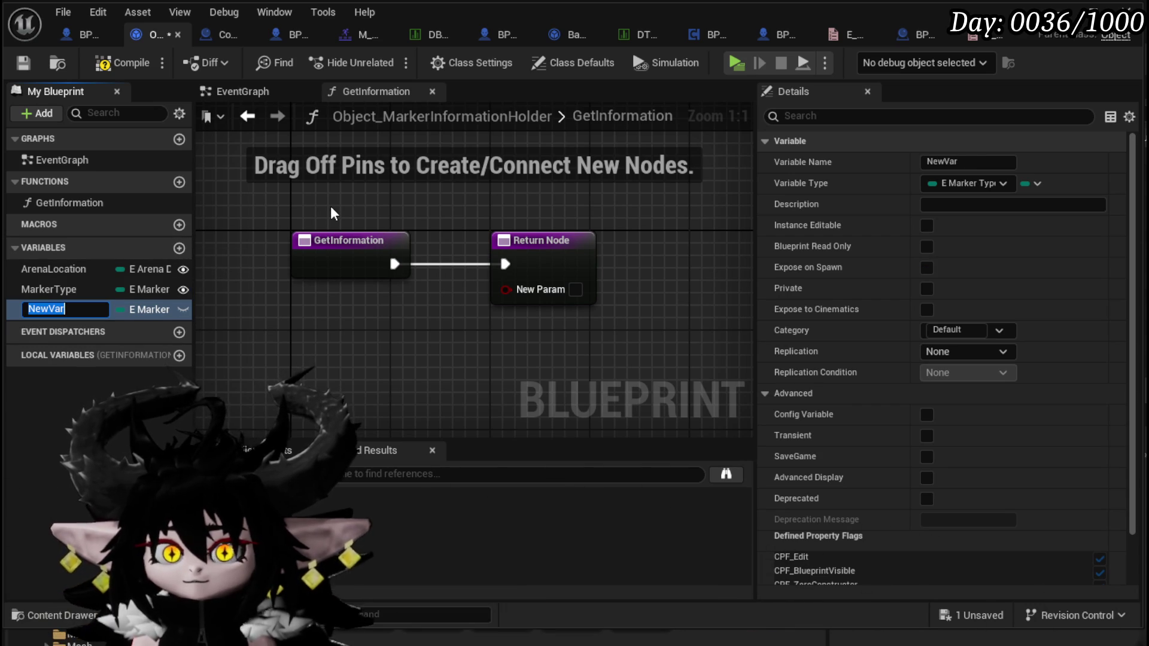
Create a Float variable named Time, marked Instance Editable and Expose on Spawn.
text(Time)
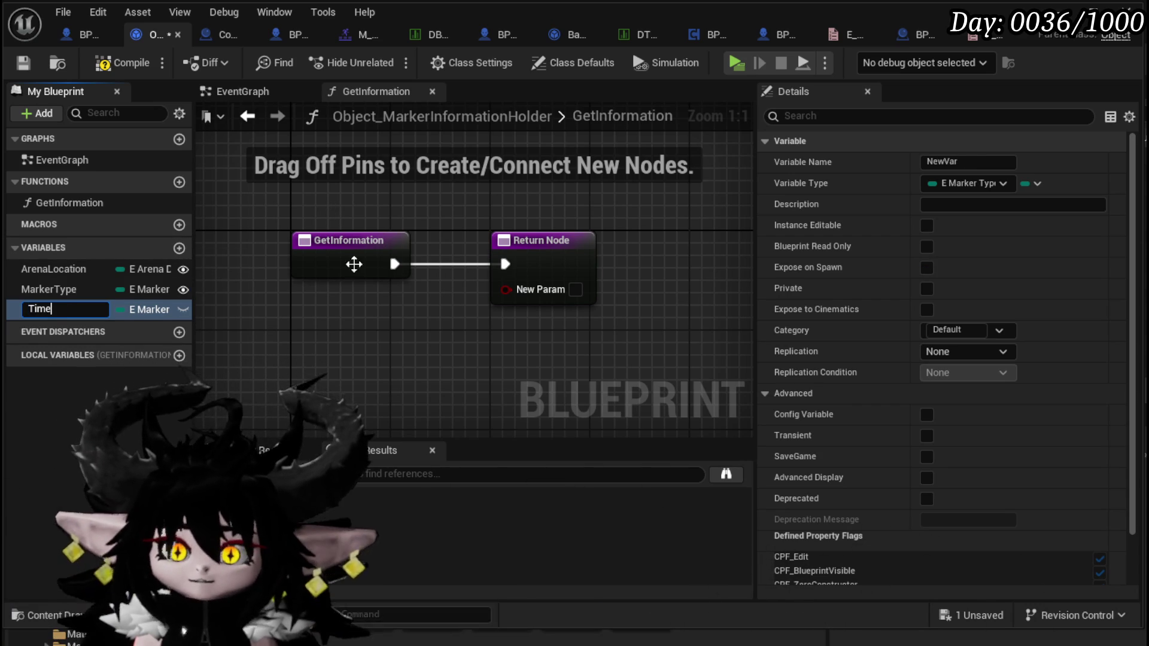
key(Return)
click(131, 310)
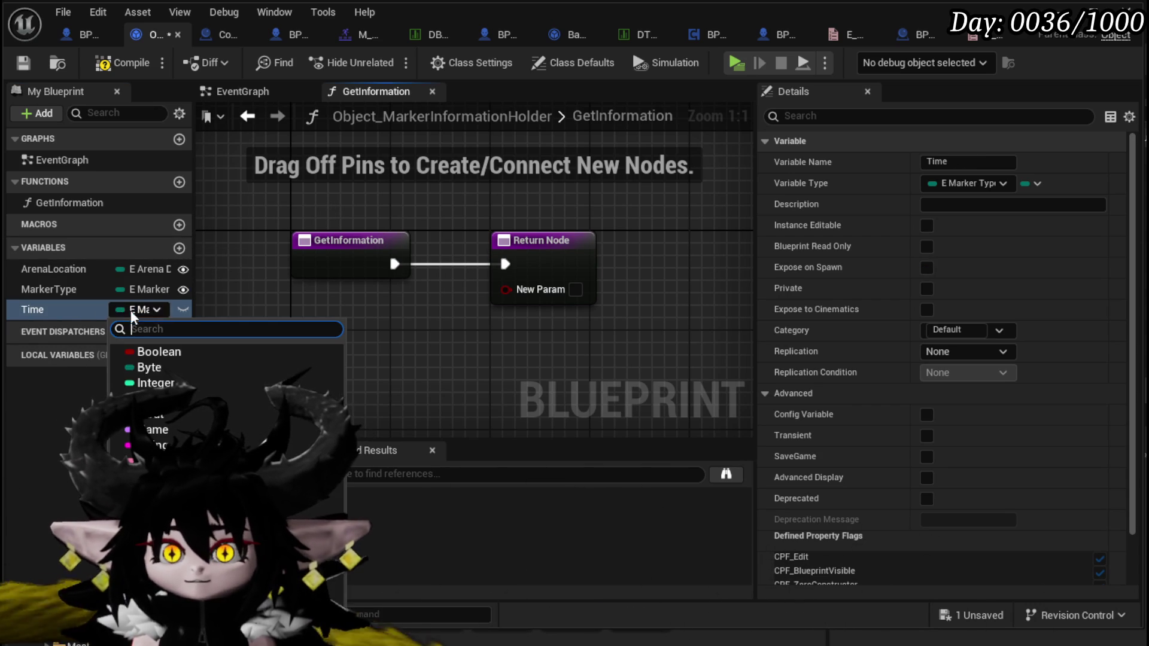
click(155, 413)
click(926, 226)
click(924, 269)
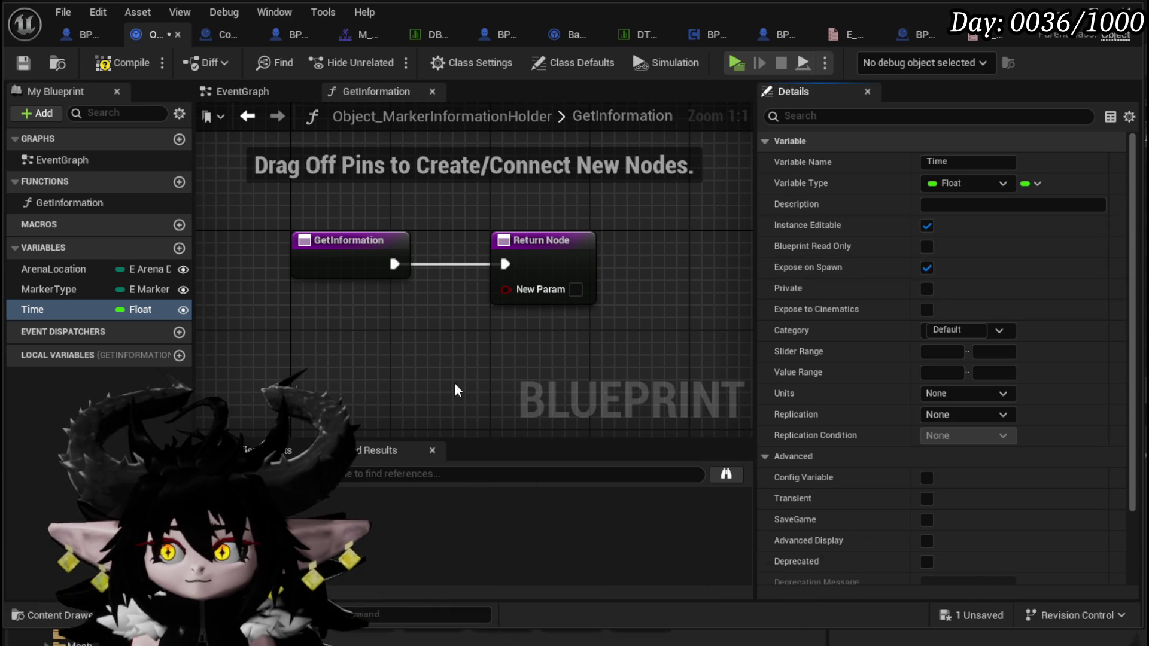
Save the marker information blueprint, glance at the boss blueprint, then add another variable.
click(23, 64)
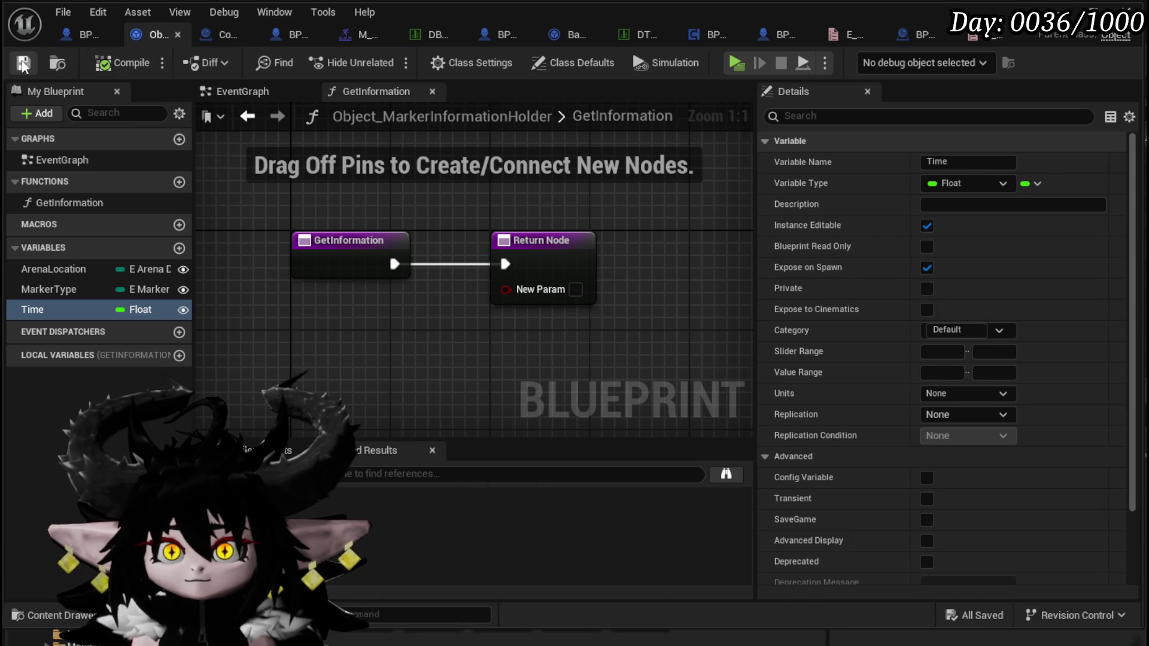
click(93, 34)
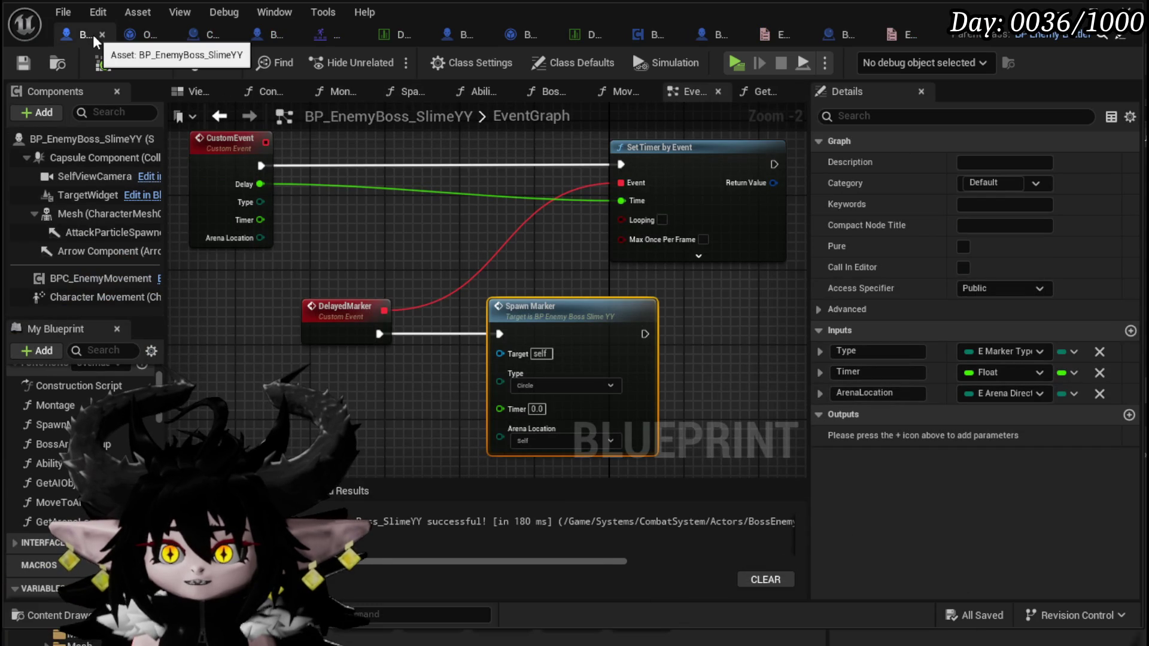
click(133, 34)
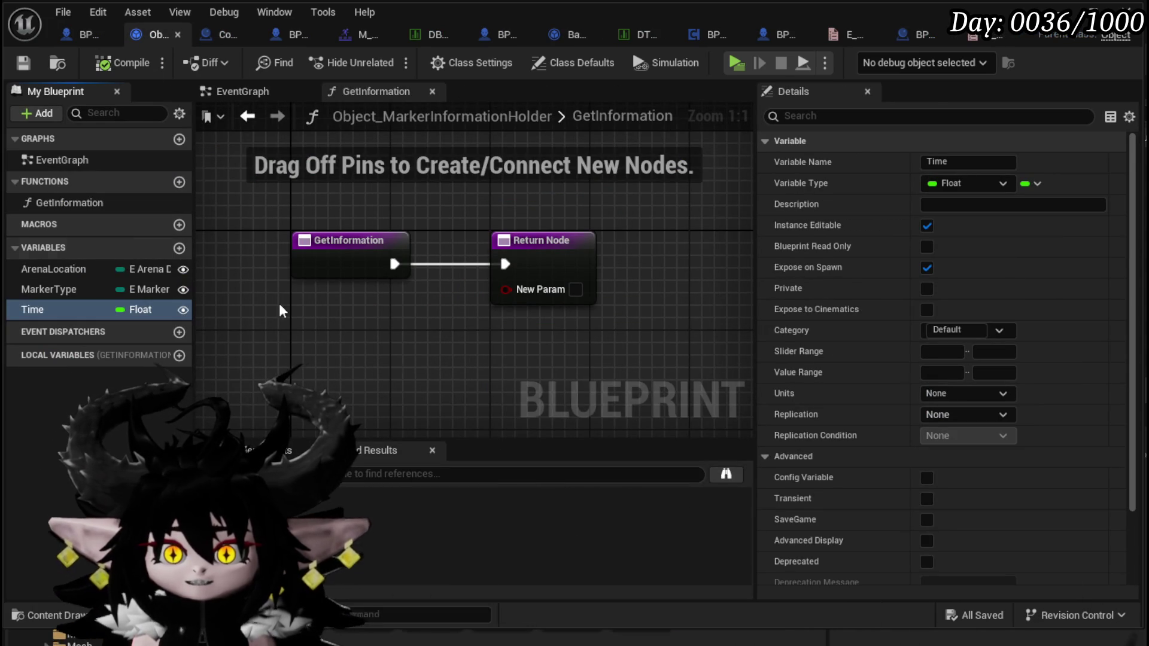
click(182, 249)
Make the new variable a String named AbilityData, Instance Editable and Expose on Spawn, and save.
text(A)
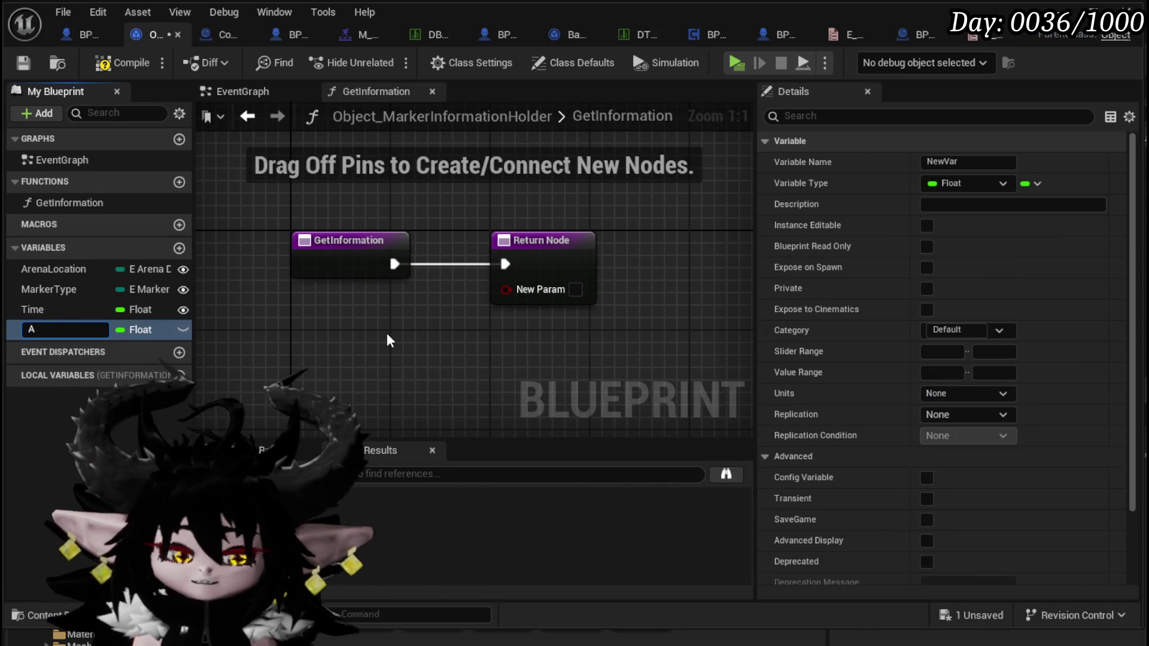
text(bilityData)
key(Return)
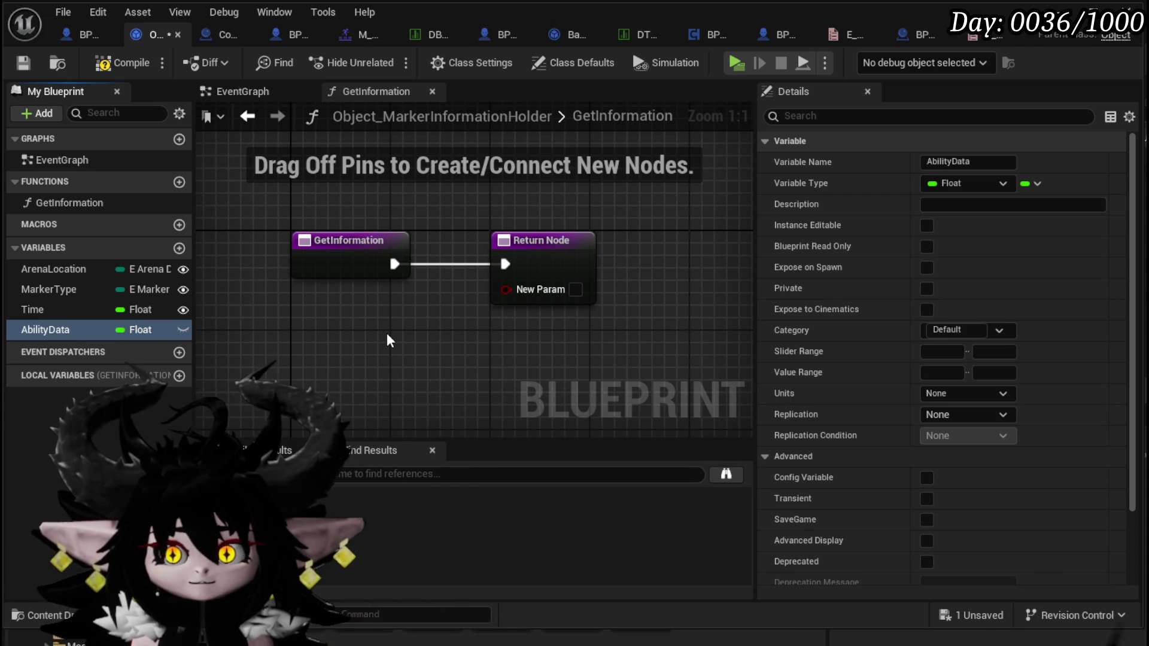
click(157, 329)
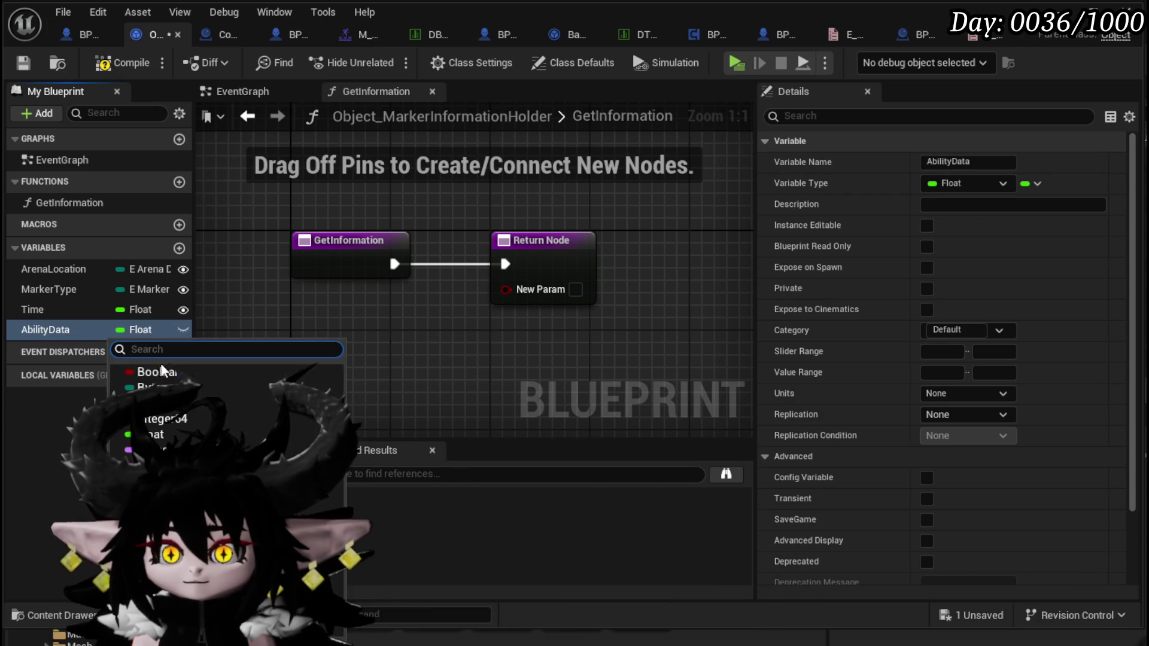
click(140, 445)
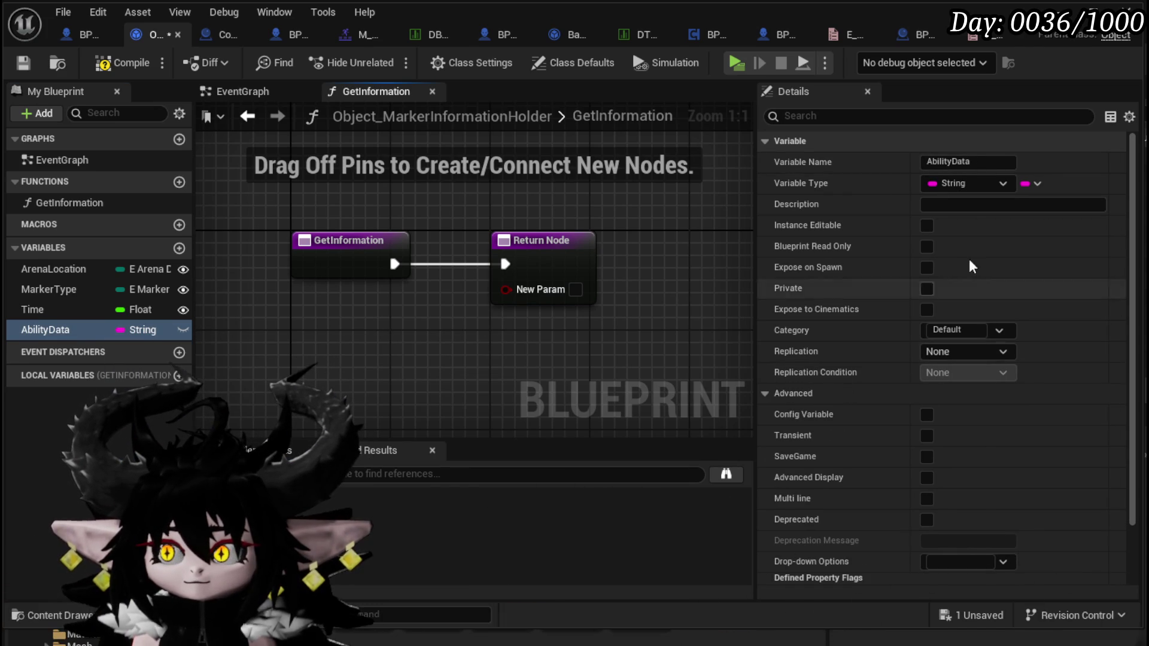
click(926, 226)
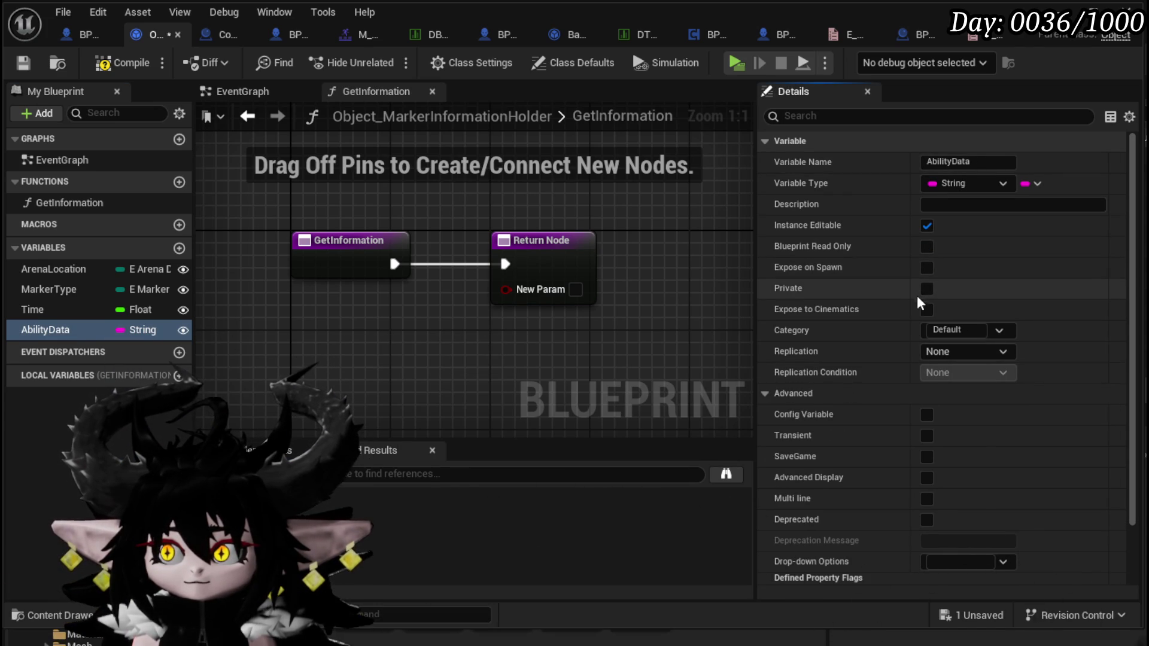
click(925, 268)
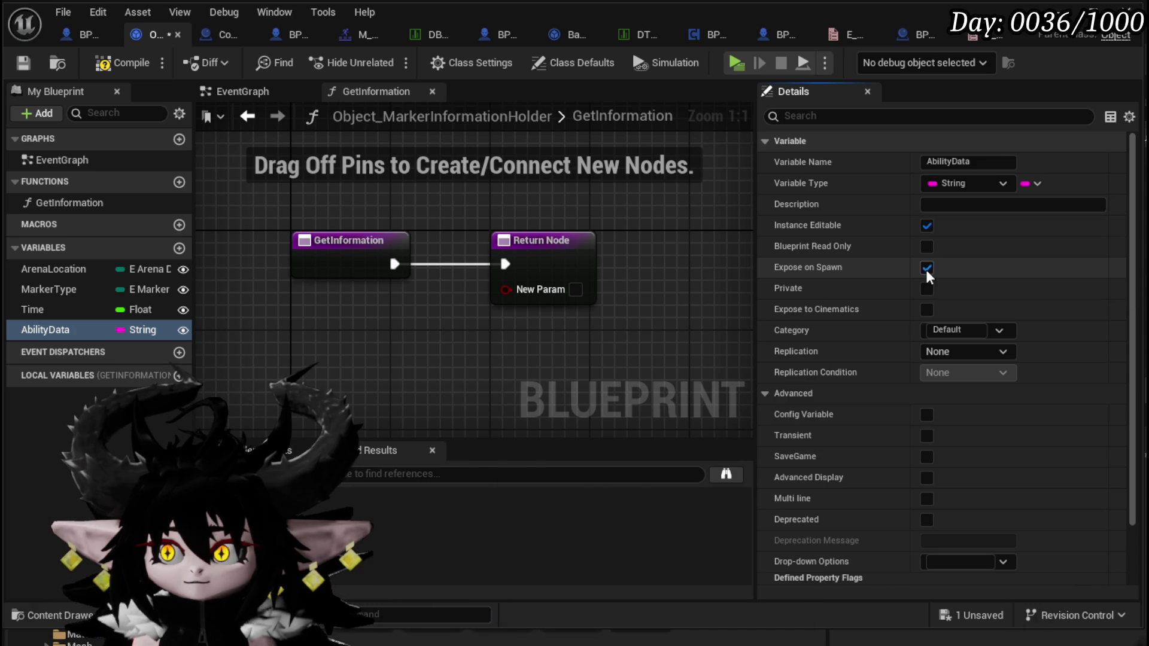
click(25, 63)
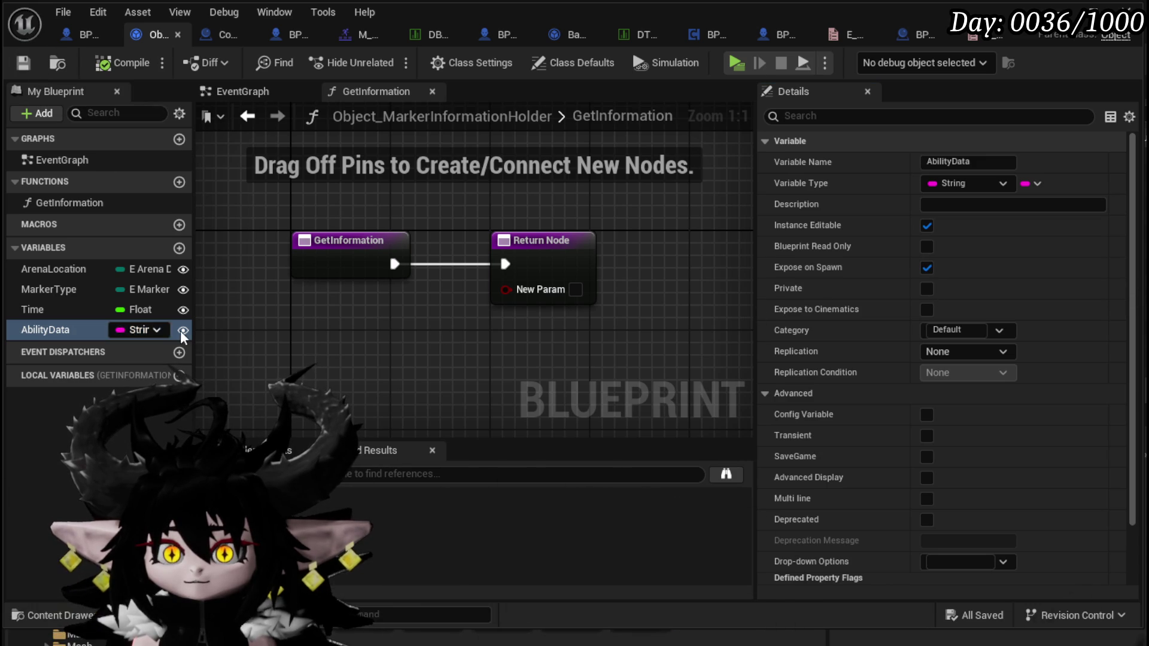
Place getters for ArenaLocation, MarkerType, Time and AbilityData in the GetInformation graph.
mouse_move(72, 273)
mouse_down()
mouse_move(493, 335)
mouse_move(554, 277)
mouse_up()
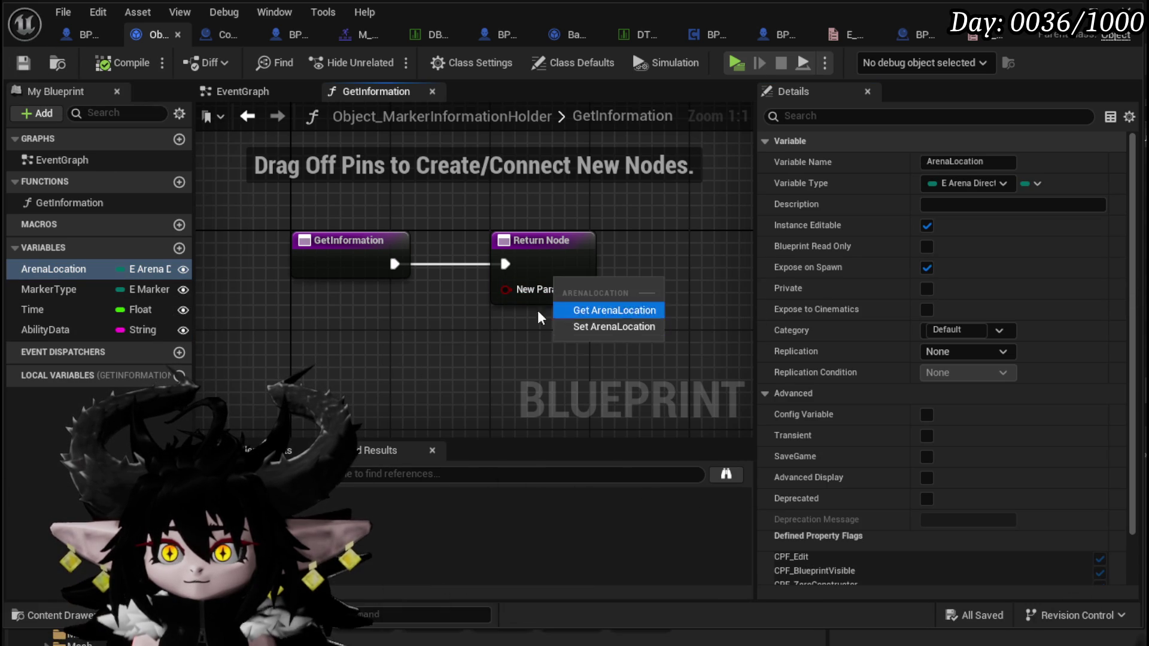
drag(313, 297, 316, 299)
click(365, 329)
drag(89, 287, 328, 345)
click(366, 373)
drag(24, 310, 347, 263)
click(386, 293)
mouse_move(46, 330)
mouse_down()
mouse_move(338, 327)
mouse_move(359, 306)
mouse_up()
click(389, 336)
Wire the getters into the Return Node, delete NewParam, then compile and save.
drag(404, 243, 500, 219)
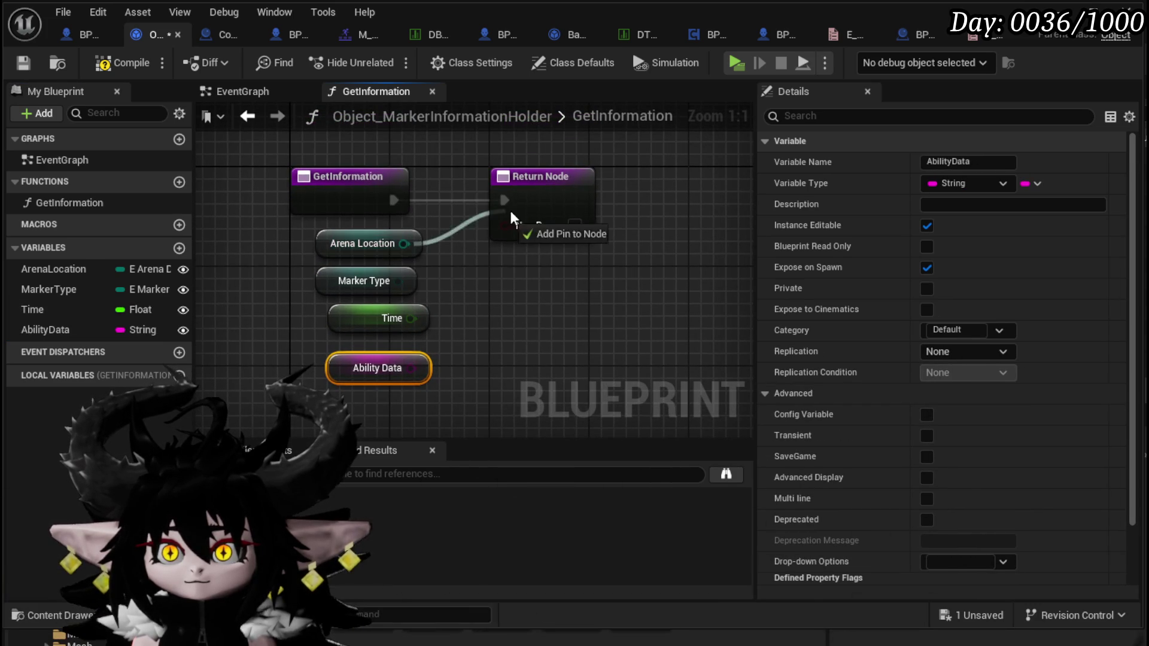
drag(415, 271, 560, 249)
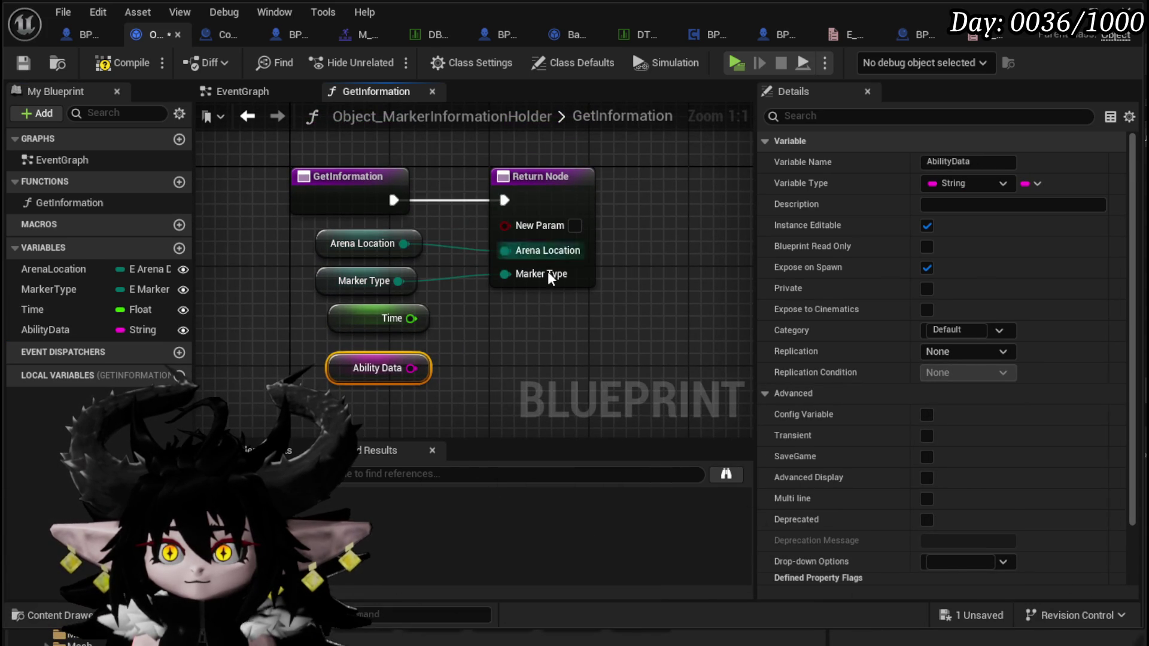
drag(411, 368, 556, 251)
click(569, 203)
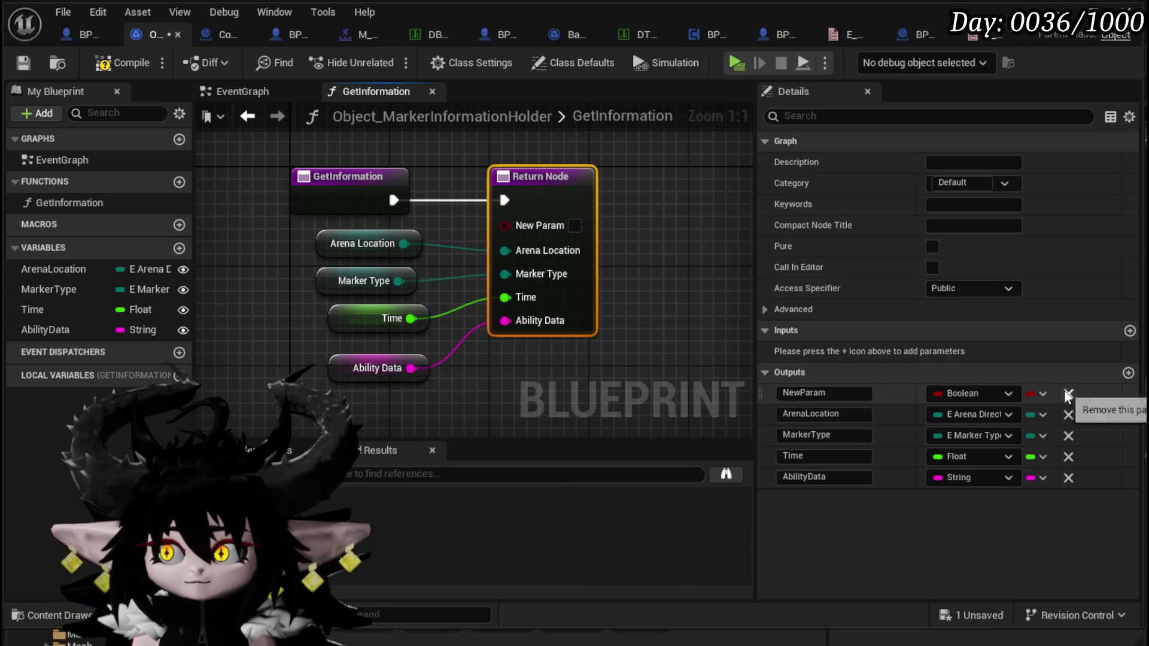
click(1068, 393)
click(114, 62)
click(22, 63)
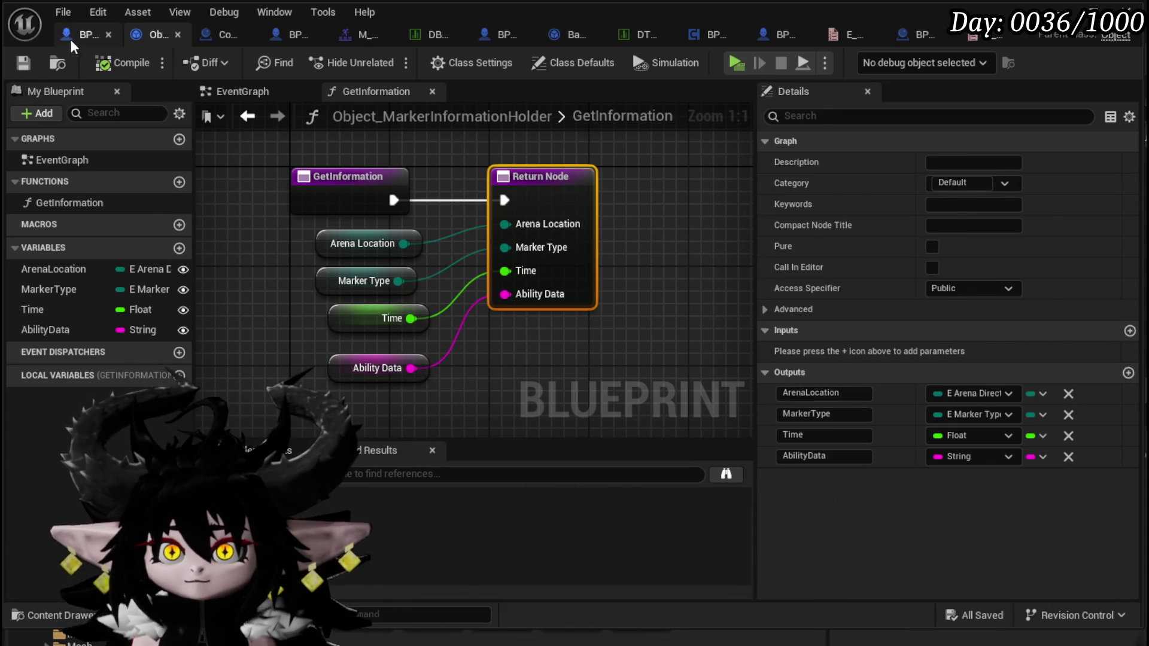
In the boss EventGraph, add a Construct Object from Class node for Object_MarkerInformationHolder.
click(70, 36)
right_click(328, 219)
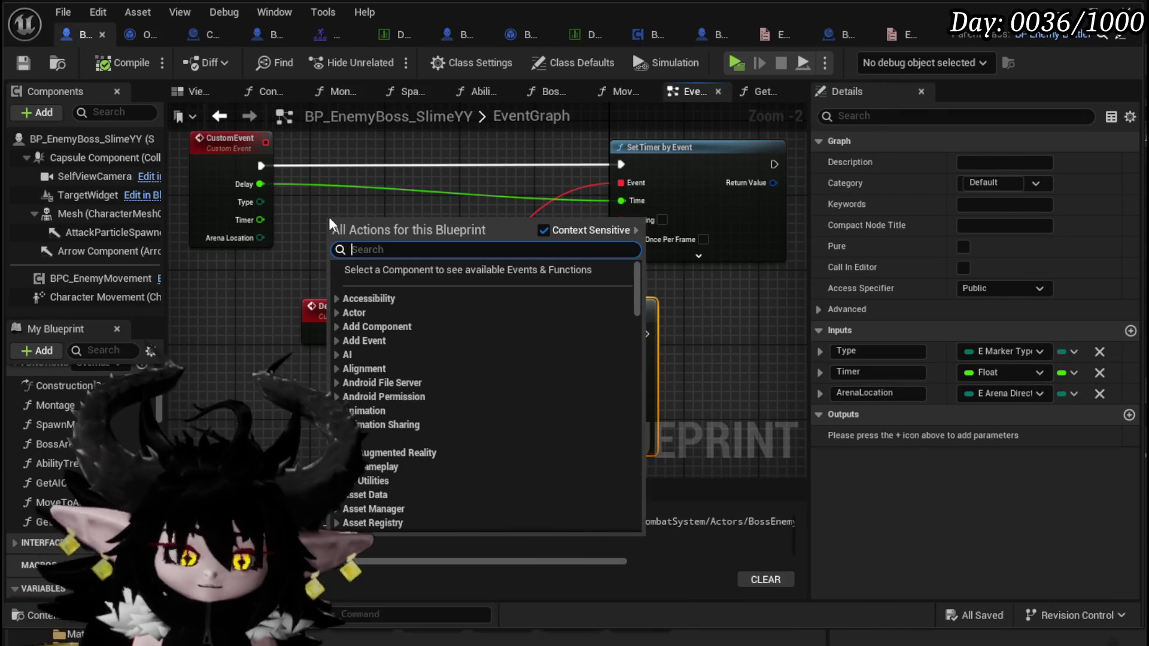
text(construct obj)
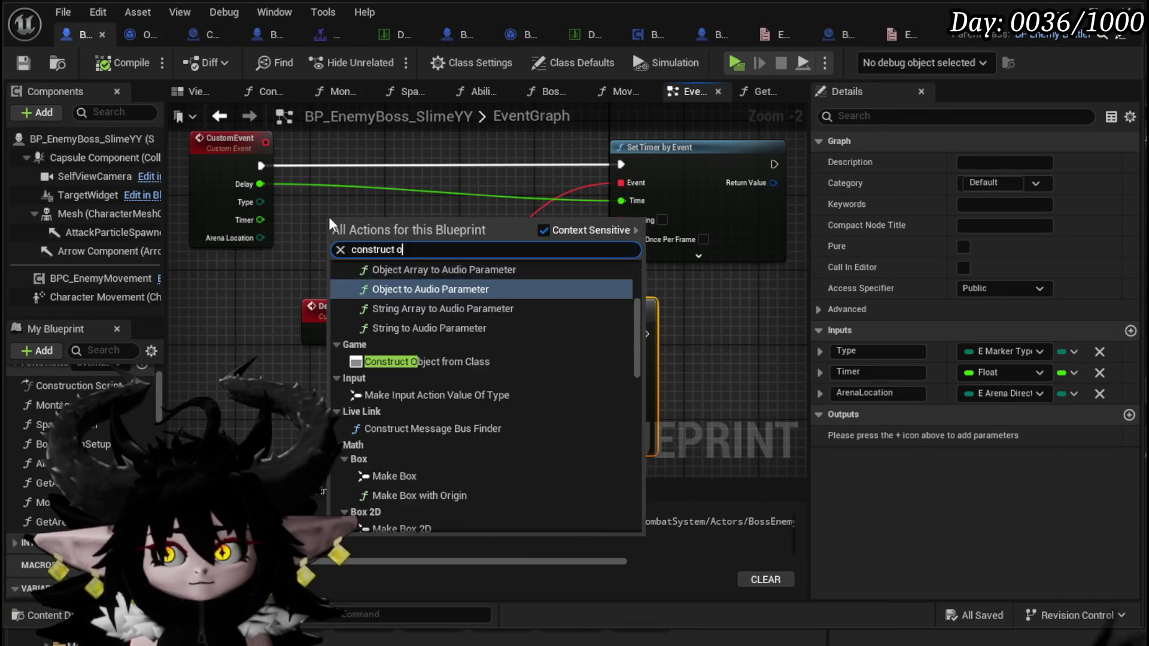
click(427, 351)
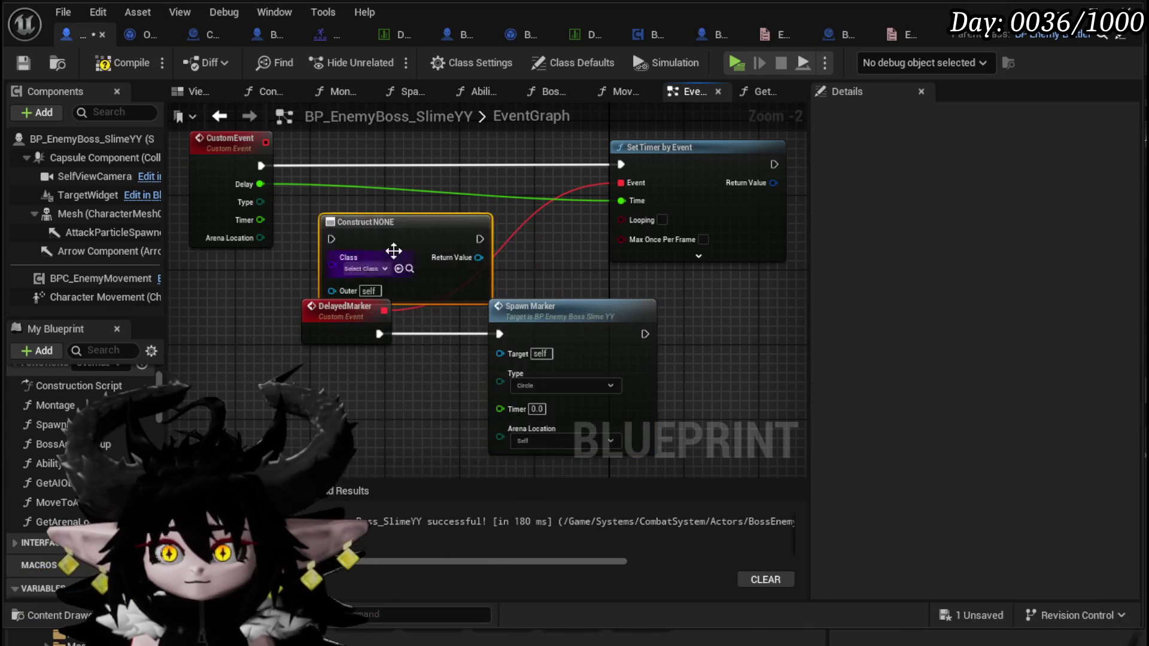
drag(389, 238, 399, 156)
click(393, 193)
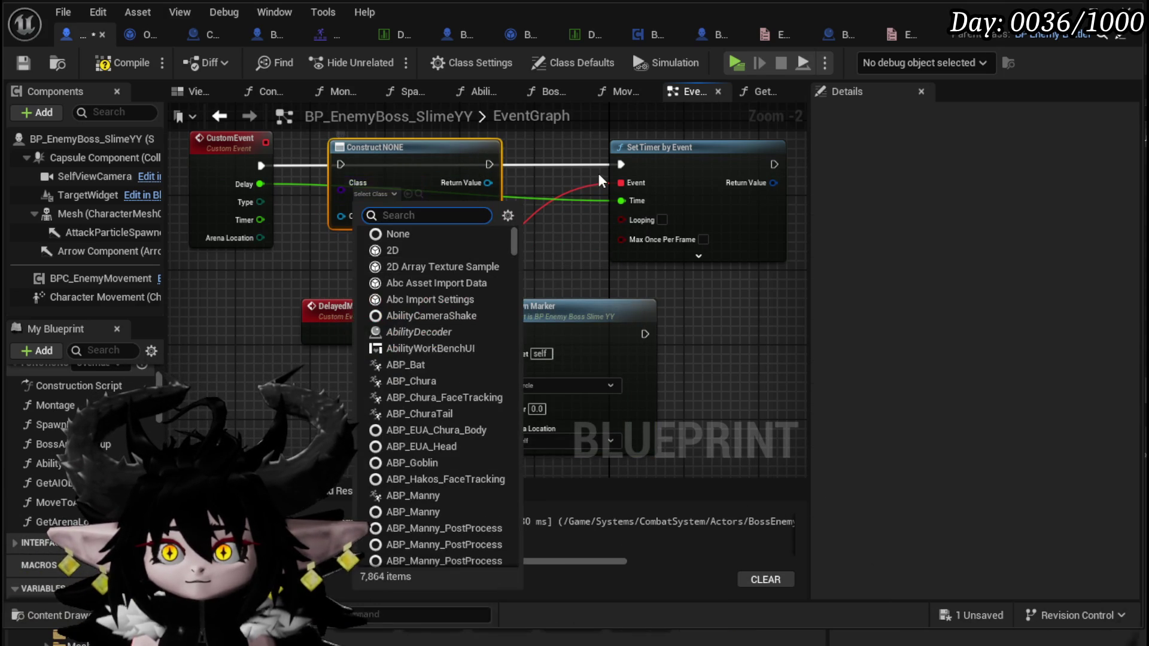
text(Marker)
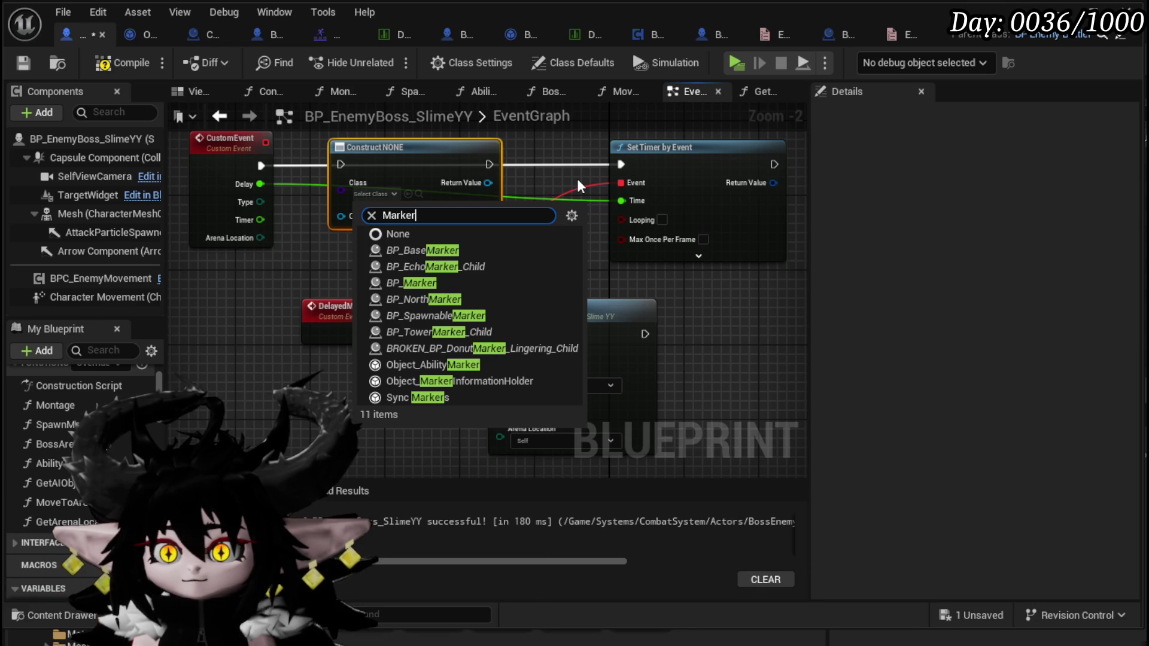
click(495, 384)
Route CustomEvent through the construct node to Set Timer by Event, feeding Arena Location and Type.
mouse_move(360, 428)
mouse_down()
mouse_move(530, 376)
mouse_move(589, 341)
mouse_move(578, 343)
mouse_move(559, 437)
mouse_up()
click(606, 325)
drag(261, 166, 340, 164)
drag(525, 164, 625, 170)
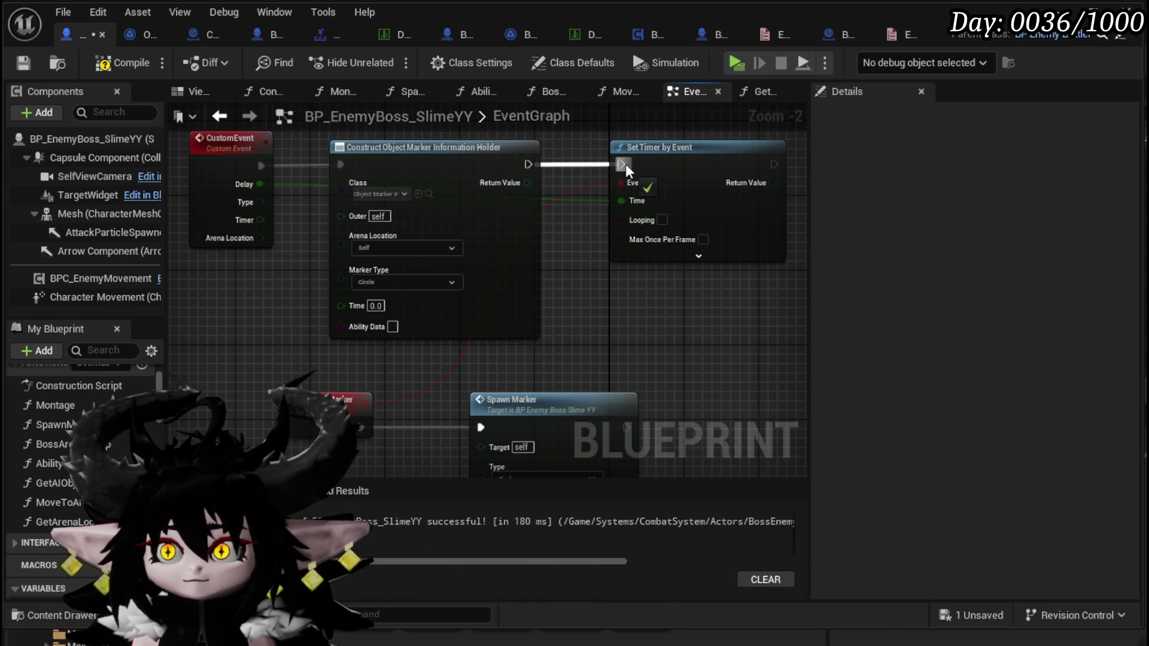
mouse_move(250, 199)
mouse_down()
mouse_move(364, 250)
mouse_move(343, 245)
mouse_up()
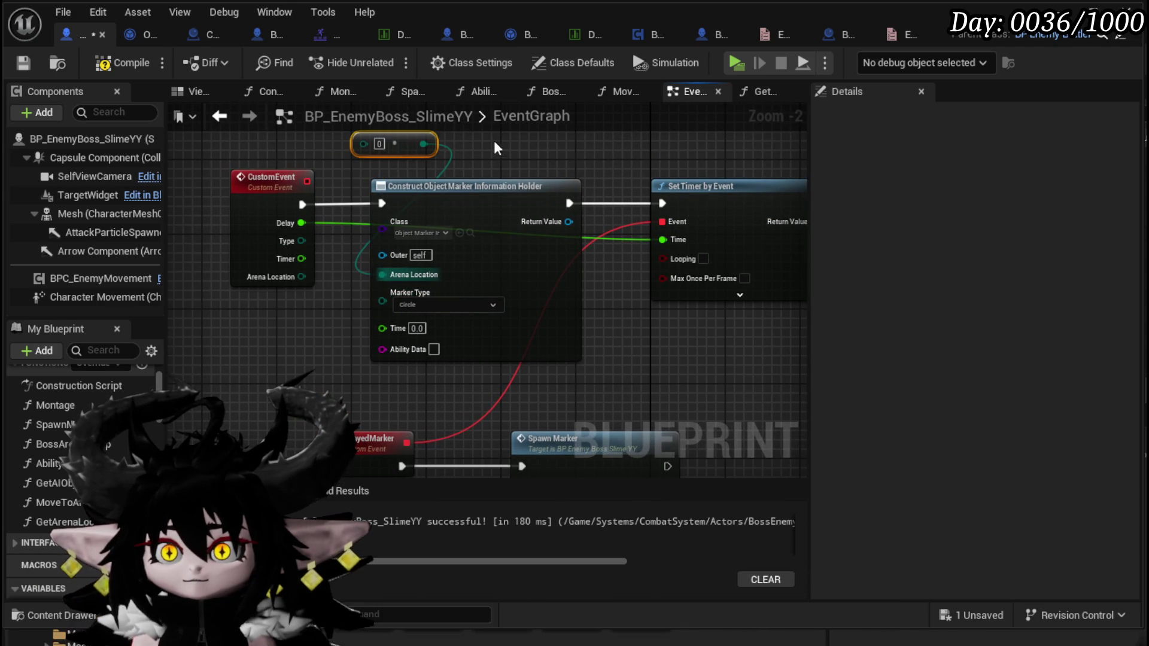
key(ctrl+z)
drag(397, 289, 390, 300)
drag(302, 258, 590, 390)
Shift the DelayedMarker, Spawn Marker and Set Timer by Event nodes to make room.
drag(552, 354, 468, 354)
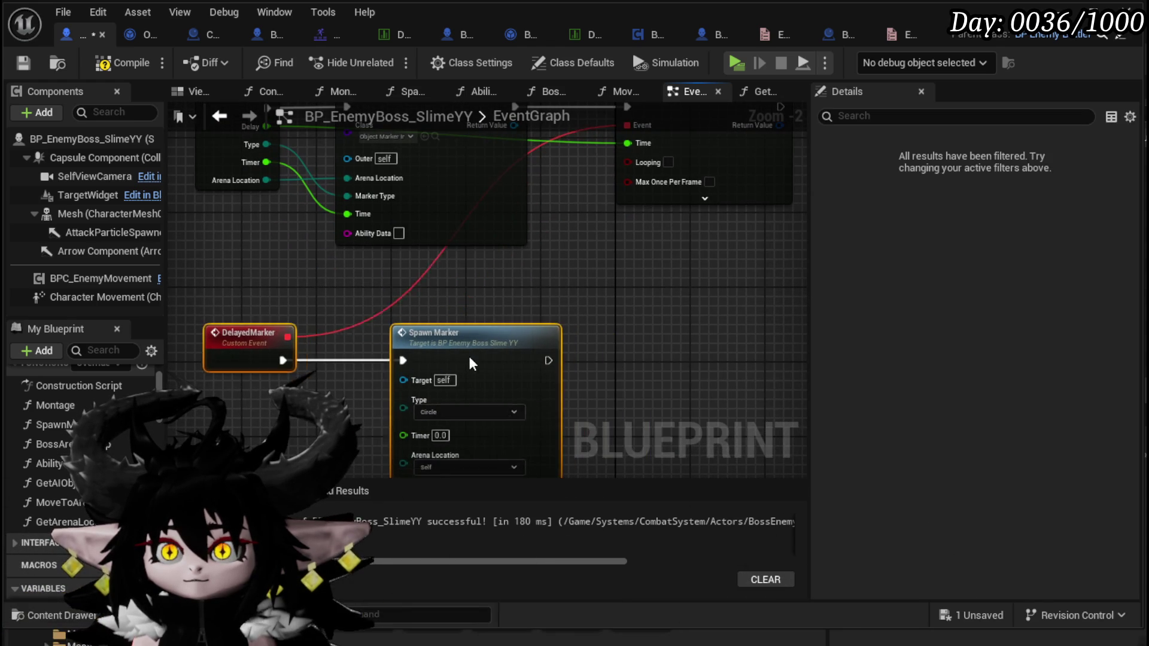
scroll(496, 310, down, 1)
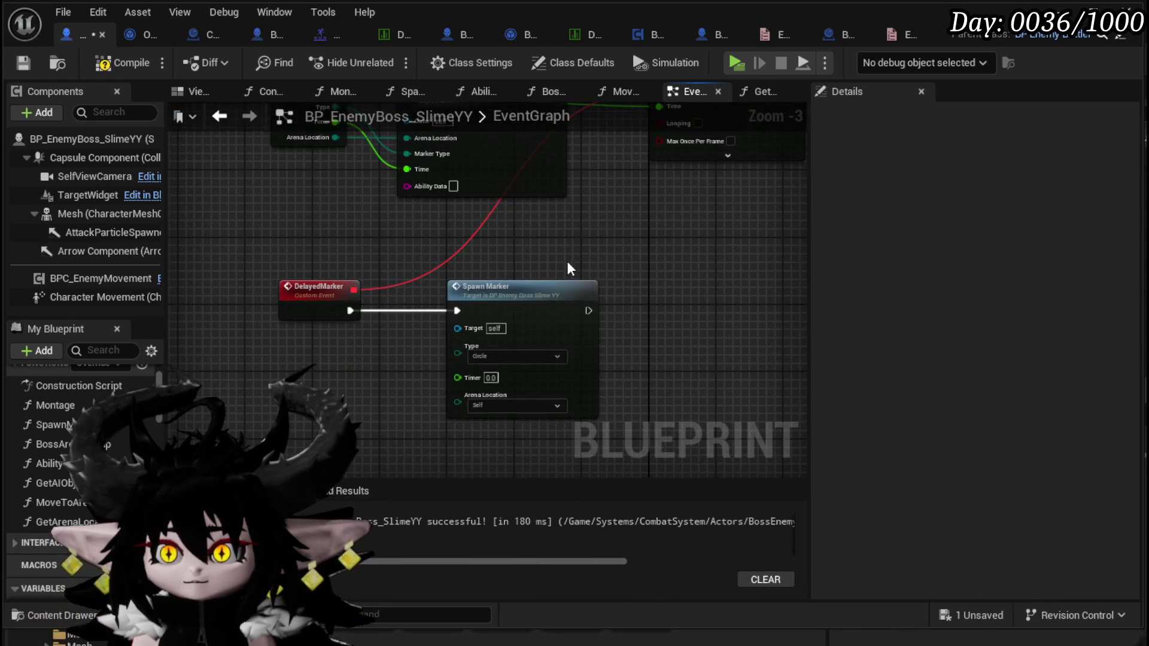
click(632, 292)
drag(632, 286, 695, 285)
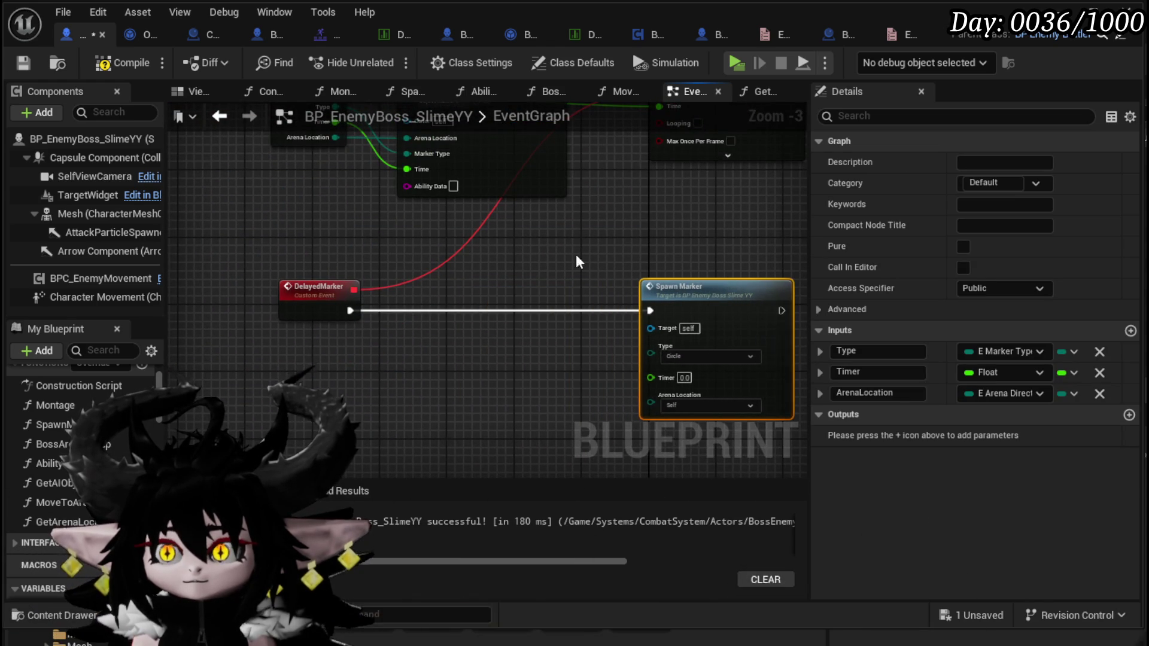
drag(600, 234, 699, 233)
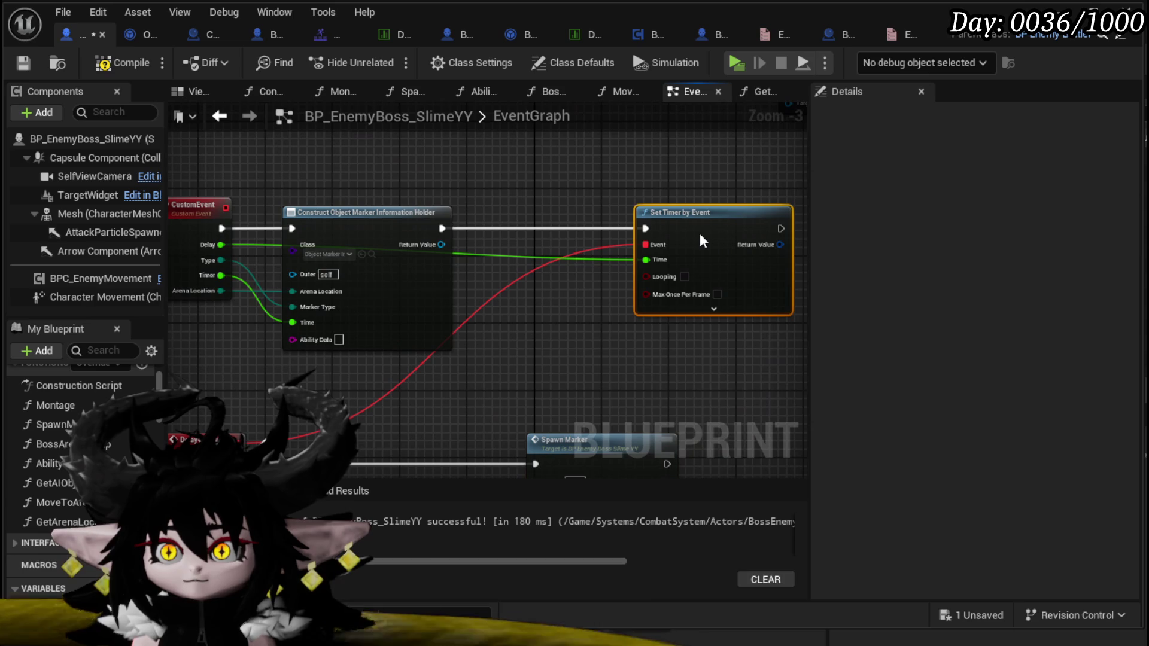
right_click(432, 244)
Promote the construct node's Return Value to a variable named MarkerInformationHolder.
click(488, 292)
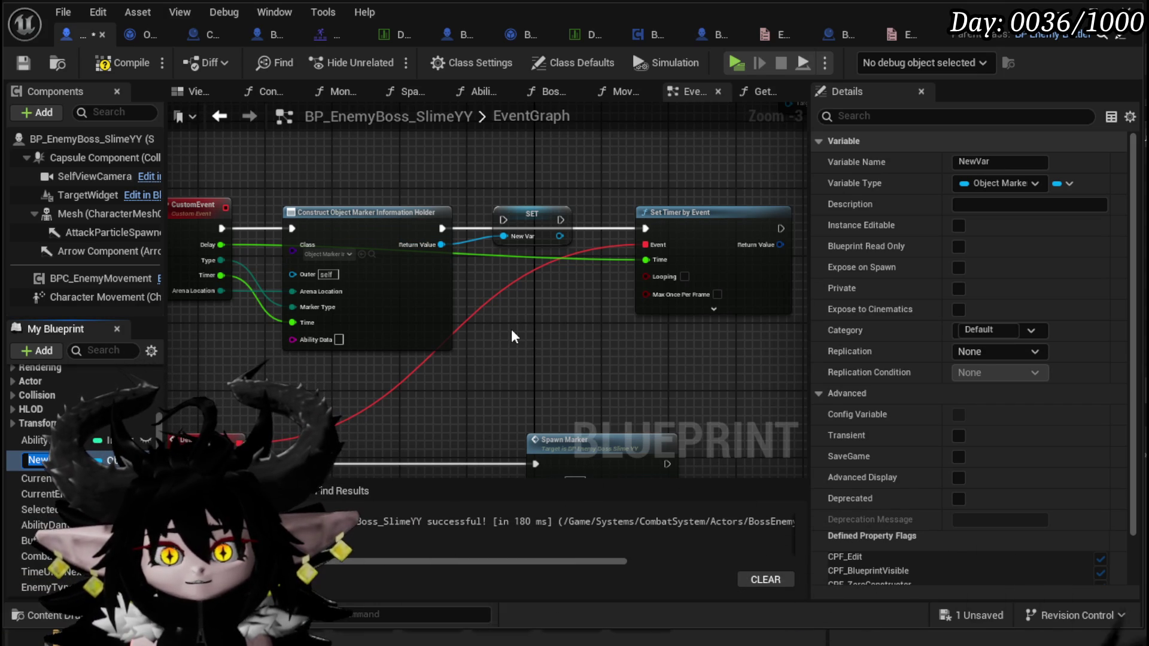
text(Obje)
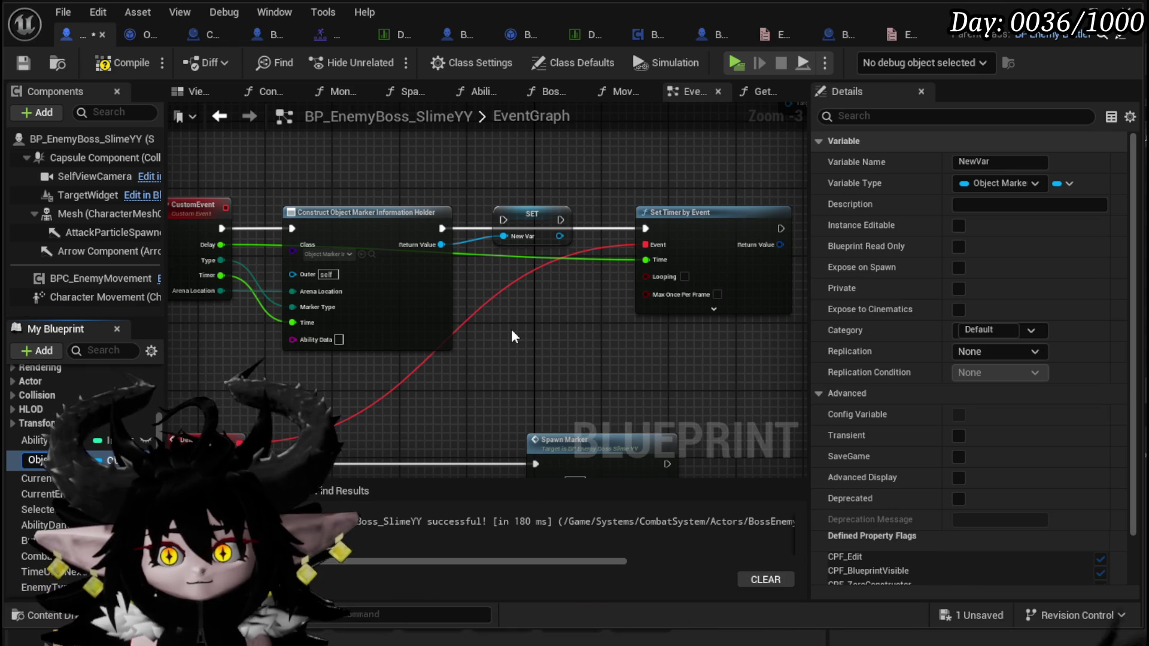
key(BackSpace)
key(BackSpace)
key(BackSpace)
text(Mar)
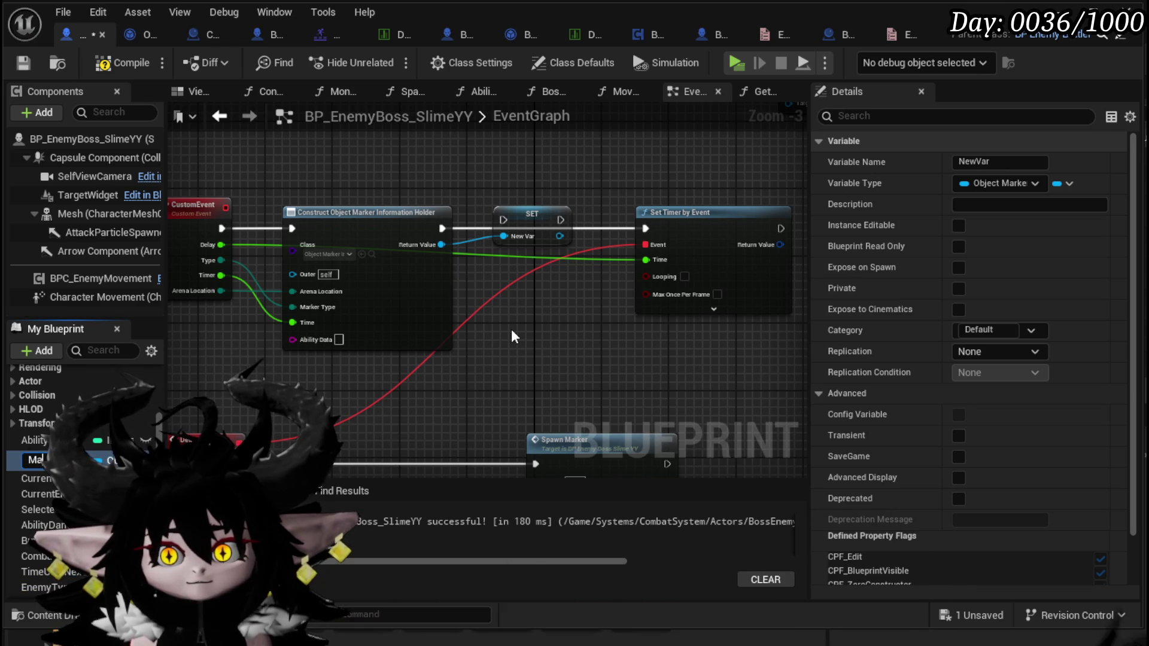
text(kerInfor)
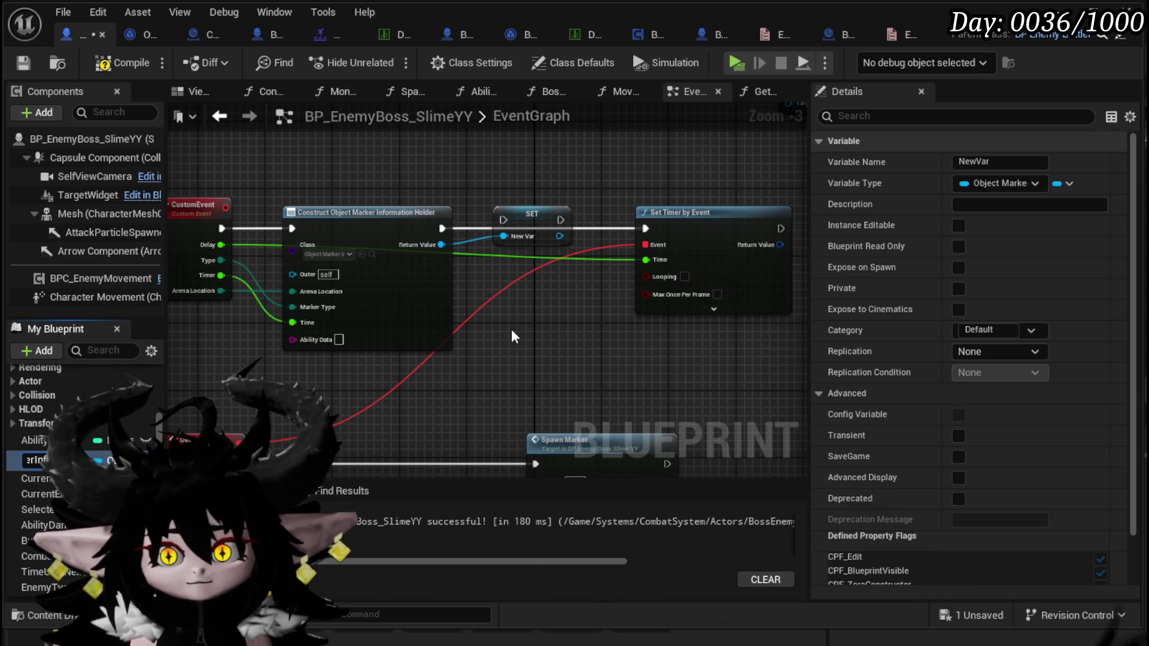
text(mationHolder)
key(Return)
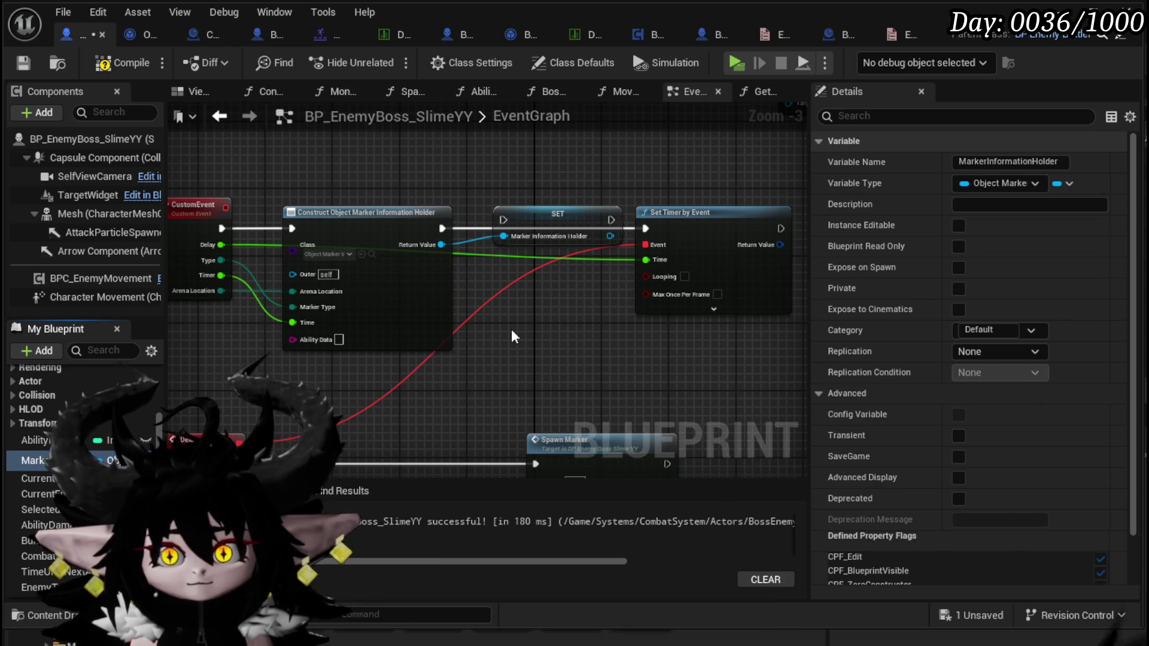
Chain the SET node between the construct node and Set Timer by Event.
drag(554, 214, 536, 223)
drag(442, 228, 487, 229)
mouse_move(593, 228)
mouse_down()
mouse_move(659, 234)
mouse_move(622, 235)
mouse_move(646, 228)
mouse_up()
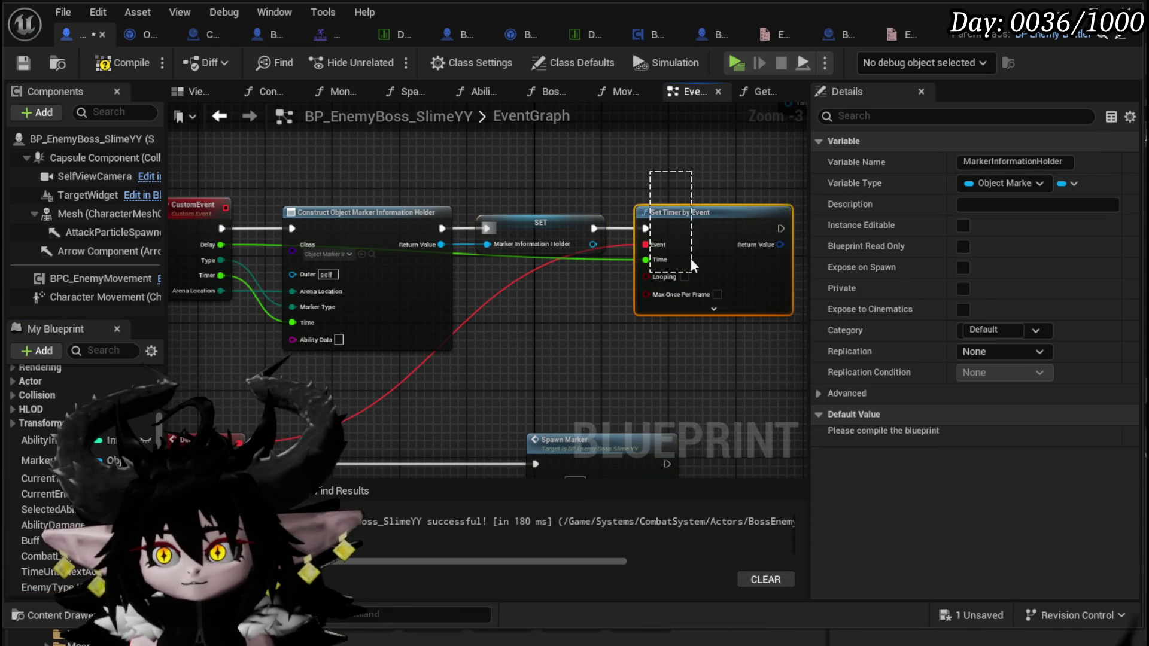
click(700, 311)
Place a MarkerInformationHolder getter near Spawn Marker.
mouse_move(349, 473)
mouse_down()
mouse_move(360, 373)
mouse_move(391, 304)
mouse_up()
mouse_move(36, 460)
mouse_down()
mouse_move(329, 400)
mouse_move(271, 336)
mouse_up()
mouse_move(357, 340)
mouse_down()
mouse_move(406, 396)
mouse_move(422, 394)
mouse_up()
Add a Get Information call on the MarkerInformationHolder getter.
text(get)
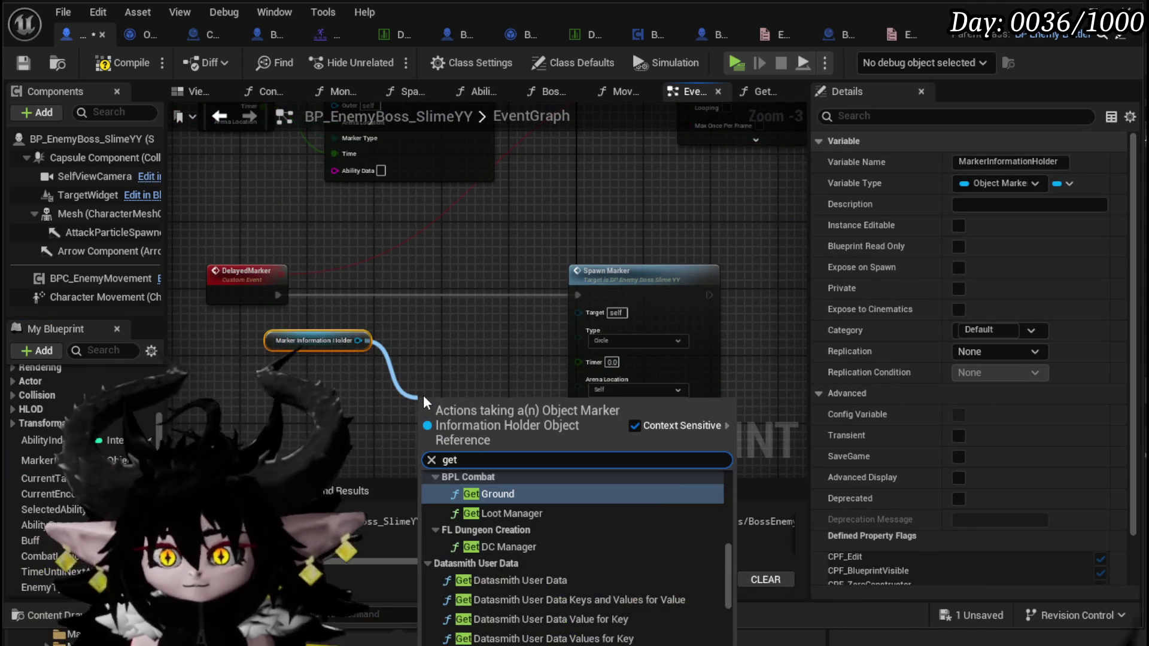
text( in)
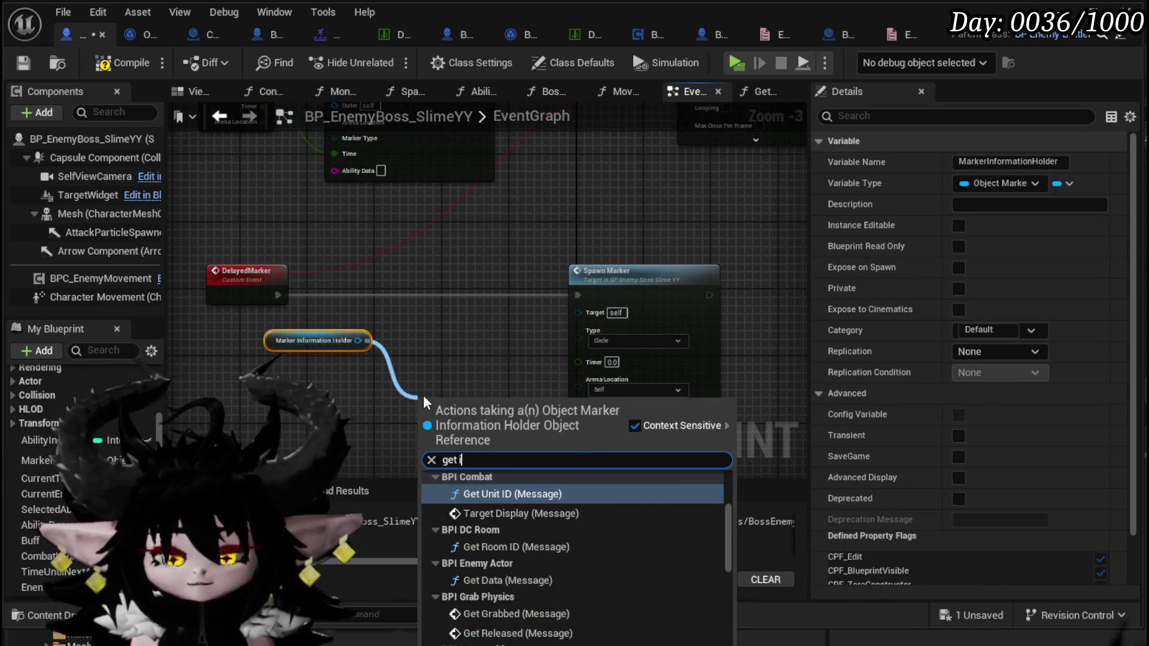
key(BackSpace)
key(BackSpace)
text(data)
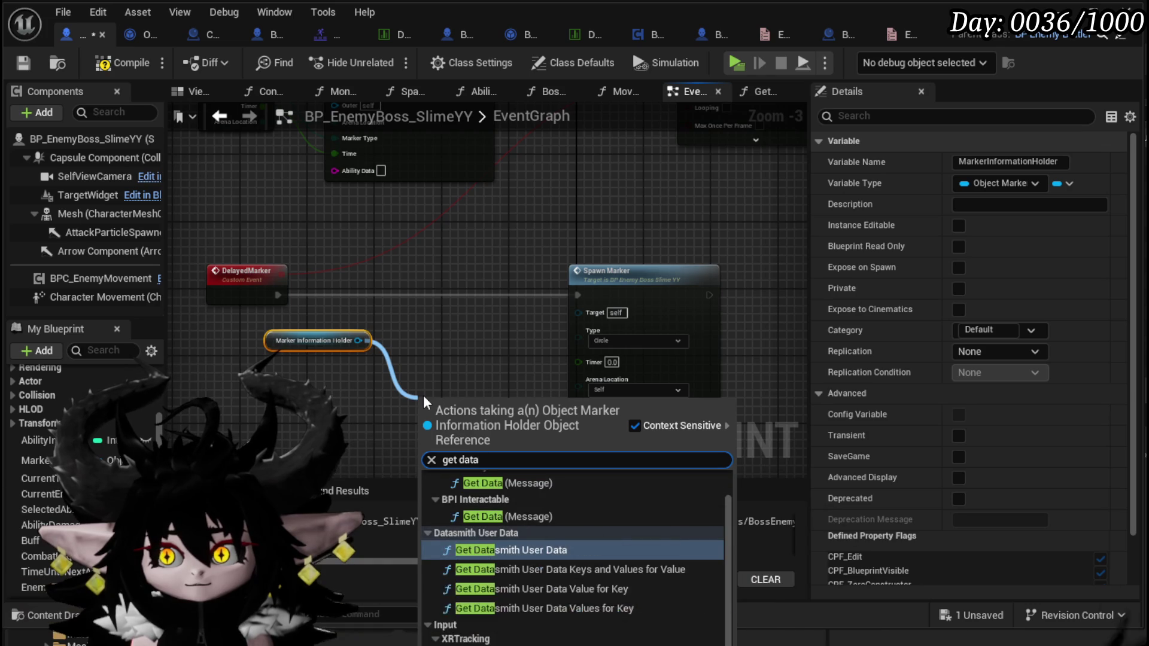
key(BackSpace)
key(BackSpace)
key(BackSpace)
key(BackSpace)
text(inf)
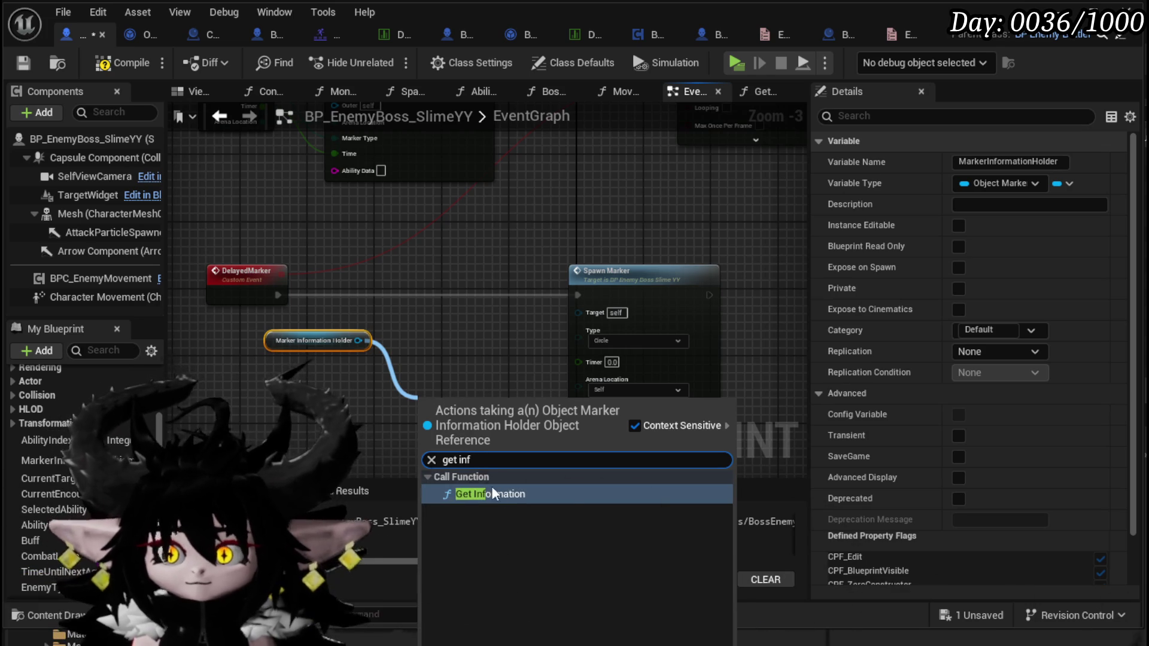
click(483, 494)
mouse_move(462, 402)
mouse_down()
mouse_move(336, 361)
mouse_move(384, 368)
mouse_up()
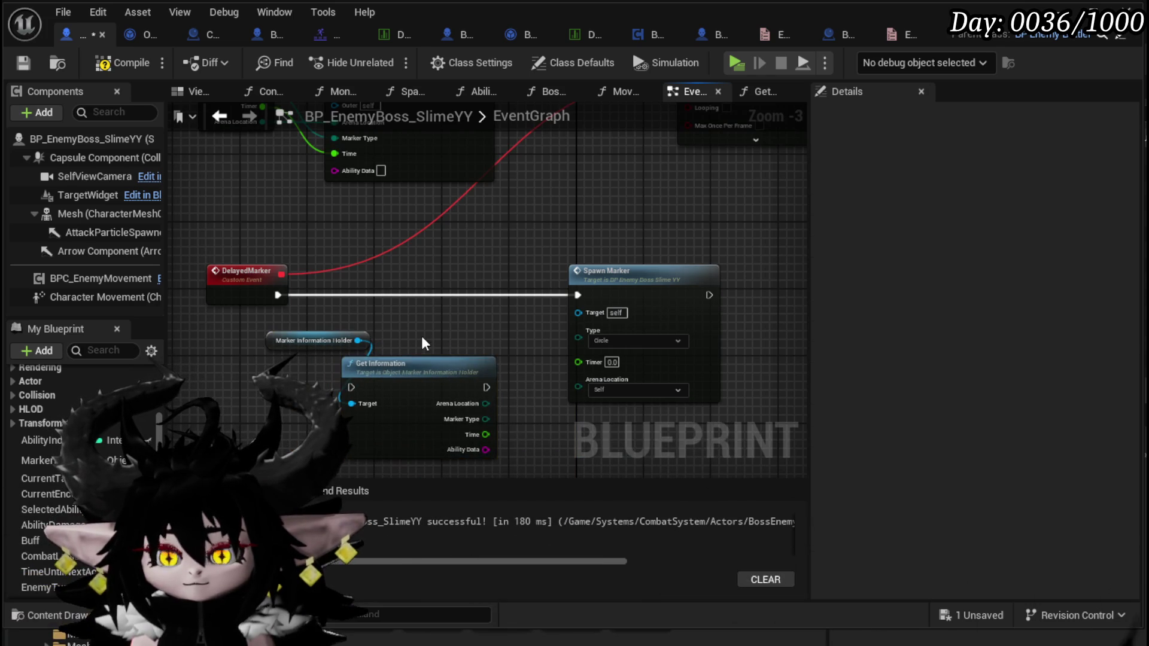
Mark the GetInformation function as Pure and save the holder blueprint.
double_click(407, 371)
click(330, 206)
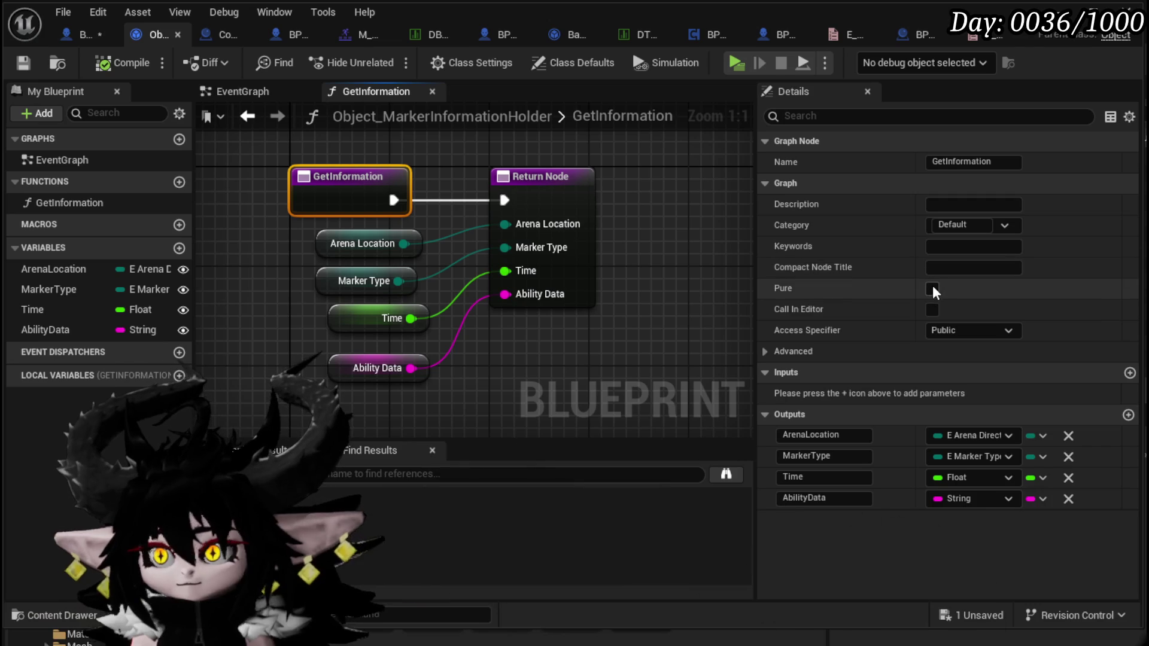
click(932, 289)
click(24, 63)
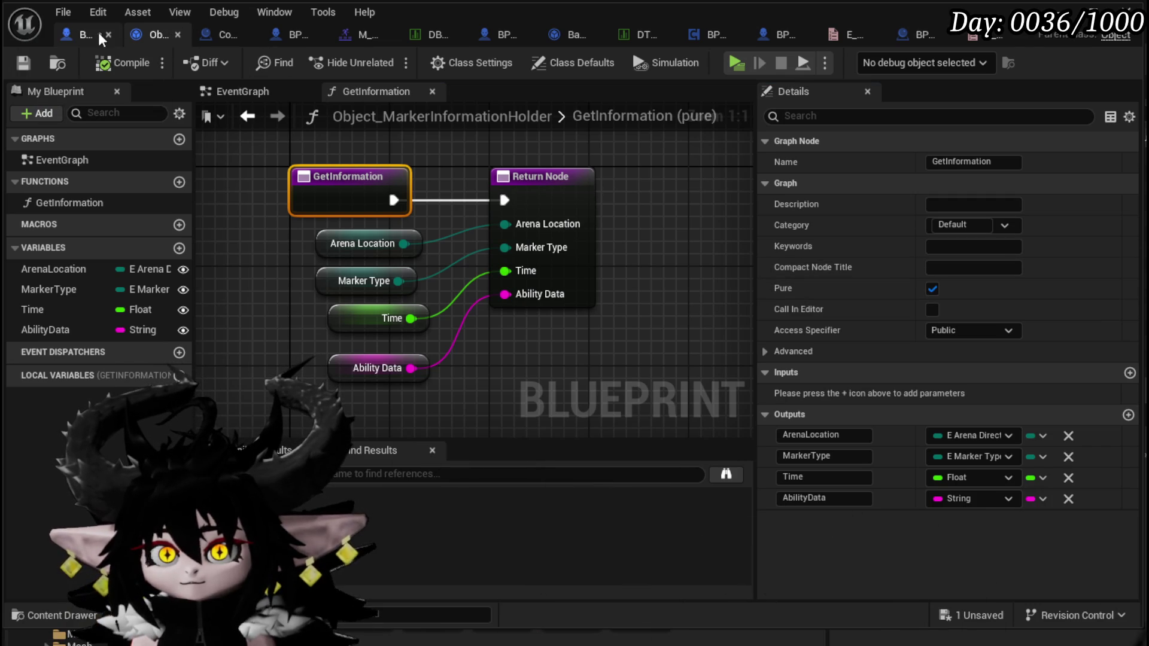
Feed Get Information's Arena Location and Marker Type into Spawn Marker, tidy the nodes, and save.
click(85, 34)
scroll(520, 382, up, 1)
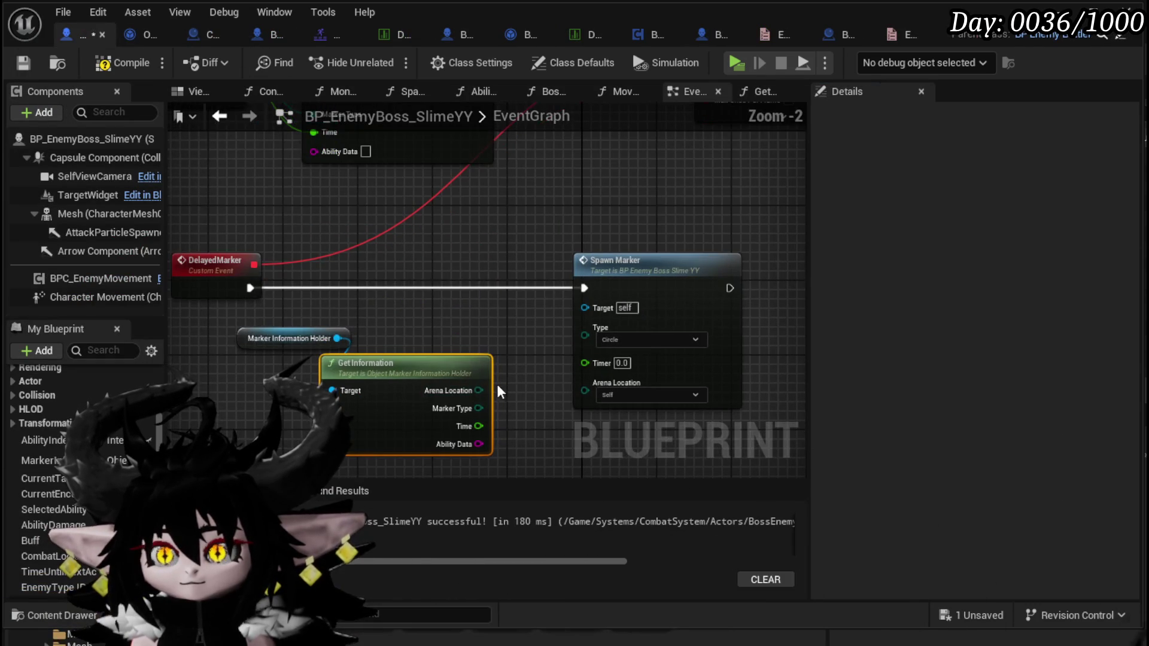
mouse_move(566, 337)
mouse_down()
mouse_move(572, 415)
mouse_move(584, 382)
mouse_up()
drag(444, 366, 490, 301)
mouse_move(516, 341)
mouse_down()
mouse_move(591, 335)
mouse_move(600, 347)
mouse_up()
scroll(495, 232, down, 2)
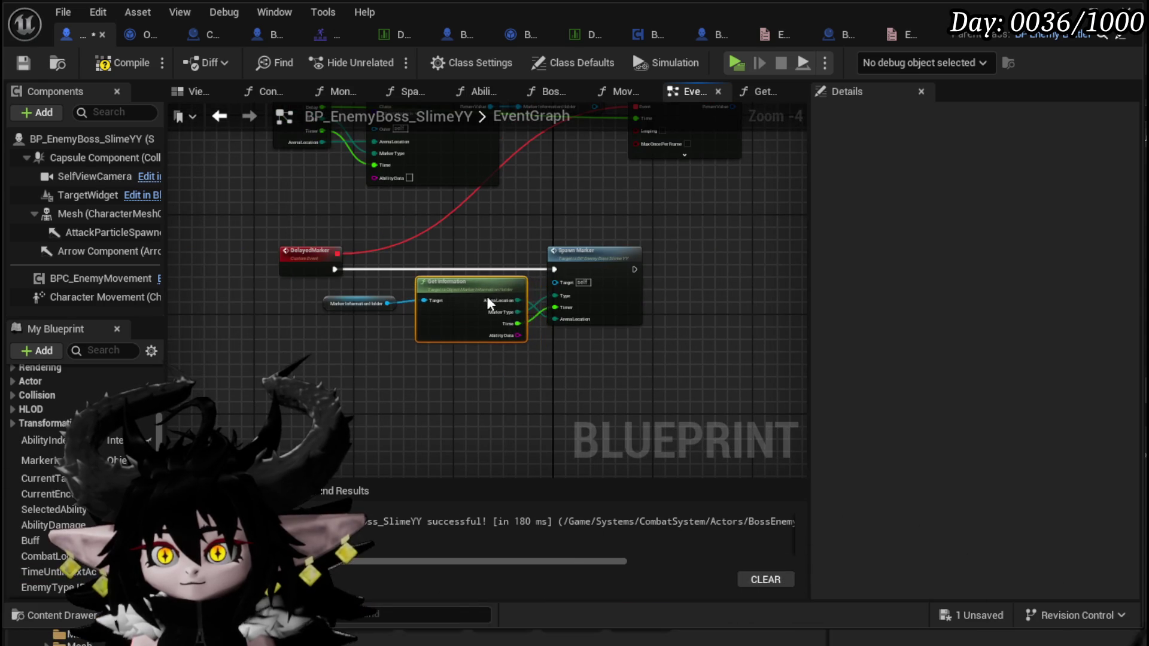
drag(340, 306, 469, 236)
drag(511, 199, 559, 303)
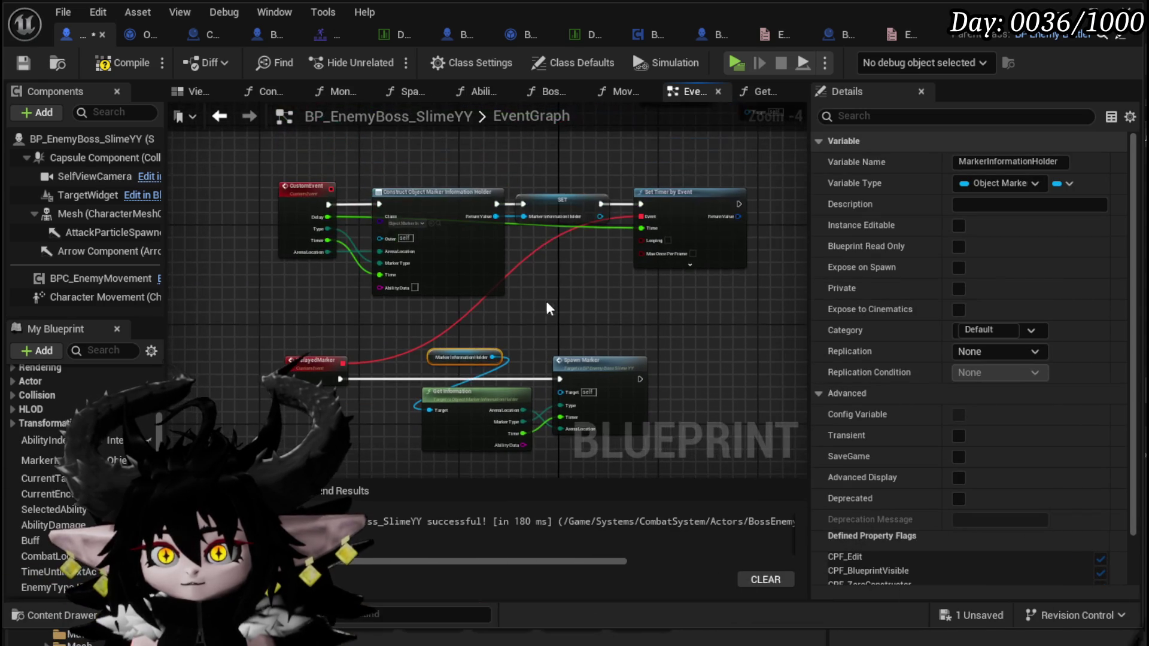
click(28, 65)
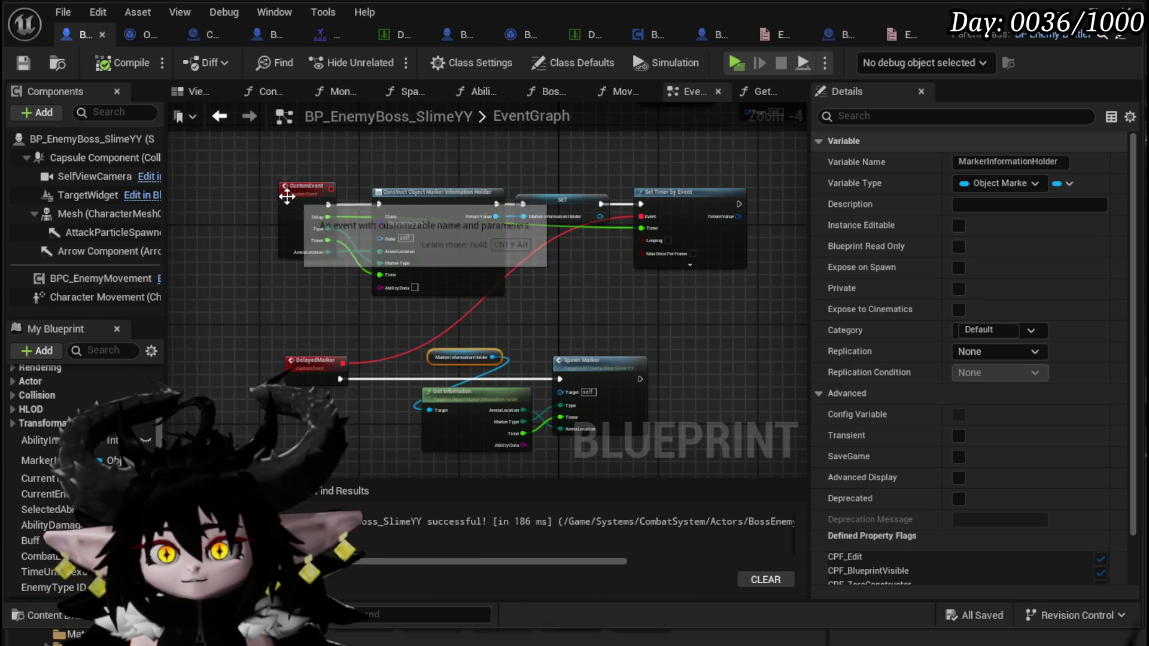
scroll(573, 313, up, 1)
Rename the custom event to 'SpawnDelayedMaker', then compile and save the boss blueprint.
click(239, 188)
click(1017, 163)
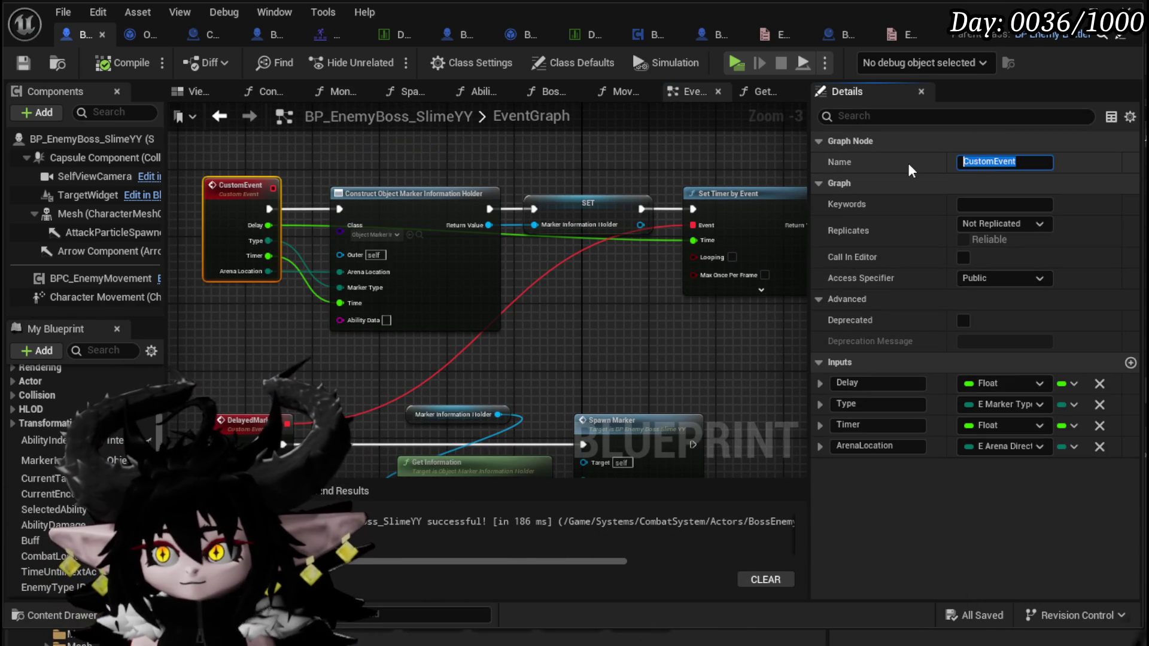
text(SpawnDelayedMaker)
key(Return)
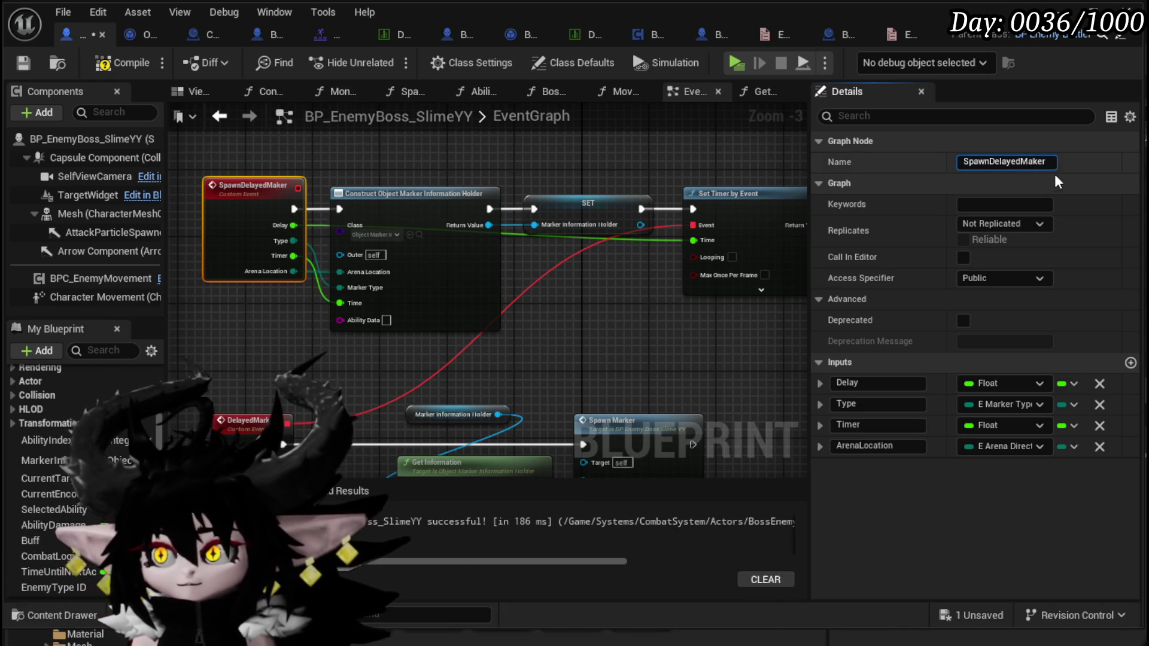
text(r)
key(Return)
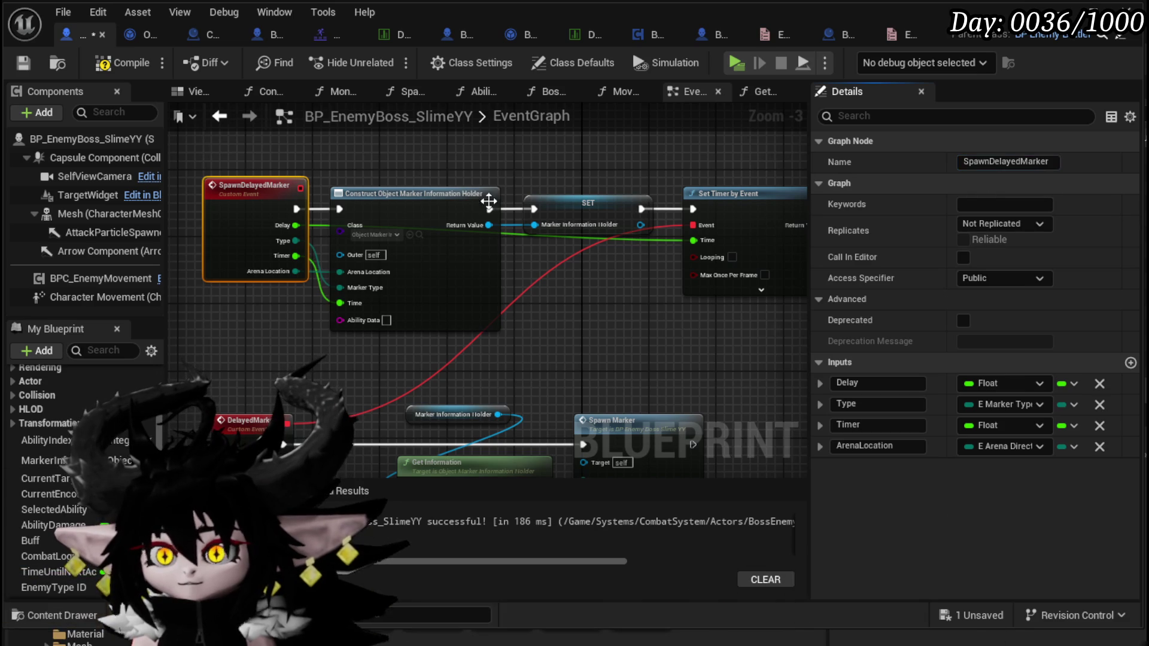
click(118, 65)
click(23, 63)
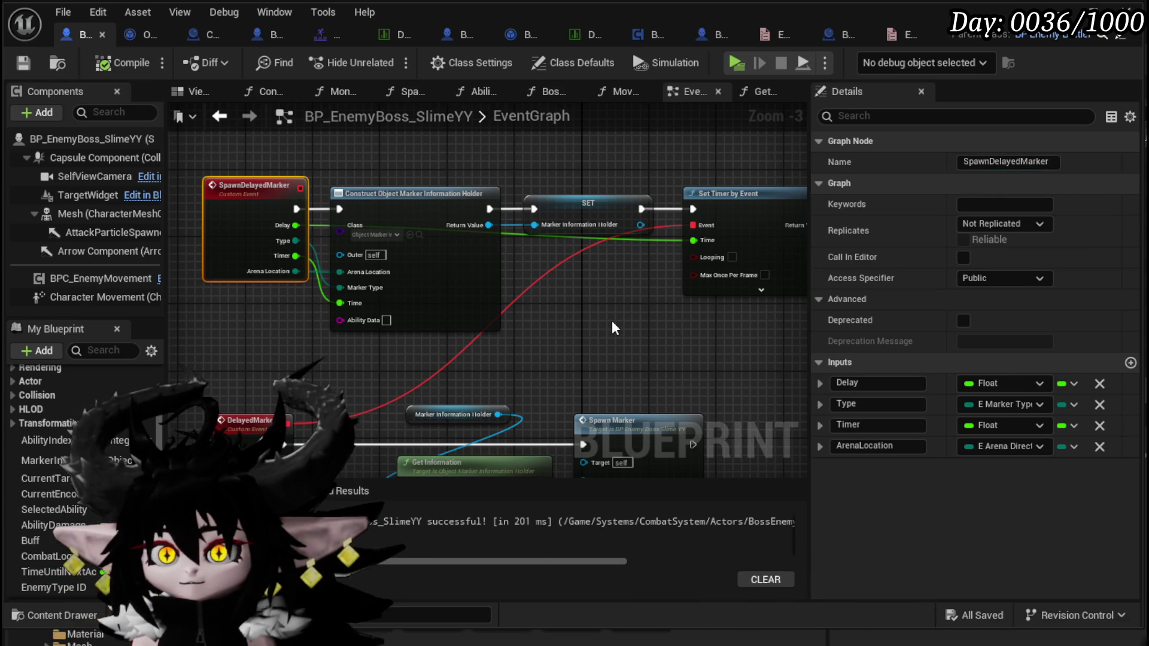
Open the AbilityTree function graph from the Ability Tree node.
click(612, 320)
mouse_move(474, 339)
mouse_down()
mouse_move(297, 472)
mouse_move(307, 472)
mouse_move(293, 375)
mouse_up()
double_click(560, 178)
mouse_move(422, 304)
mouse_down()
mouse_move(323, 299)
mouse_move(352, 286)
mouse_up()
Add a Spawn Delayed Marker call and route execution into it from the Circle Spawn Marker.
right_click(346, 346)
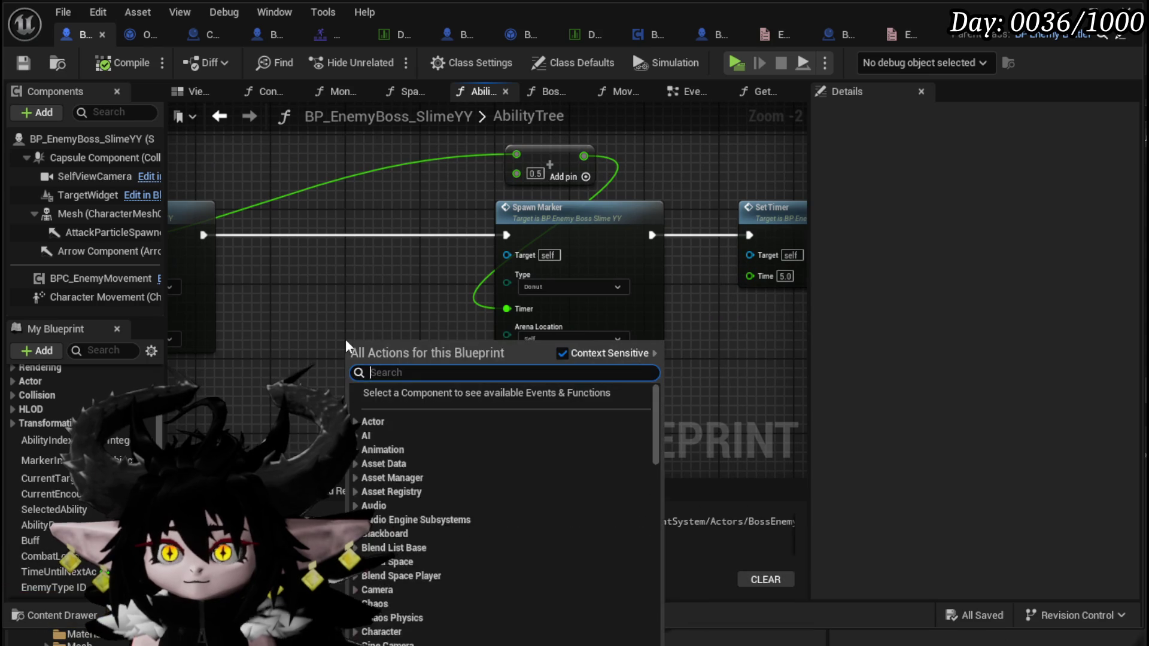
text(Spawn delay)
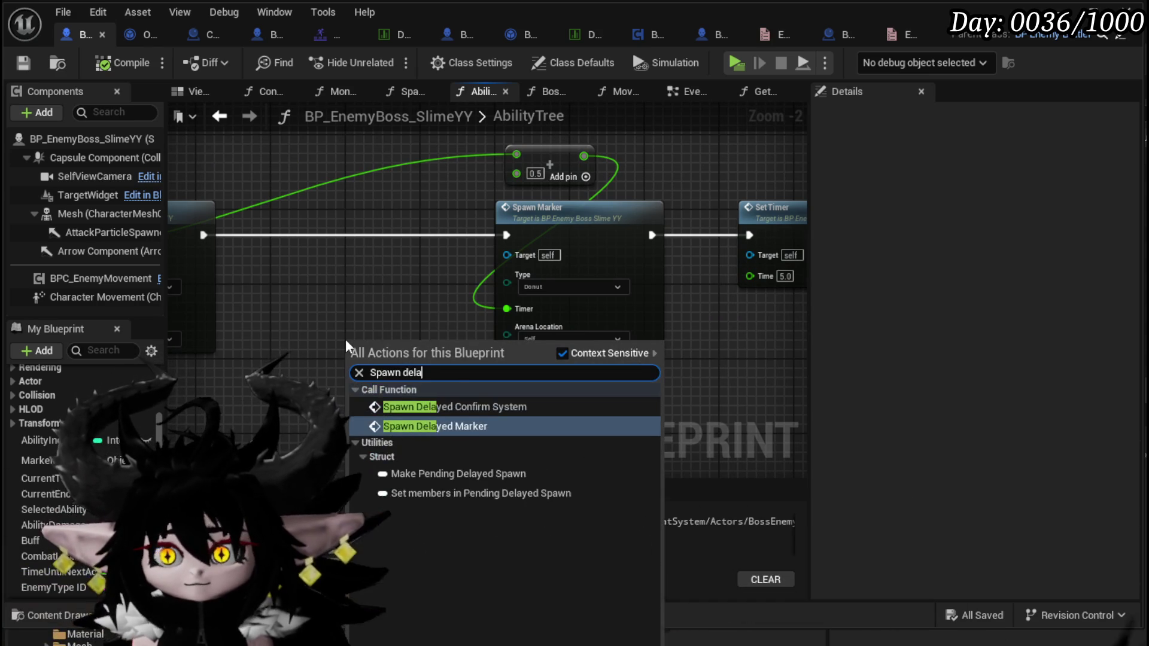
click(444, 430)
mouse_move(389, 350)
mouse_down()
mouse_move(335, 200)
mouse_move(363, 209)
mouse_up()
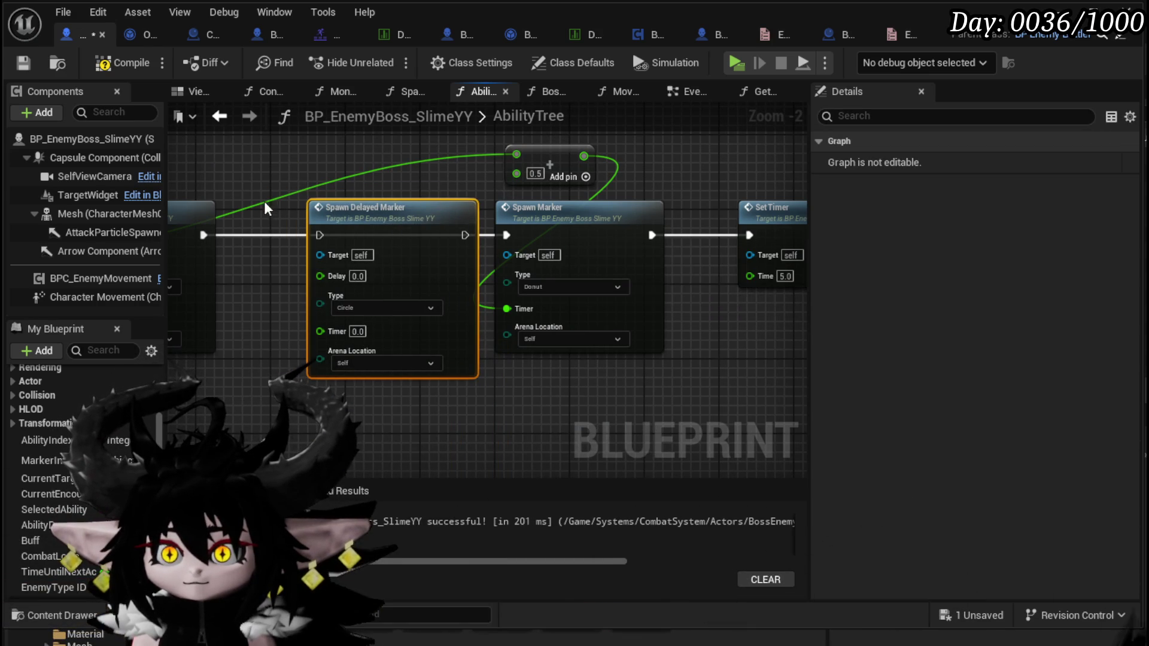
drag(190, 221, 291, 226)
drag(414, 240, 618, 268)
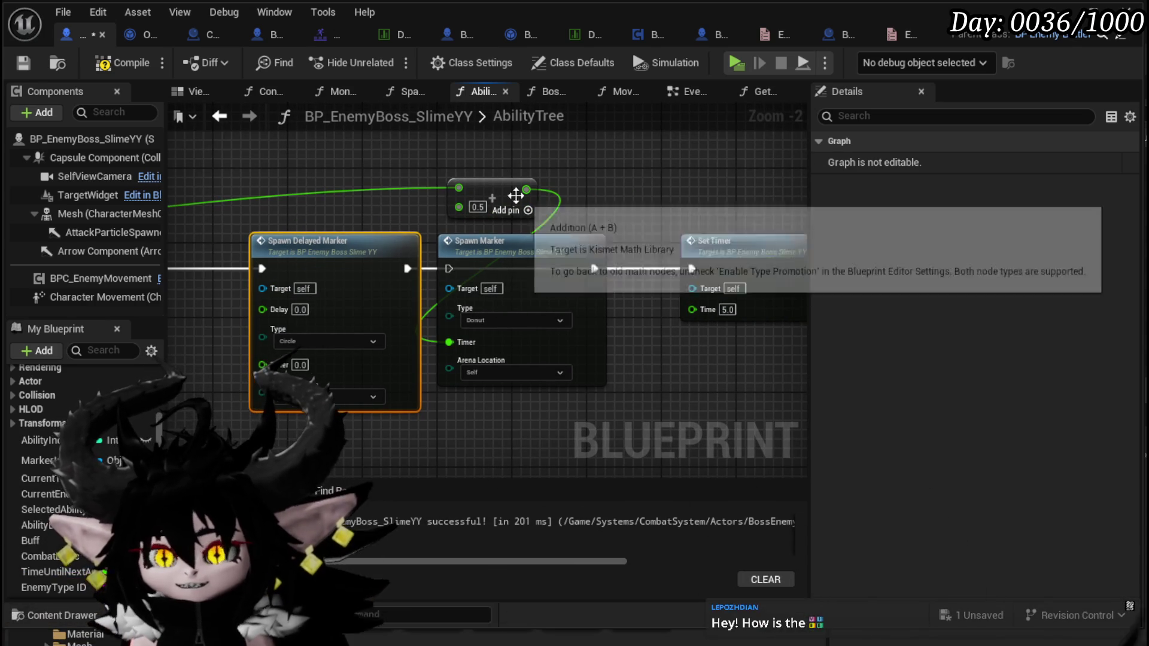
Move the Donut Spawn Marker aside and slot Spawn Delayed Marker into the execution chain.
mouse_move(560, 355)
mouse_down()
mouse_move(568, 264)
mouse_move(426, 164)
mouse_move(390, 178)
mouse_up()
drag(345, 270, 439, 267)
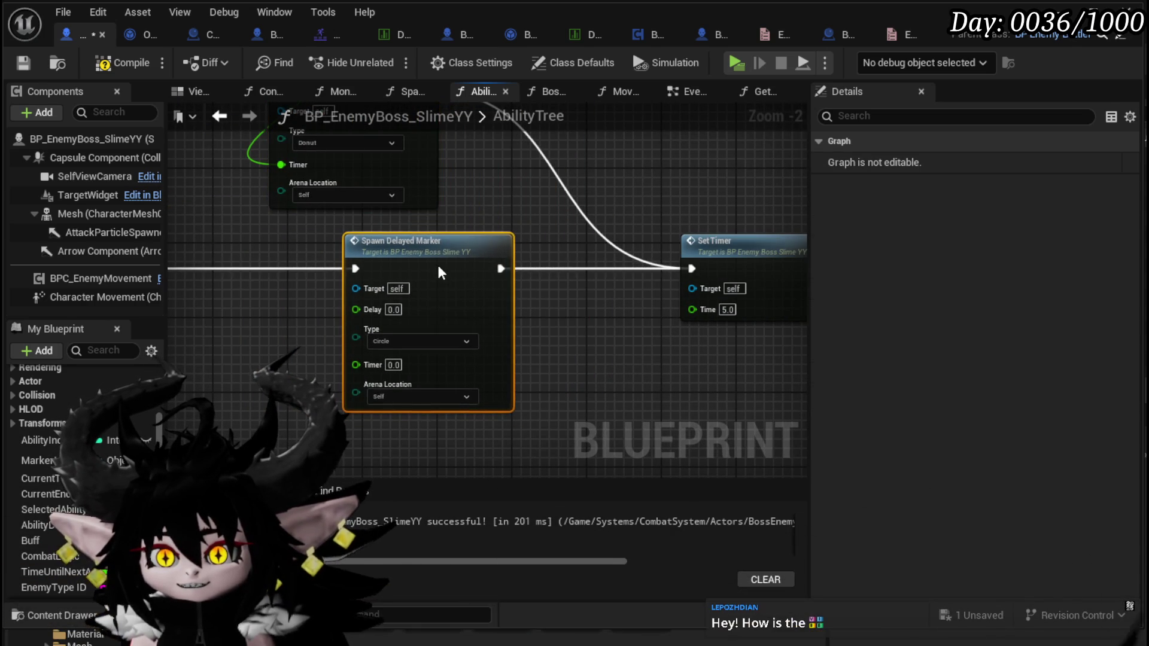
scroll(525, 301, down, 2)
mouse_move(553, 157)
mouse_down()
mouse_move(457, 250)
mouse_move(501, 259)
mouse_up()
click(580, 318)
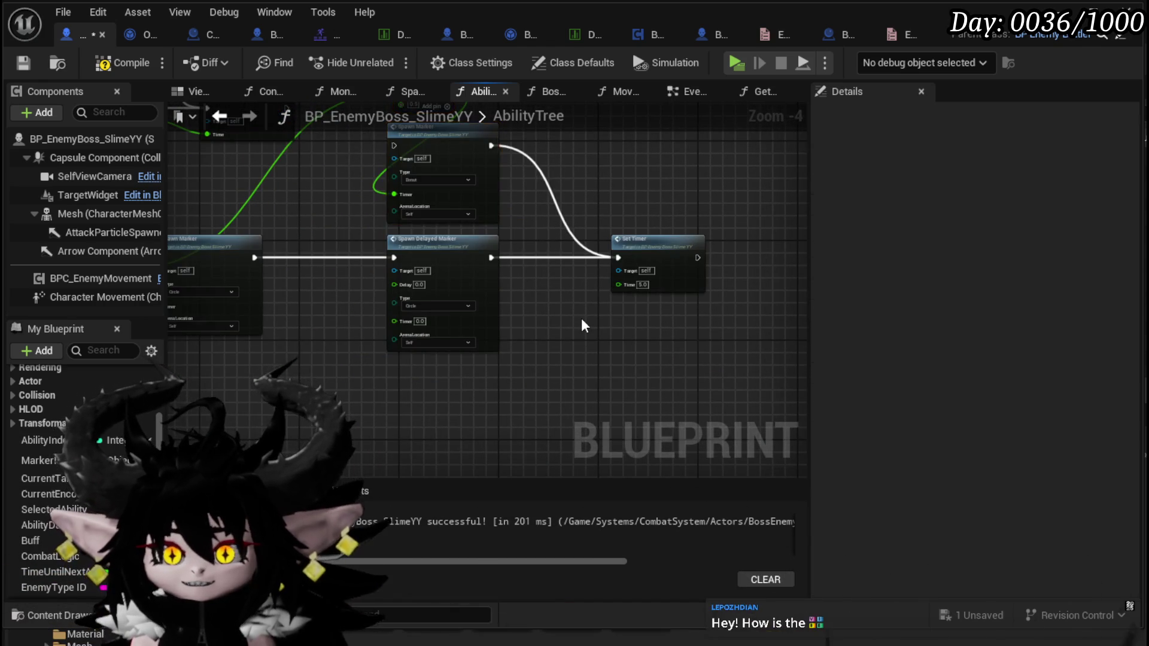
Set the Spawn Delayed Marker's type to Donut and keep its arena location at Self.
scroll(574, 323, up, 3)
mouse_move(390, 374)
mouse_down()
mouse_move(525, 338)
mouse_move(450, 353)
mouse_up()
click(368, 389)
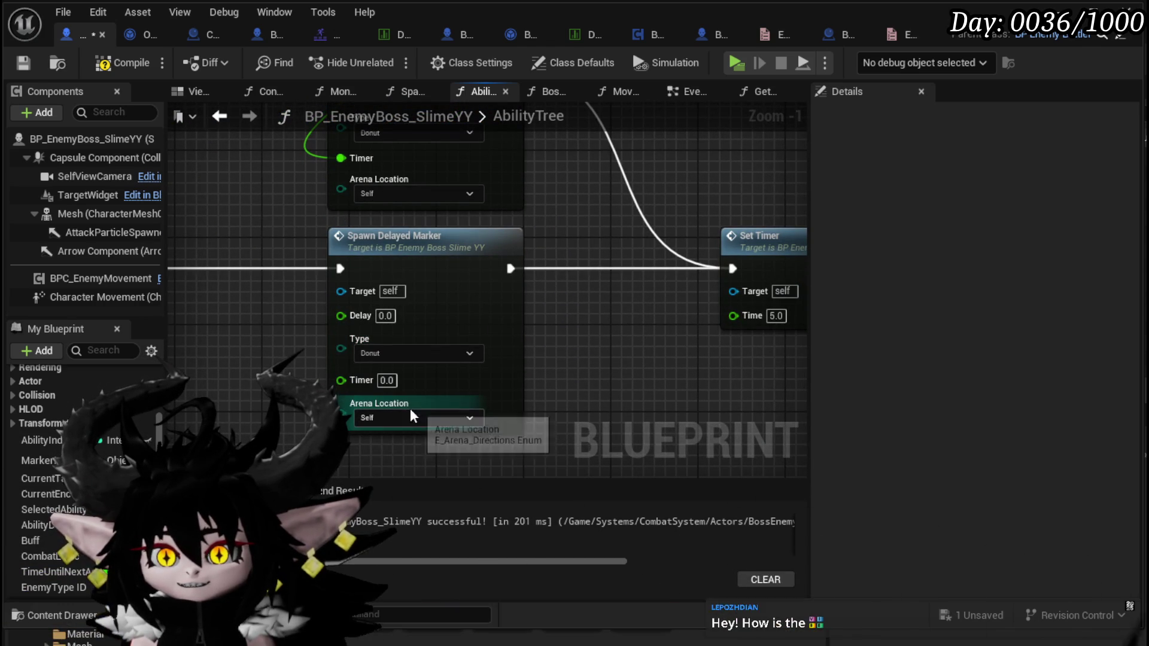
mouse_move(599, 353)
mouse_down()
mouse_move(597, 372)
mouse_move(588, 358)
mouse_up()
click(408, 407)
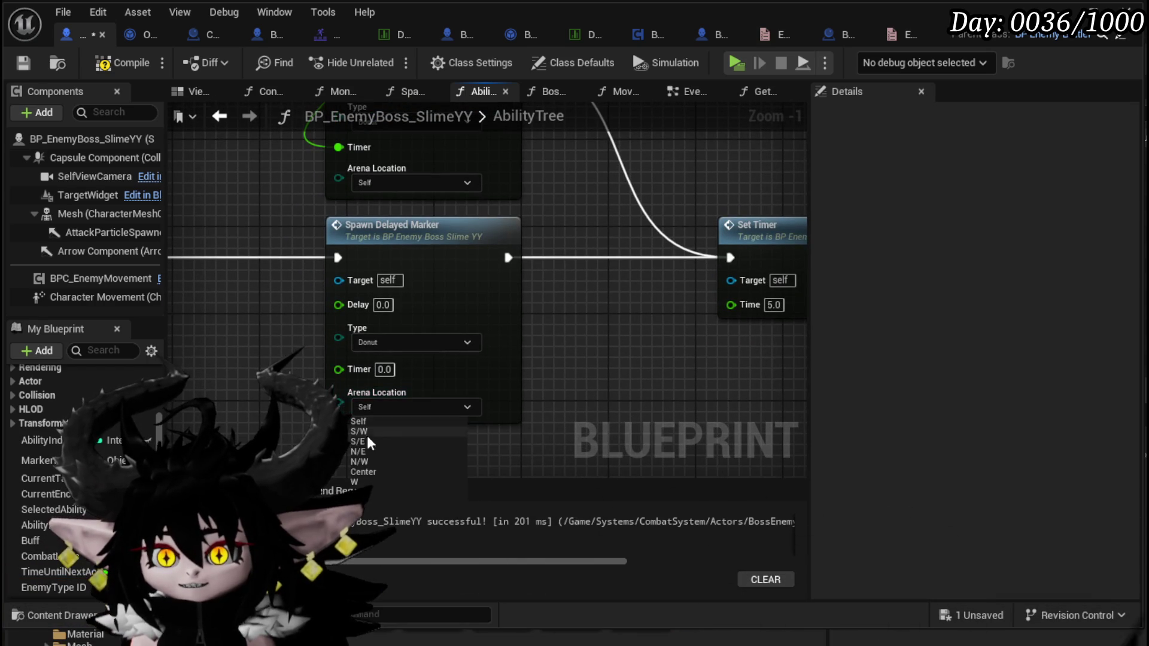
click(369, 431)
drag(680, 355, 685, 429)
scroll(685, 429, down, 2)
mouse_move(622, 362)
mouse_down()
mouse_move(616, 423)
mouse_move(615, 405)
mouse_move(629, 427)
mouse_move(620, 367)
mouse_up()
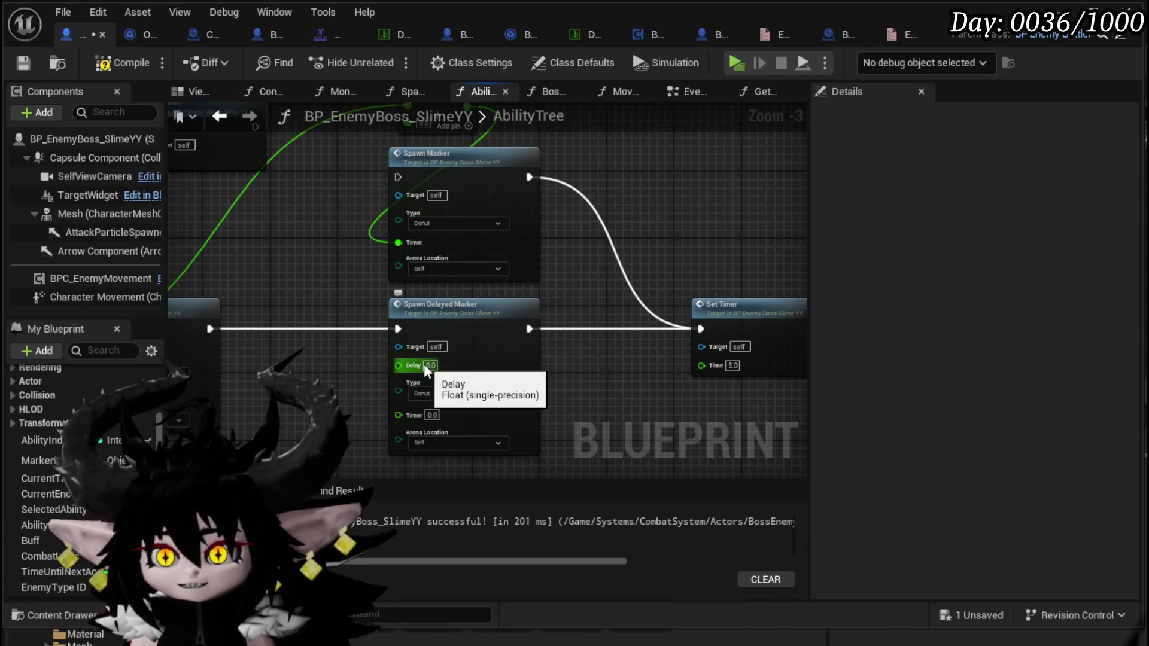
Add a Subtract math node from the Time output and place it beside Spawn Delayed Marker.
drag(531, 372, 770, 365)
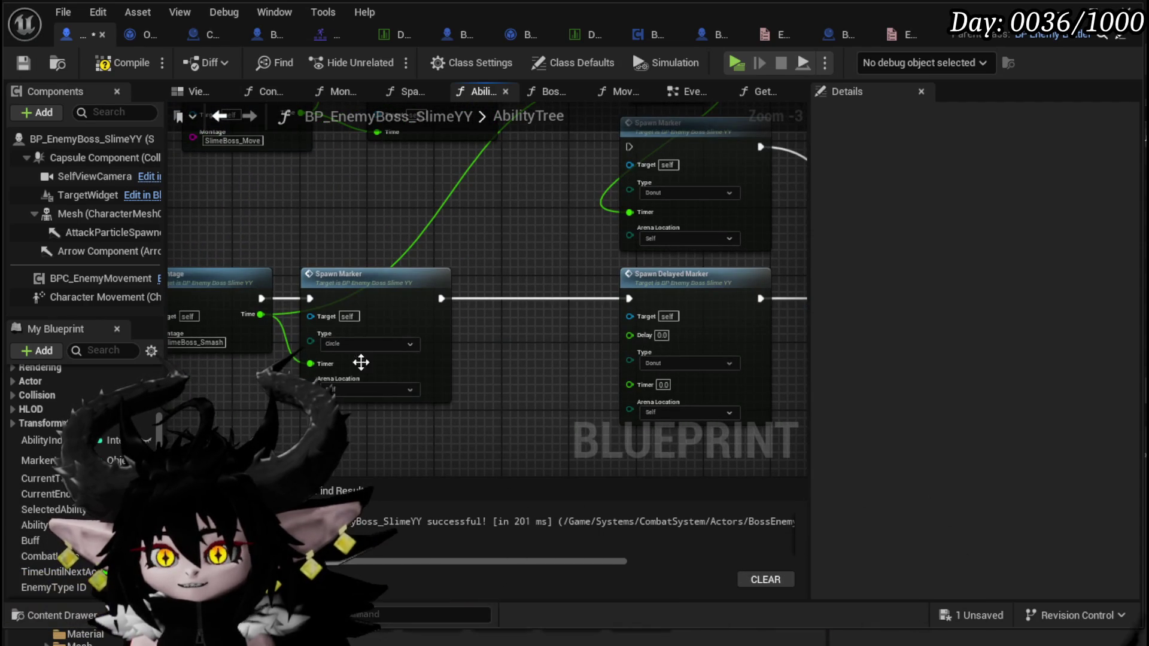
mouse_move(252, 376)
mouse_down()
mouse_move(383, 364)
mouse_move(190, 368)
mouse_up()
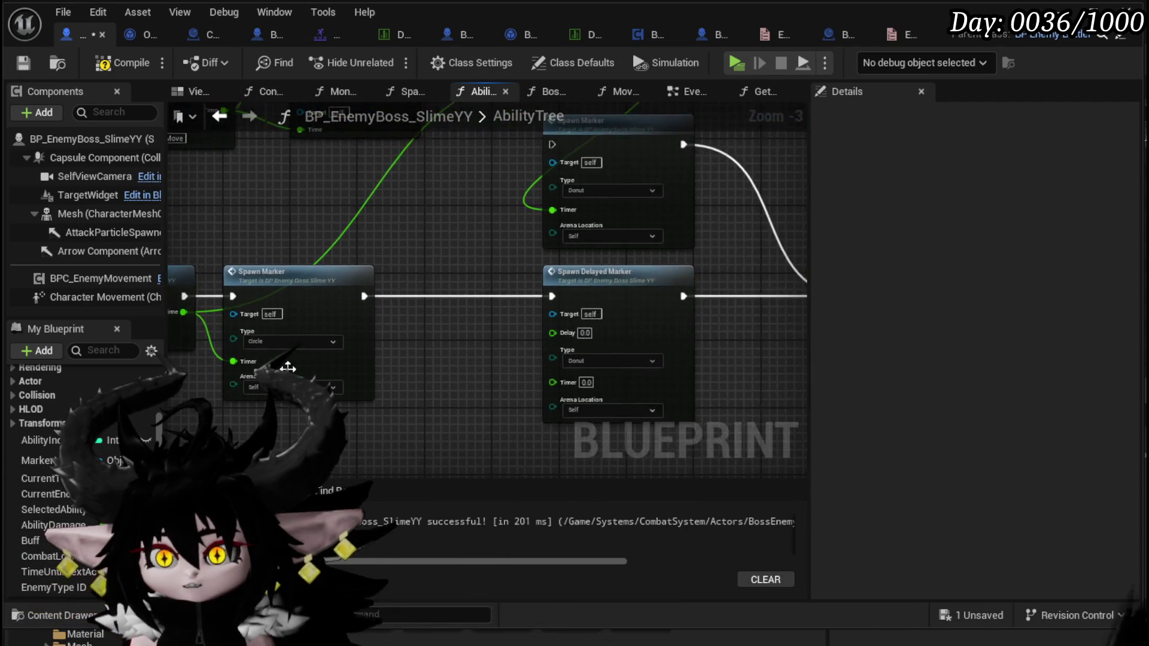
scroll(497, 343, up, 2)
mouse_move(439, 344)
mouse_down()
mouse_move(329, 320)
mouse_move(617, 325)
mouse_up()
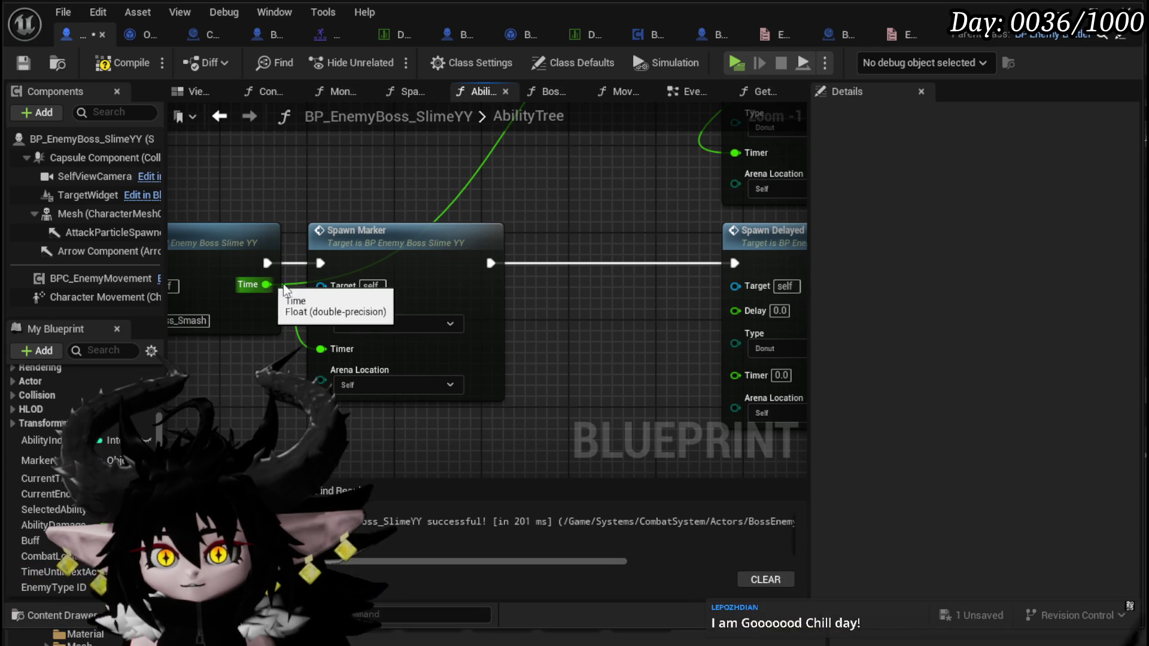
mouse_move(631, 321)
mouse_down()
mouse_move(601, 328)
mouse_move(526, 400)
mouse_up()
scroll(526, 400, down, 2)
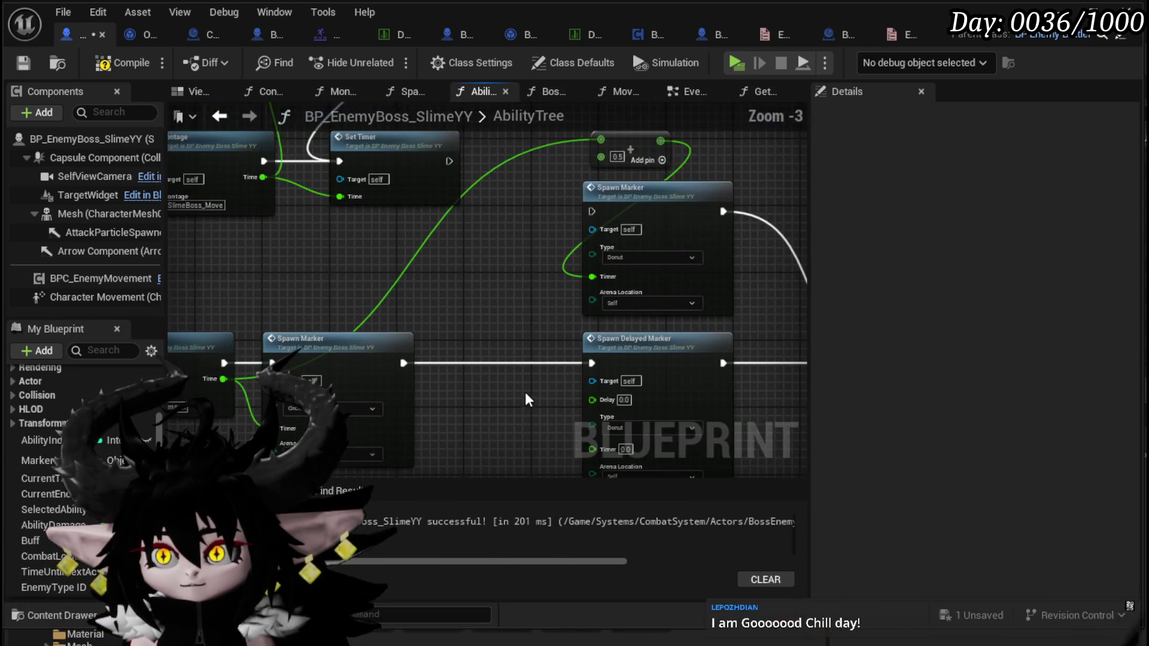
mouse_move(217, 382)
mouse_down()
mouse_move(416, 414)
mouse_move(495, 392)
mouse_up()
text(-)
click(561, 544)
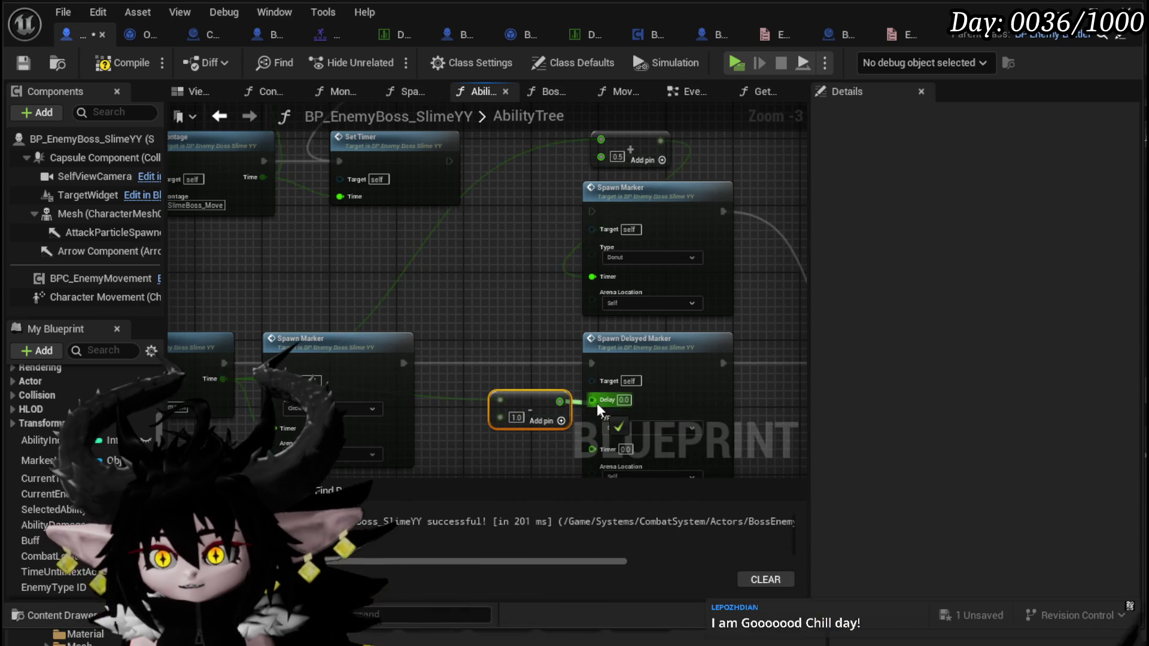
mouse_move(528, 402)
mouse_down()
mouse_move(493, 402)
mouse_move(461, 326)
mouse_up()
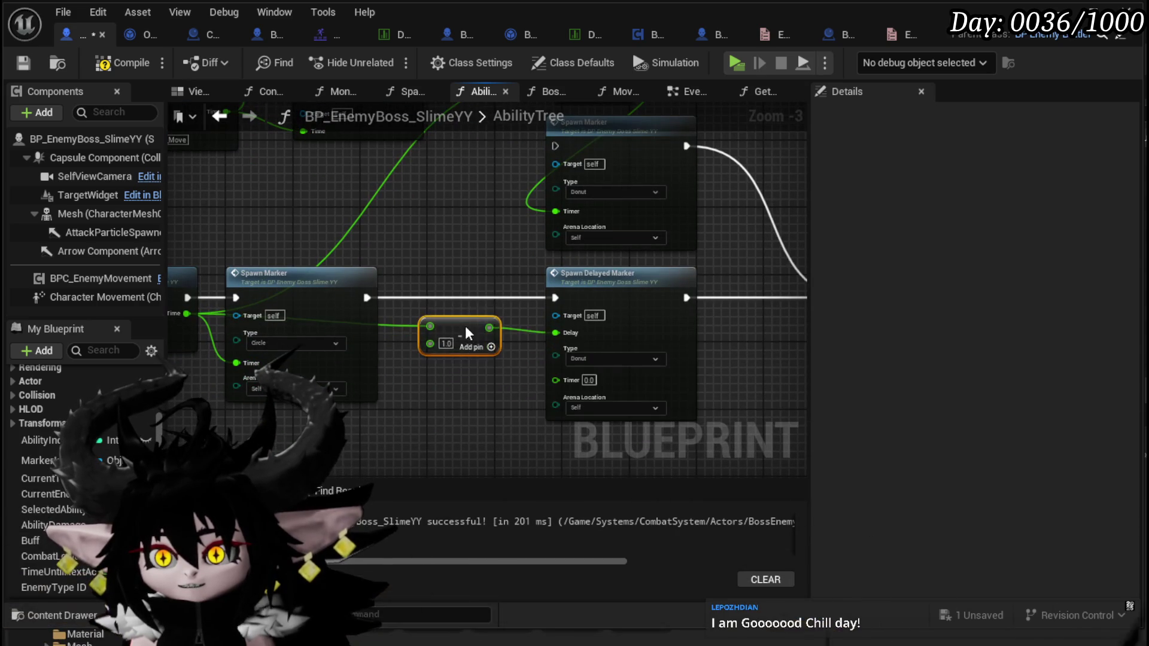
drag(426, 422, 352, 373)
scroll(473, 361, up, 2)
Set the delayed marker's Timer to 1.5 and enter 0.5 in the math node.
click(521, 347)
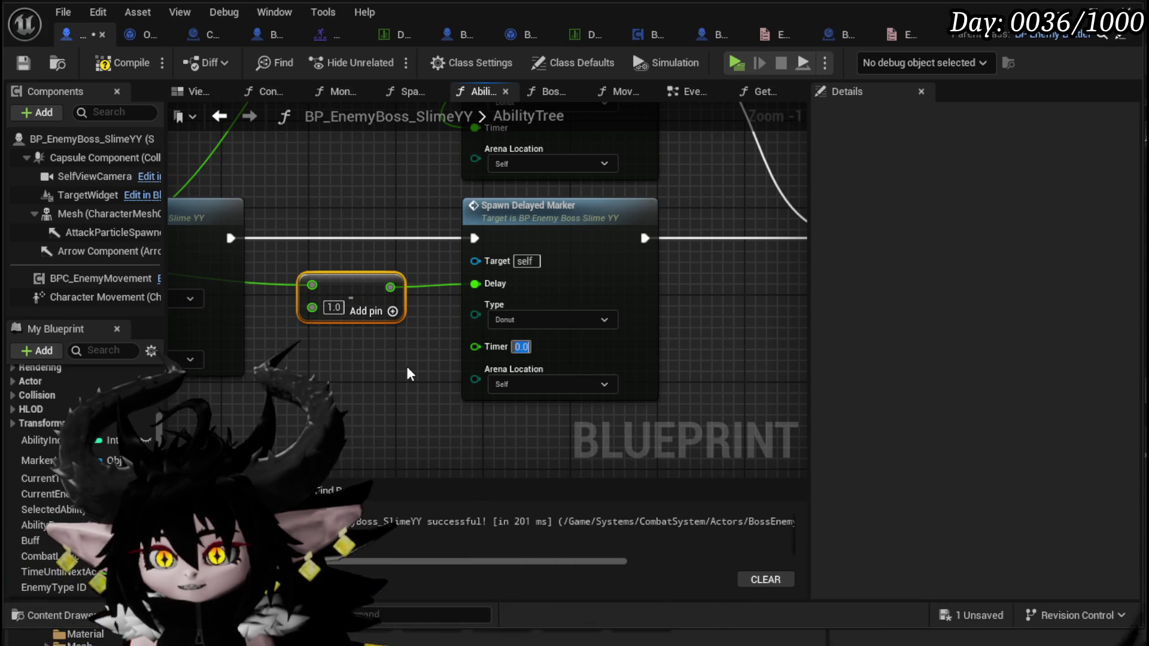
text(1)
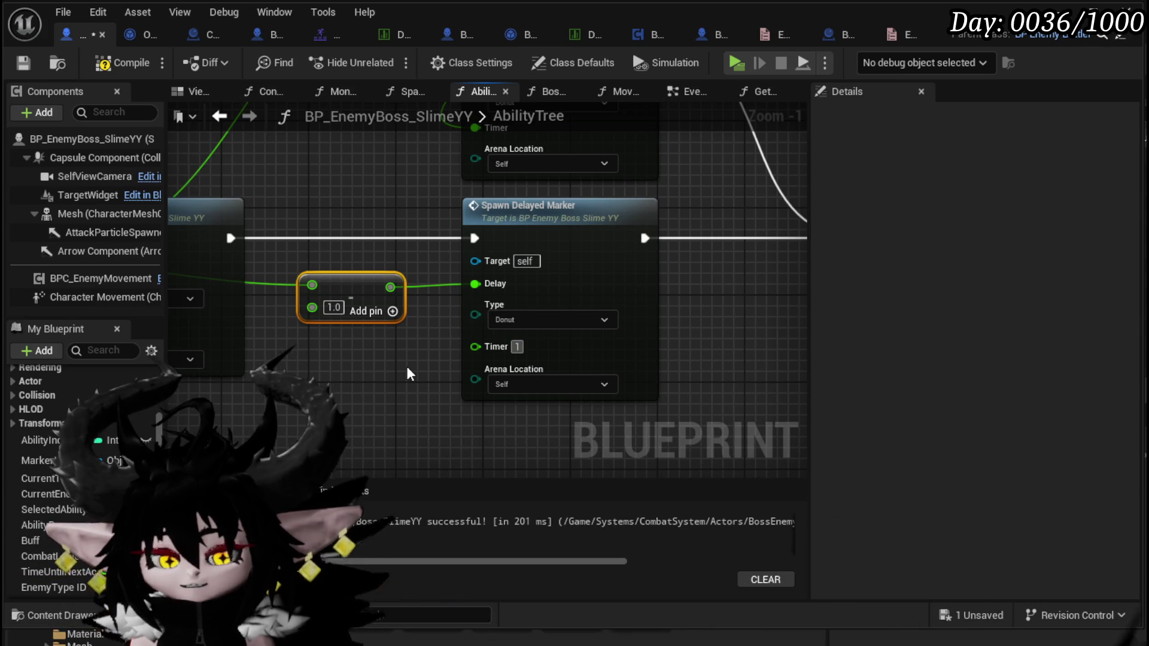
text(.5)
click(407, 368)
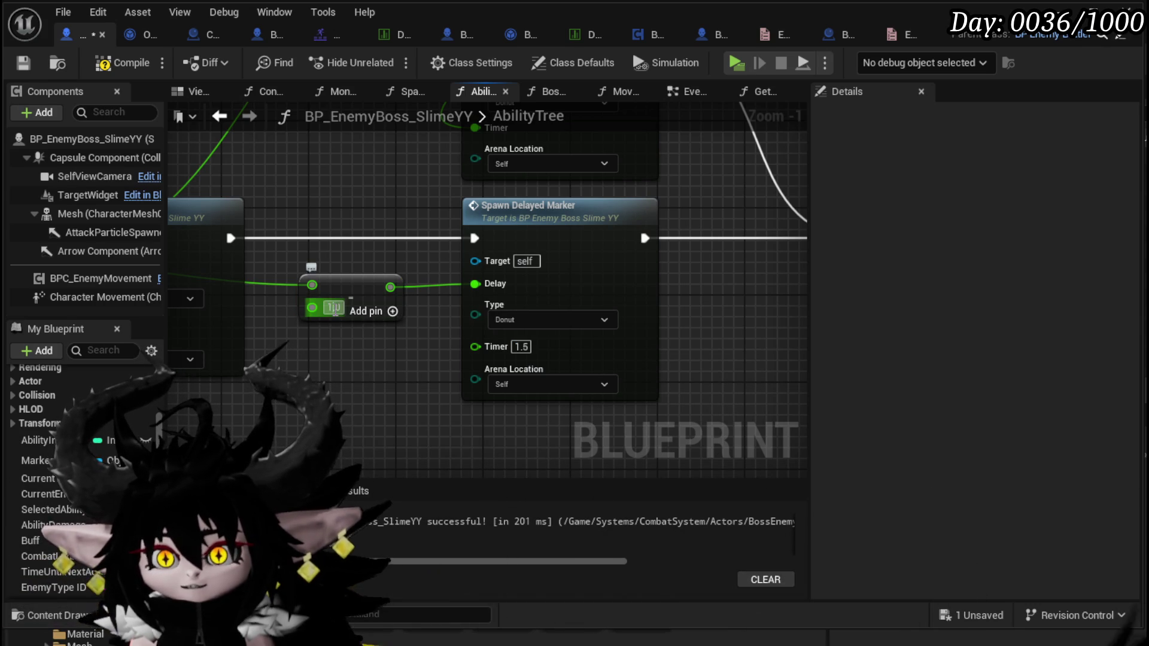
text(0.5)
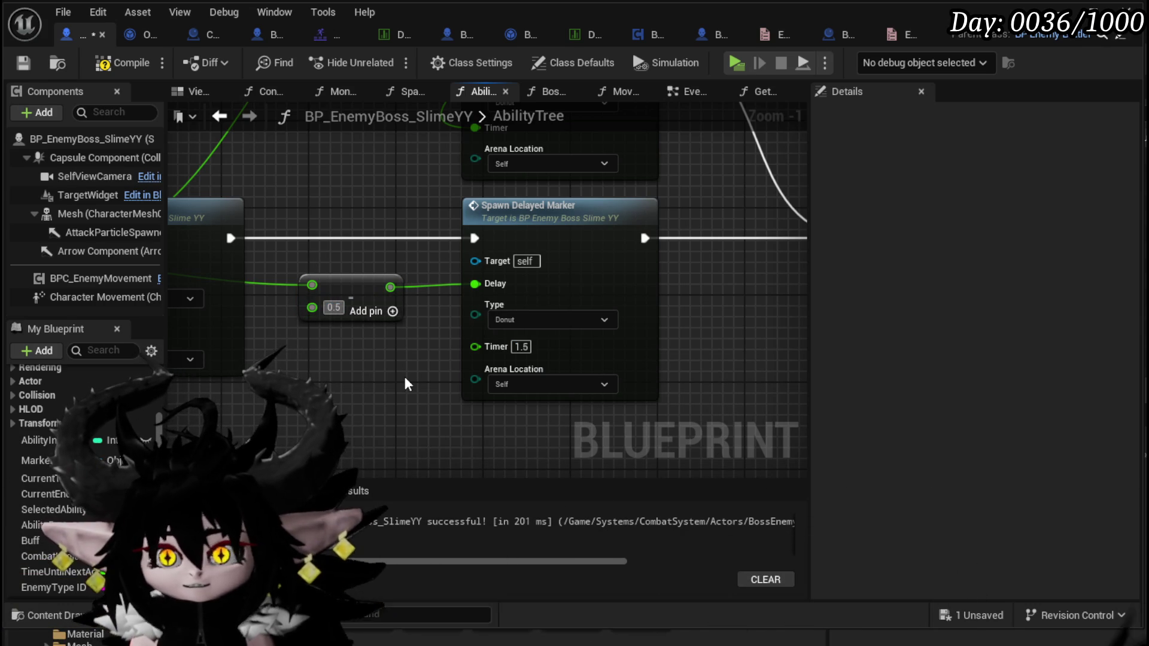
scroll(401, 371, down, 2)
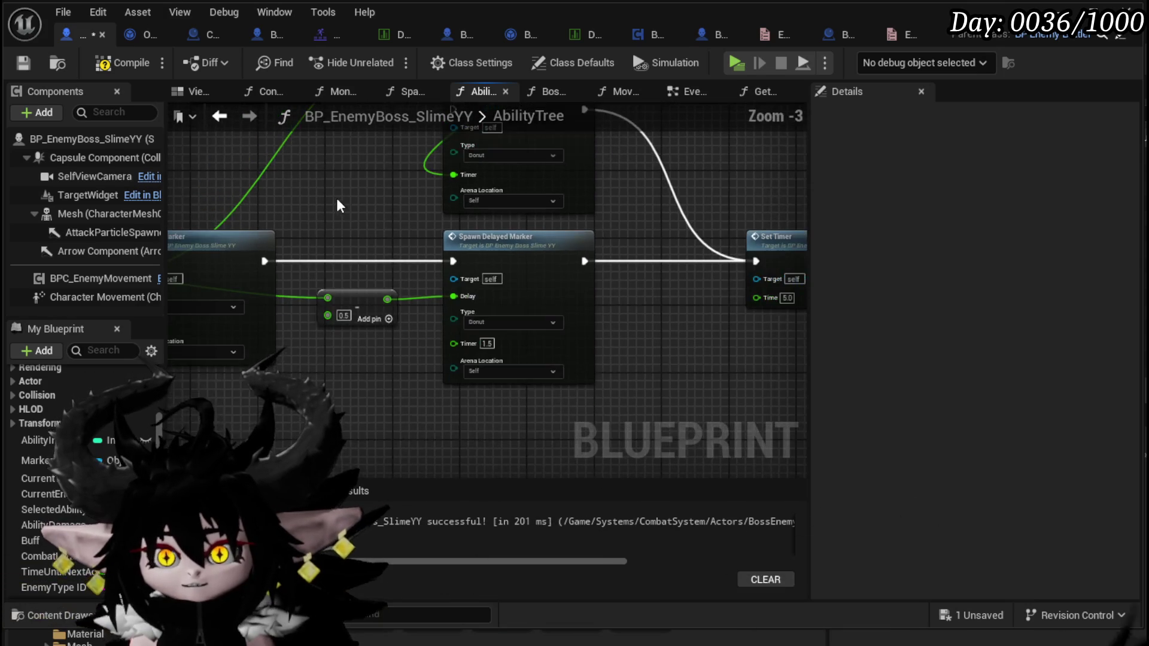
Compile and save the boss Blueprint, then pan the AbilityTree graph to check the Set Timer node.
click(24, 63)
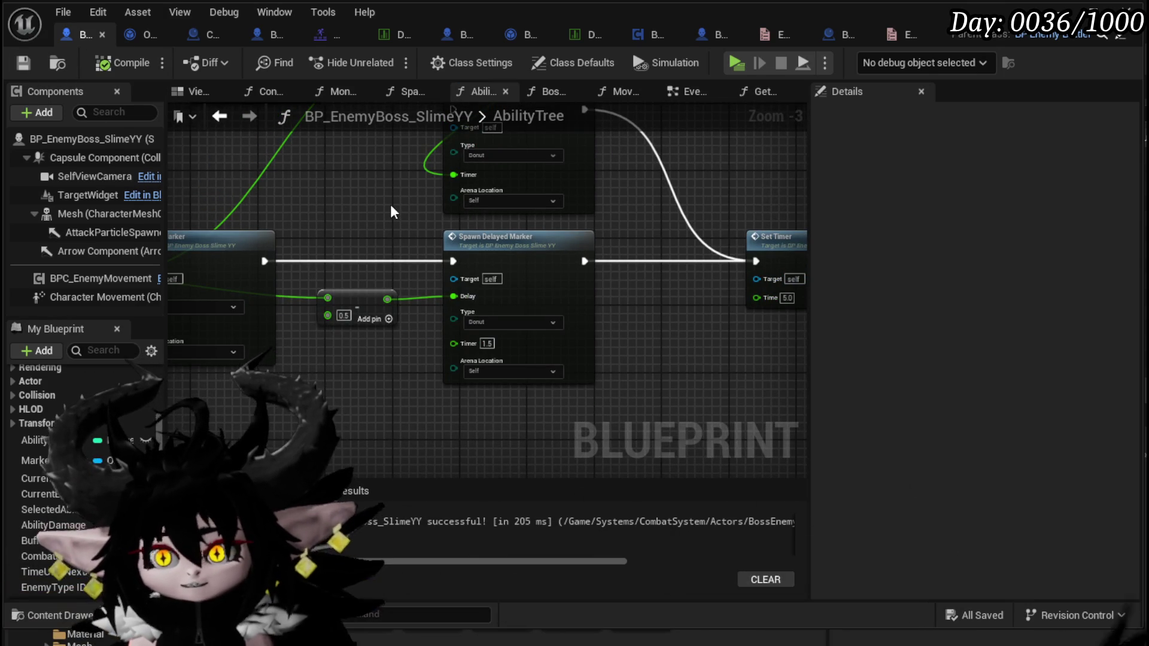
scroll(393, 212, down, 1)
scroll(398, 271, up, 2)
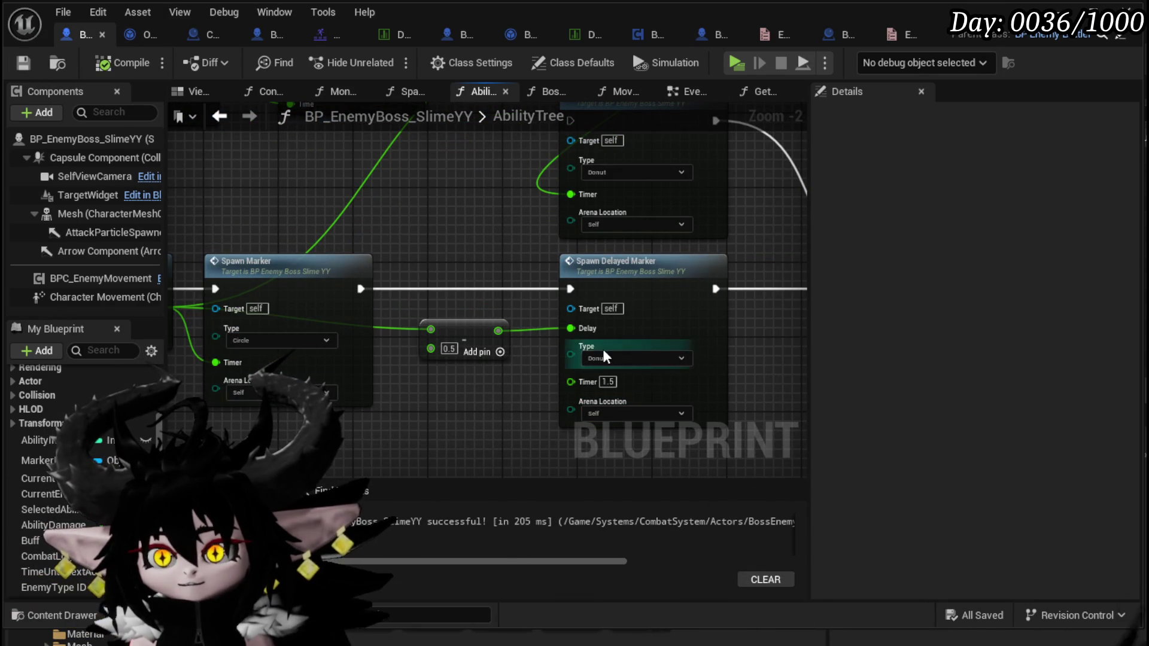
drag(424, 400, 407, 377)
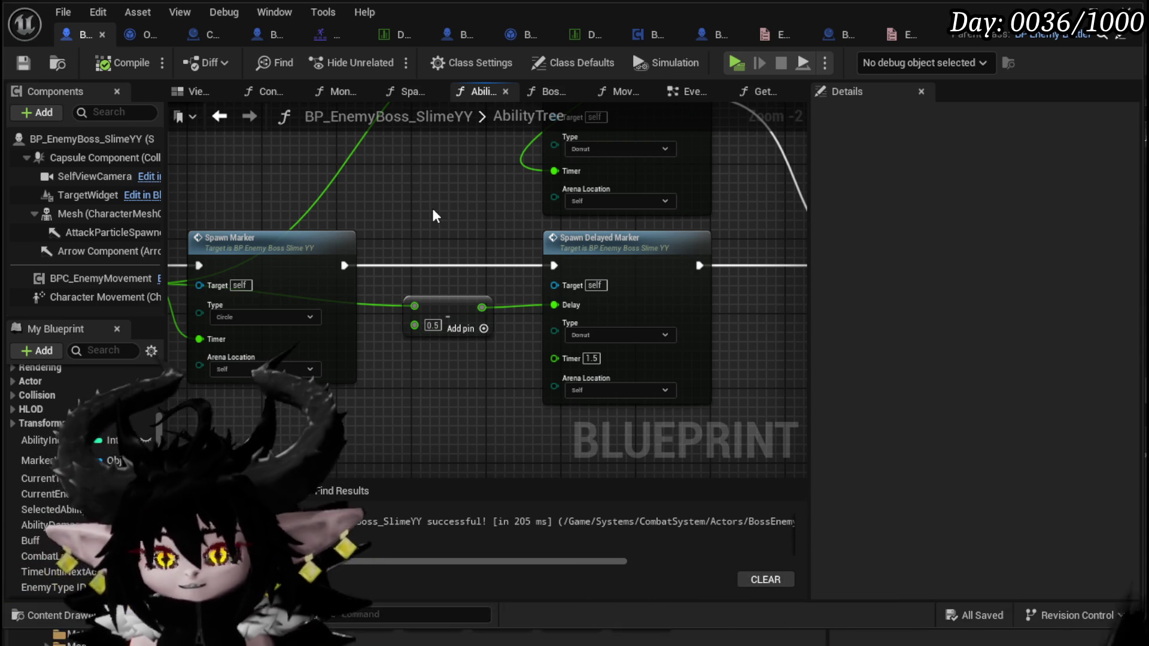
mouse_move(481, 232)
mouse_down()
mouse_move(288, 227)
mouse_move(441, 247)
mouse_up()
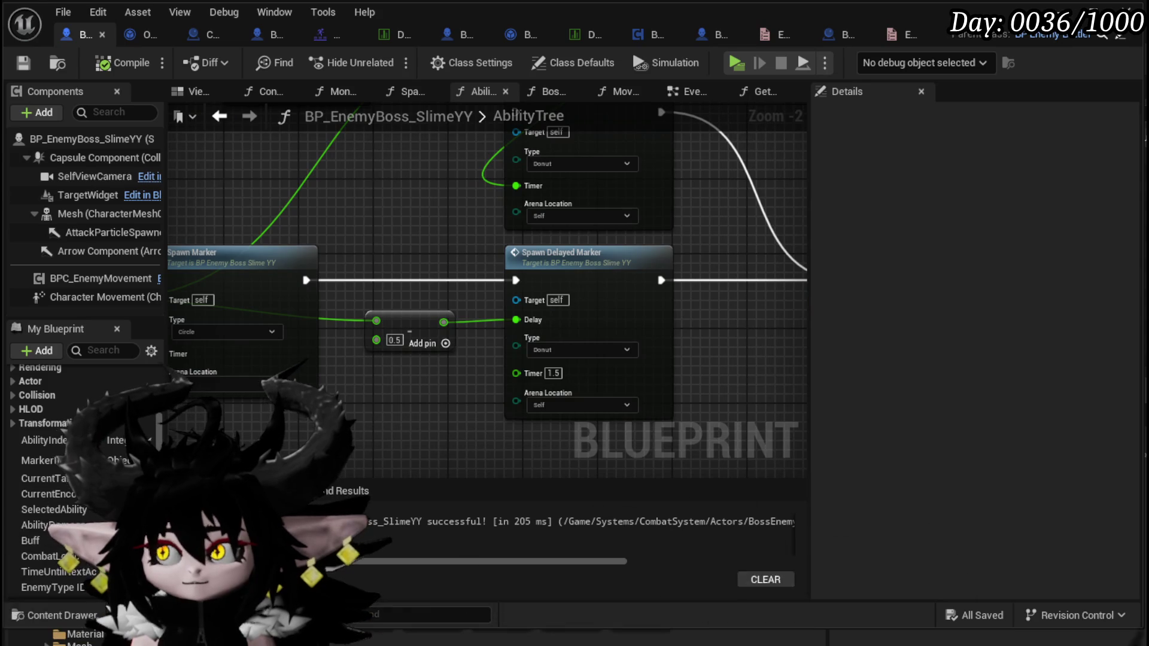
click(1087, 21)
key(alt+p)
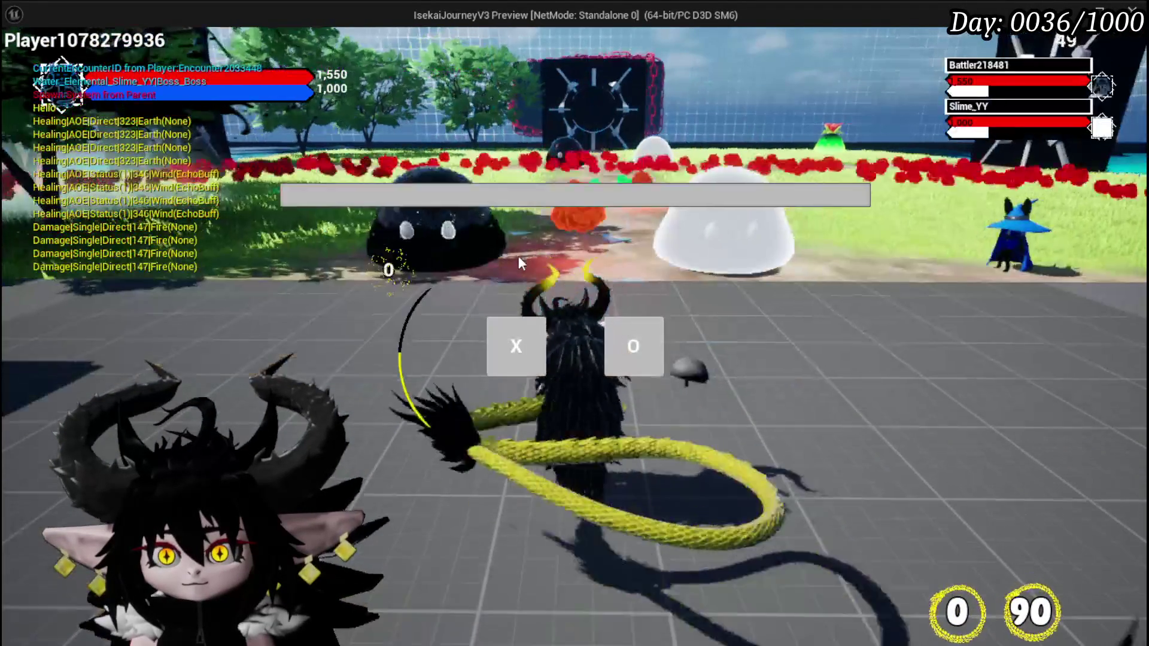
click(525, 350)
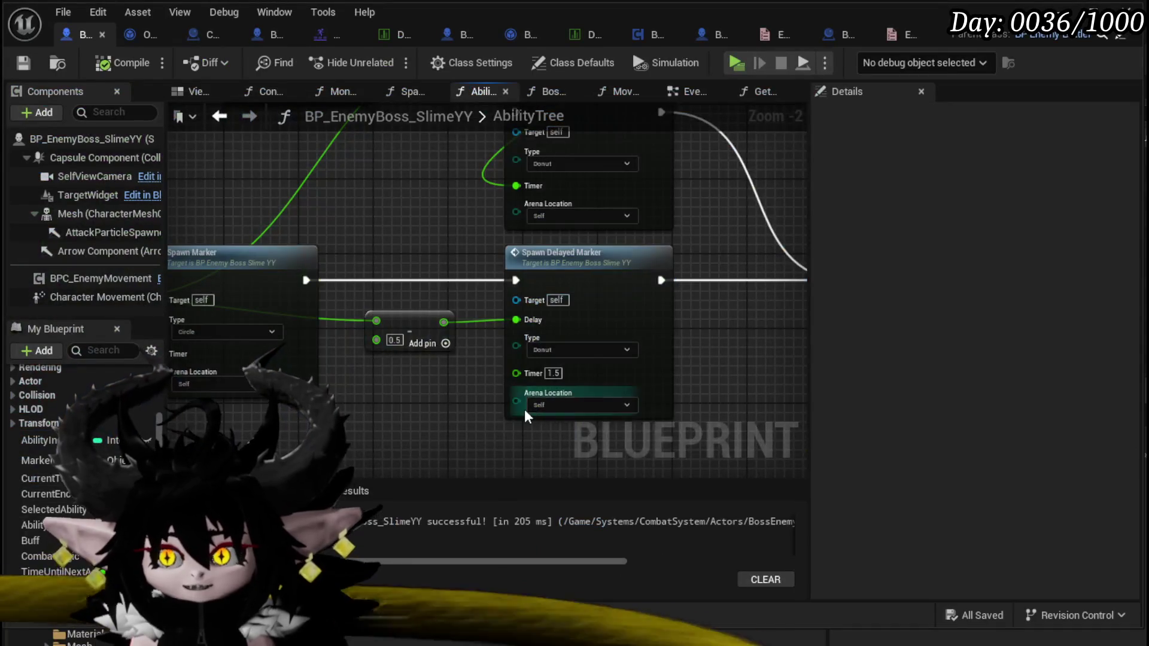
scroll(524, 409, up, 2)
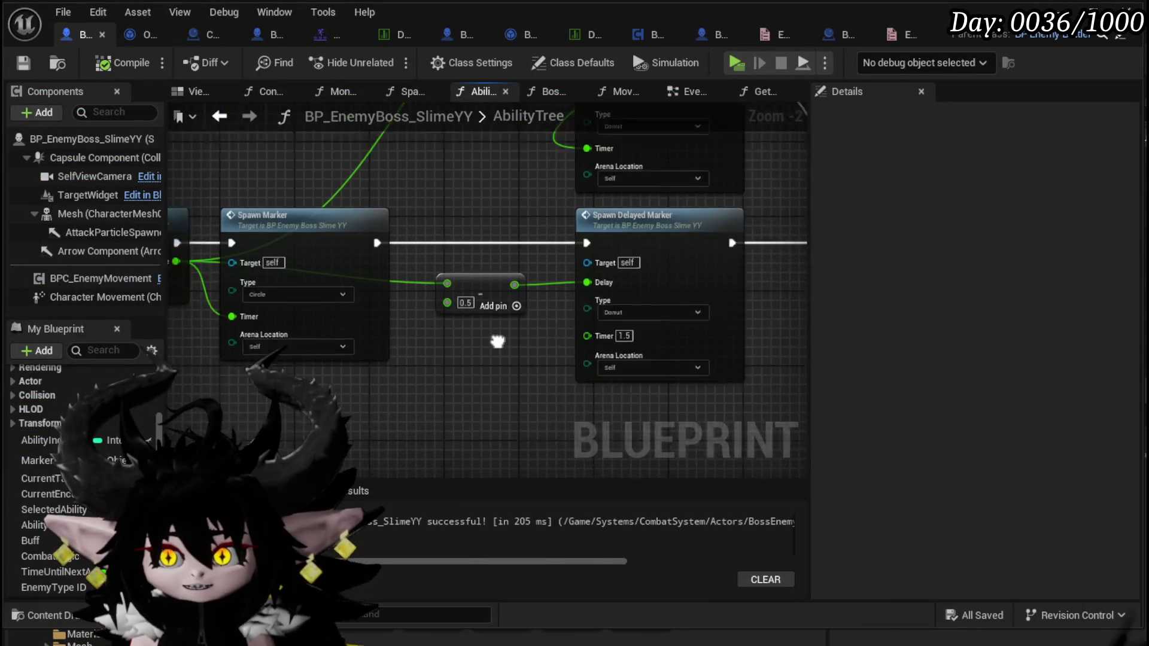
Jump from the Spawn Delayed Marker call to its SpawnDelayedMarker custom event in the EventGraph.
mouse_move(483, 353)
mouse_down()
mouse_move(542, 335)
mouse_move(644, 336)
mouse_move(336, 320)
mouse_move(334, 348)
mouse_move(359, 287)
mouse_move(419, 228)
mouse_up()
mouse_move(342, 268)
mouse_down()
mouse_move(292, 333)
mouse_move(349, 159)
mouse_move(437, 150)
mouse_up()
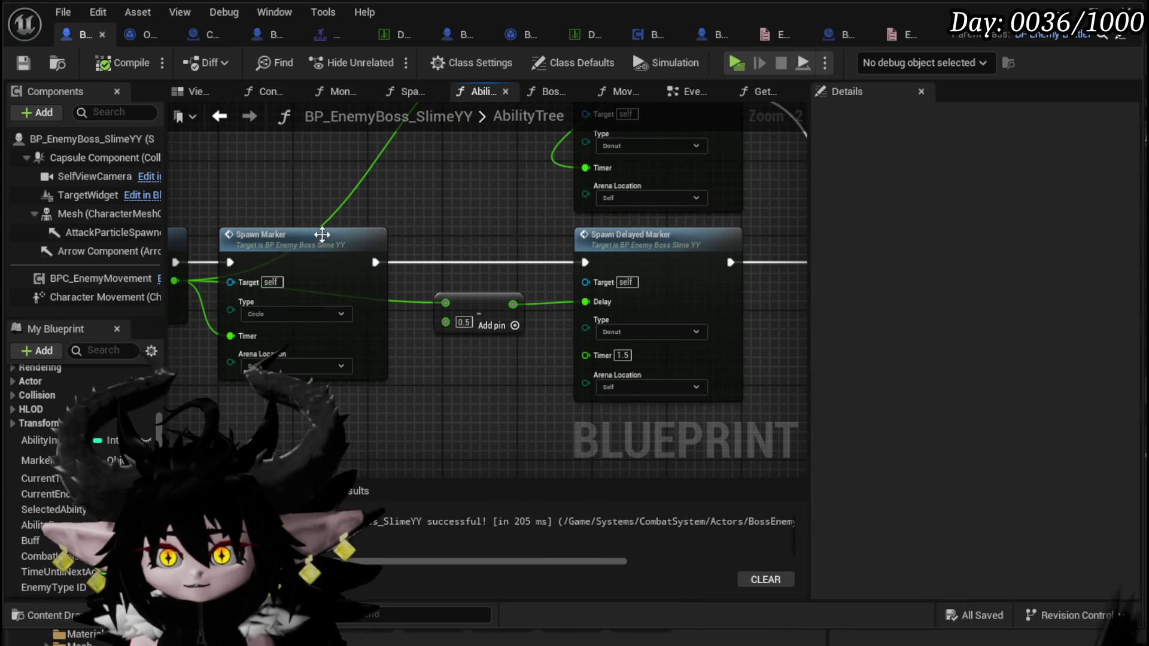
drag(424, 210, 233, 208)
mouse_move(654, 226)
mouse_down()
mouse_move(667, 362)
mouse_move(769, 303)
mouse_move(545, 234)
mouse_up()
double_click(416, 277)
mouse_move(498, 350)
mouse_down()
mouse_move(204, 326)
mouse_move(191, 239)
mouse_move(326, 339)
mouse_move(383, 299)
mouse_move(410, 233)
mouse_move(442, 219)
mouse_up()
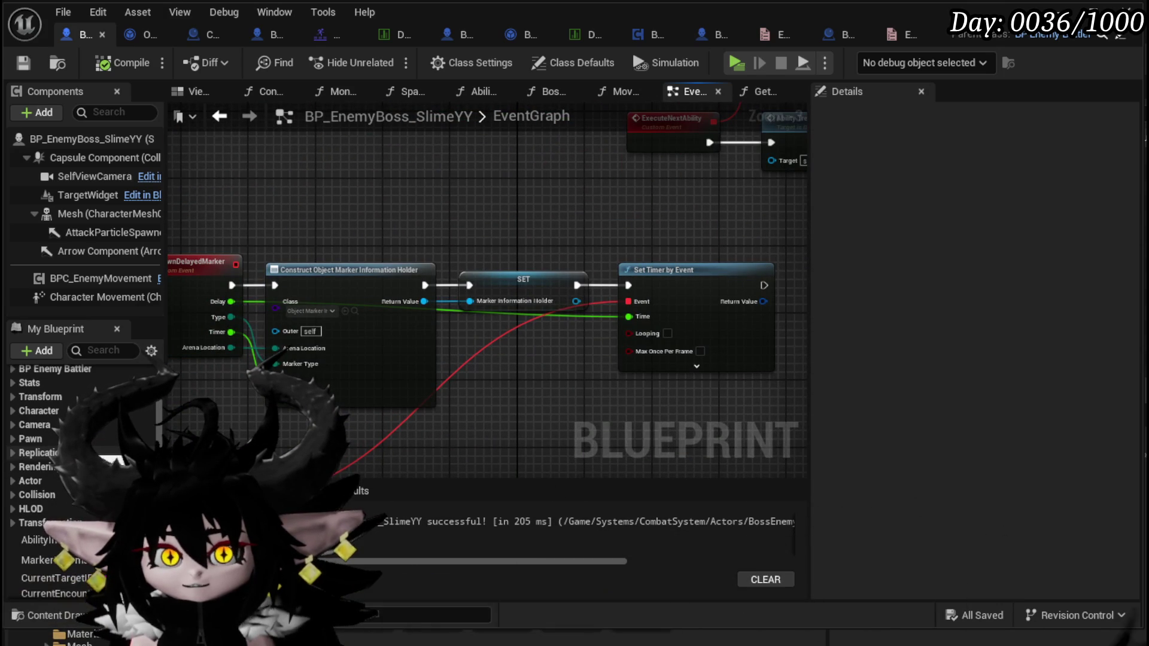
Open the SpawnMarker function from the Functions list and frame Get Arena Location Vector.
scroll(95, 447, down, 3)
scroll(96, 443, up, 5)
scroll(94, 437, up, 5)
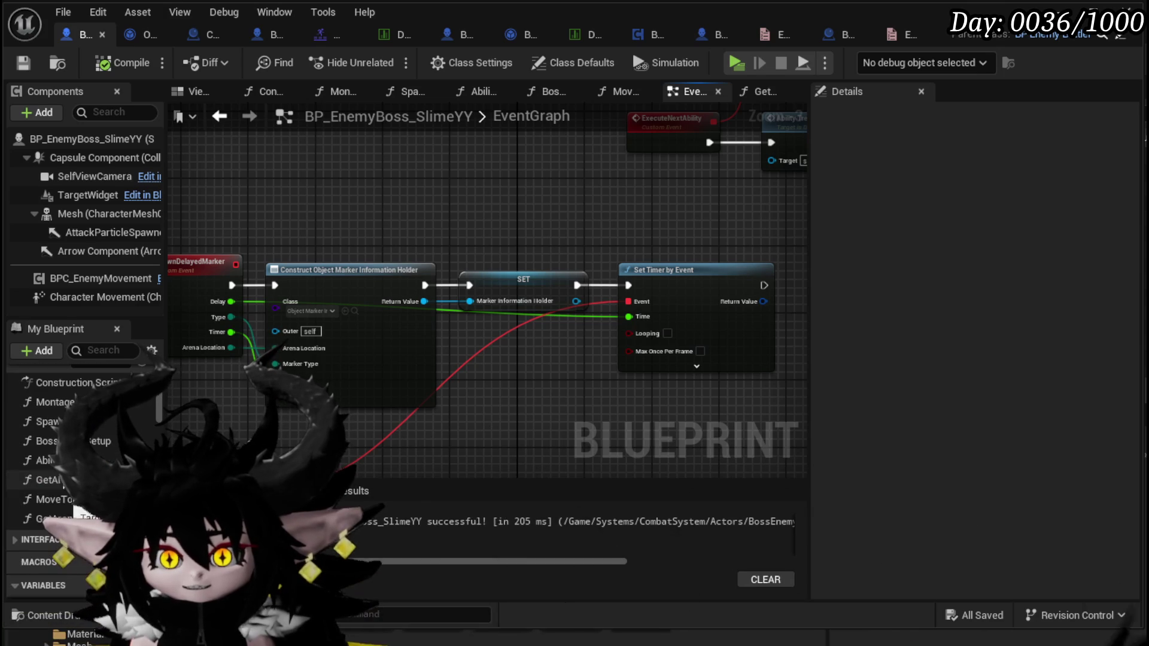
double_click(47, 421)
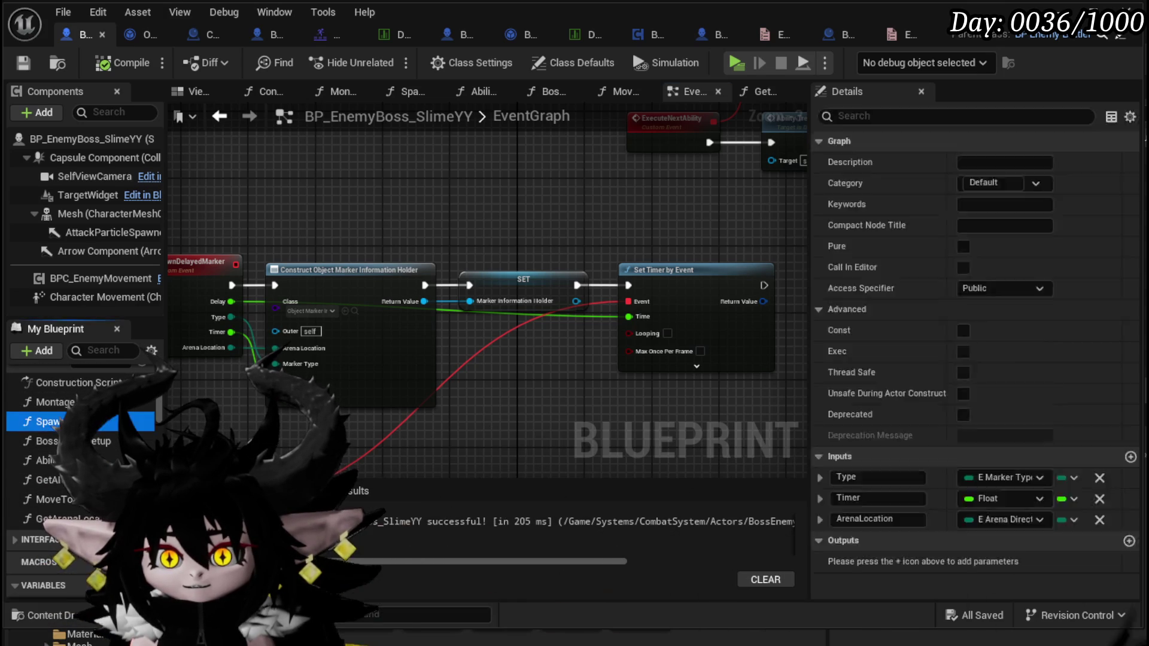
mouse_move(353, 392)
mouse_down()
mouse_move(546, 405)
mouse_move(379, 405)
mouse_move(317, 276)
mouse_move(219, 381)
mouse_move(596, 236)
mouse_move(480, 251)
mouse_move(196, 407)
mouse_move(658, 389)
mouse_move(521, 374)
mouse_up()
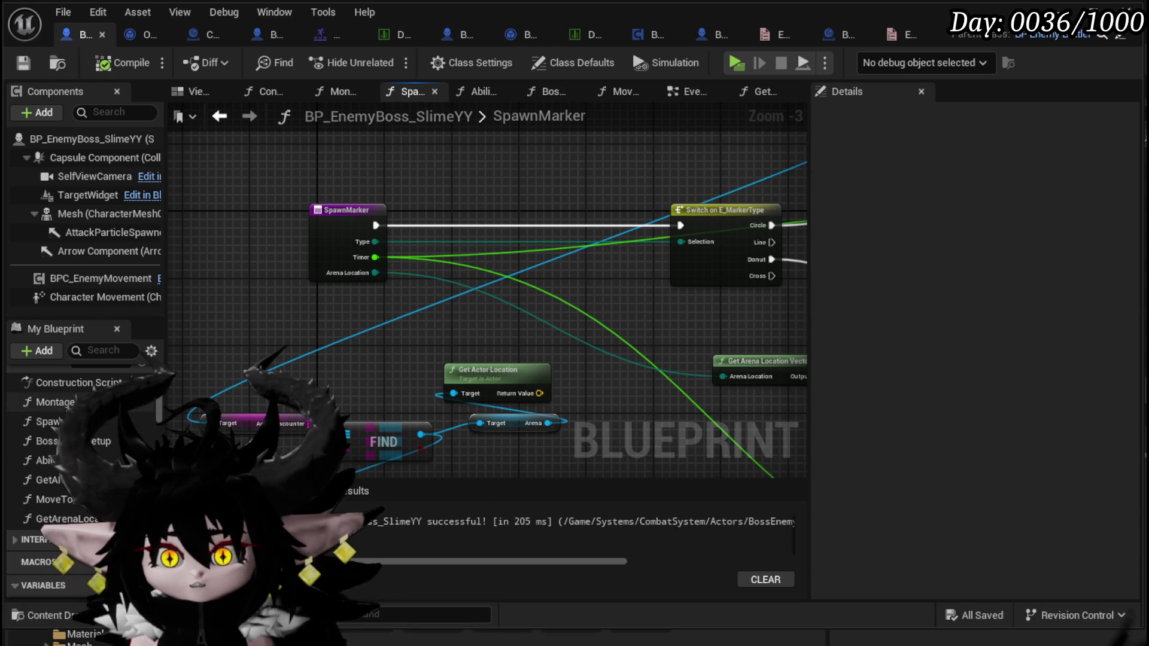
In the Montage function graph, disconnect the wire feeding Get Data Table Row's Row Name.
click(338, 90)
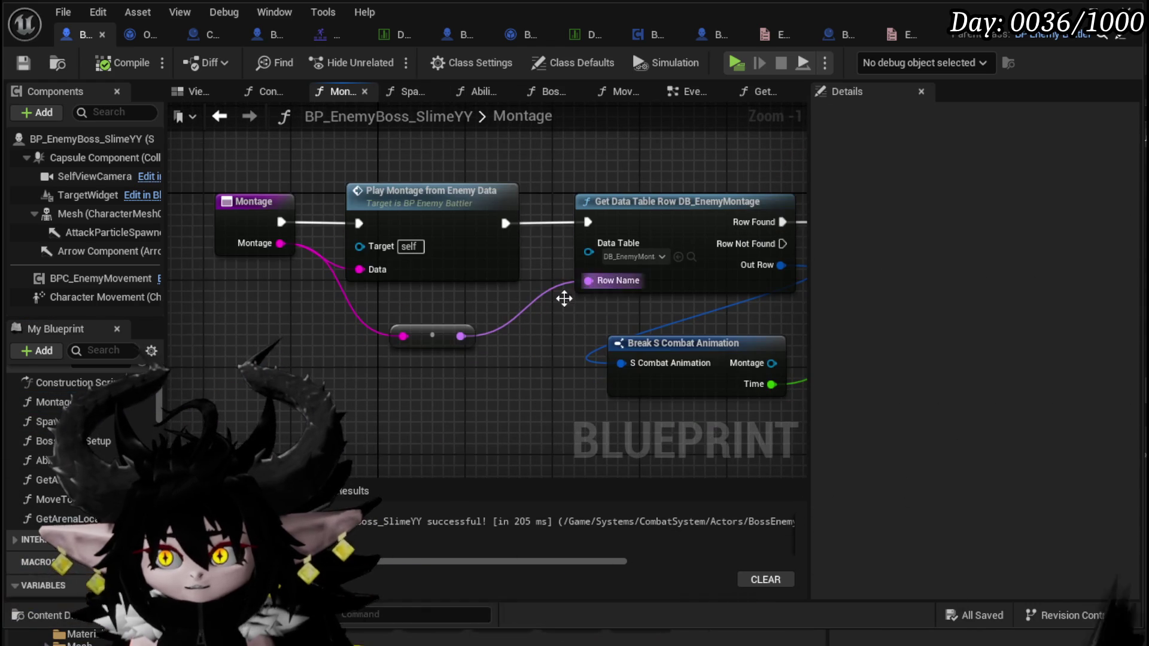
drag(464, 359, 320, 348)
alt+click(422, 273)
mouse_move(507, 345)
mouse_down()
mouse_move(464, 324)
mouse_move(715, 346)
mouse_up()
click(449, 257)
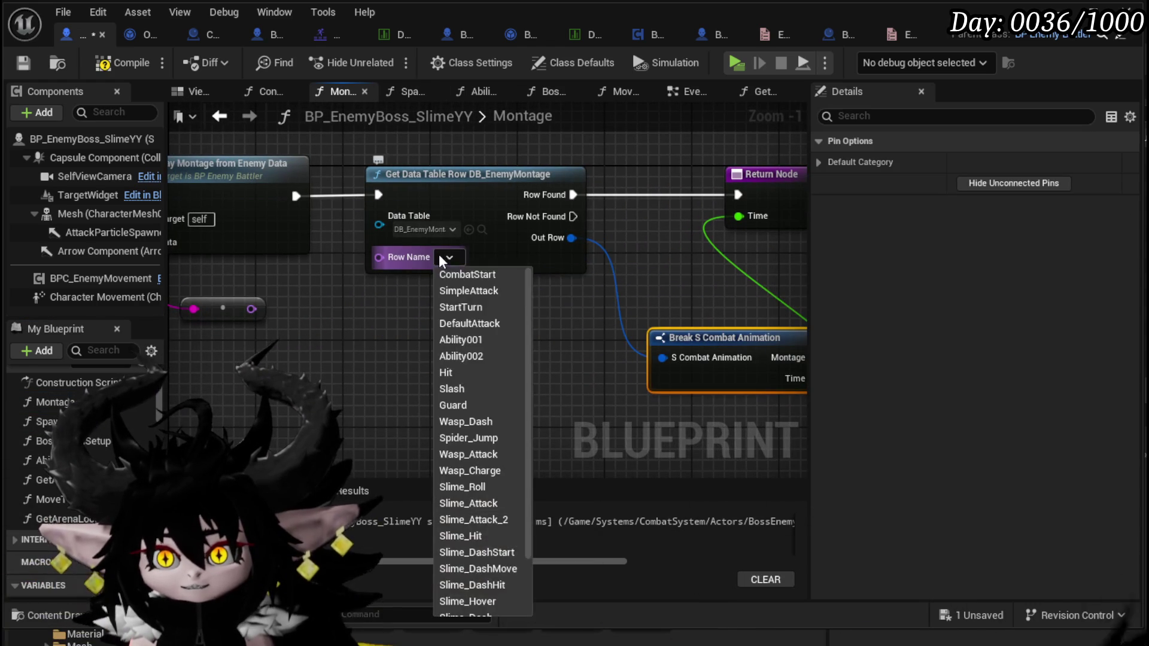
scroll(462, 359, down, 2)
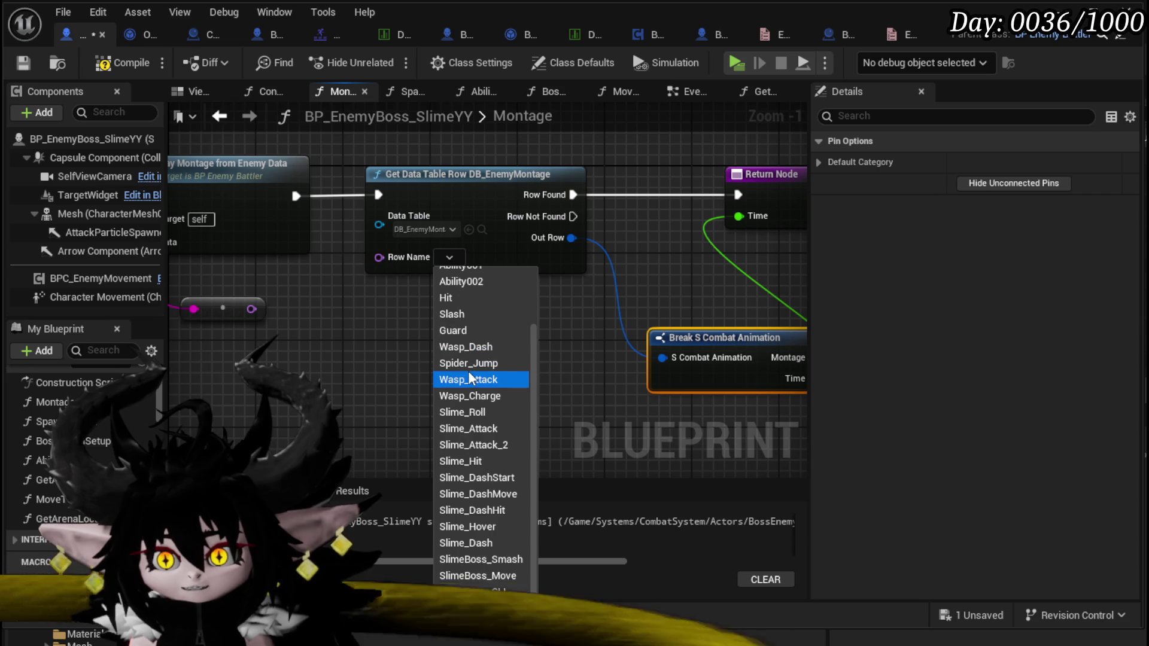
click(375, 311)
drag(371, 313, 589, 295)
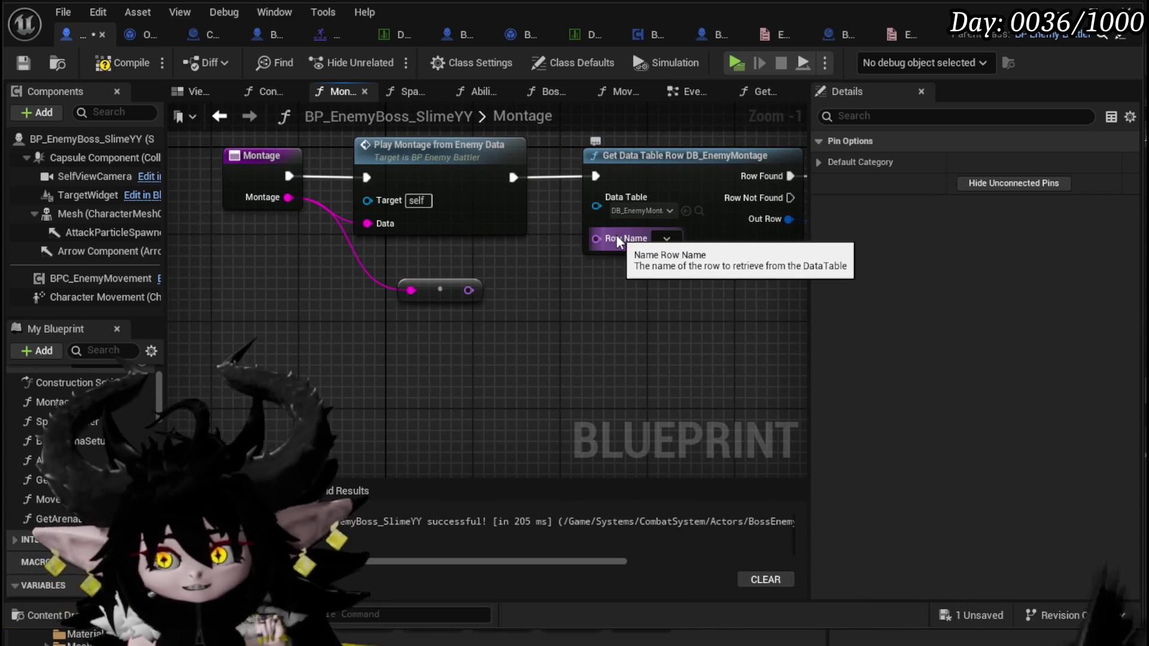
Connect the reroute node's output to Row Name and recompile the Montage function.
click(260, 171)
drag(210, 236, 300, 134)
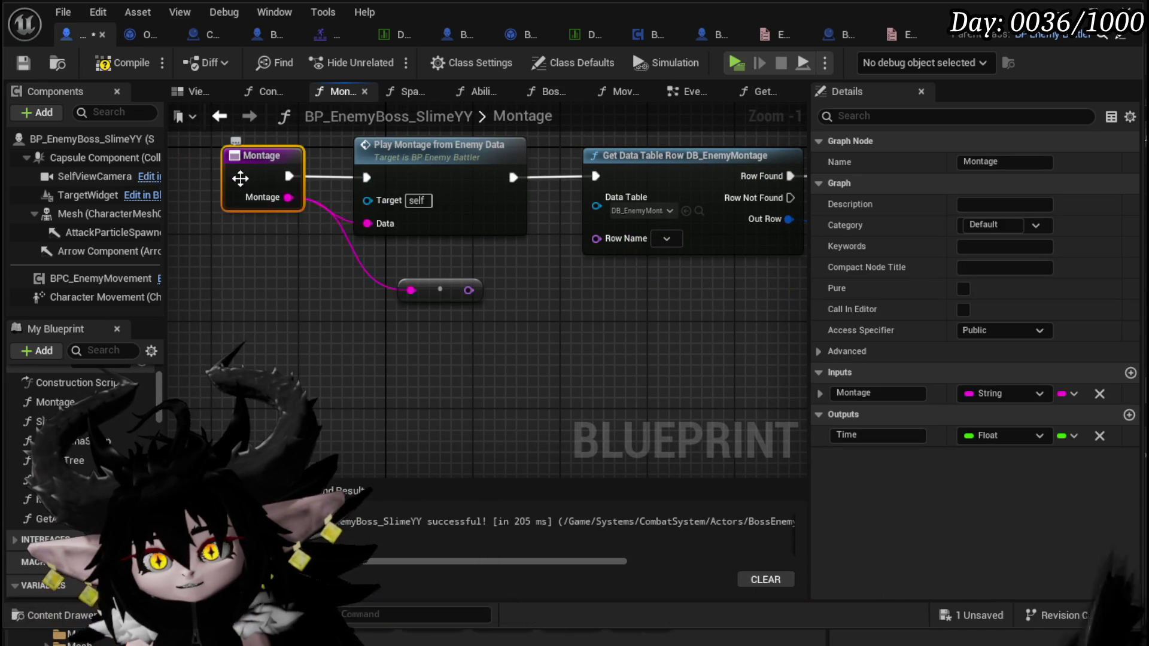
drag(615, 357, 674, 380)
click(116, 71)
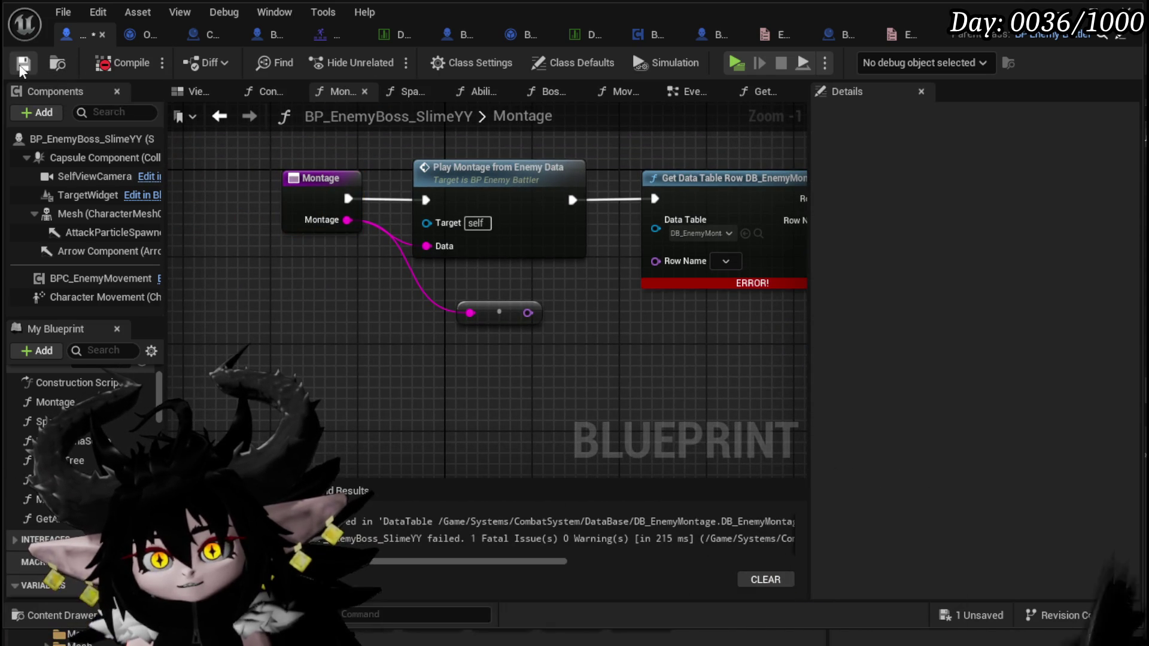
mouse_move(527, 312)
mouse_down()
mouse_move(664, 281)
mouse_move(656, 261)
mouse_up()
click(115, 63)
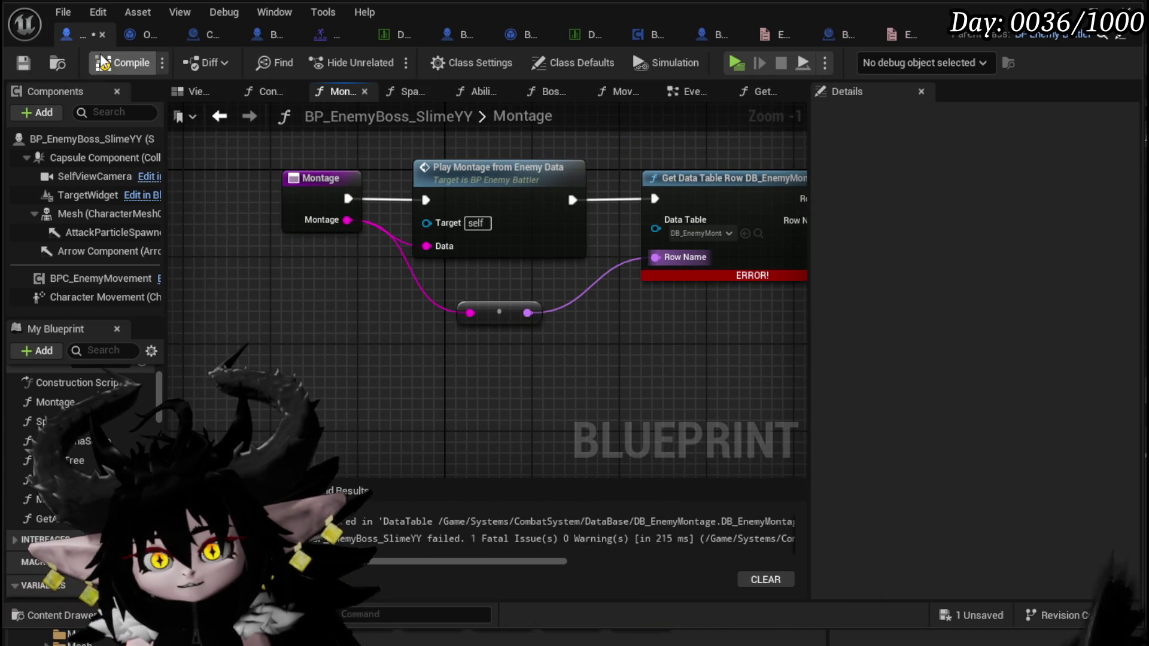
drag(287, 214, 226, 226)
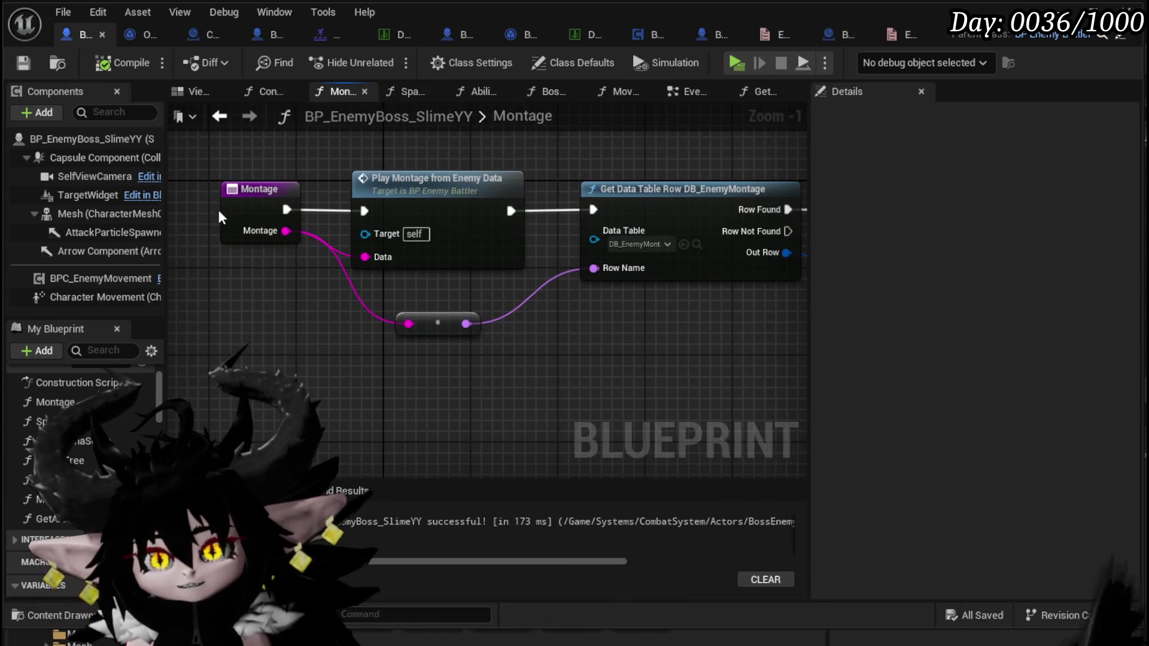
click(220, 185)
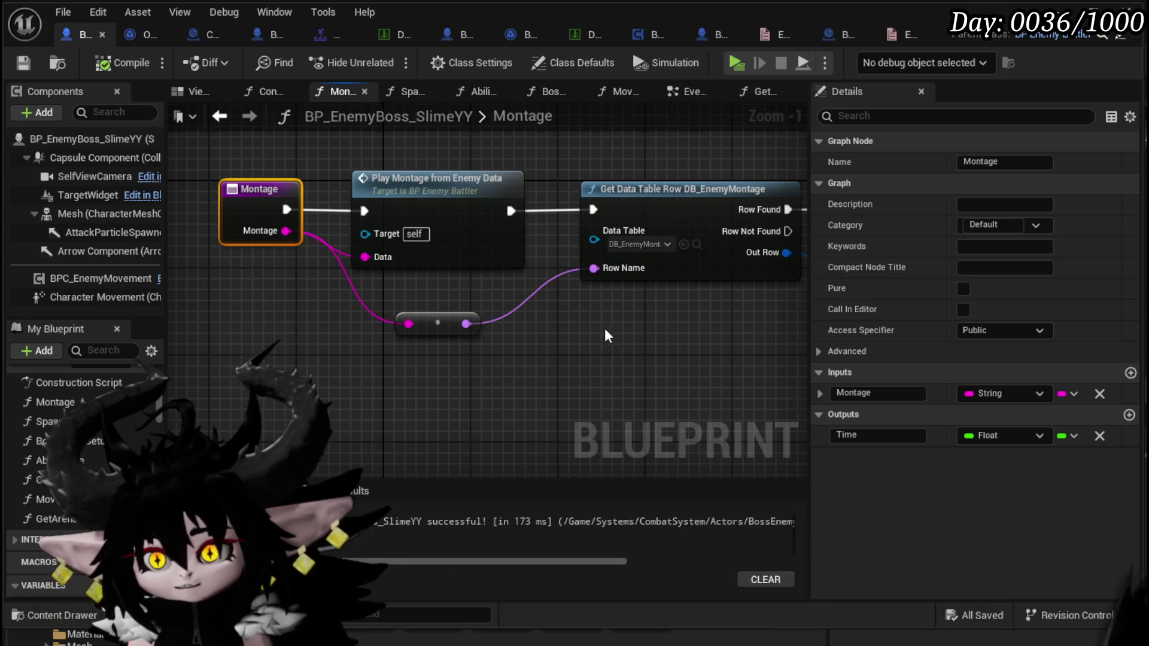
Add a NewParam input to the Montage function, typed as Data Table Row Handle.
click(1129, 373)
click(853, 456)
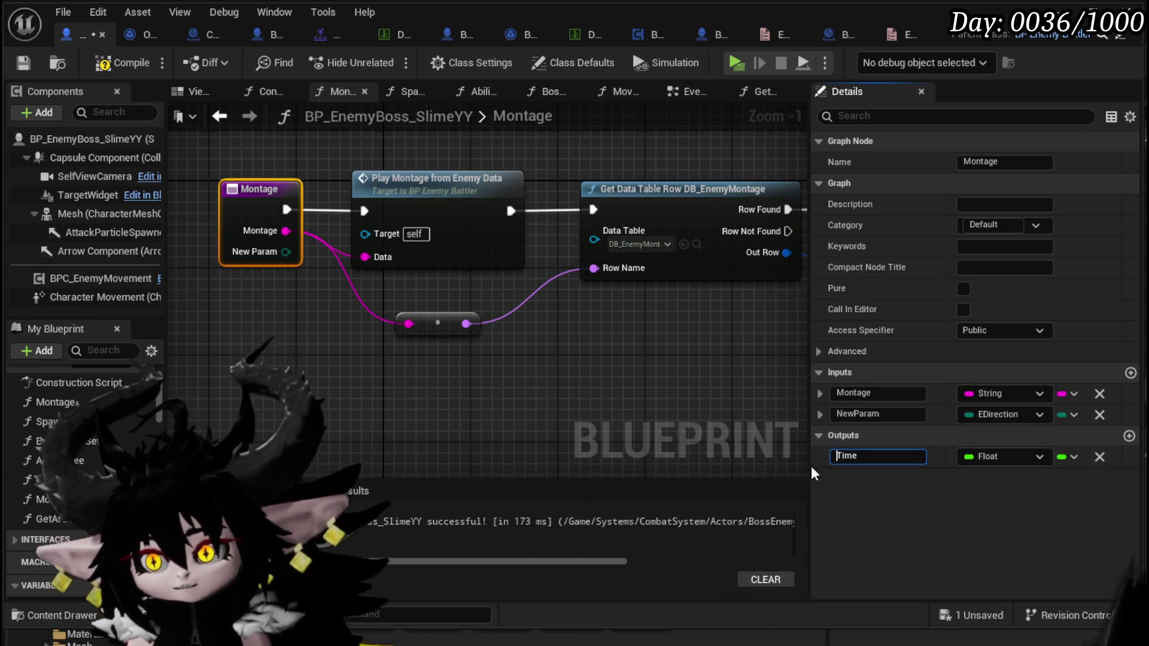
click(1002, 415)
text(Dart)
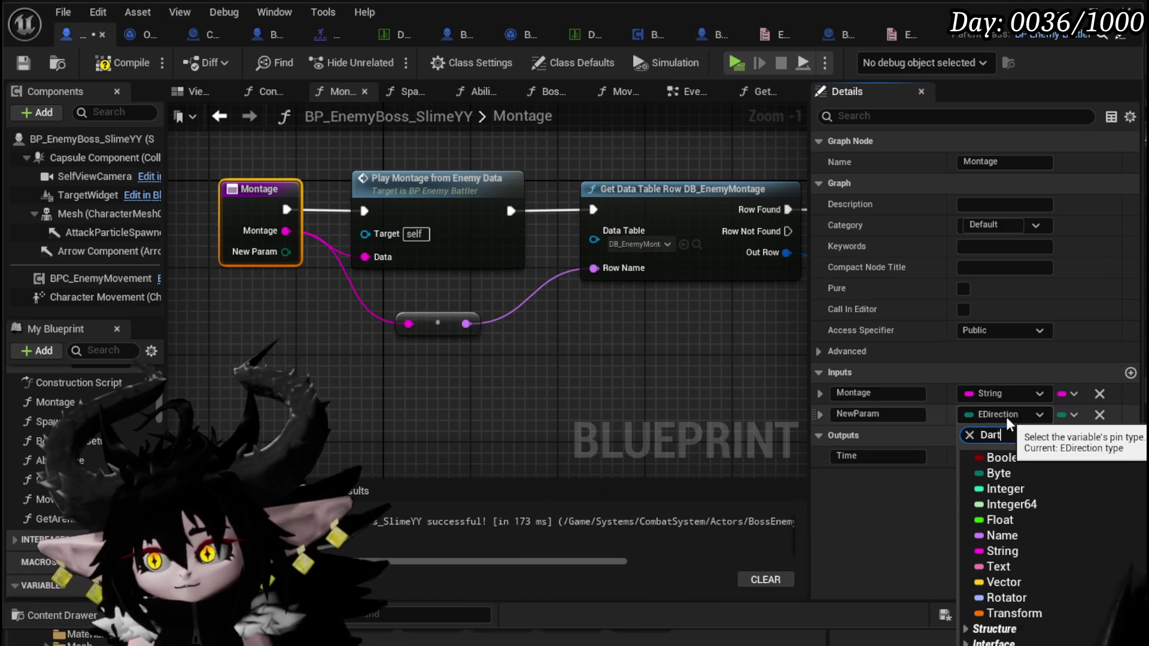
key(BackSpace)
key(BackSpace)
text(ata)
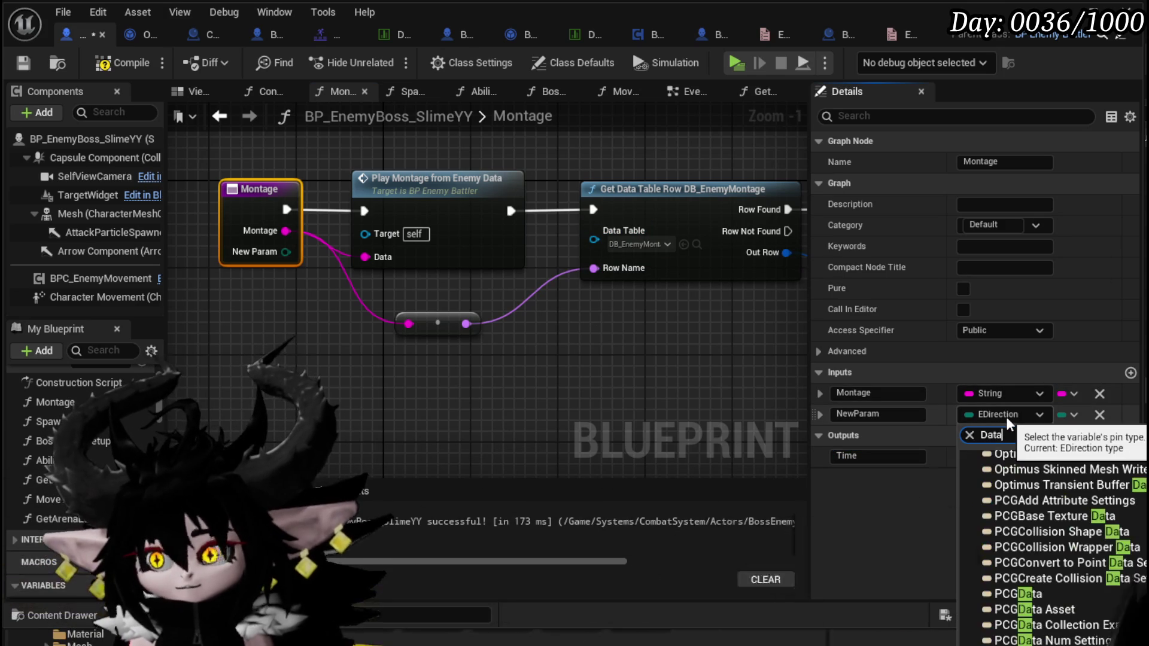
text(table)
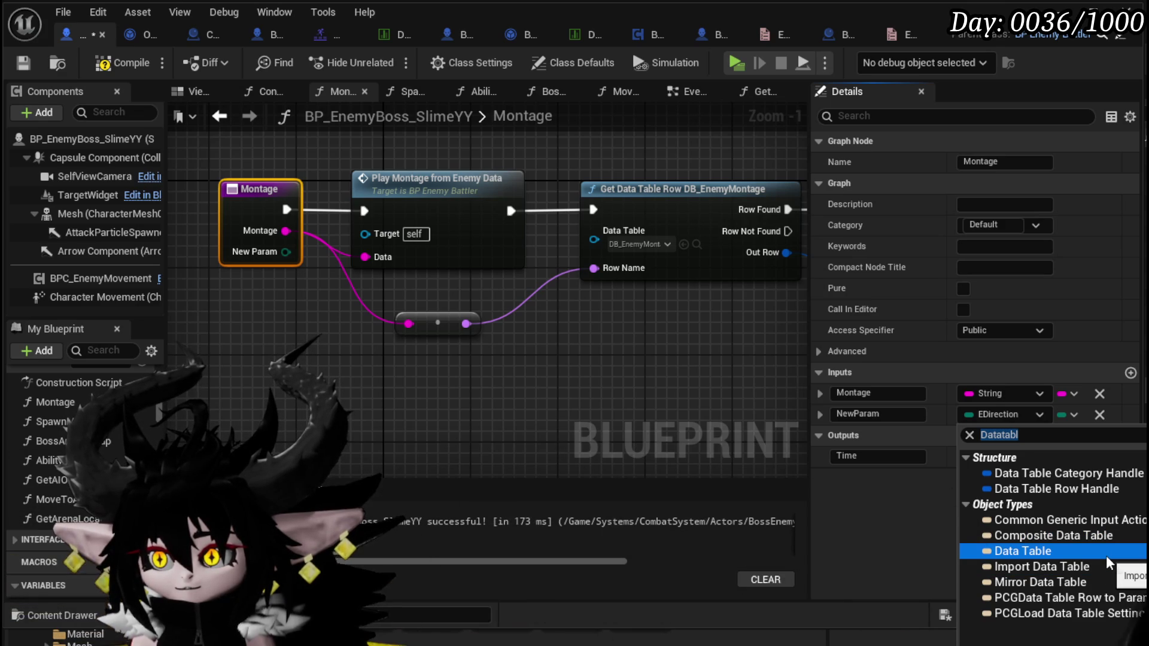
click(1078, 493)
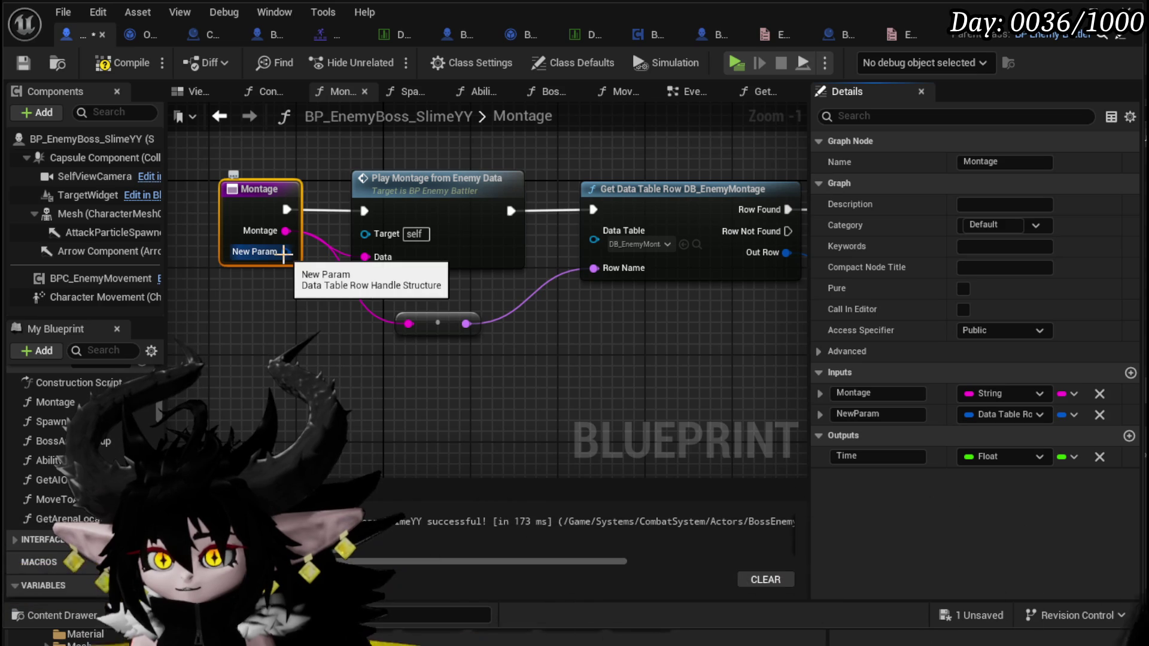
drag(551, 302, 379, 298)
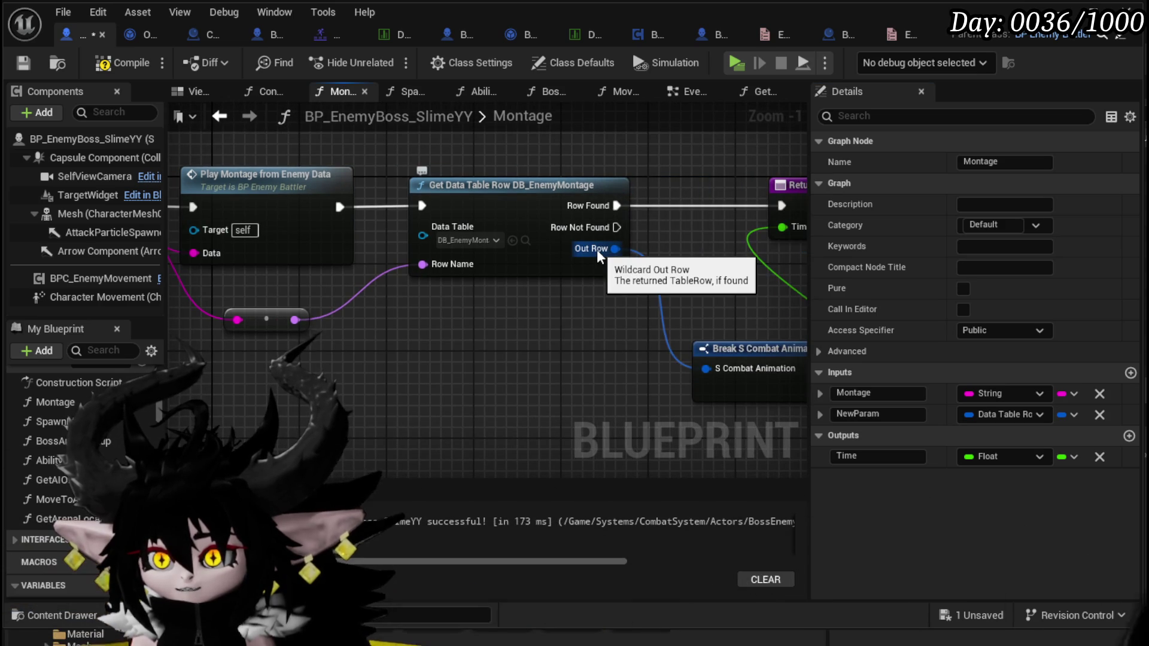
Add a Break Data Table Row Handle node from New Param, replacing a stray Make Array, then compile and save.
mouse_move(597, 250)
mouse_down()
mouse_move(768, 239)
mouse_move(469, 220)
mouse_move(181, 227)
mouse_move(646, 290)
mouse_up()
drag(248, 230, 265, 300)
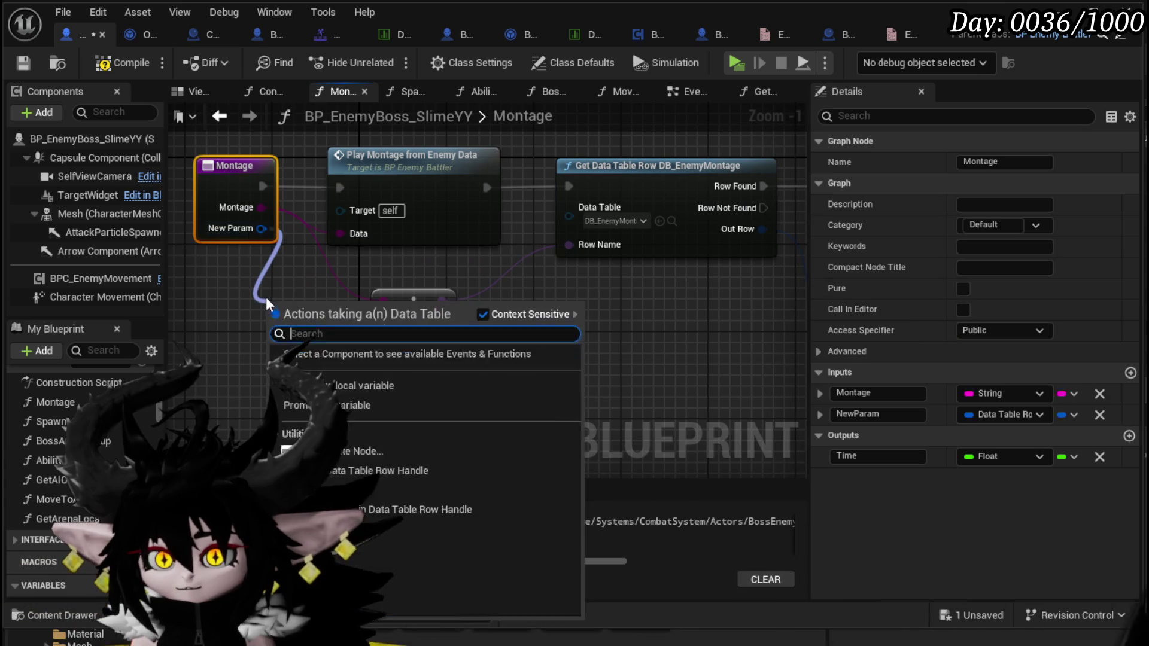
text(ma)
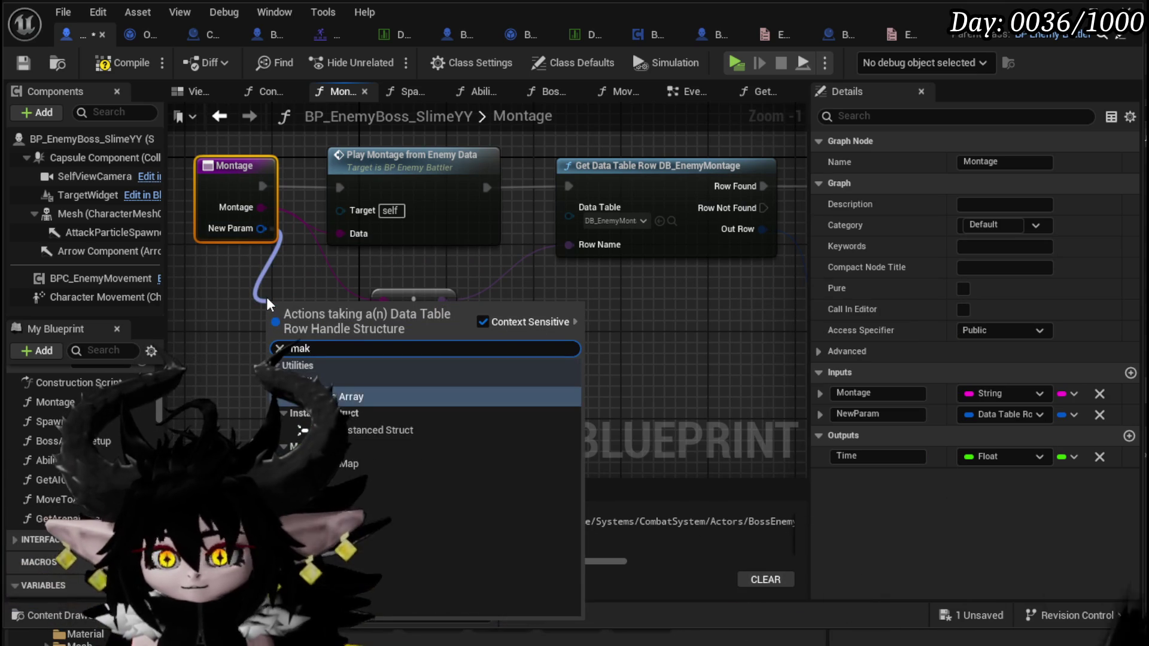
text(k)
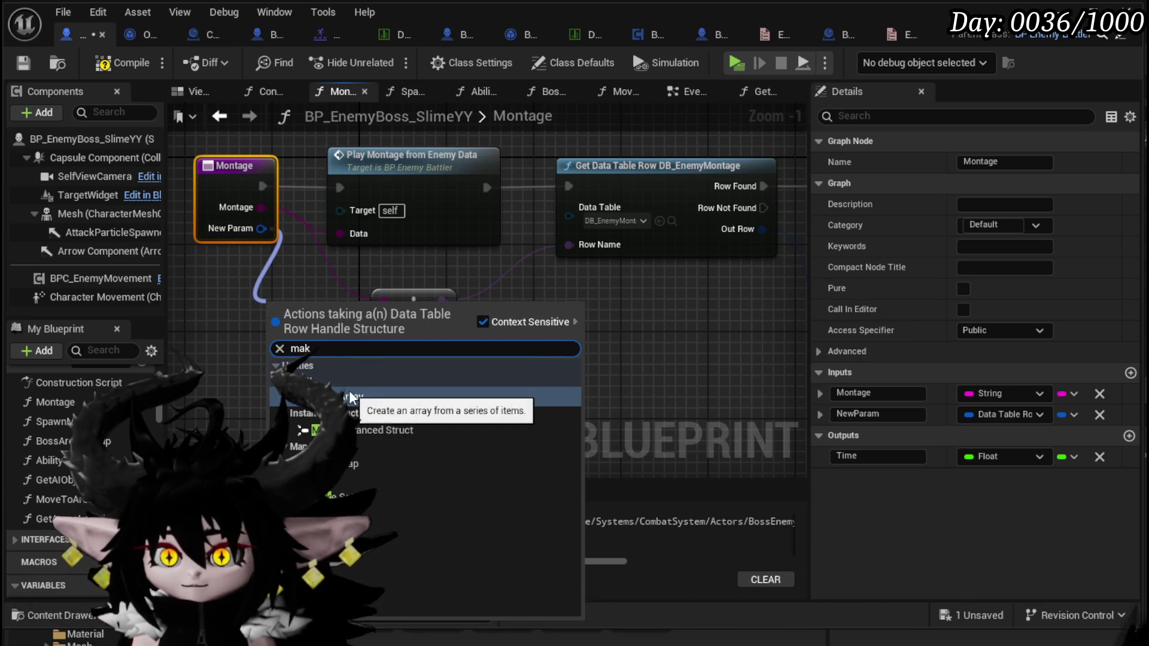
click(335, 396)
key(Delete)
mouse_move(261, 229)
mouse_down()
mouse_move(294, 328)
mouse_move(443, 389)
mouse_move(407, 386)
mouse_up()
text(brea)
click(371, 394)
drag(416, 341, 251, 351)
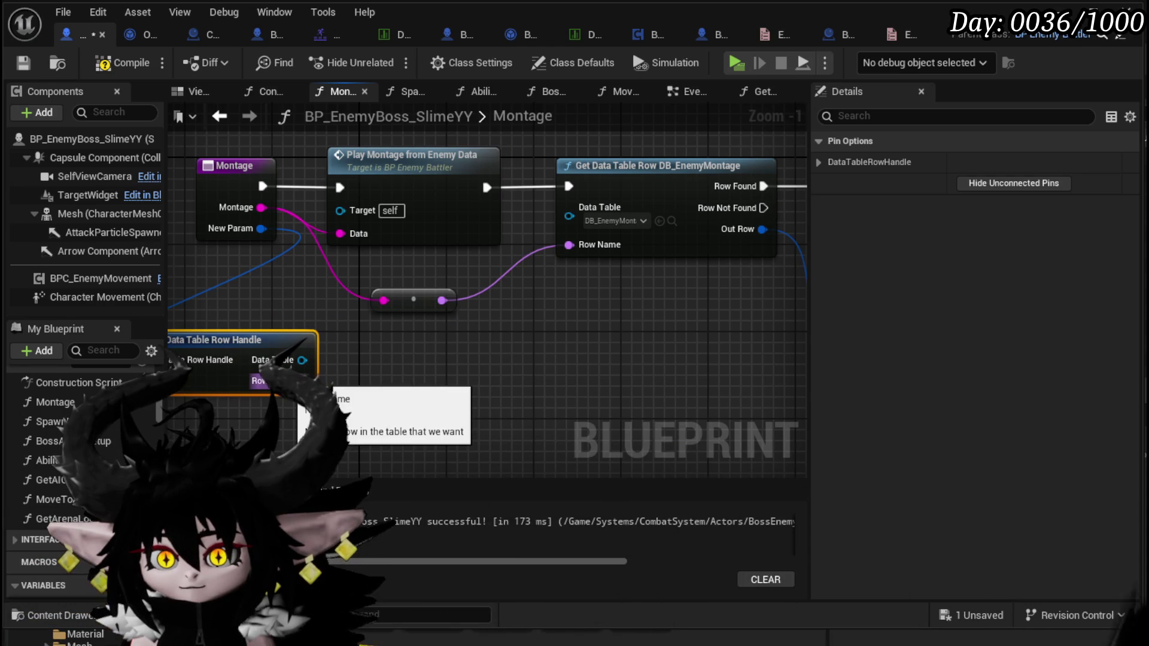
drag(482, 177, 620, 187)
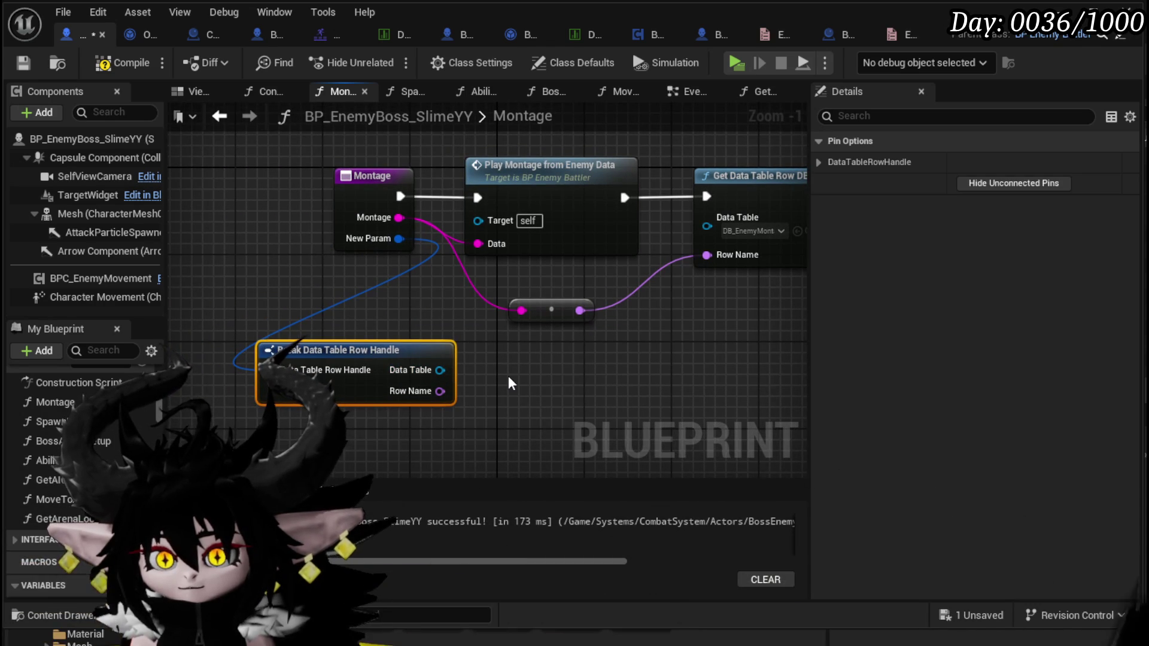
click(114, 63)
click(22, 62)
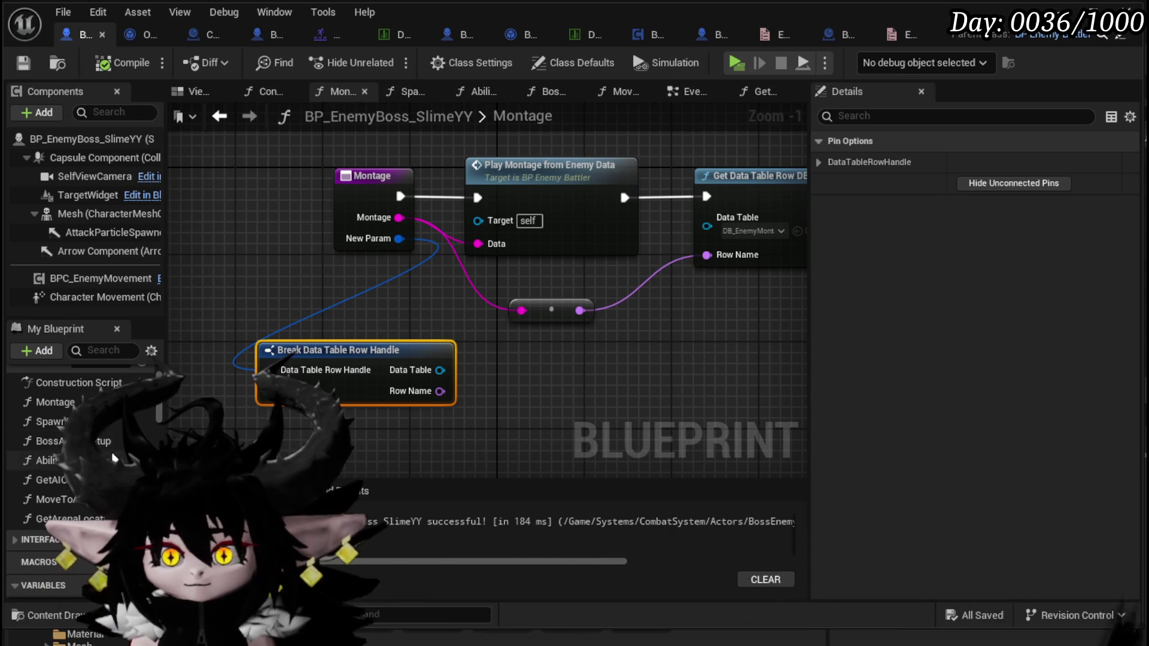
Place a Montage call and a Make Data Table Row Handle node using Ability_VFX_DataTable.
drag(60, 402, 541, 359)
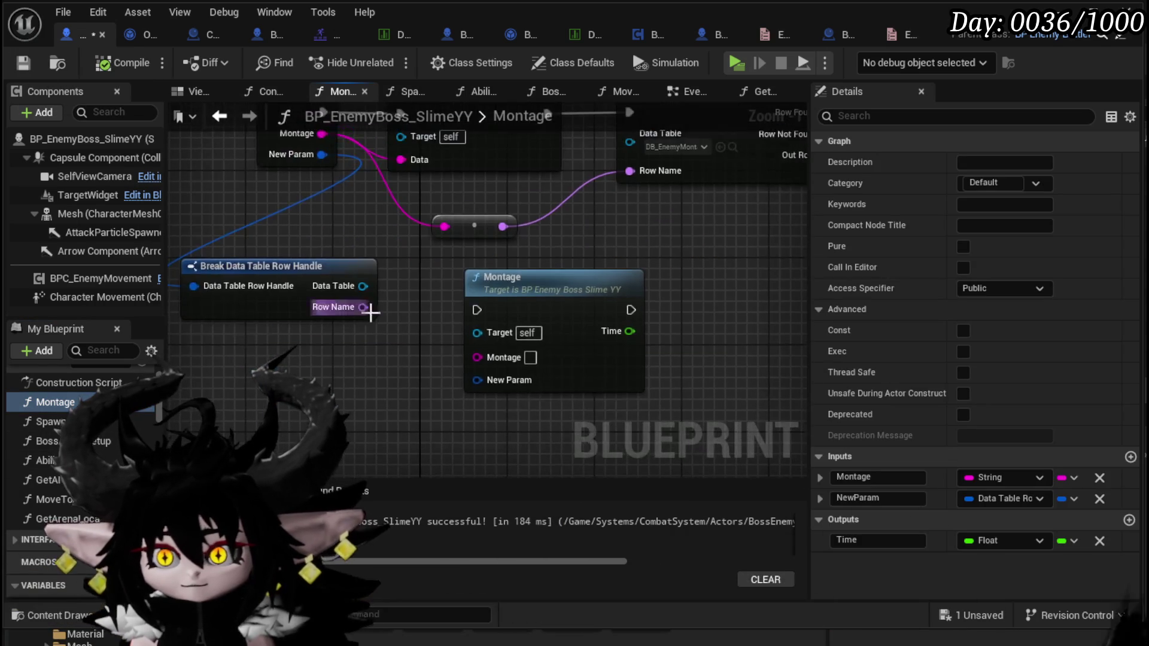
drag(479, 380, 397, 388)
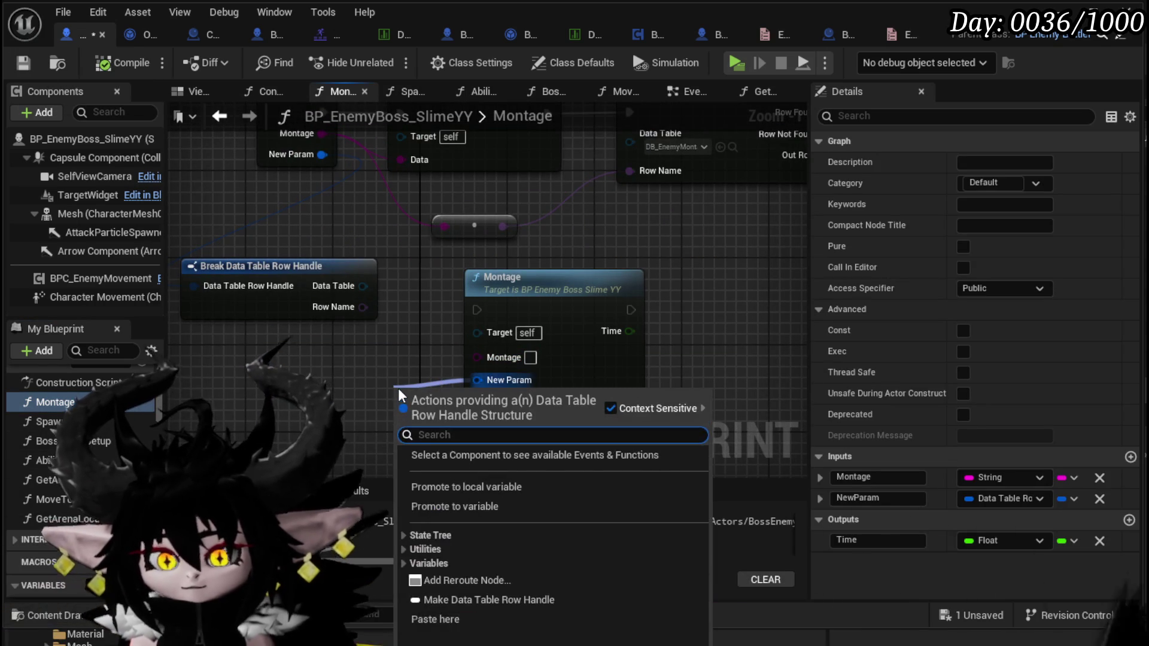
text(make)
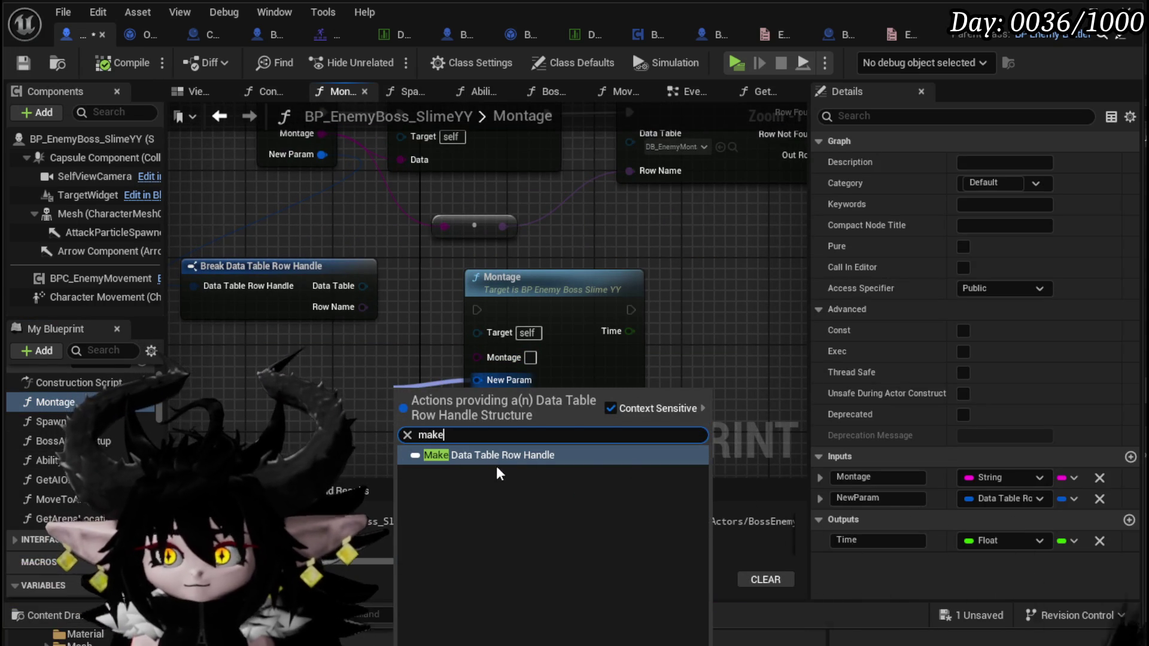
key(Return)
drag(467, 342, 378, 397)
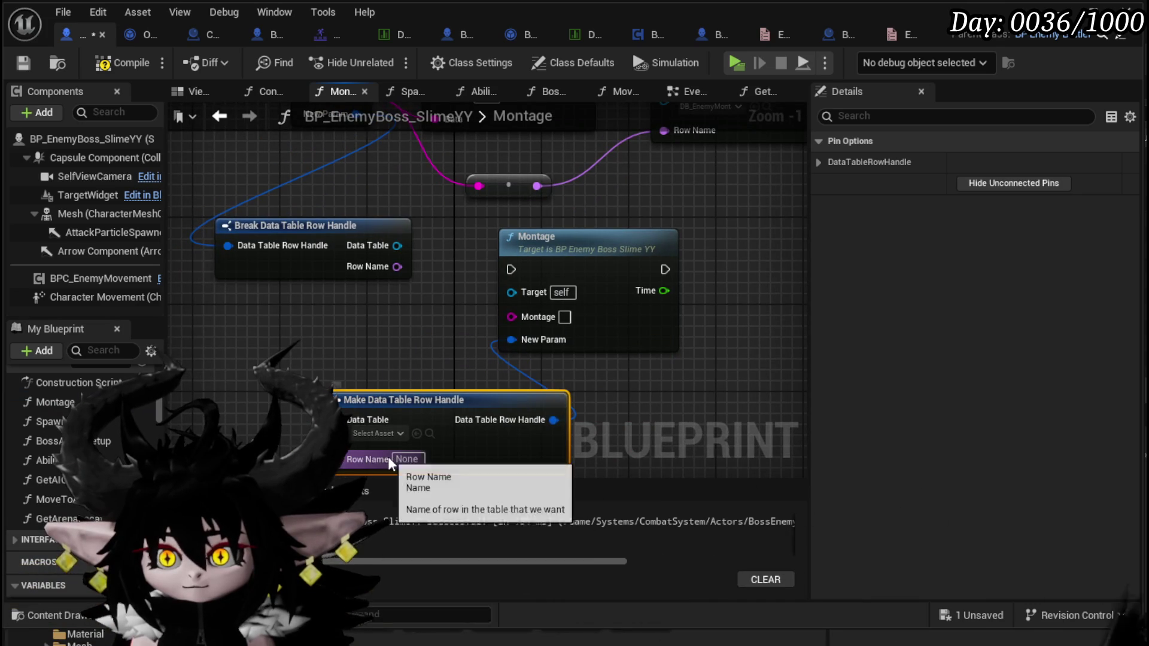
click(407, 459)
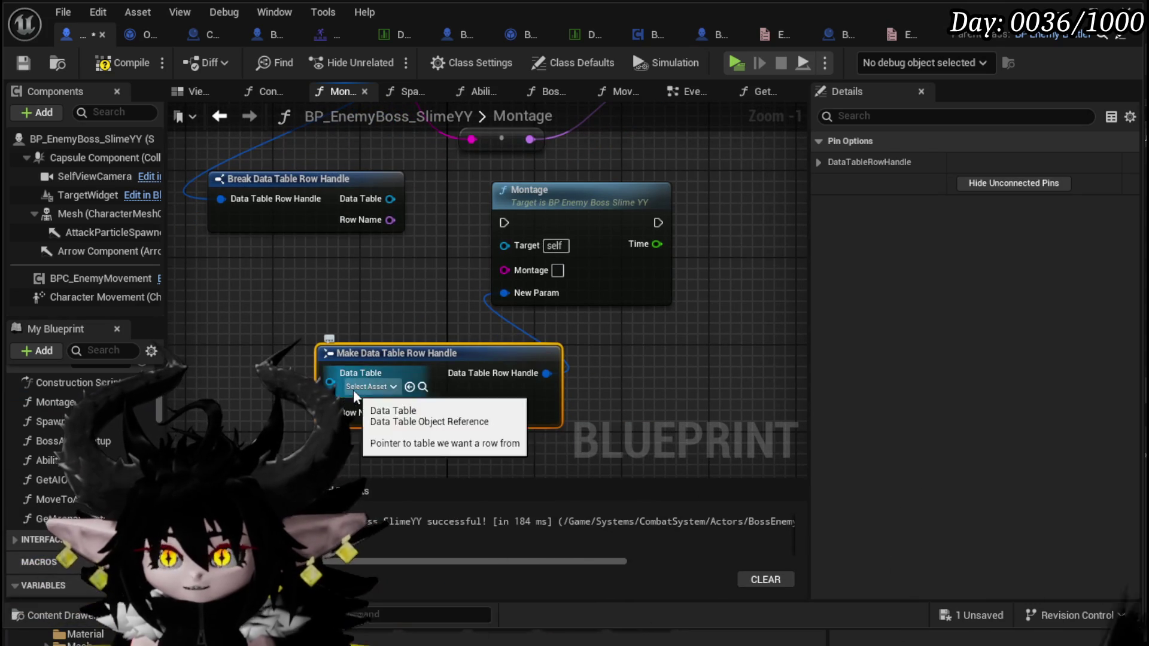
click(368, 386)
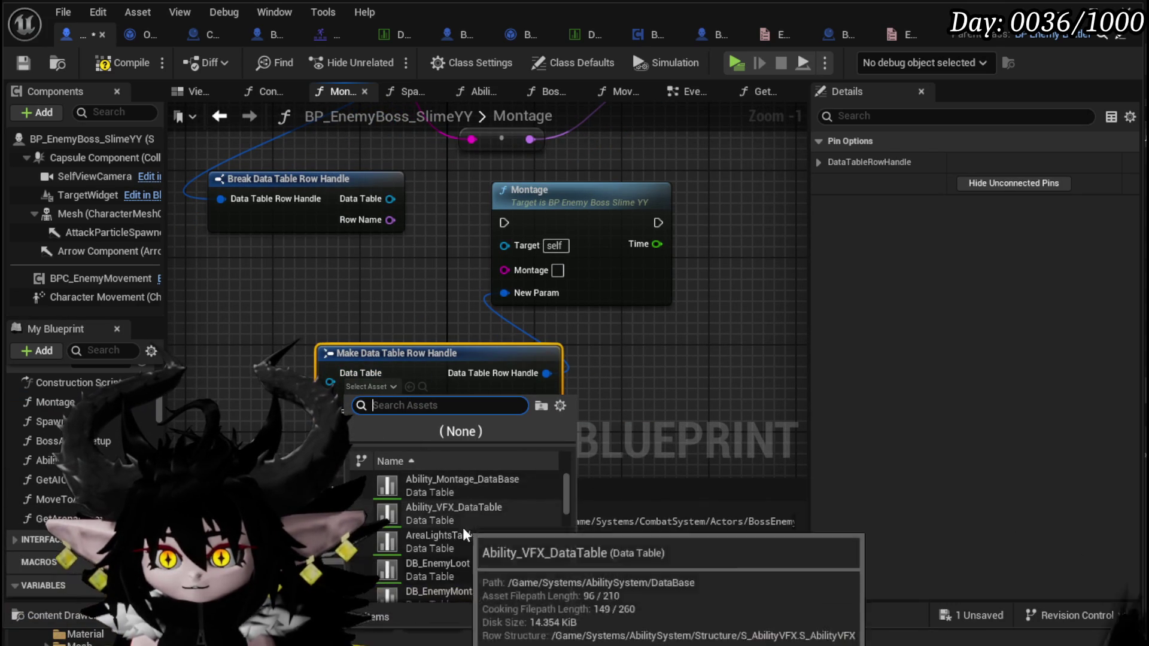
click(463, 512)
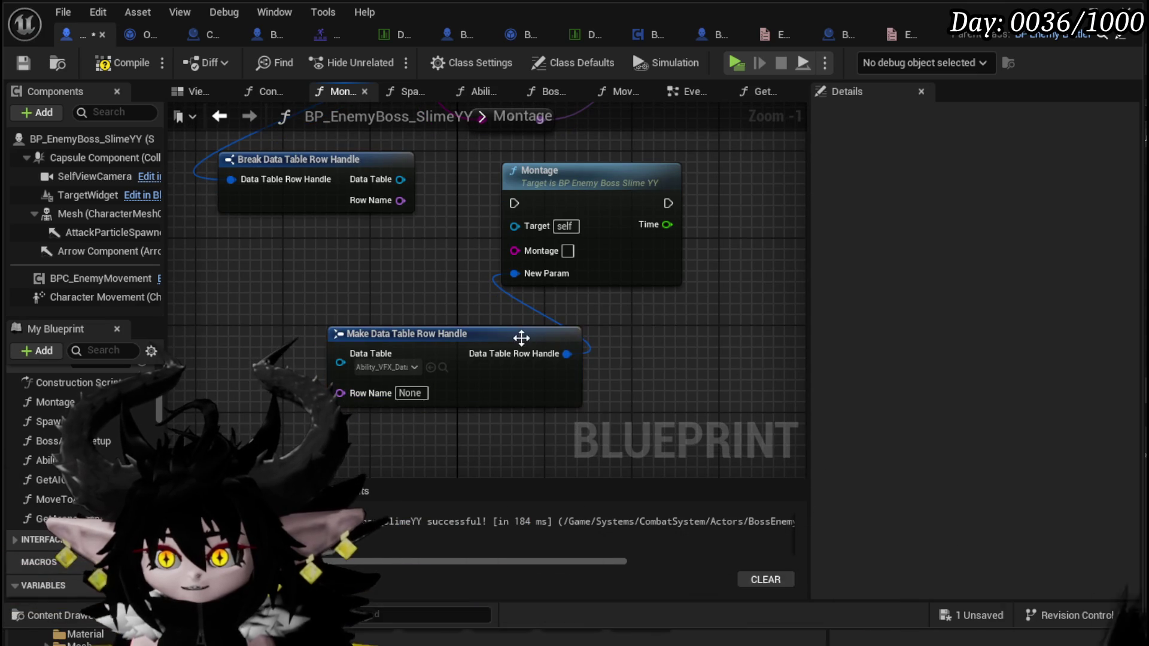
drag(521, 336, 596, 314)
Browse Get Data Table Row's Row Name choices and close them without picking one.
scroll(367, 304, down, 2)
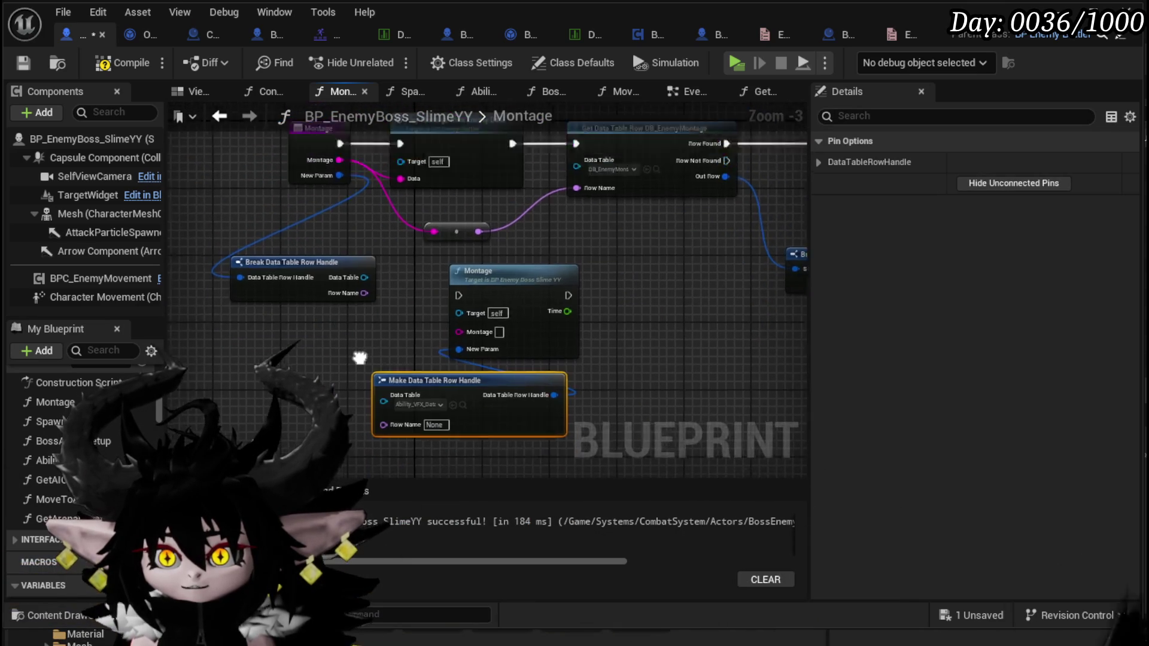
drag(352, 317, 406, 360)
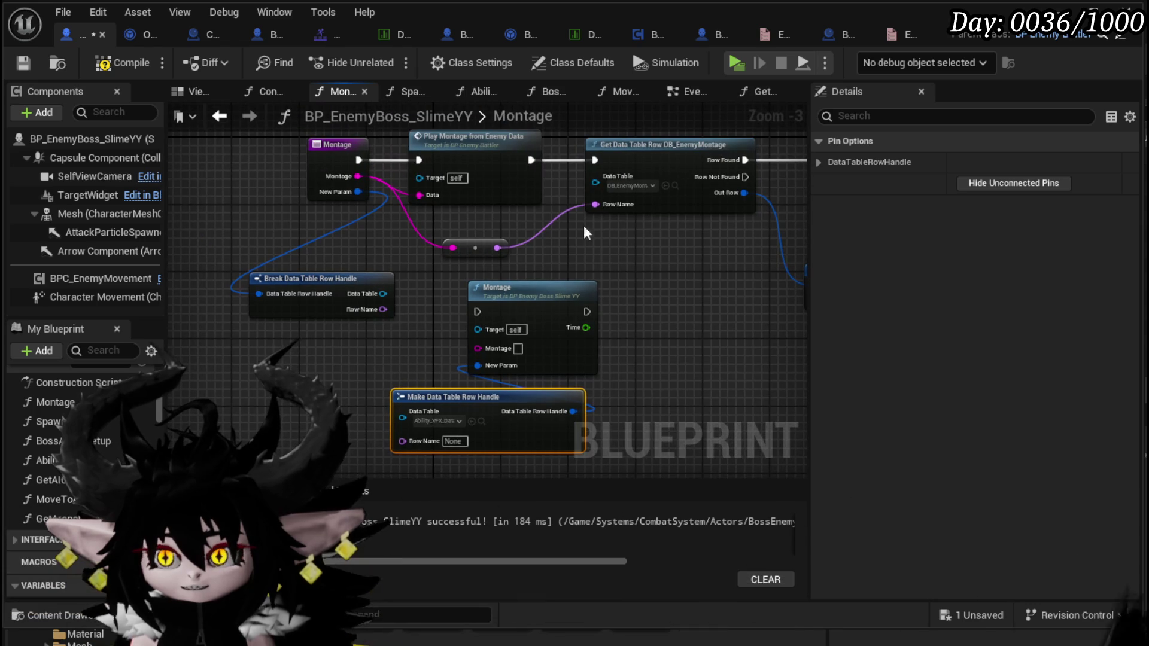
click(648, 207)
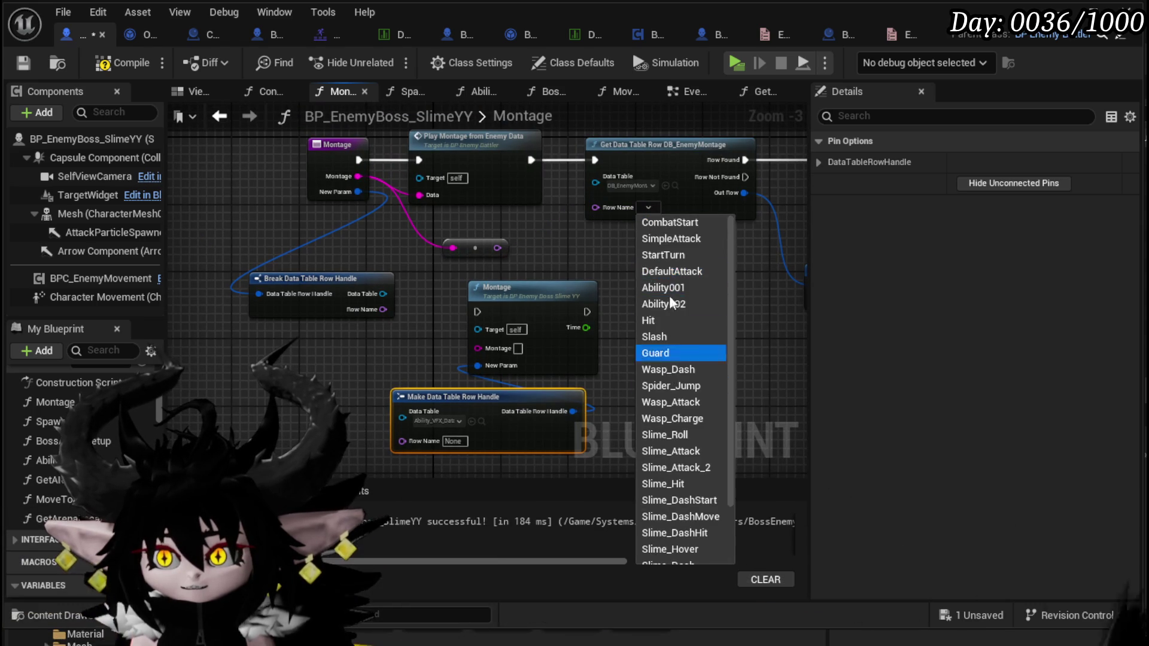
scroll(668, 323, down, 2)
click(569, 263)
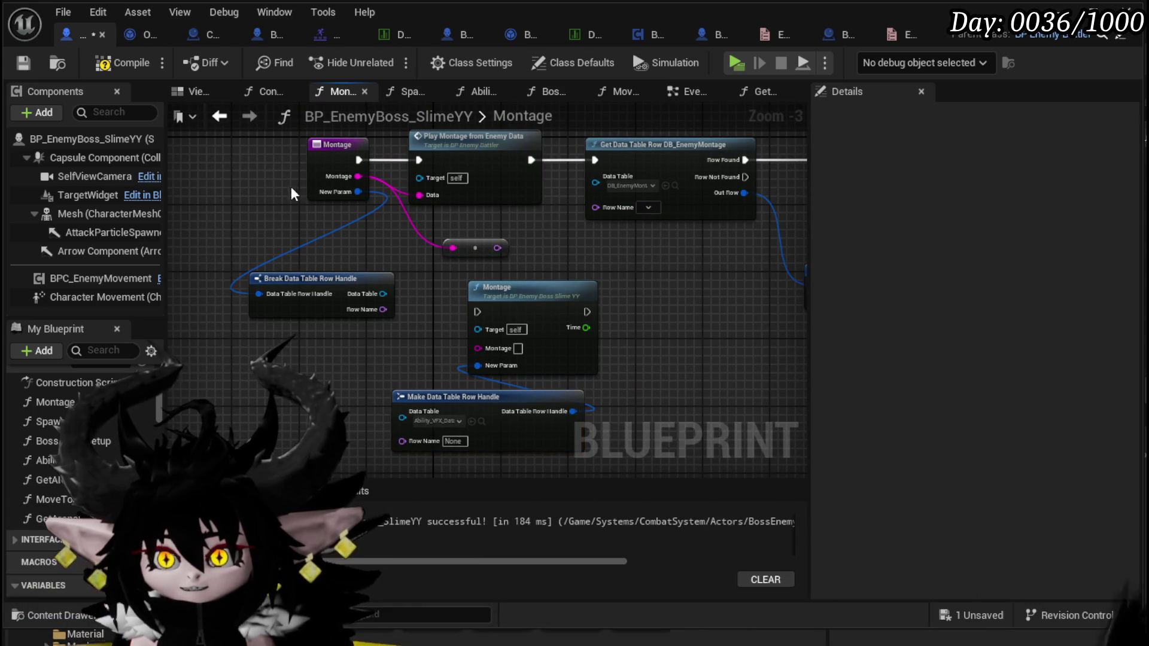
Remove the NewParam input, reconnect the reroute wire to Row Name, and compile and save.
mouse_move(346, 178)
mouse_down()
mouse_move(489, 210)
mouse_move(367, 206)
mouse_move(392, 198)
mouse_move(367, 213)
mouse_move(359, 170)
mouse_up()
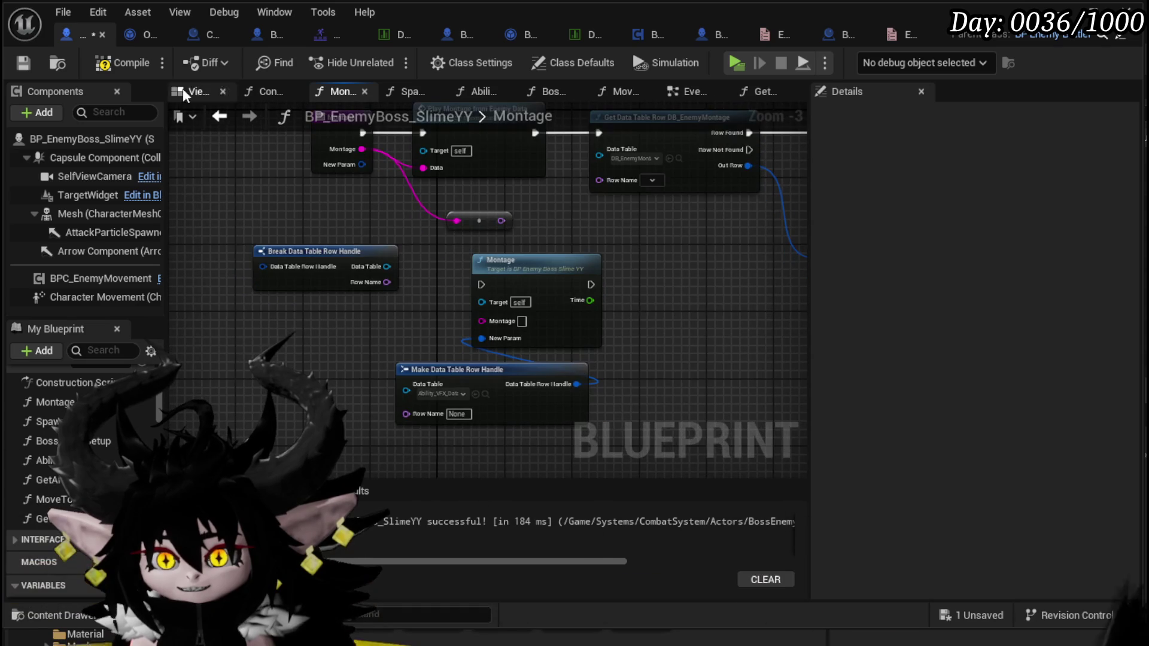
click(116, 63)
click(20, 63)
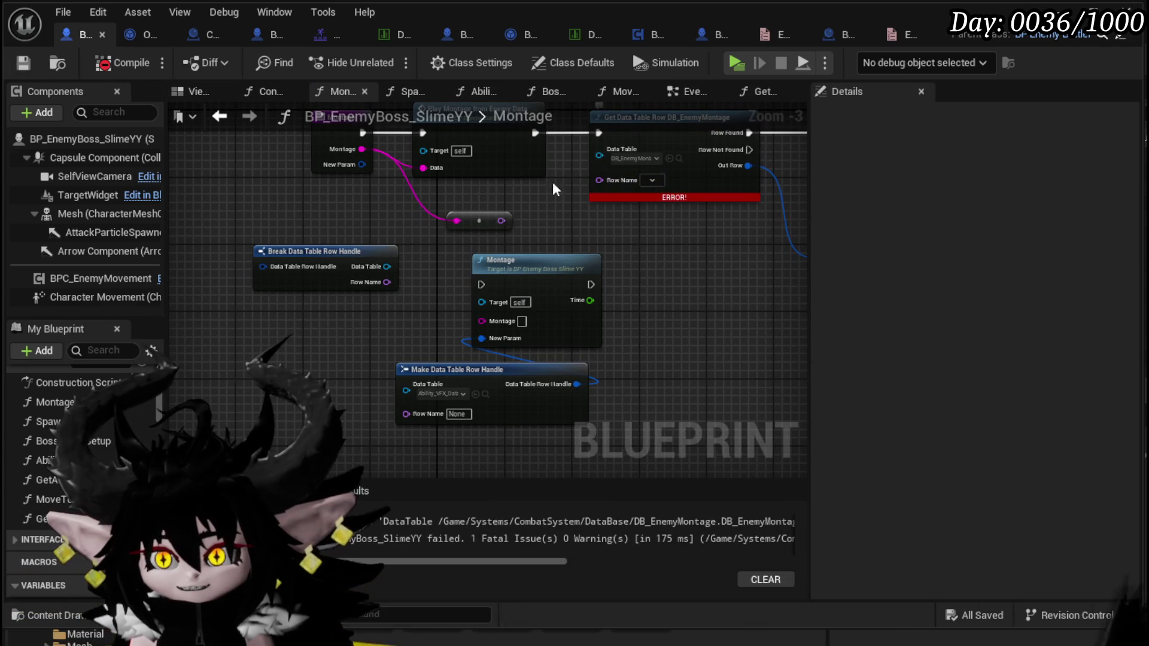
click(328, 144)
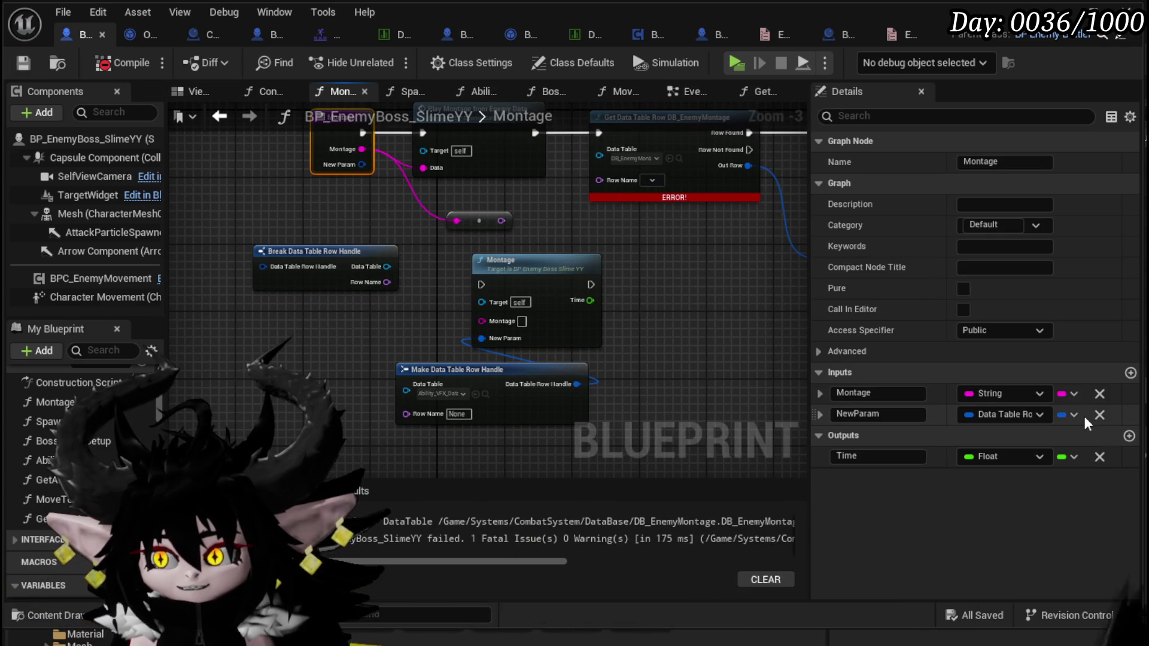
click(1099, 415)
drag(500, 221, 506, 216)
drag(604, 184, 603, 180)
click(122, 62)
click(23, 62)
Delete the leftover Break, Montage and row handle nodes, then compile and save again.
mouse_move(333, 423)
mouse_down()
mouse_move(549, 266)
mouse_move(447, 361)
mouse_up()
key(Delete)
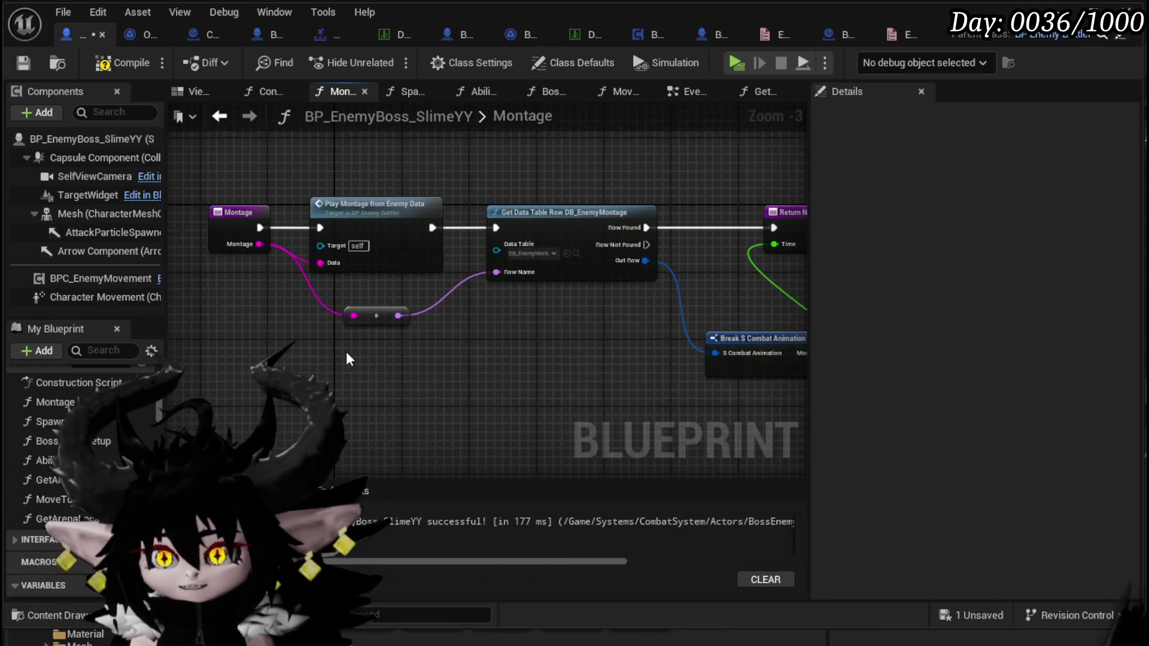
click(112, 62)
click(23, 62)
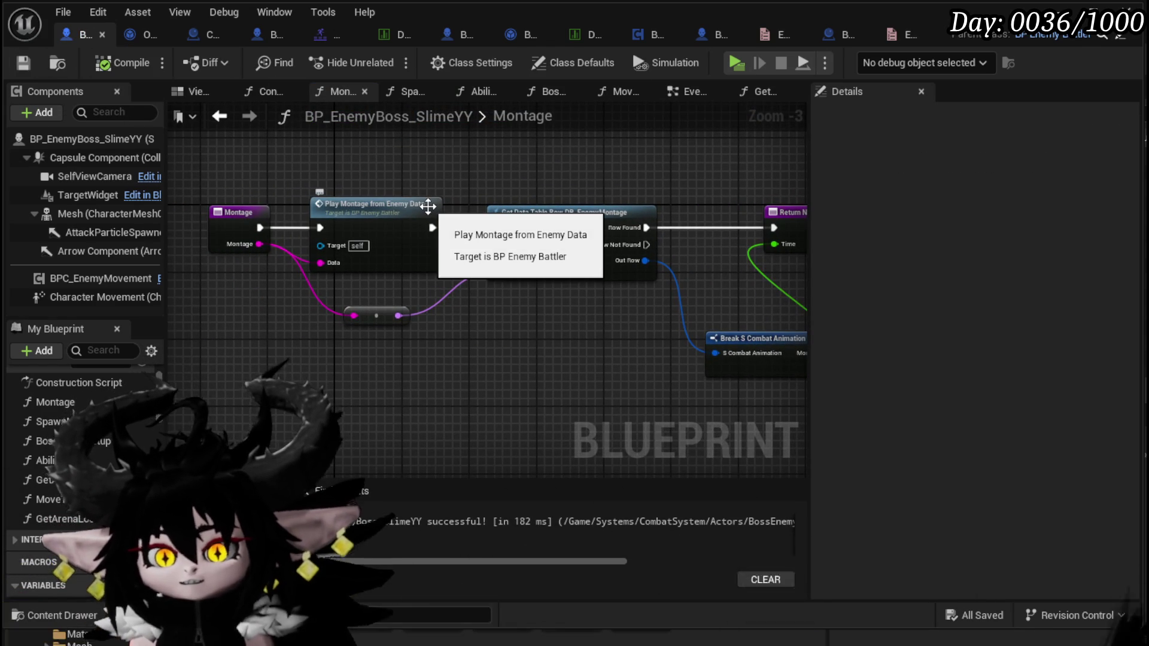
mouse_move(344, 181)
mouse_down()
mouse_move(332, 154)
mouse_move(292, 155)
mouse_up()
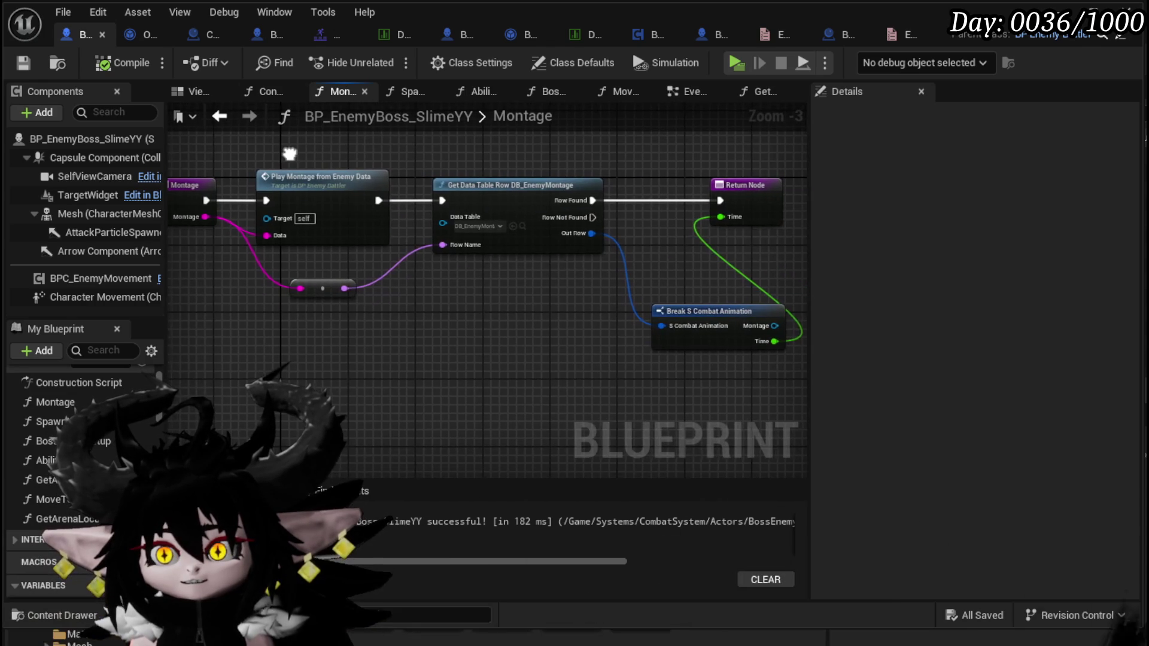
mouse_move(663, 326)
mouse_down()
mouse_move(545, 289)
mouse_move(617, 270)
mouse_move(744, 294)
mouse_move(667, 289)
mouse_move(625, 268)
mouse_up()
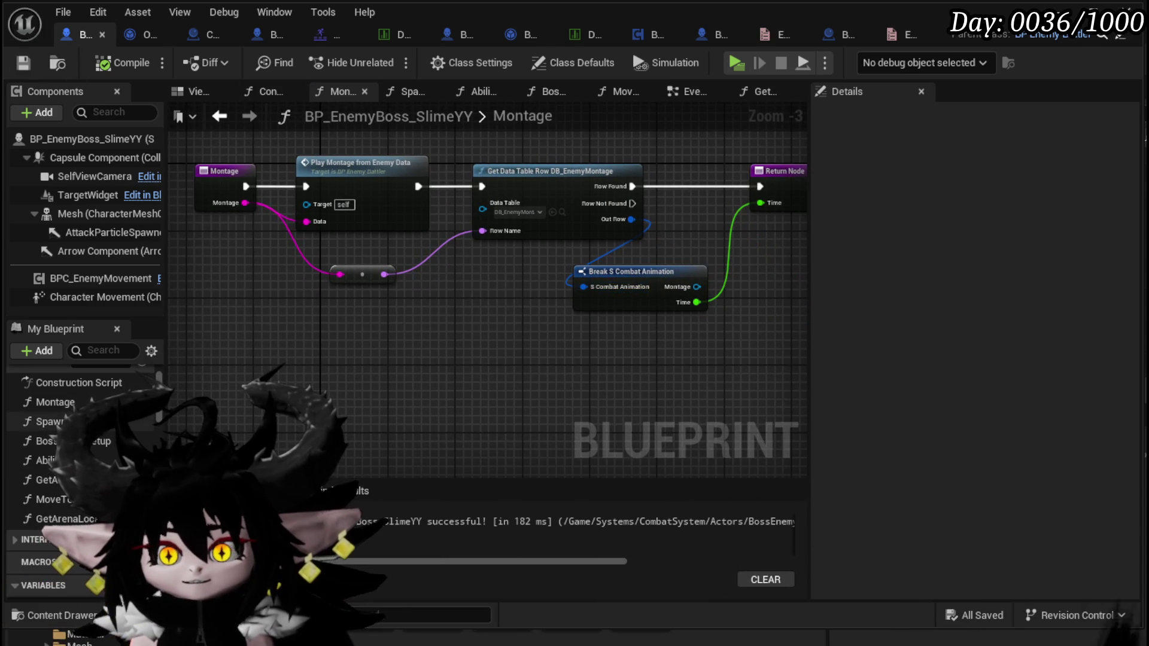
click(142, 410)
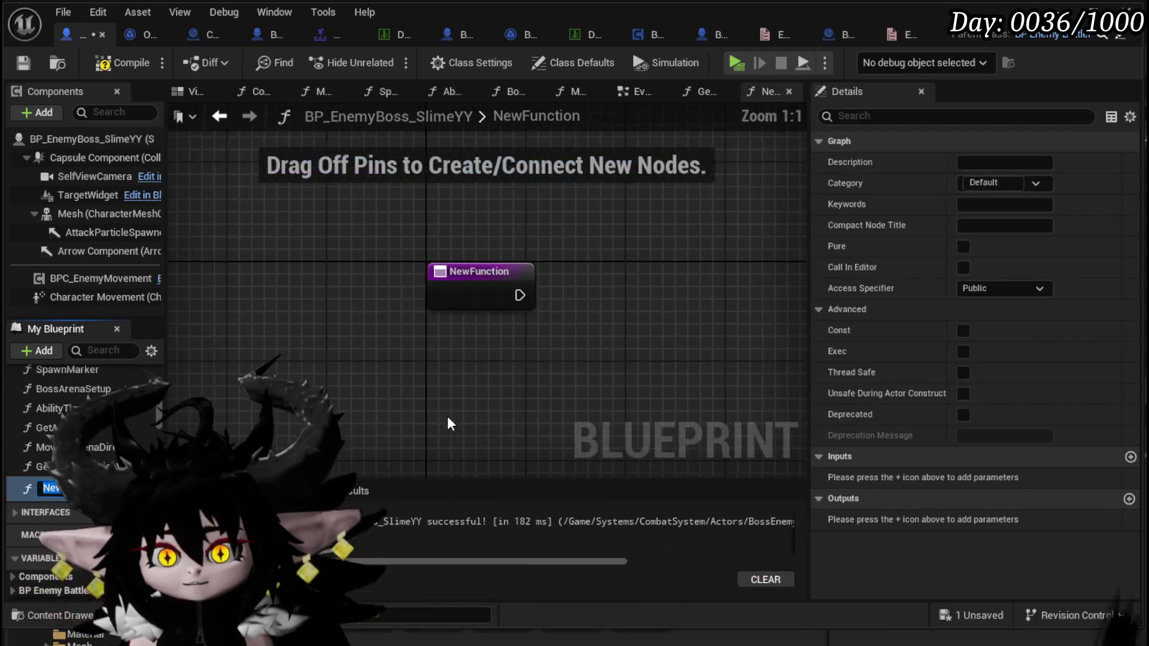
Name the new function GetVFX and compile the boss Blueprint.
text(Get)
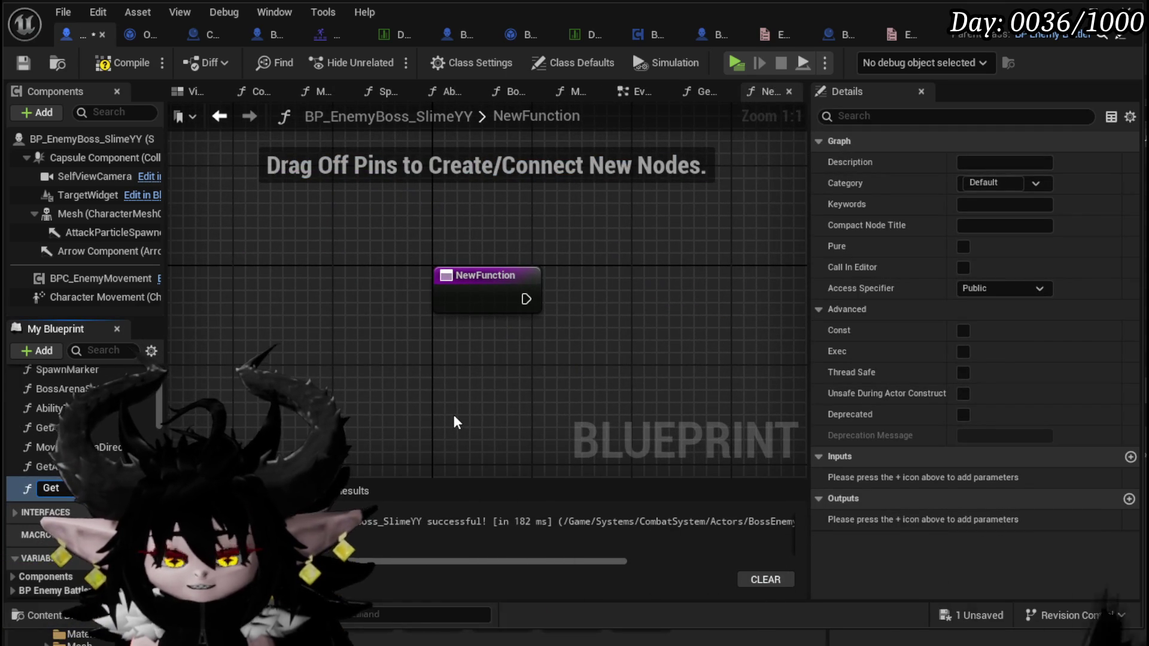
text(VFX)
key(Return)
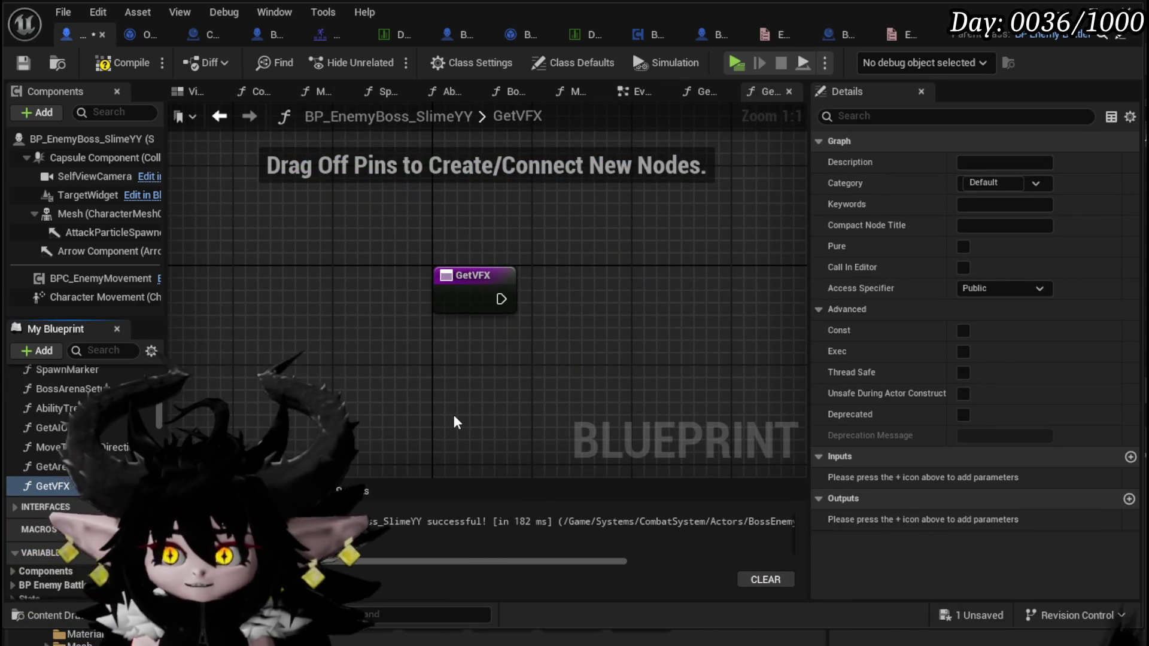
click(116, 66)
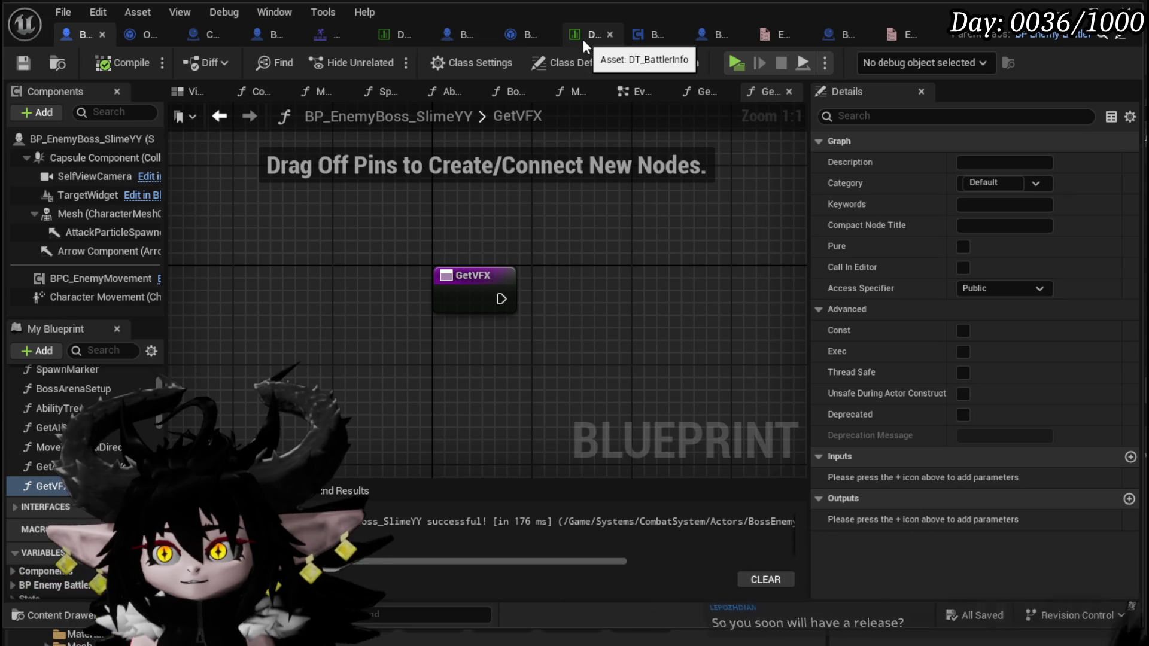
drag(547, 335, 470, 333)
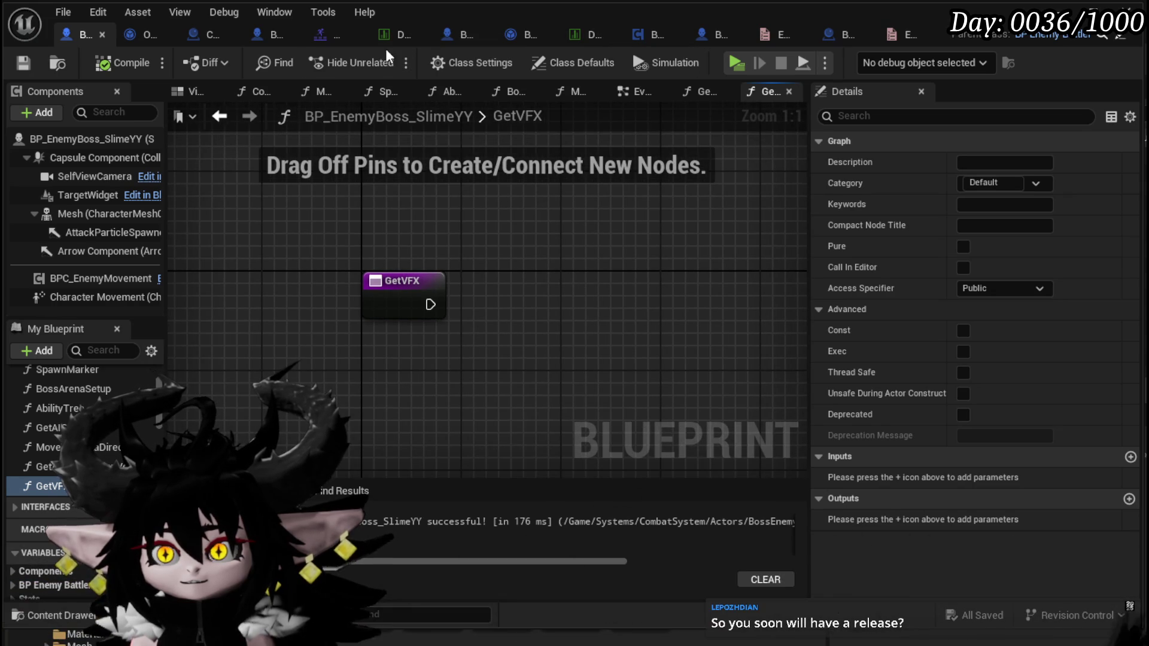
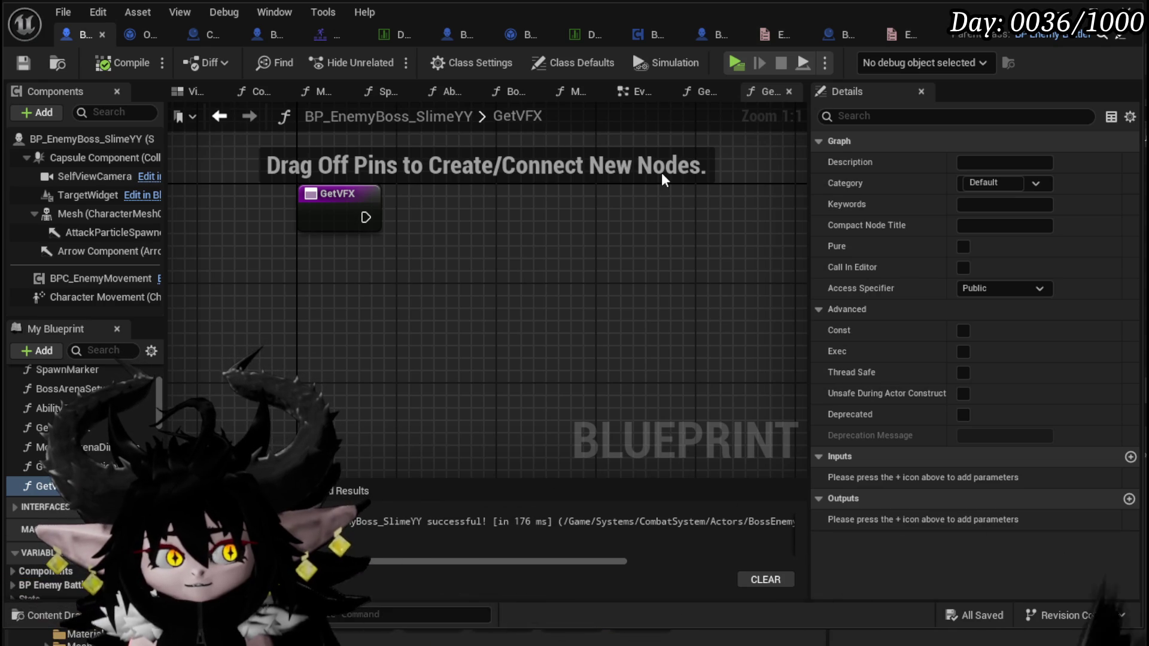
Add a Get Data Table Row node to GetVFX that reads Ability_VFX_DataTable.
click(19, 60)
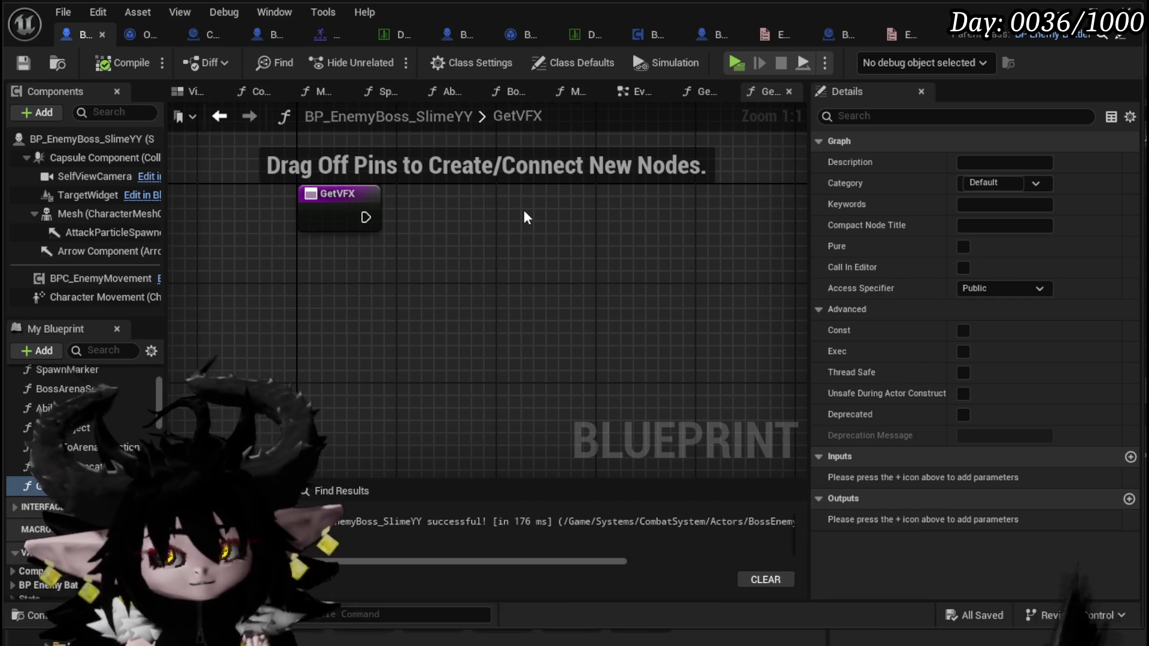
right_click(448, 293)
text(get data)
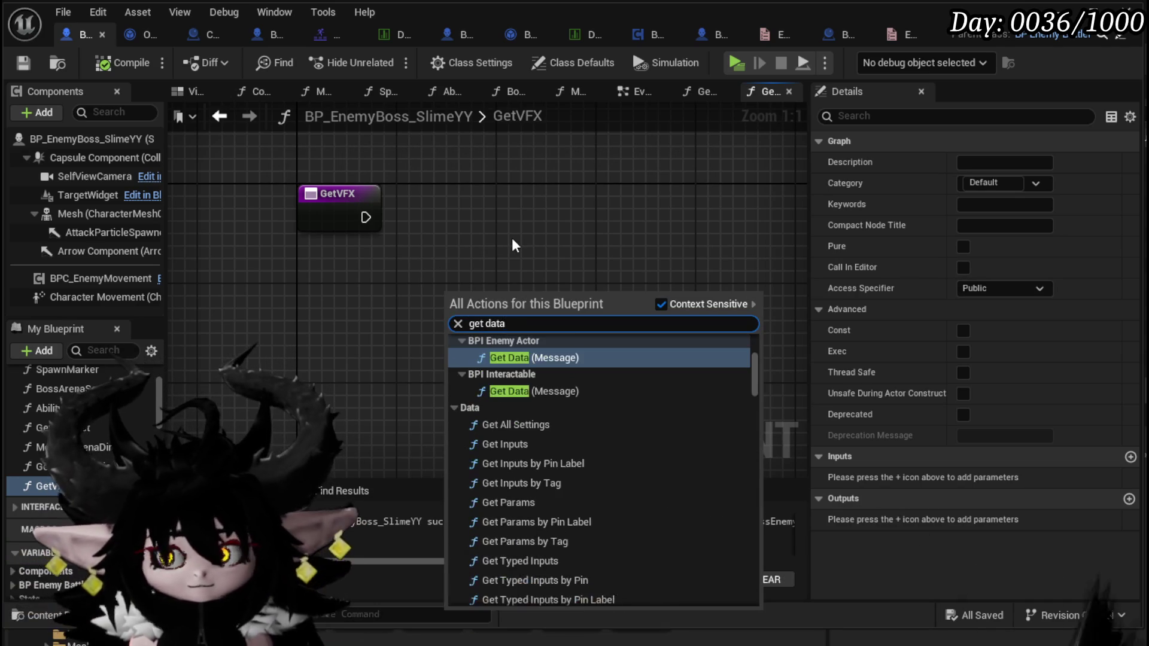
text(table)
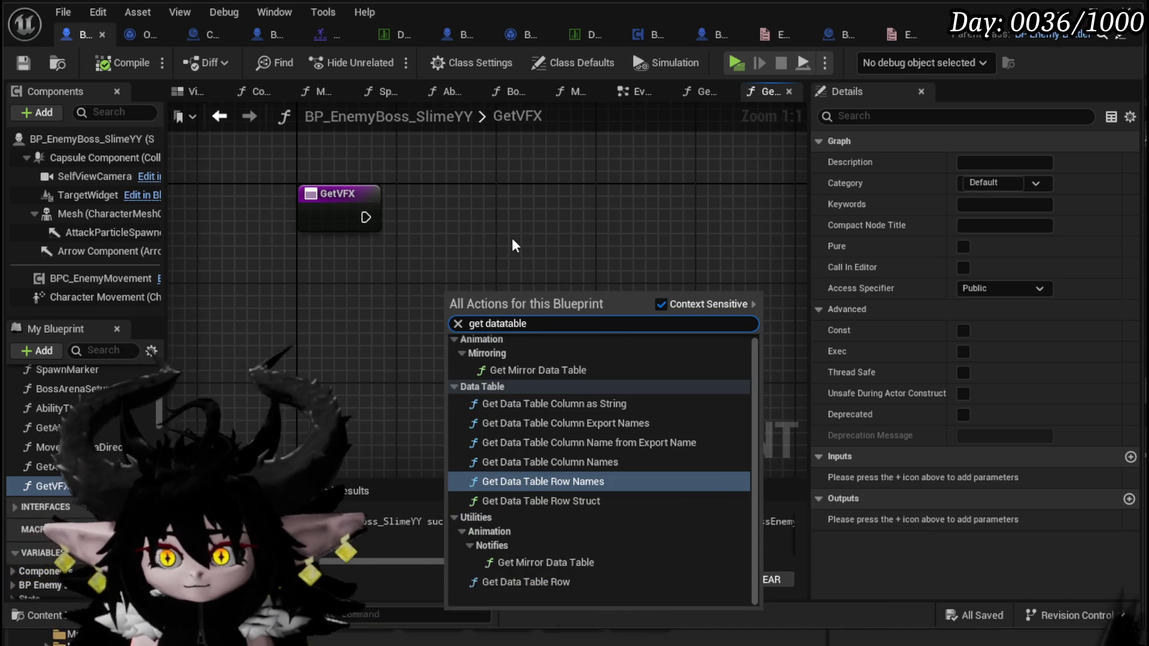
click(497, 582)
drag(470, 290, 459, 203)
click(429, 258)
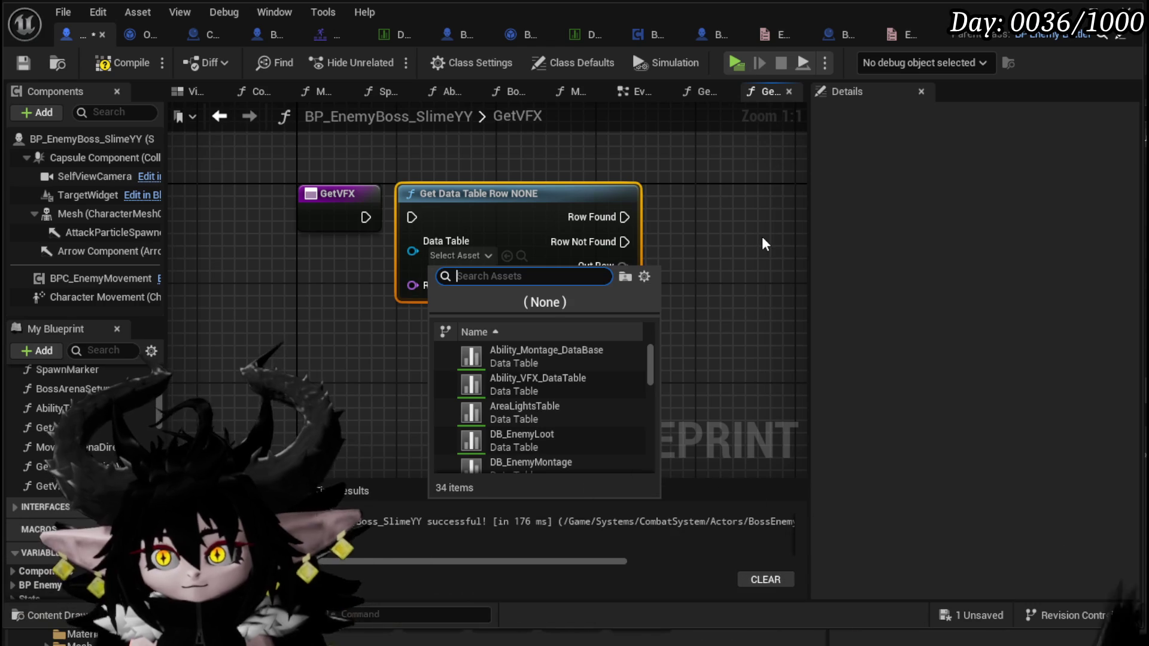
click(538, 383)
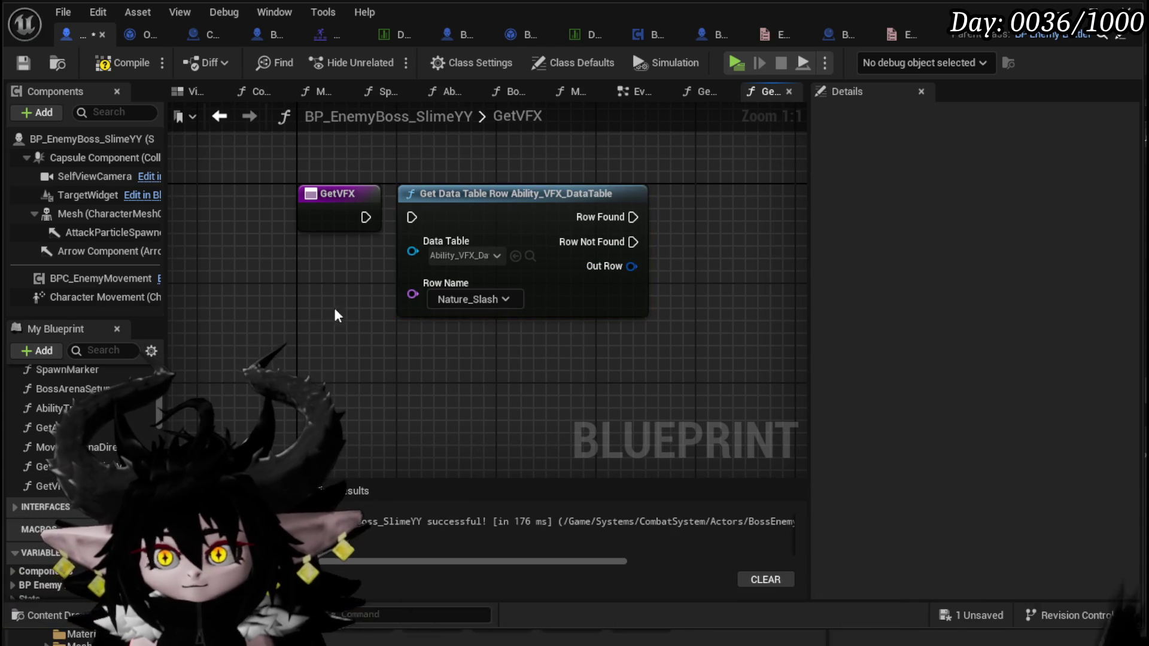
Wire GetVFX's execution into the lookup and feed its row name from a new Row Name input.
drag(418, 222, 418, 220)
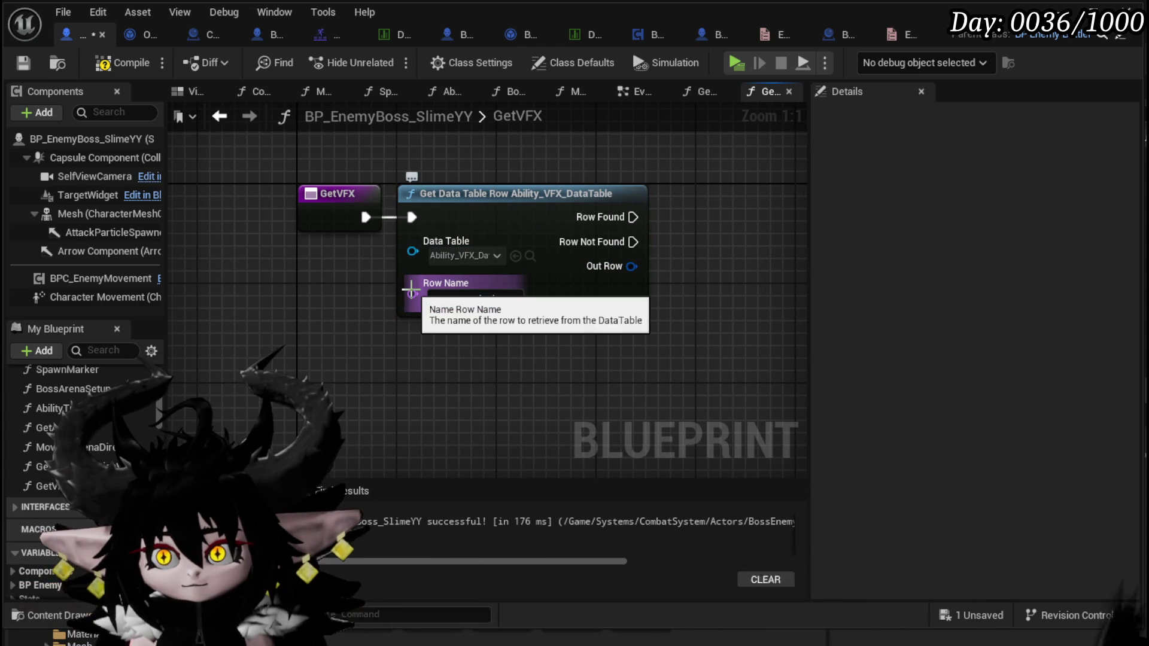
drag(413, 252, 350, 221)
drag(352, 287, 329, 267)
mouse_move(477, 294)
mouse_down()
mouse_move(407, 239)
mouse_move(230, 223)
mouse_up()
Break the lookup's Out Row into a Break S Ability VFX node and save.
mouse_move(507, 266)
mouse_down()
mouse_move(526, 281)
mouse_move(441, 348)
mouse_up()
click(513, 406)
key(ctrl+s)
click(638, 91)
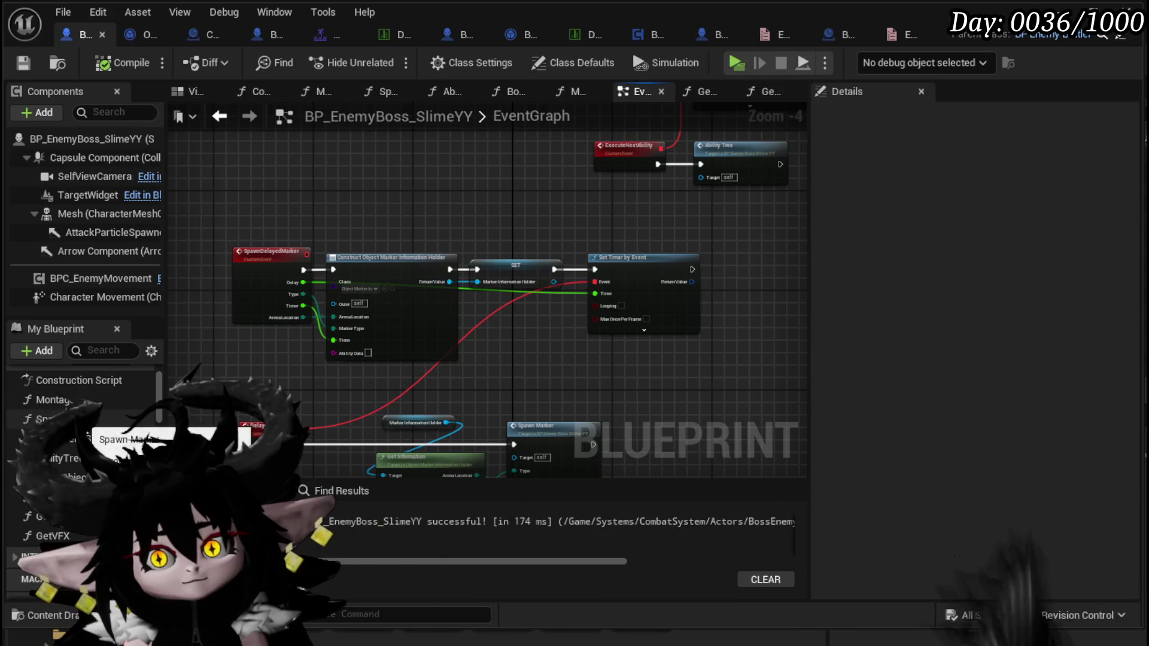
Place a GetVFX call in the Montage function graph.
double_click(55, 399)
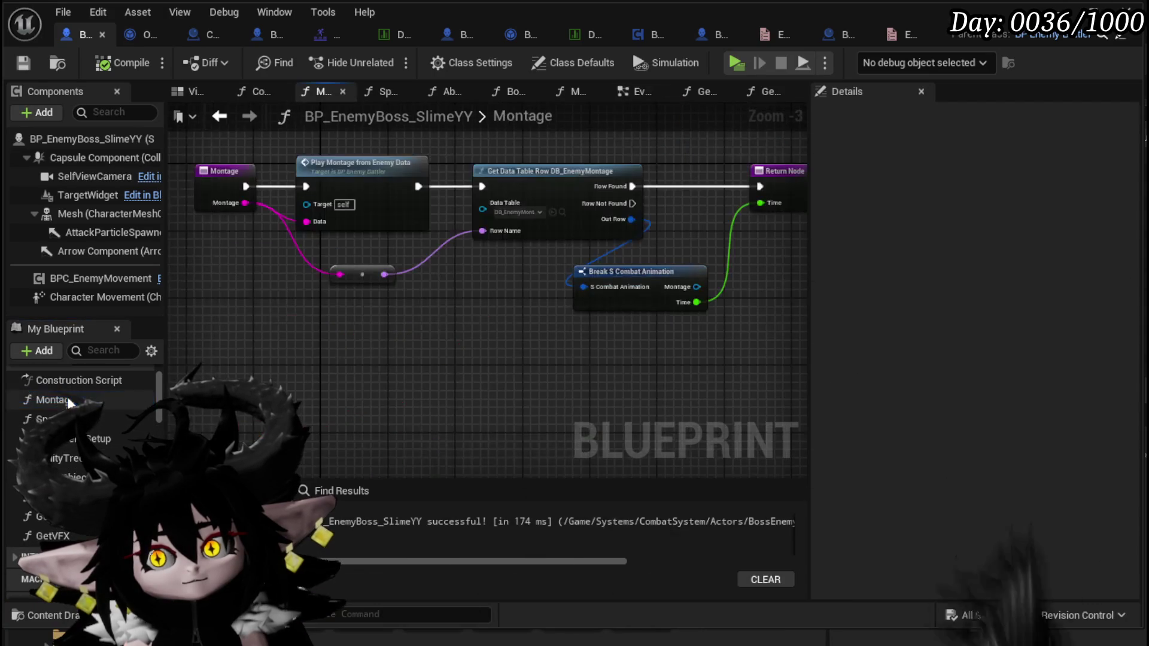
drag(76, 536, 466, 330)
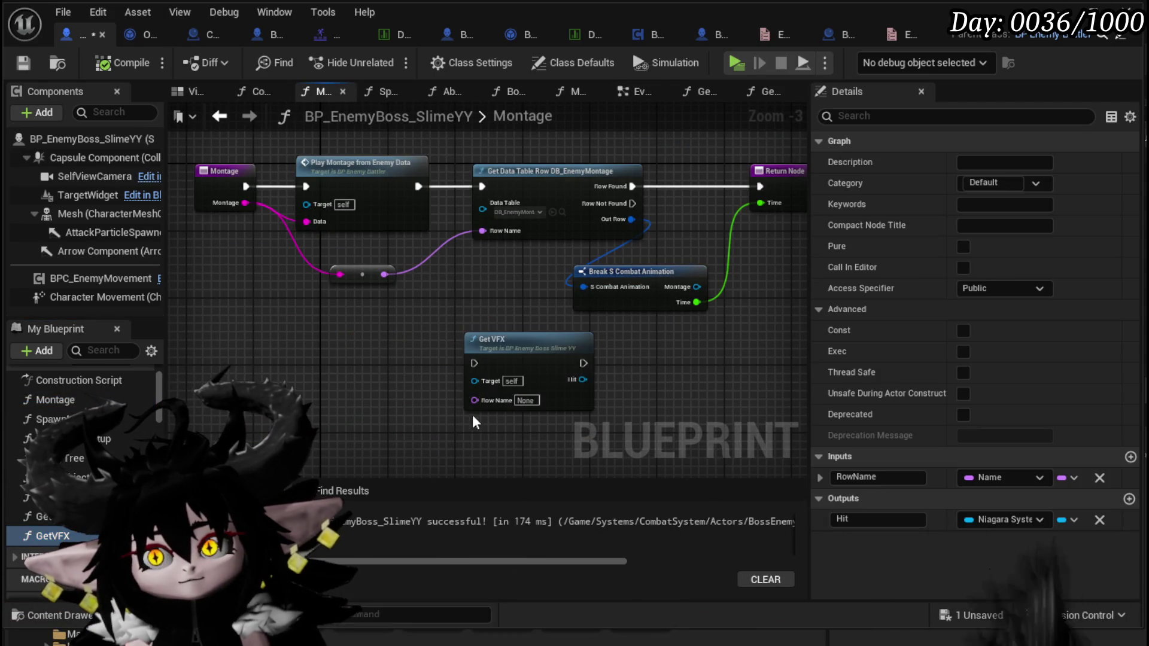
scroll(383, 388, up, 2)
scroll(383, 388, down, 1)
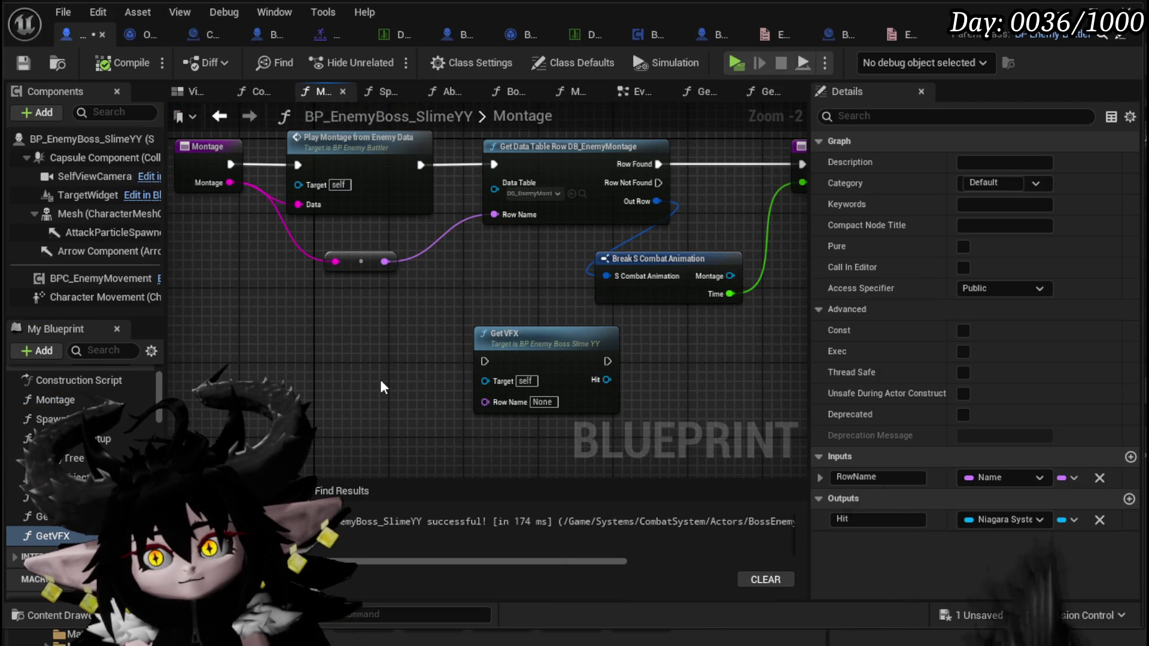
click(536, 403)
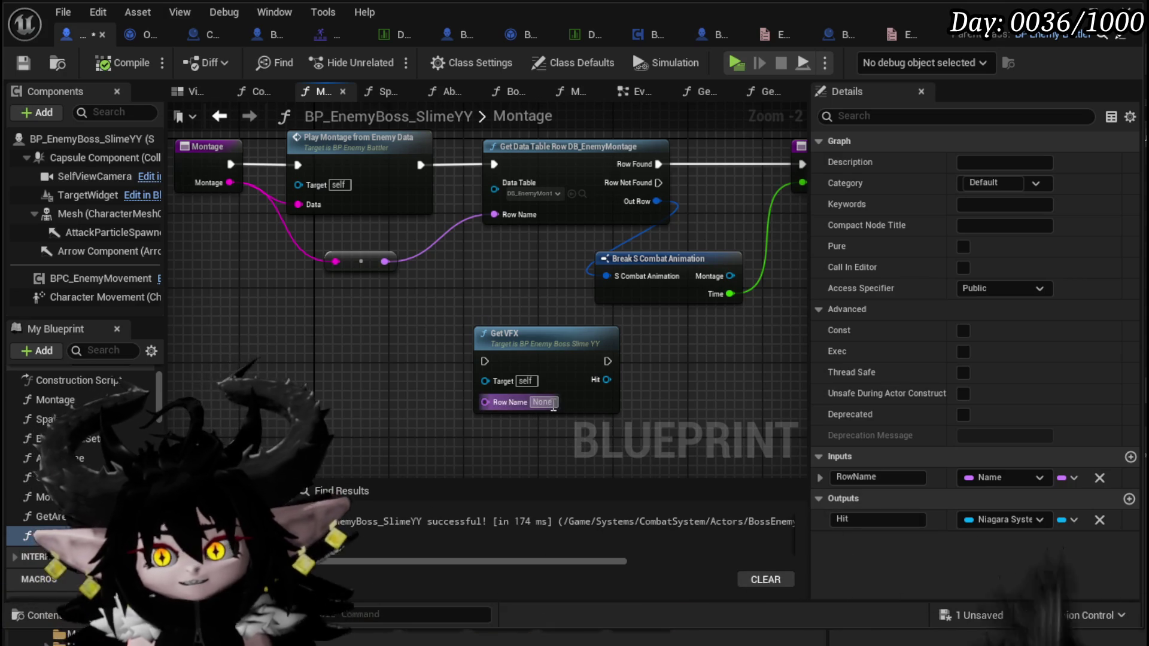
mouse_move(502, 413)
mouse_down()
mouse_move(447, 386)
mouse_move(341, 386)
mouse_move(538, 390)
mouse_move(546, 276)
mouse_up()
drag(699, 338, 487, 348)
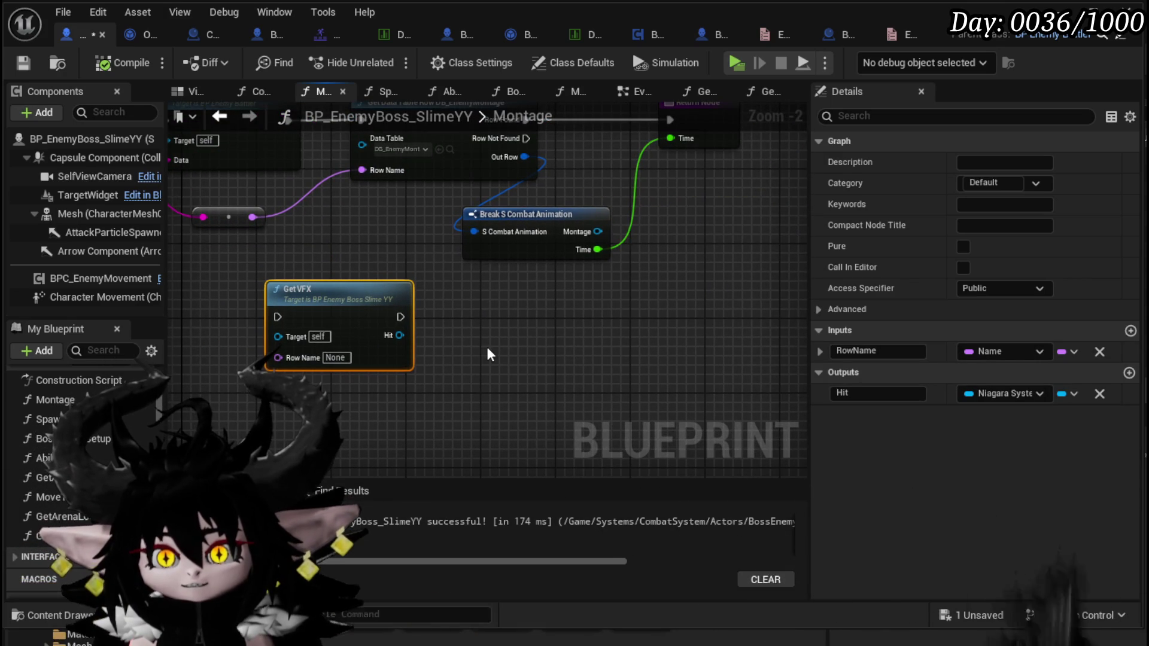
click(490, 354)
Return the Break node's Timer value from GetVFX and save the blueprint.
double_click(388, 335)
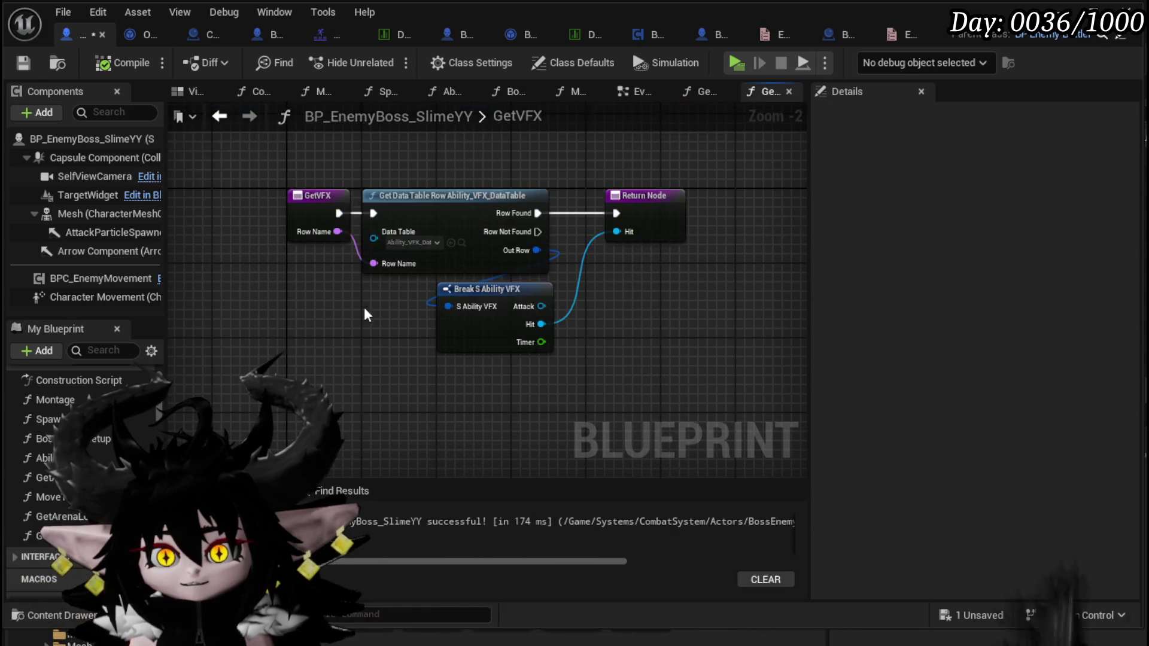
mouse_move(540, 342)
mouse_down()
mouse_move(634, 277)
mouse_move(617, 250)
mouse_up()
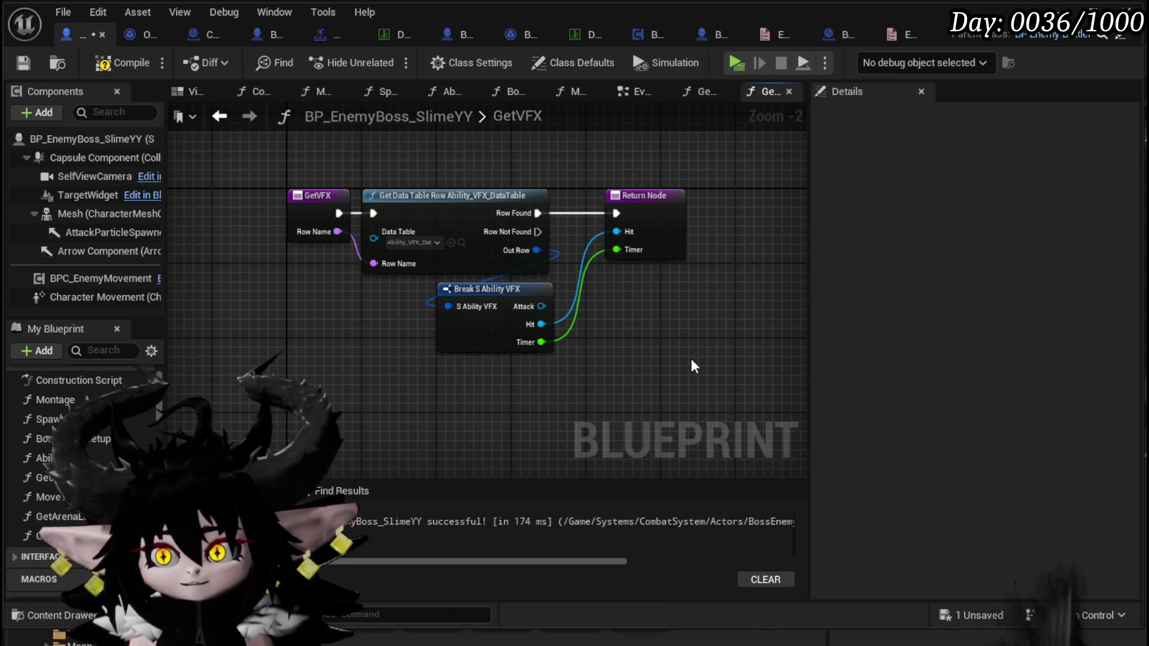
key(ctrl+s)
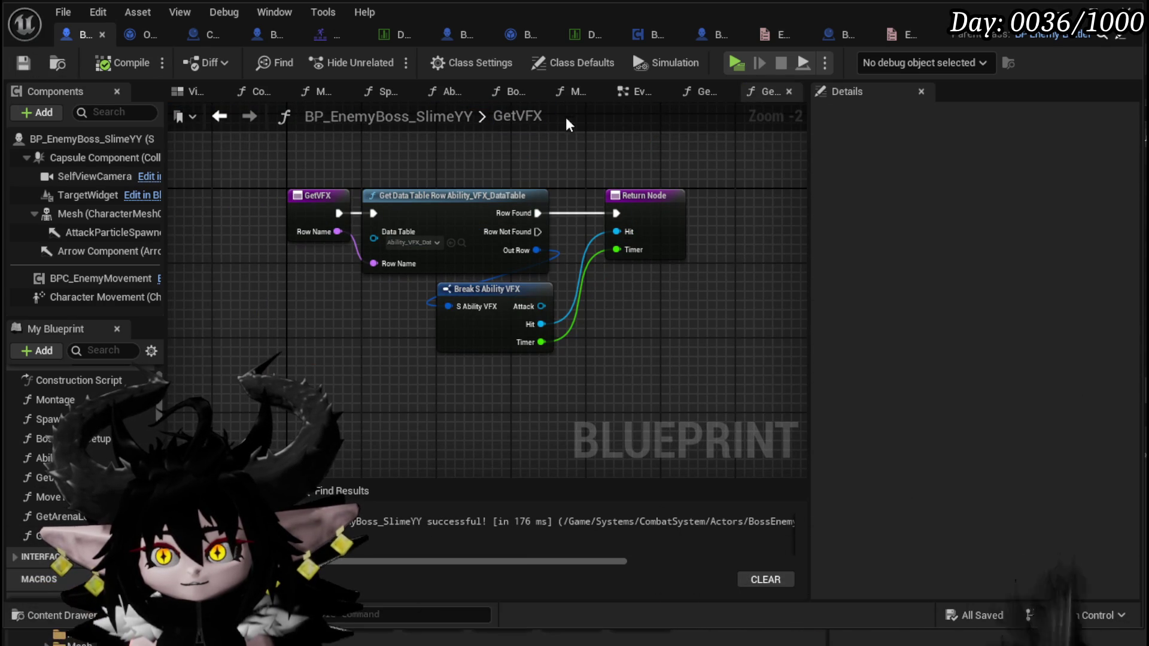
click(626, 97)
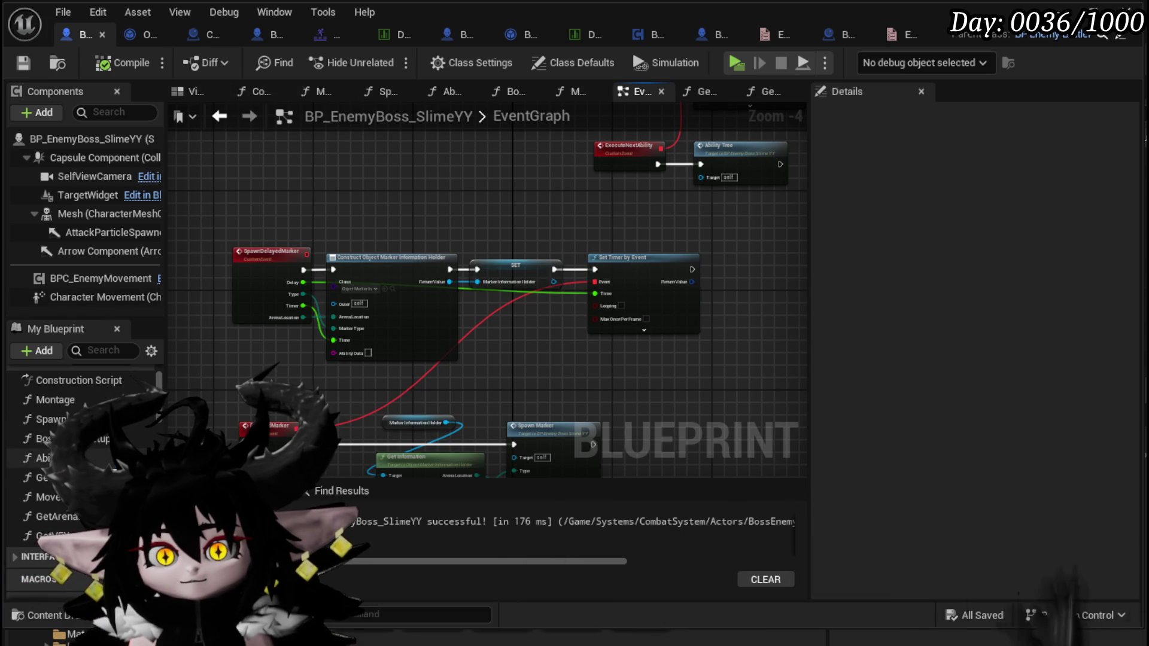
Delete the GetVFX function and save the blueprint.
double_click(88, 450)
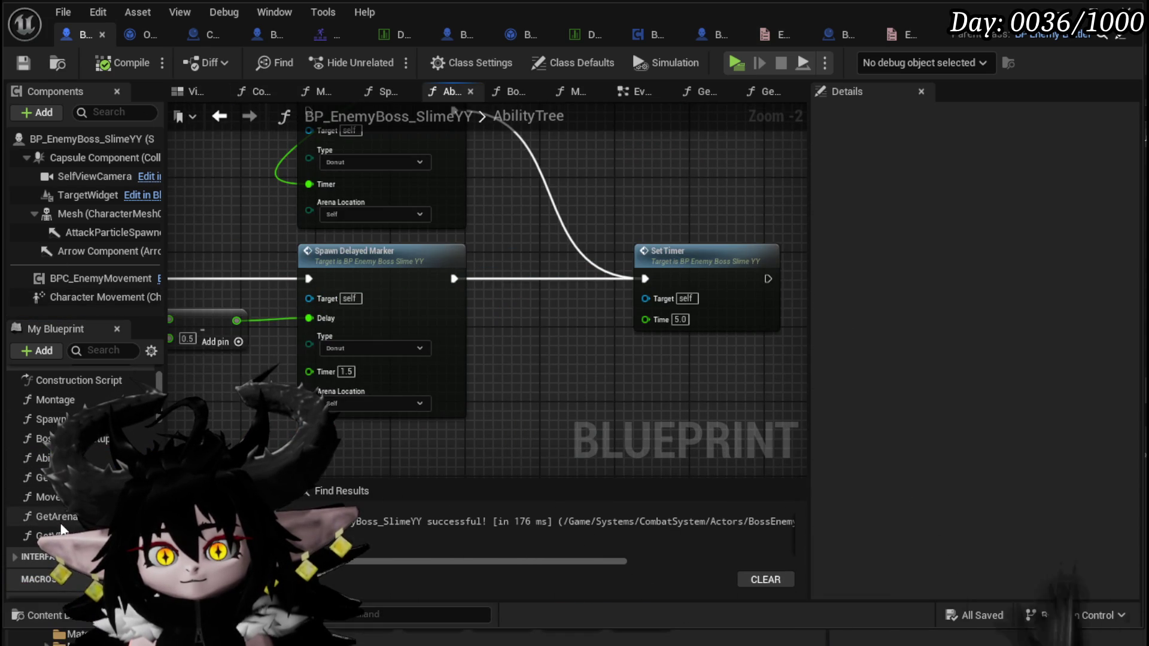
double_click(52, 536)
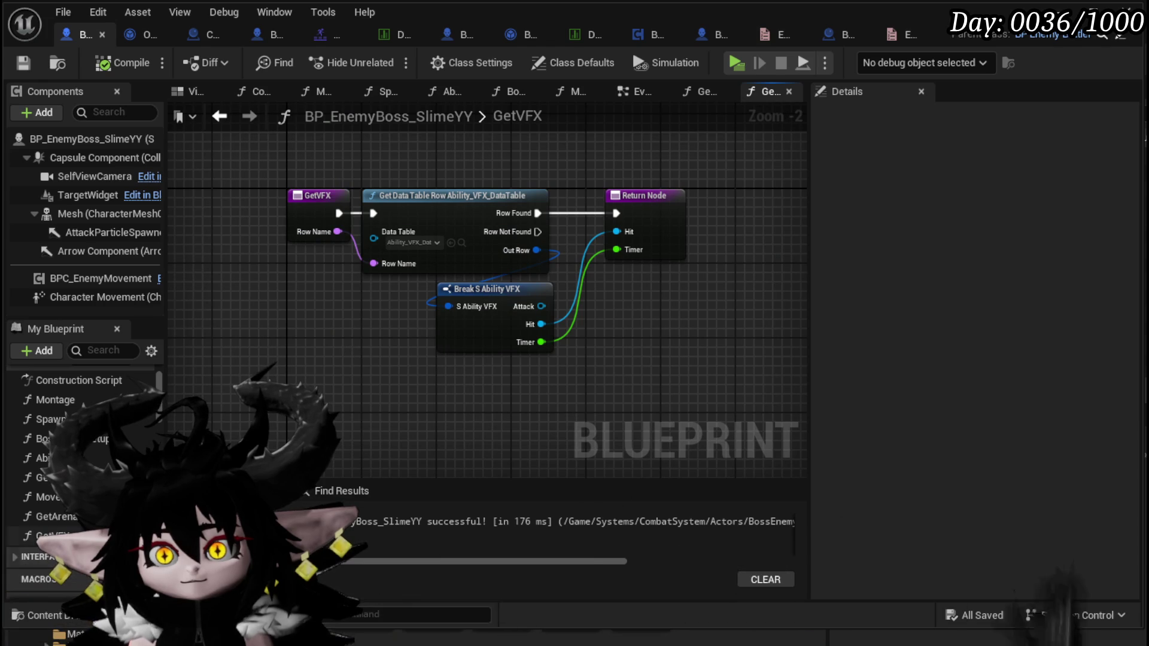
key(Delete)
click(814, 442)
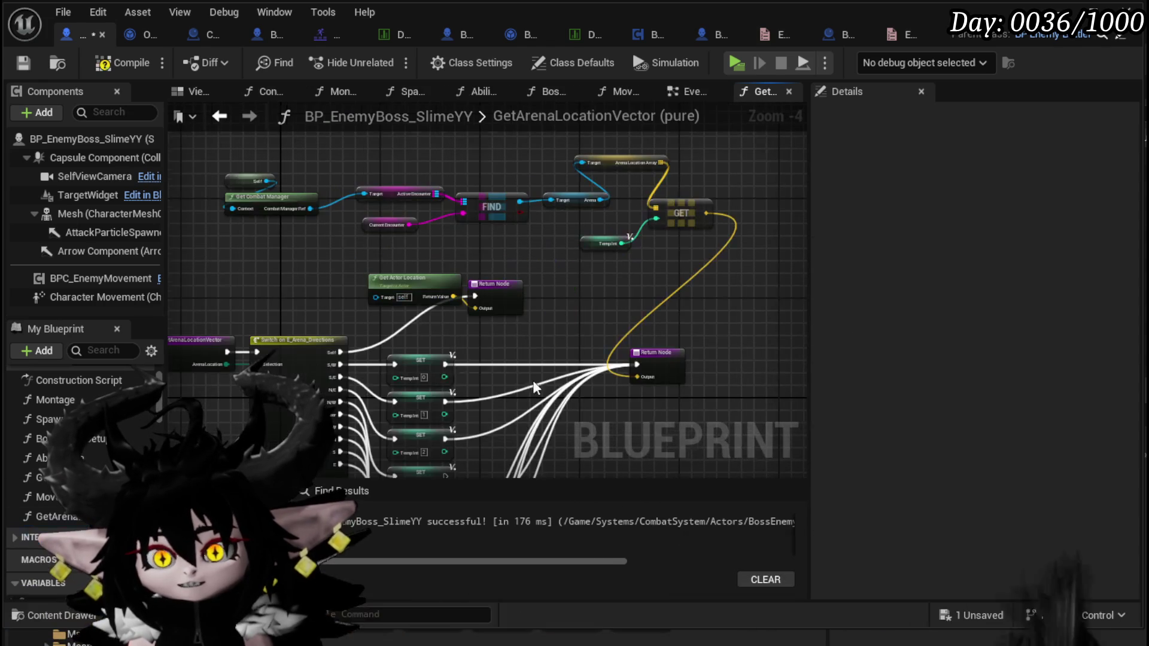
click(23, 63)
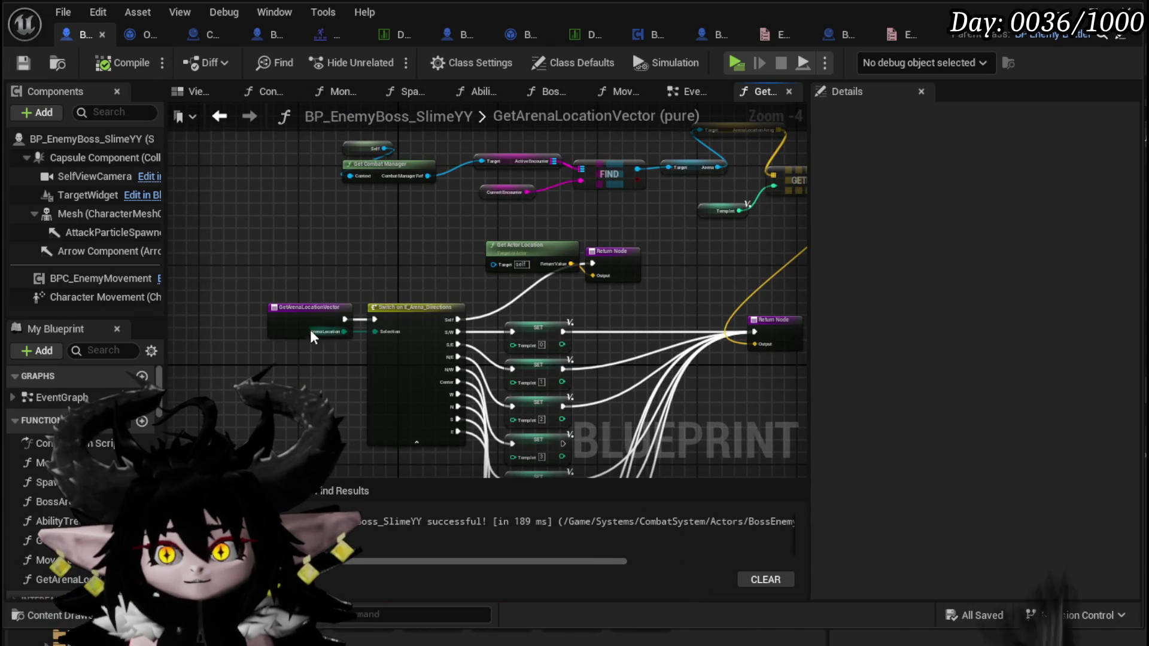
Drag a VFX wire onto the SpawnMarker entry node to add a String input.
drag(273, 257, 300, 323)
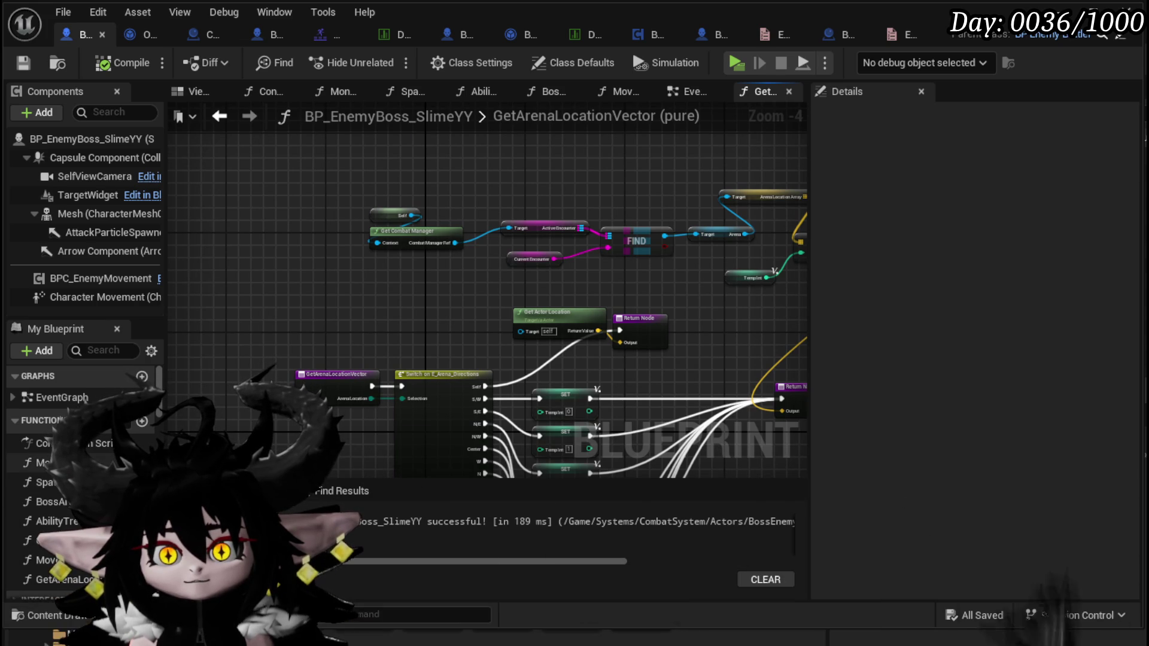
double_click(45, 482)
scroll(256, 300, down, 1)
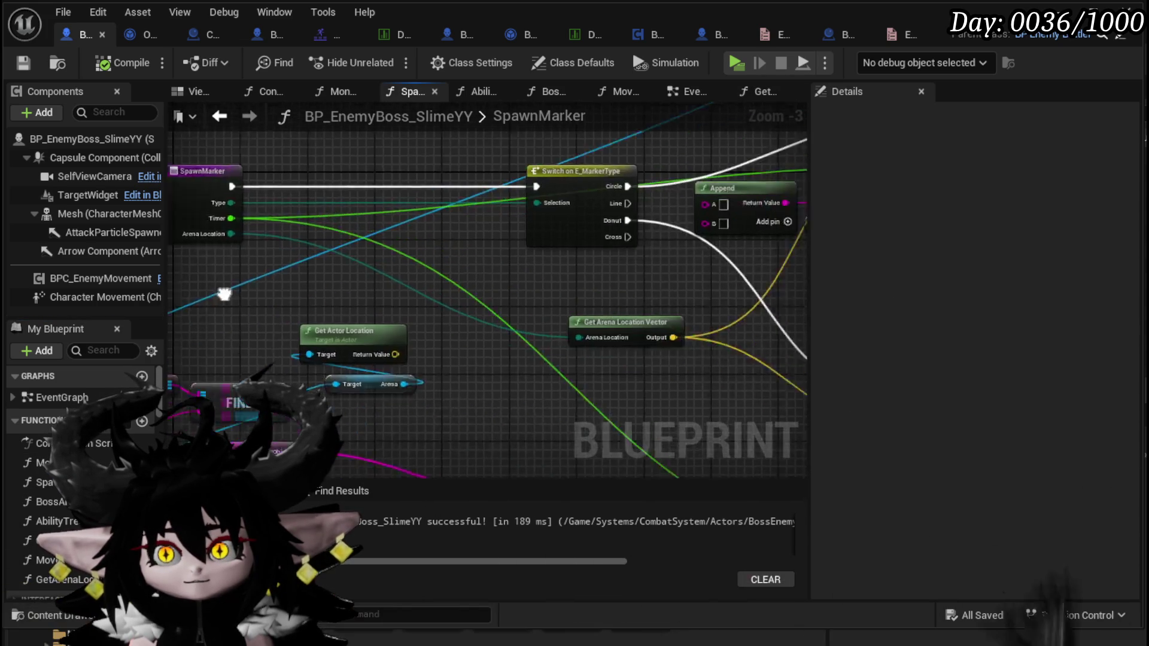
scroll(269, 275, up, 1)
click(328, 259)
scroll(315, 338, down, 2)
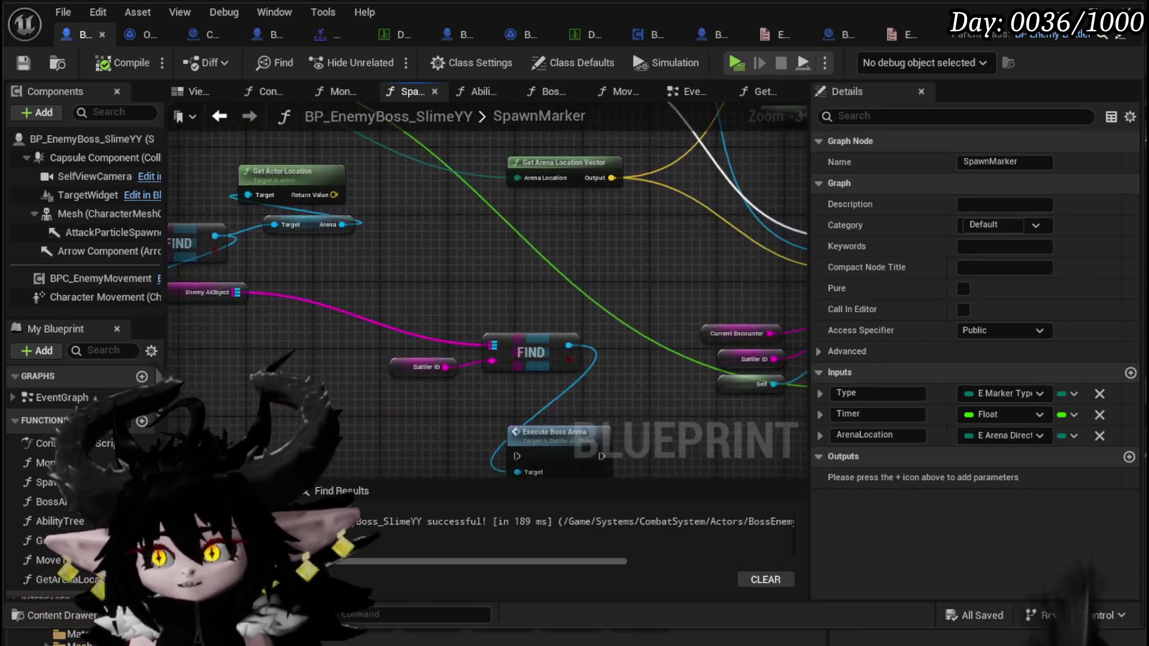
scroll(564, 376, up, 2)
mouse_move(577, 376)
mouse_down()
mouse_move(179, 168)
mouse_move(233, 269)
mouse_move(270, 258)
mouse_move(308, 291)
mouse_move(353, 389)
mouse_move(336, 291)
mouse_up()
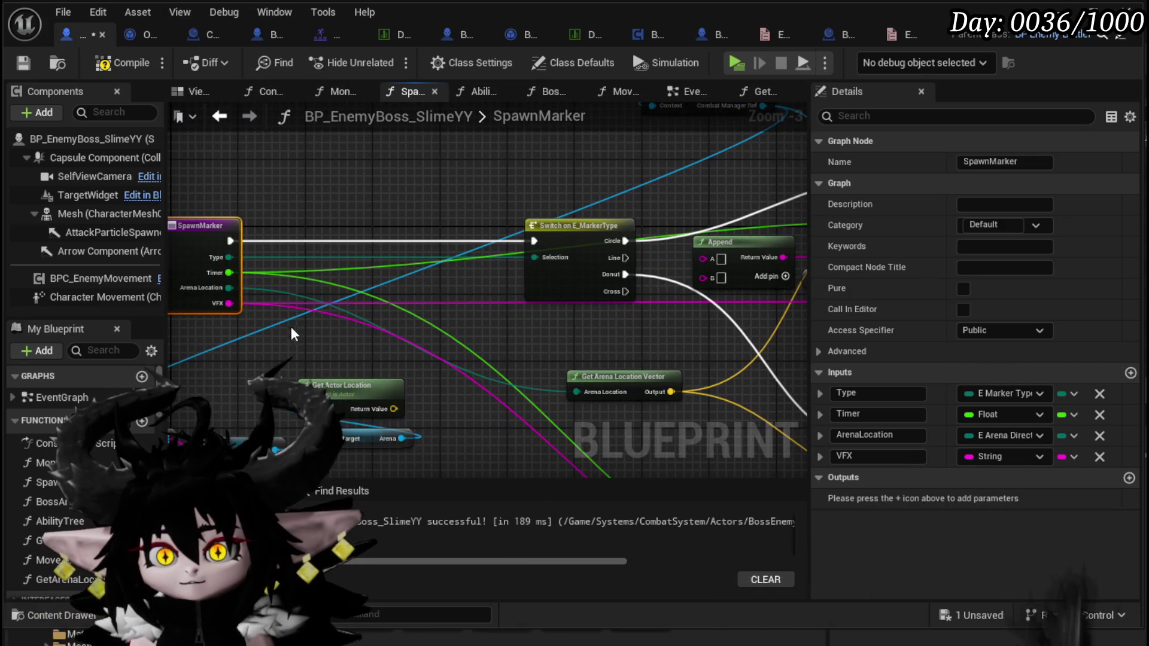
Save, then compare Object_MarkerInformationHolder's GetInformation outputs with the SpawnMarker graph.
click(269, 180)
click(34, 65)
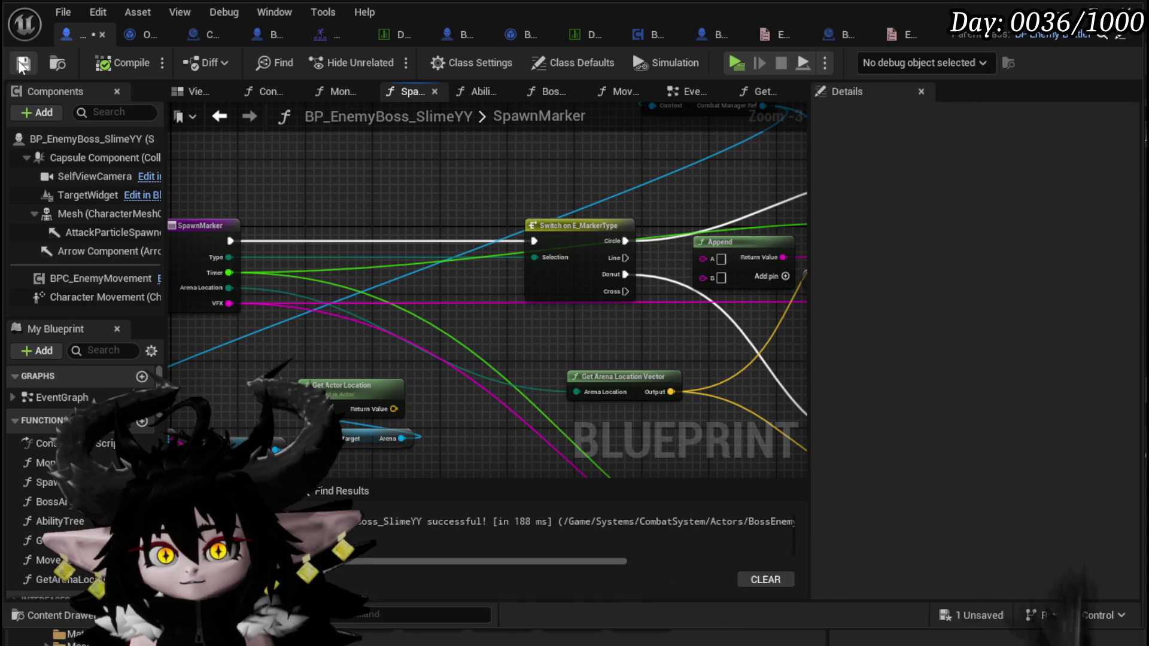
click(144, 36)
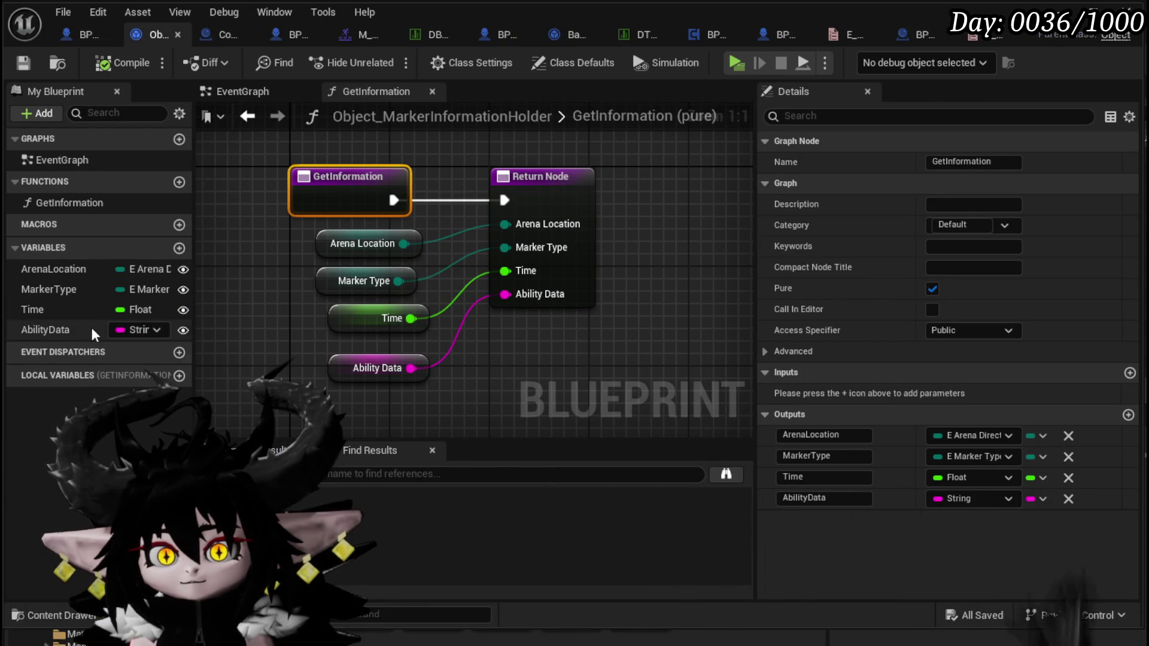
click(83, 41)
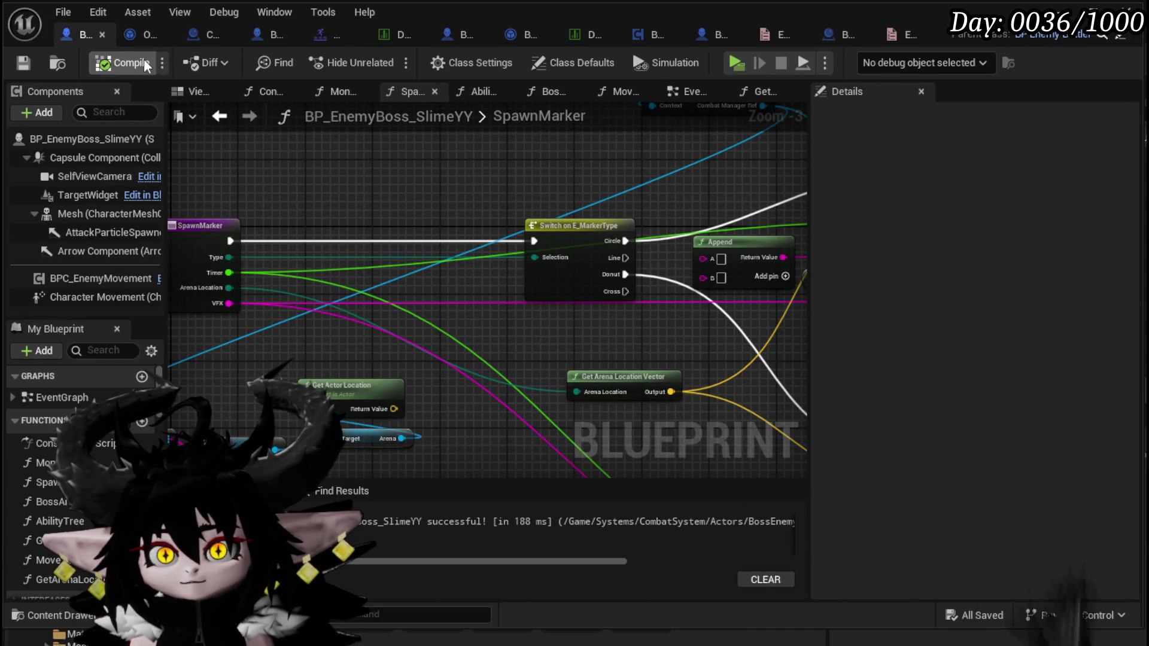
click(136, 36)
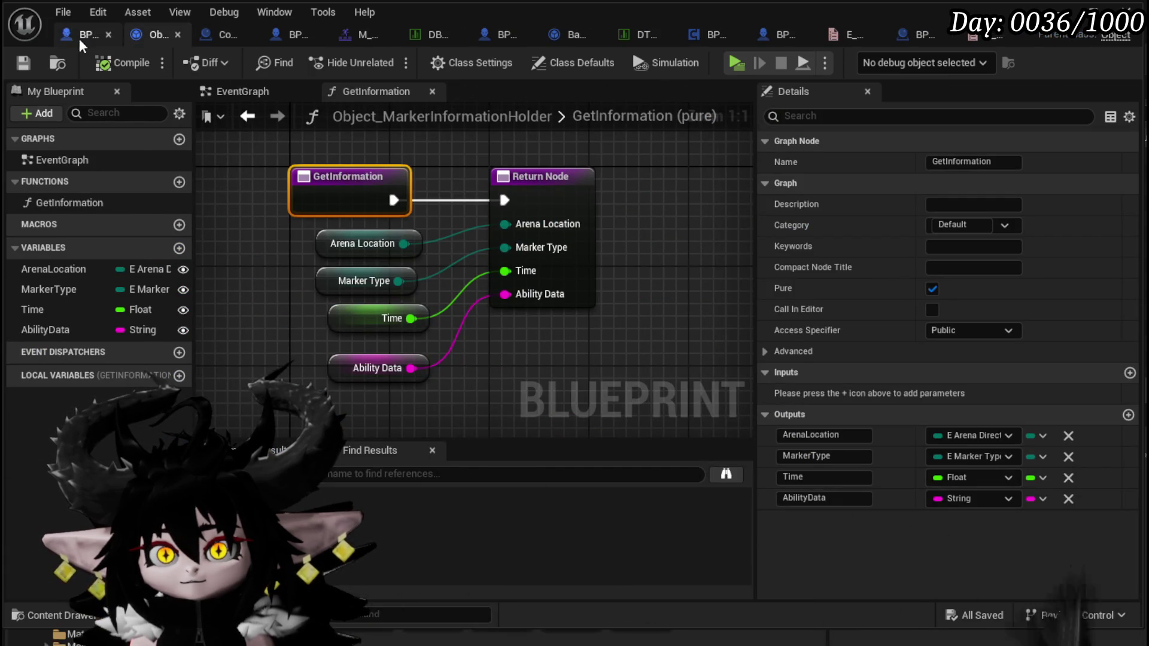
click(84, 37)
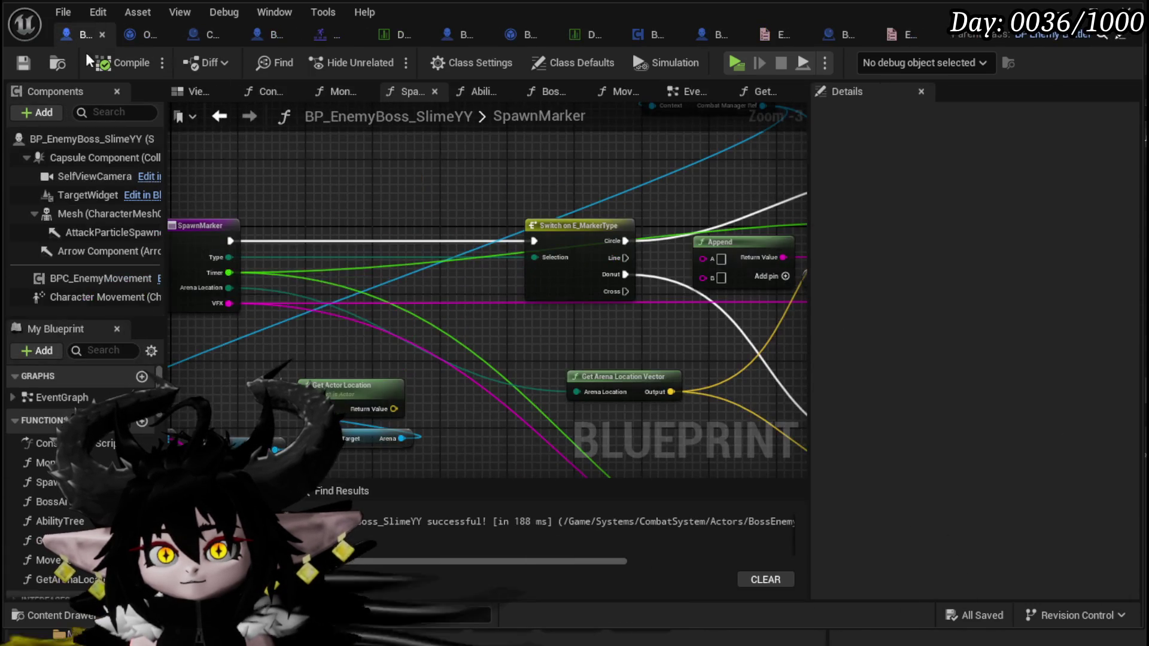
mouse_move(421, 366)
mouse_down()
mouse_move(75, 330)
mouse_move(243, 251)
mouse_move(539, 333)
mouse_move(445, 340)
mouse_up()
click(144, 34)
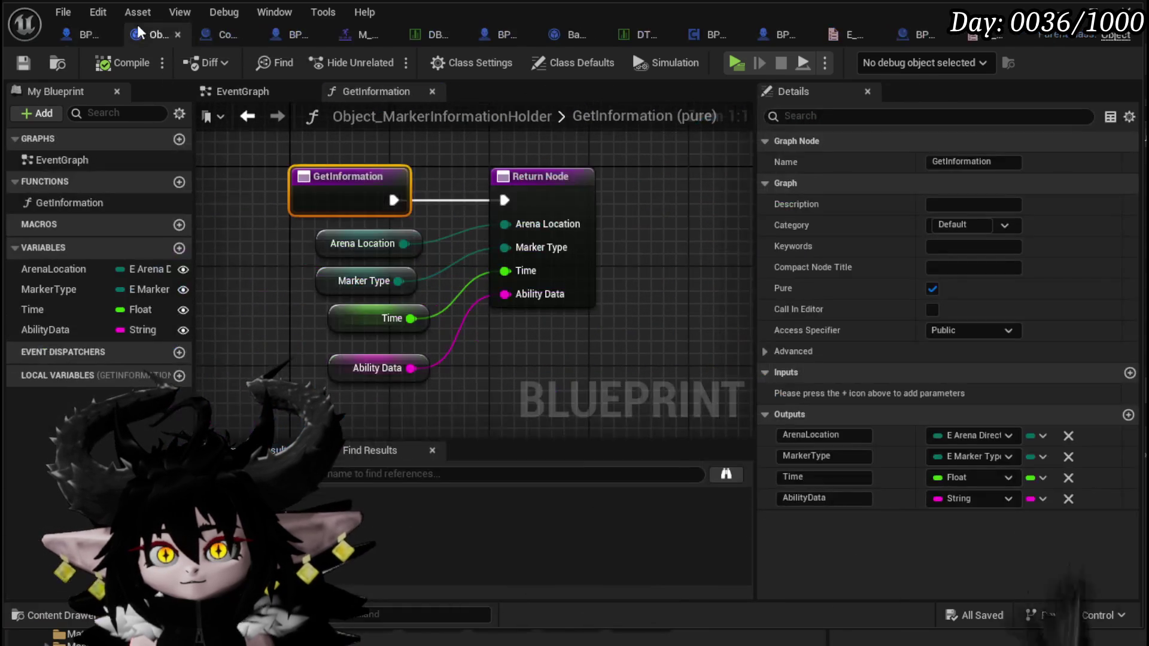
click(84, 34)
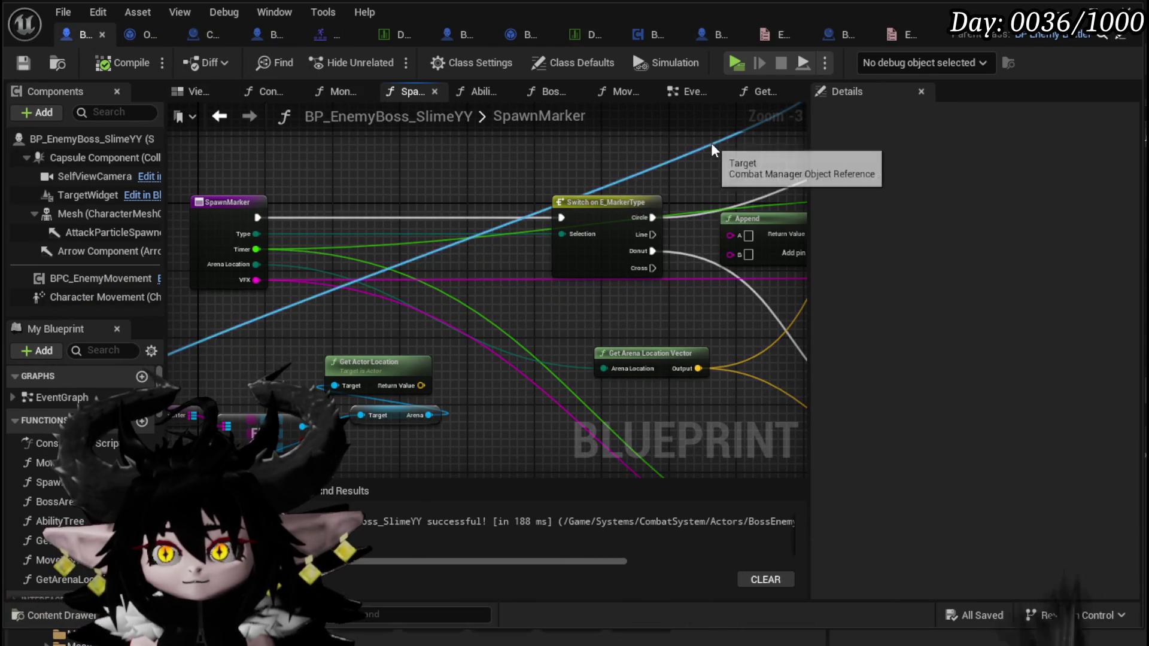
Bring the SpawnDelayedMarker nodes into view in the boss blueprint's EventGraph.
click(691, 90)
drag(391, 235, 298, 255)
scroll(394, 323, up, 3)
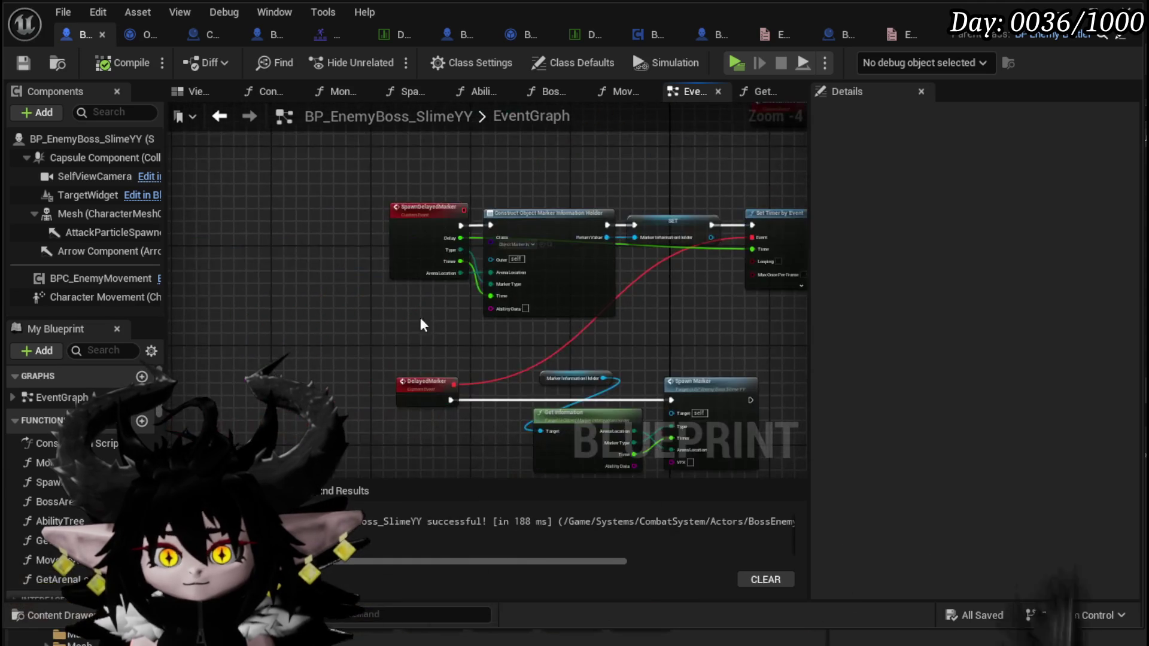
Rename SpawnDelayedMarker's Ability Data input to VFX and compile.
mouse_move(565, 298)
mouse_down()
mouse_move(421, 217)
mouse_move(436, 299)
mouse_move(419, 212)
mouse_up()
click(858, 467)
text(VFX)
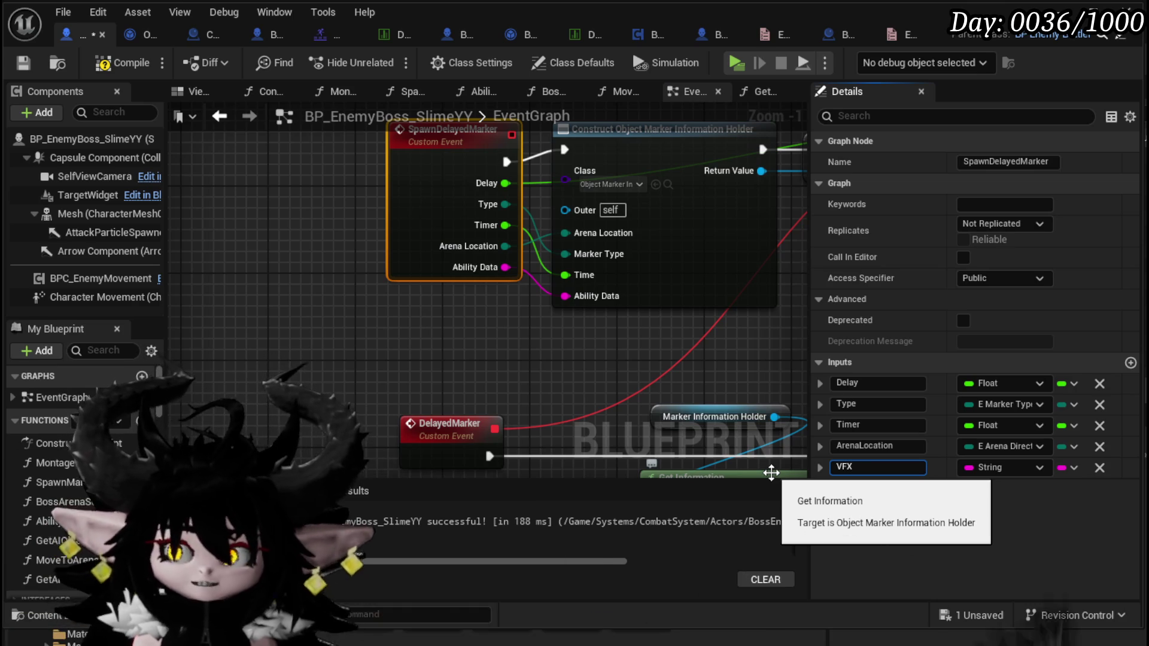
click(504, 308)
click(127, 71)
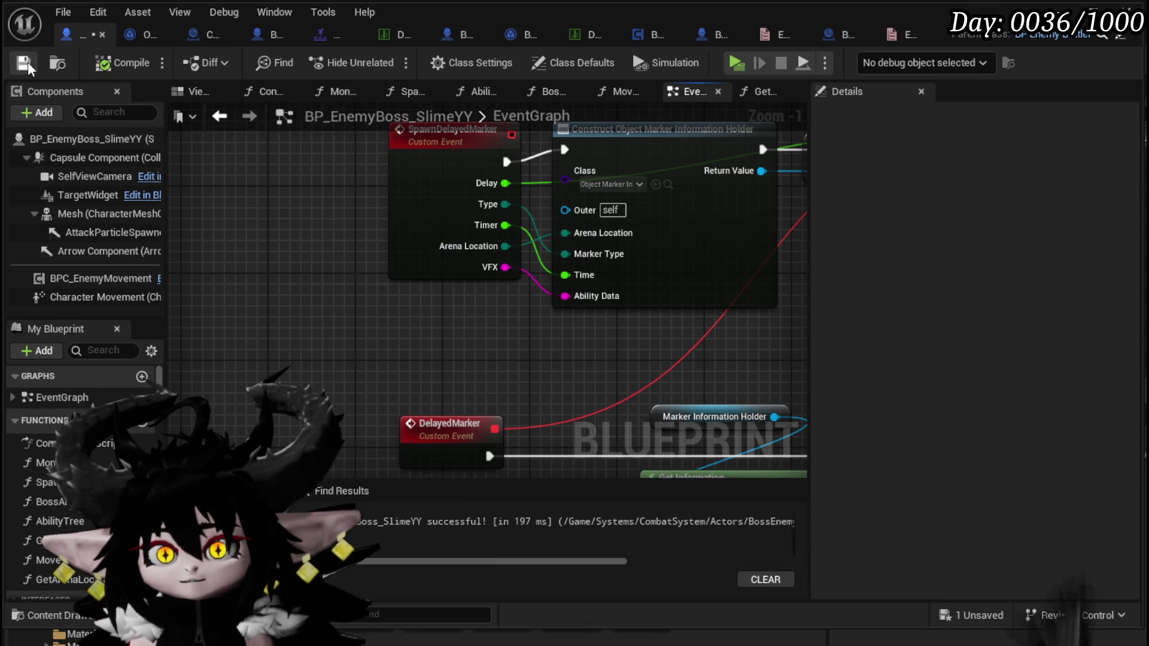
Pan to the Construct and Set Timer nodes, then show the ability database data tables.
scroll(461, 317, down, 3)
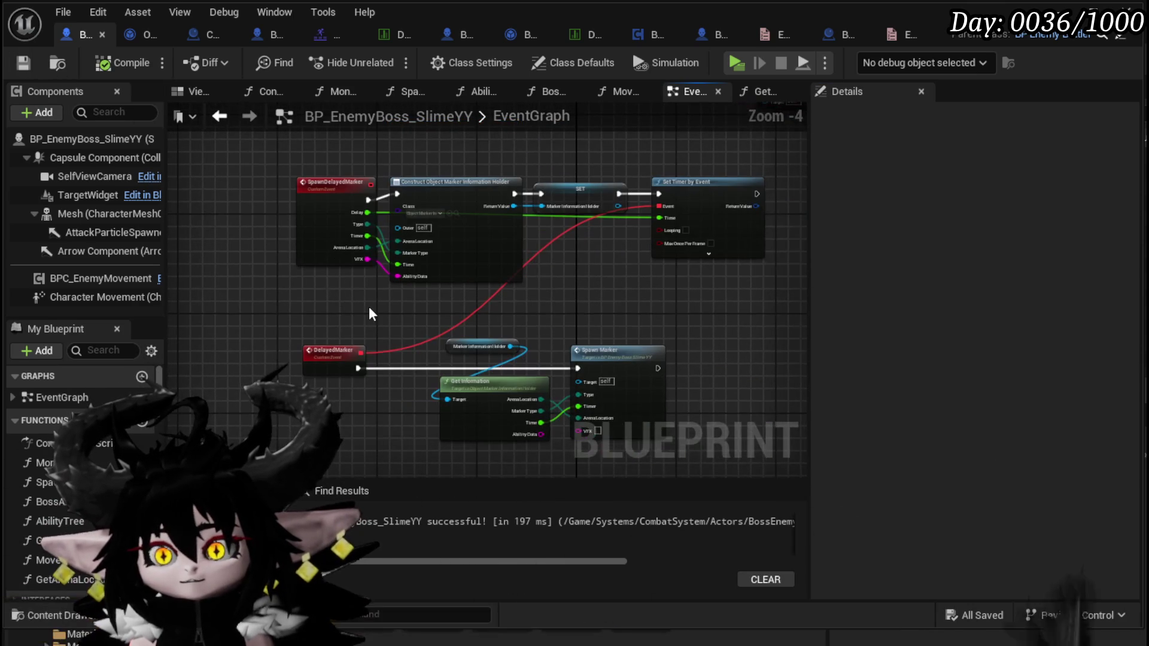
mouse_move(461, 325)
mouse_down()
mouse_move(410, 421)
mouse_move(372, 351)
mouse_move(457, 275)
mouse_move(416, 333)
mouse_move(417, 291)
mouse_up()
scroll(446, 289, up, 3)
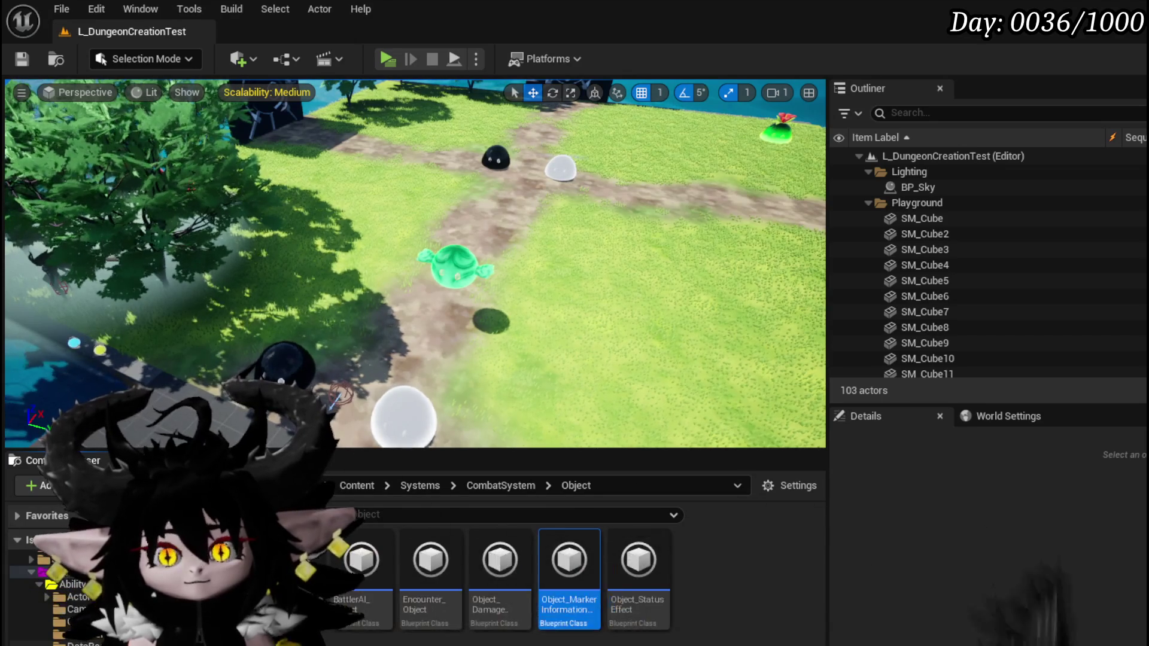
click(66, 584)
Open Ability_VFX_DataTable and select the ArkMorn row.
double_click(362, 568)
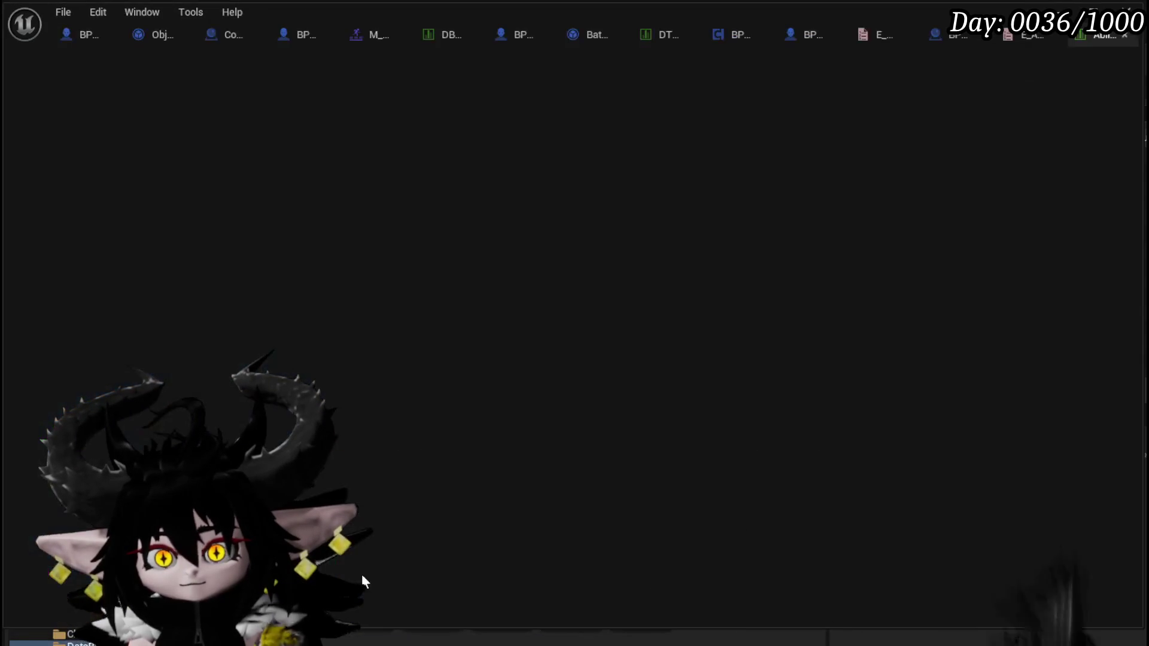
scroll(99, 257, down, 3)
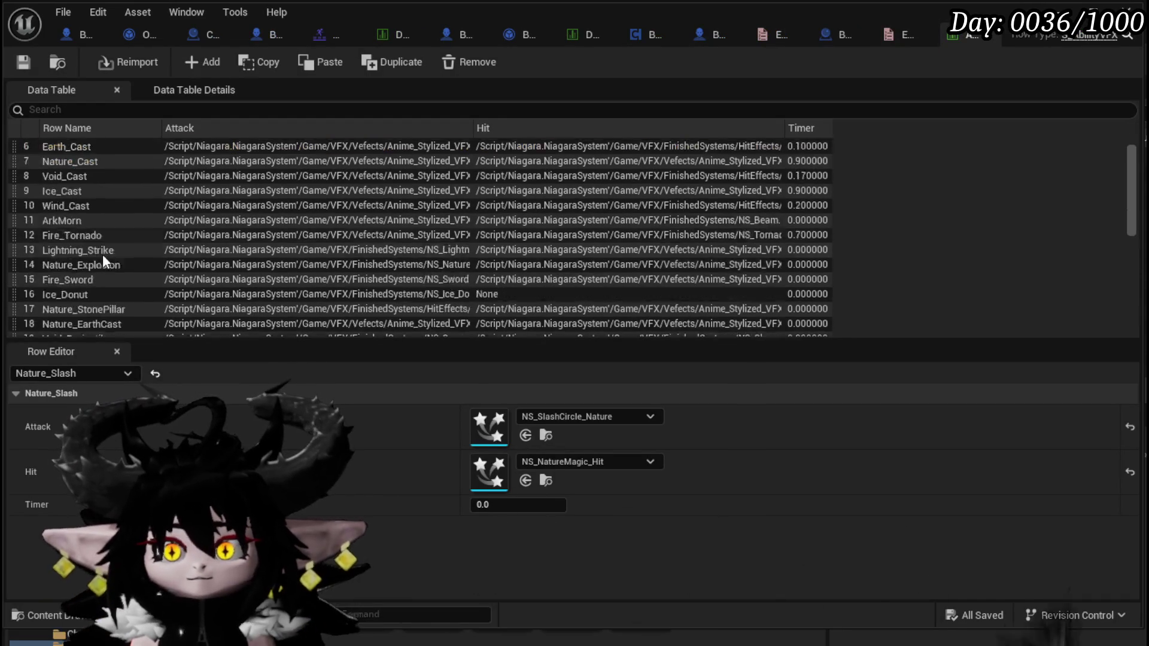
double_click(65, 196)
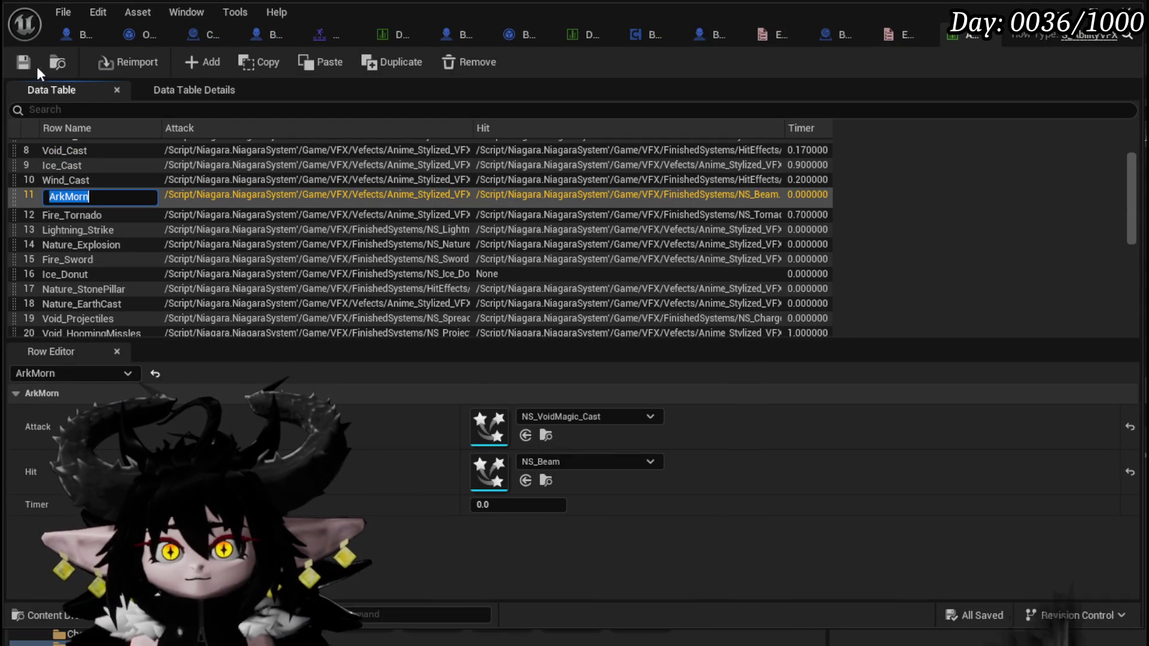
click(40, 66)
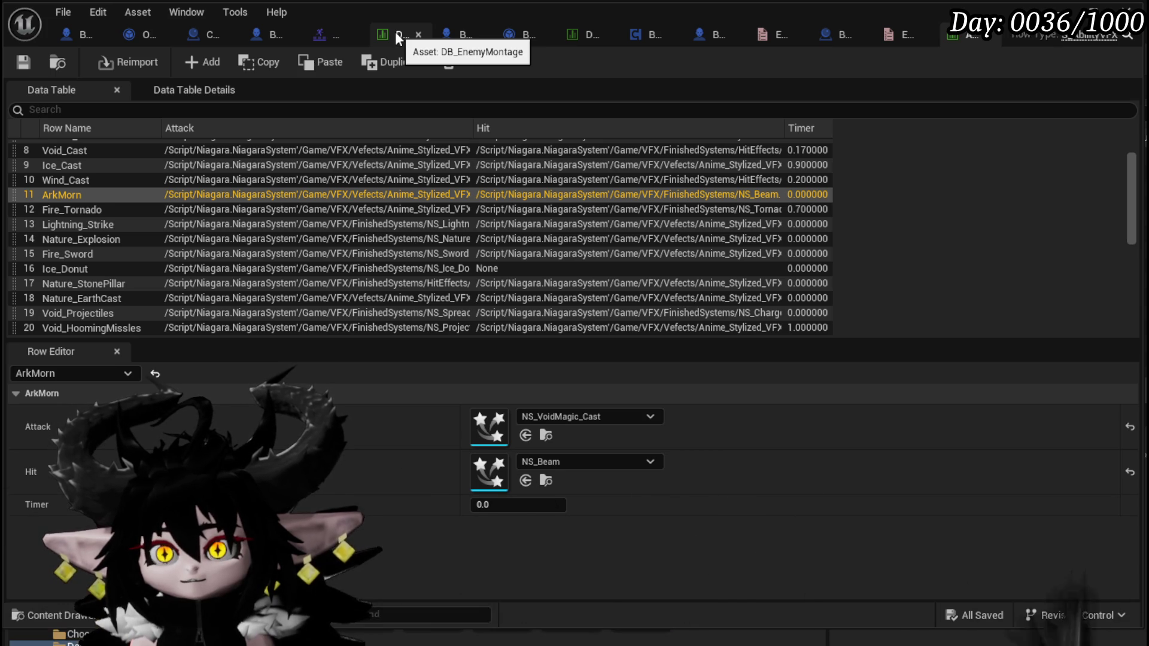
Move the VFX, enemy montage and battler info table tabs beside the blueprints, then return to BP_EnemyBoss_SlimeYY.
drag(958, 37, 210, 40)
mouse_move(465, 38)
mouse_down()
mouse_move(239, 34)
mouse_move(258, 42)
mouse_up()
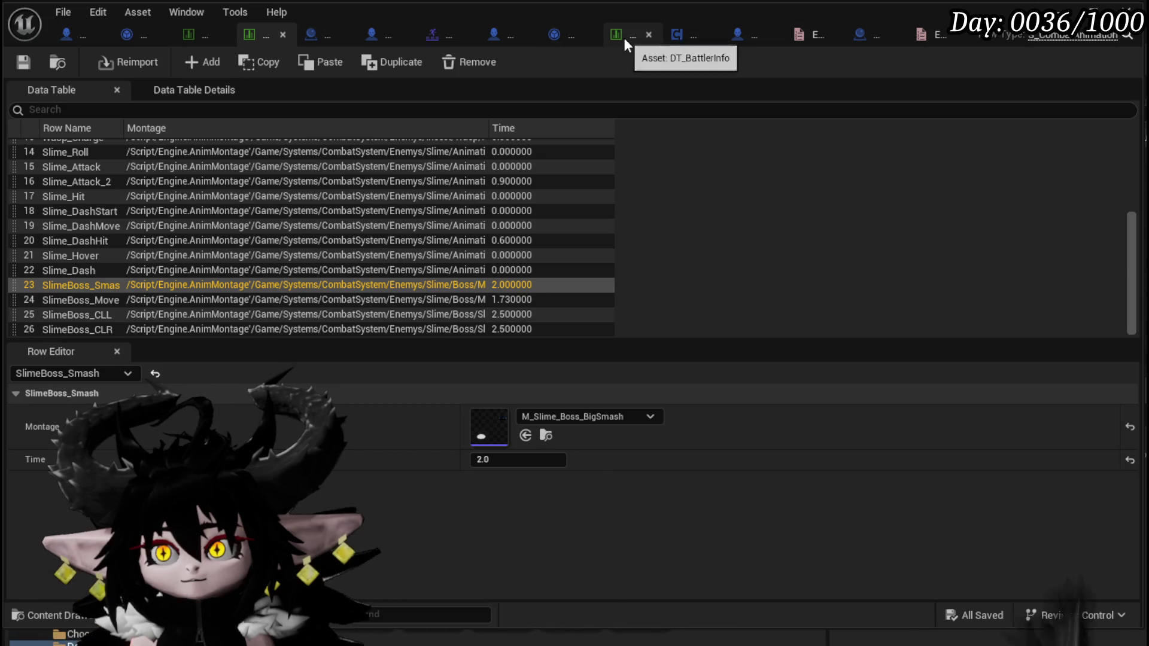
drag(623, 38, 324, 32)
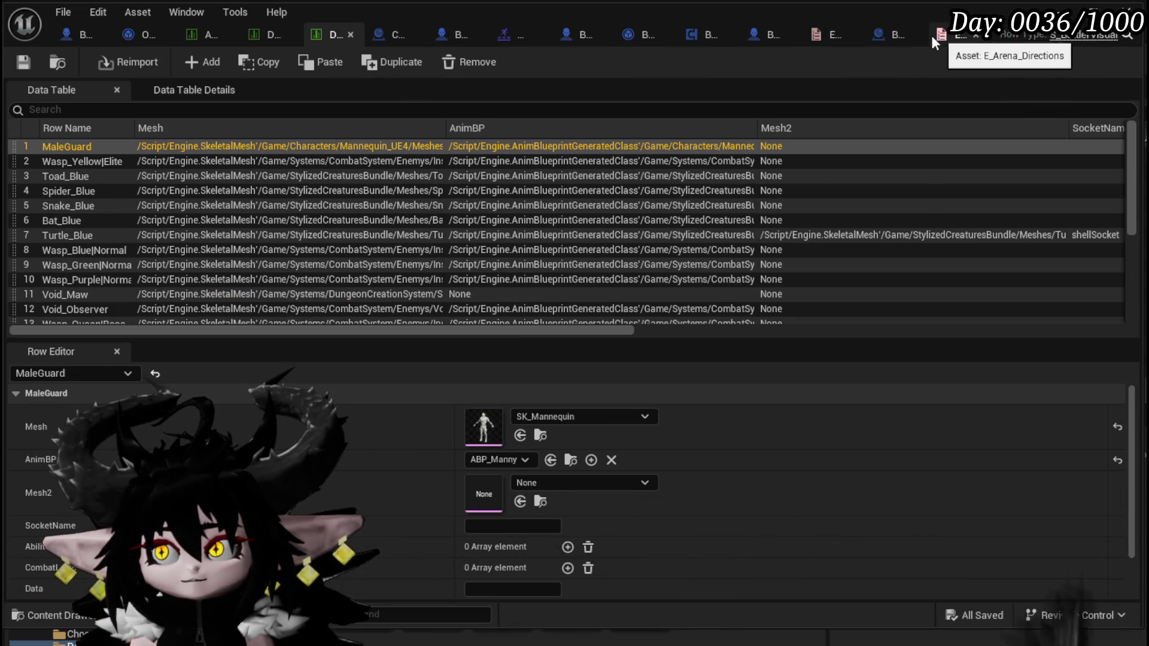
right_click(331, 34)
click(328, 84)
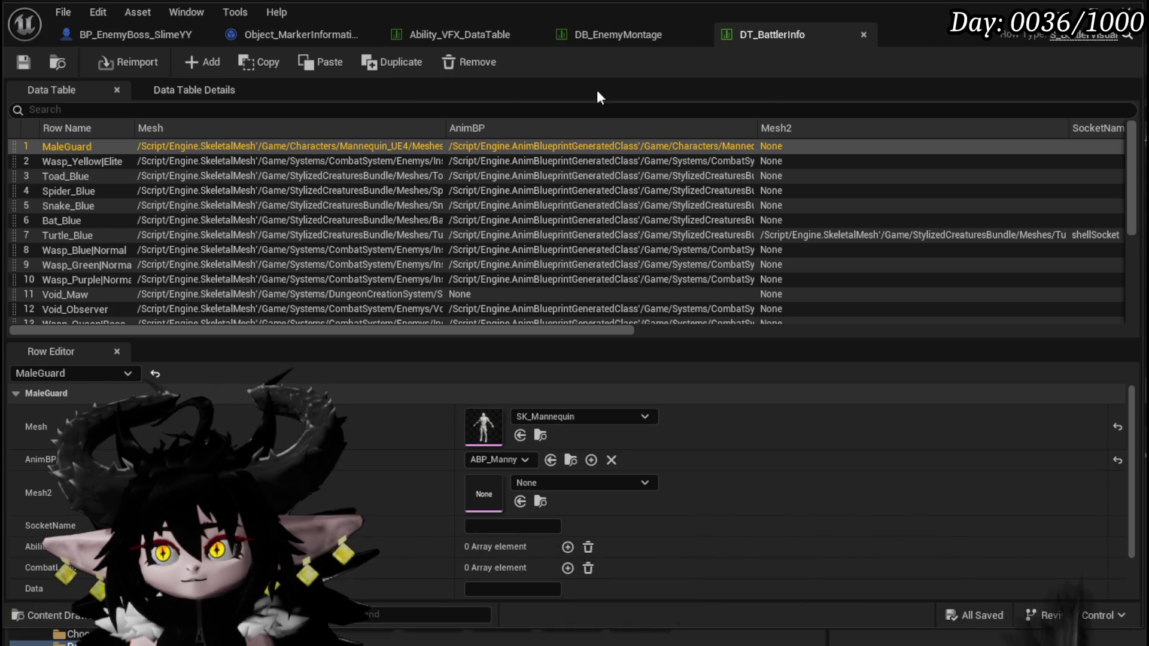
click(127, 36)
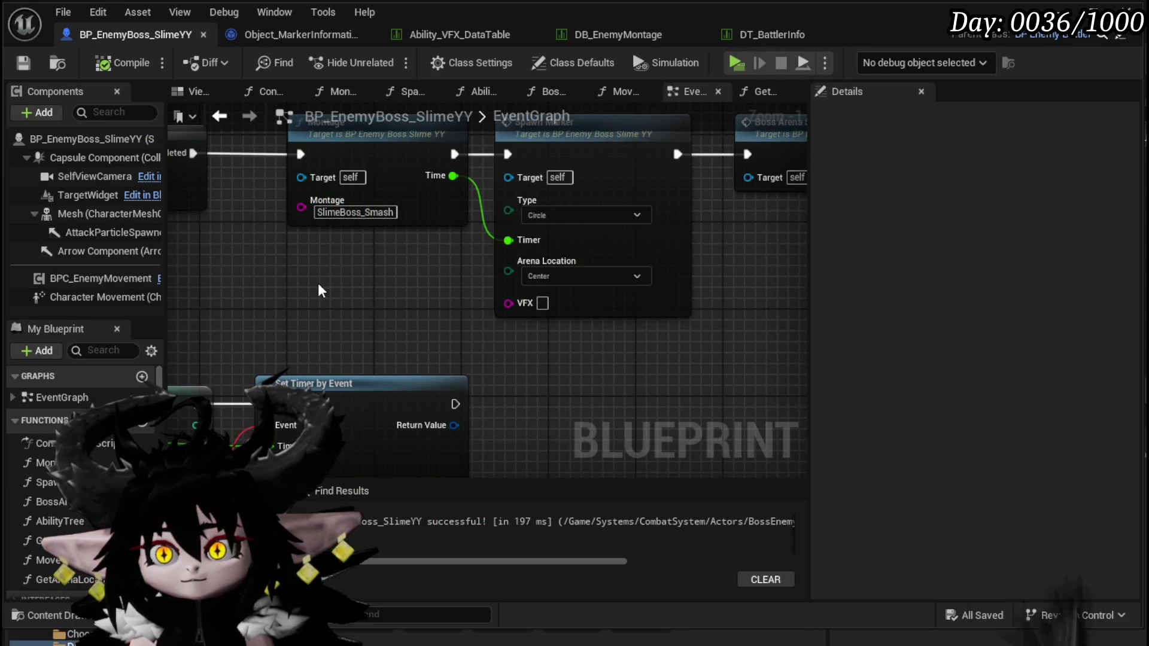
Set the Spawn Marker VFX pin to ArkMorn, save, and open the SpawnMarker function.
drag(432, 323, 302, 342)
click(411, 323)
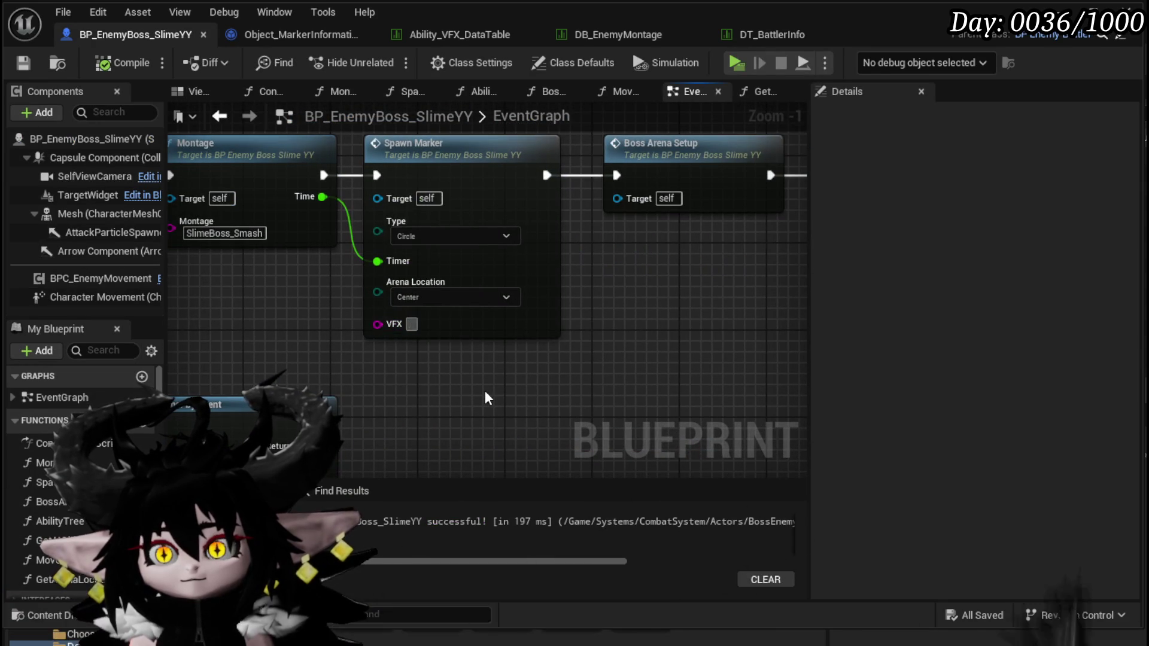
click(485, 390)
click(23, 63)
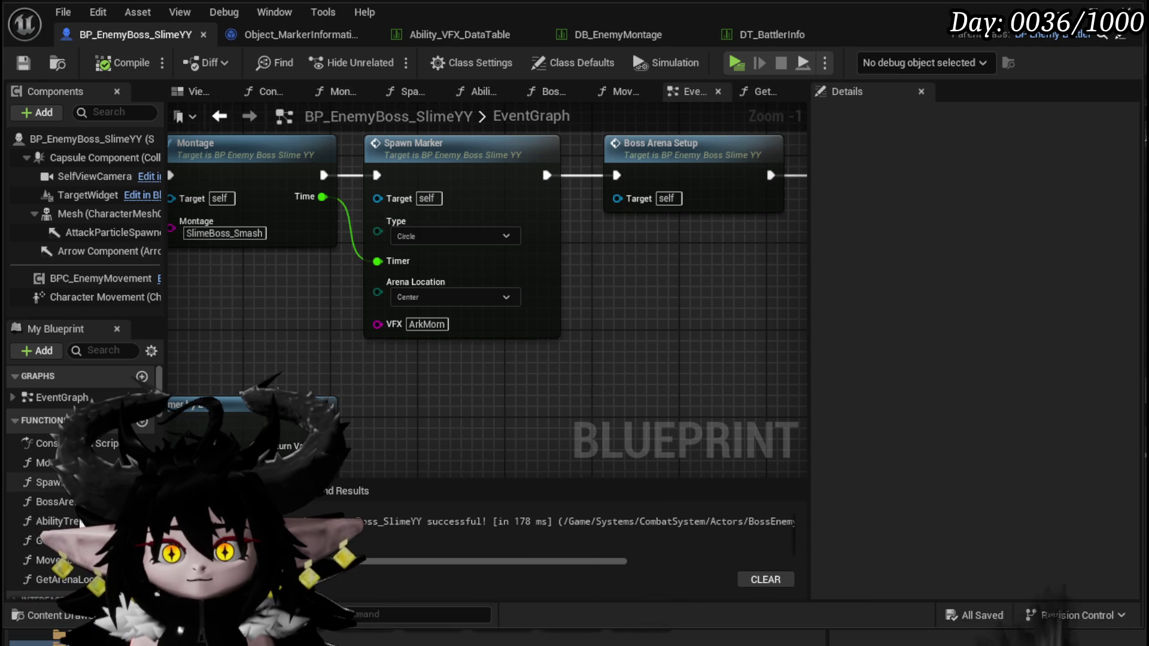
double_click(53, 482)
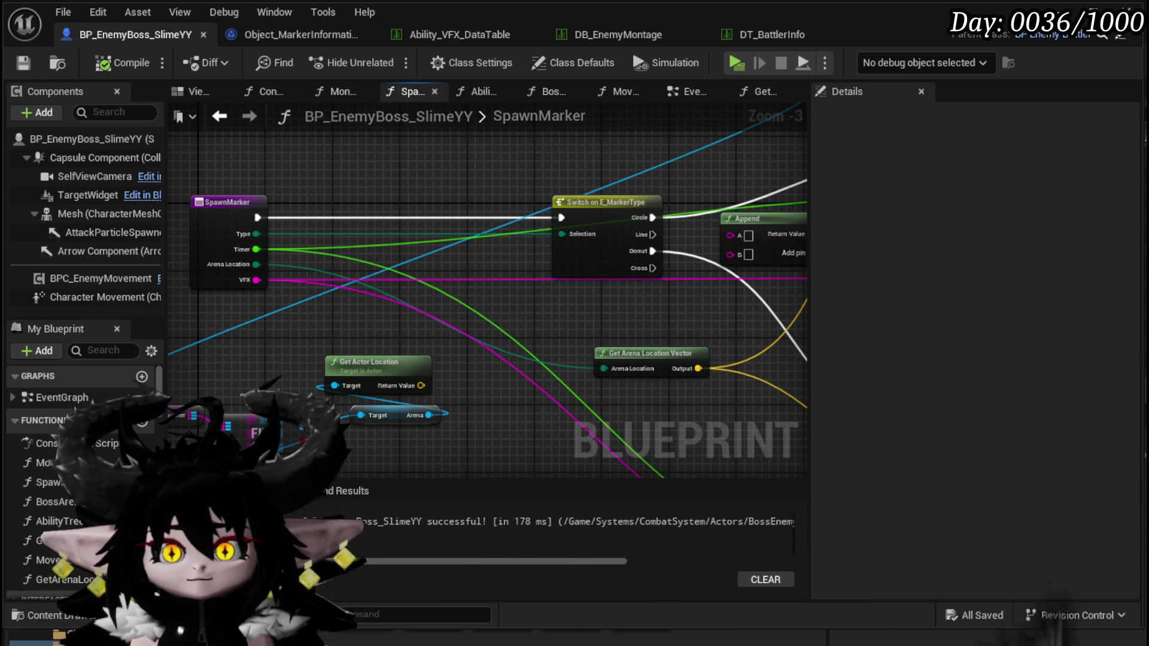
Back in the EventGraph, connect Get Information's Ability Data to Spawn Marker's VFX input.
double_click(85, 580)
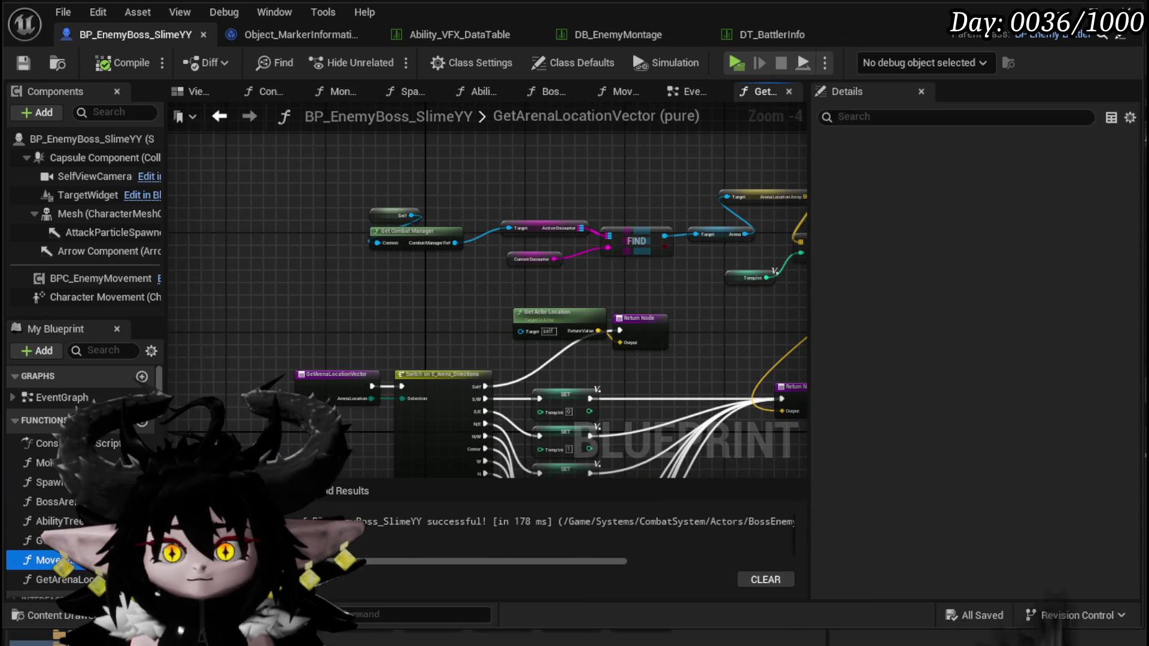
double_click(50, 560)
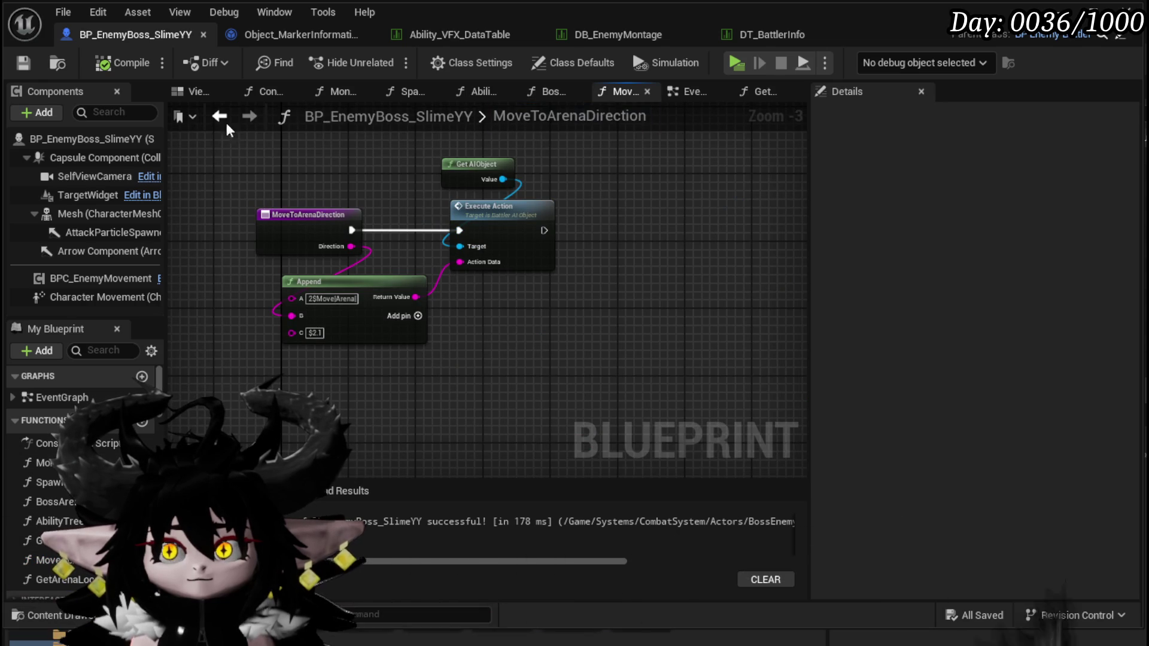
click(694, 92)
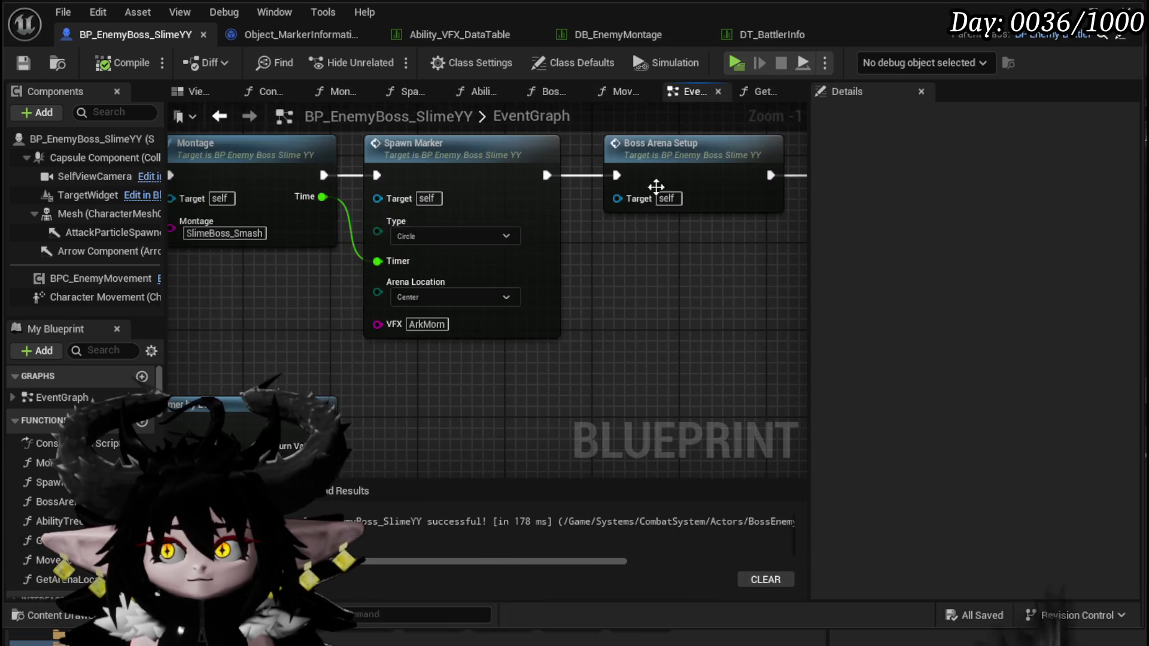
scroll(685, 134, down, 1)
mouse_move(597, 171)
mouse_down()
mouse_move(458, 225)
mouse_move(526, 174)
mouse_up()
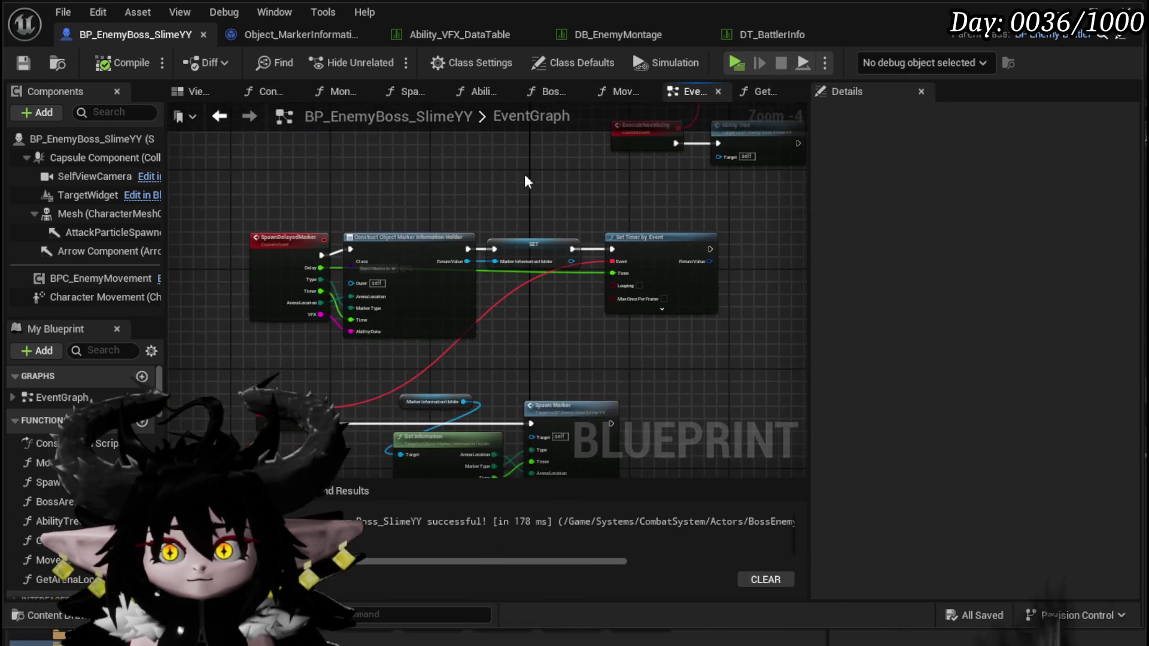
scroll(525, 174, up, 3)
drag(461, 397, 228, 398)
drag(414, 379, 368, 386)
Tidy the Marker Information Holder node placement and save the boss slime blueprint.
scroll(417, 439, down, 1)
drag(419, 445, 506, 477)
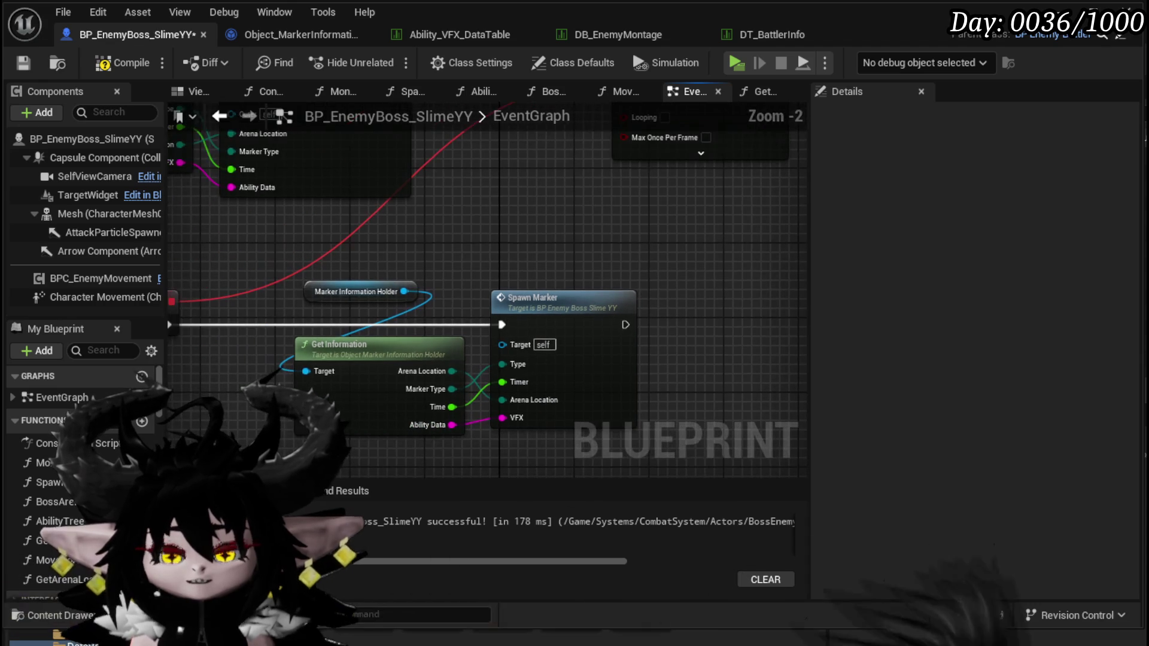
click(25, 64)
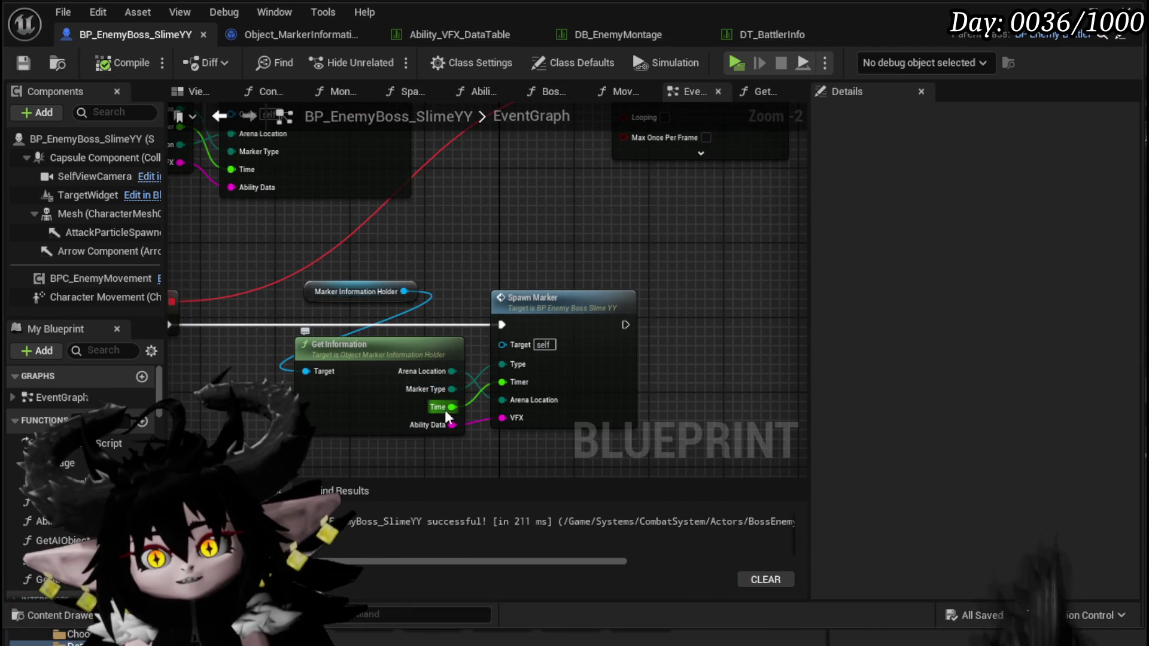
drag(353, 291, 334, 301)
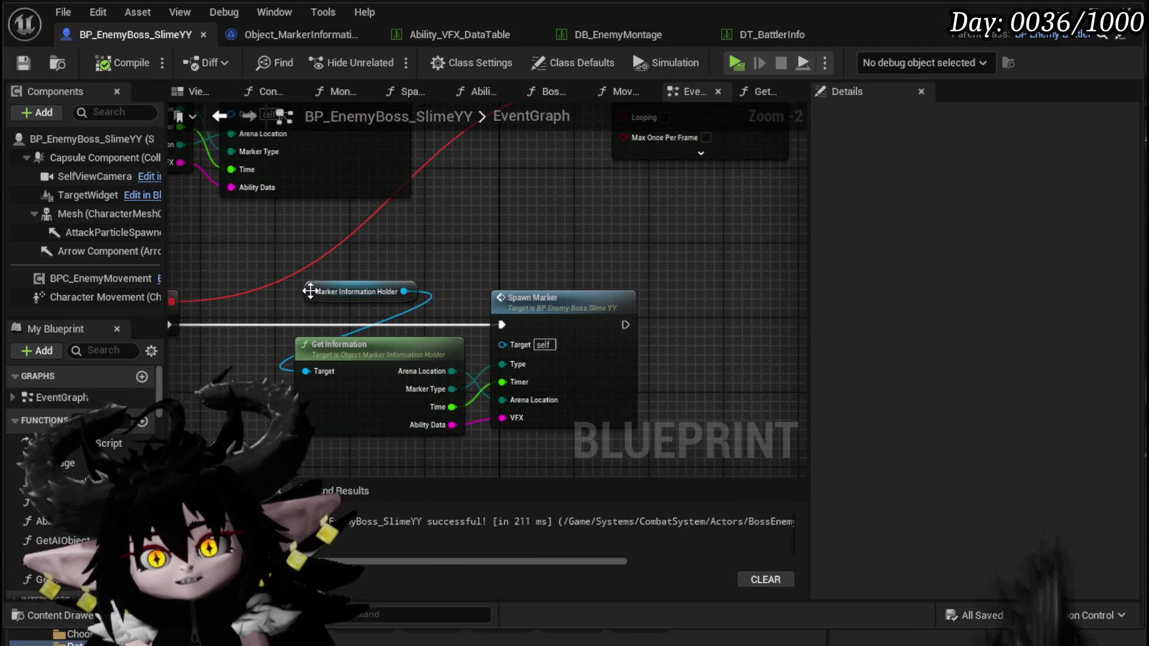
mouse_move(453, 248)
mouse_down()
mouse_move(378, 226)
mouse_move(378, 214)
mouse_up()
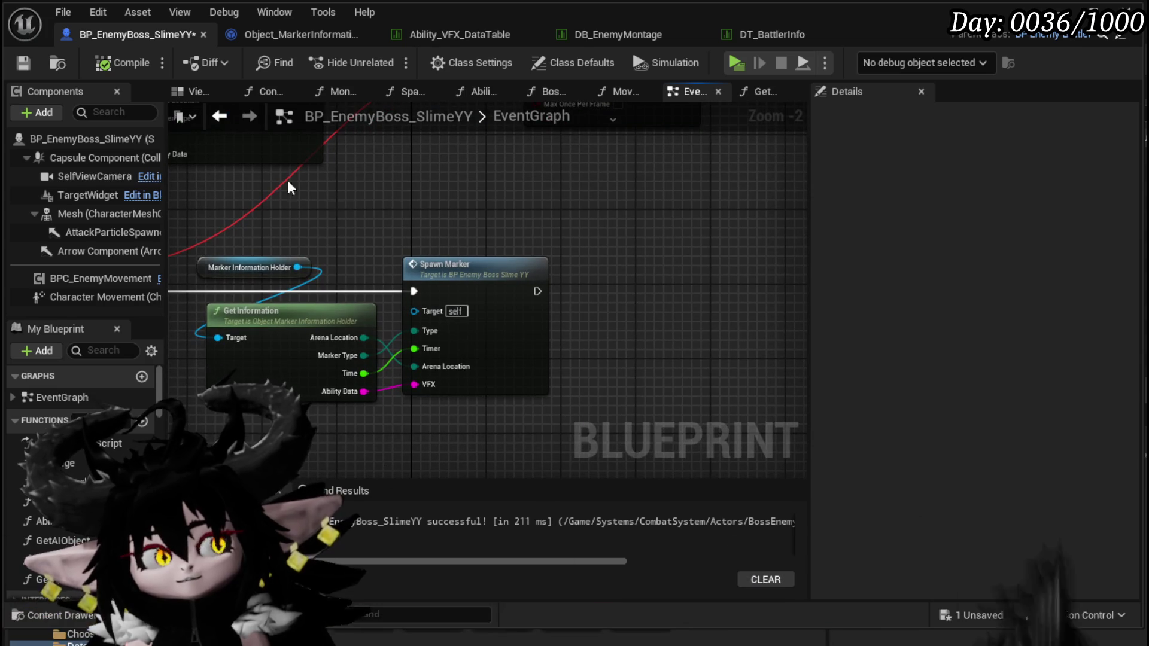
click(29, 60)
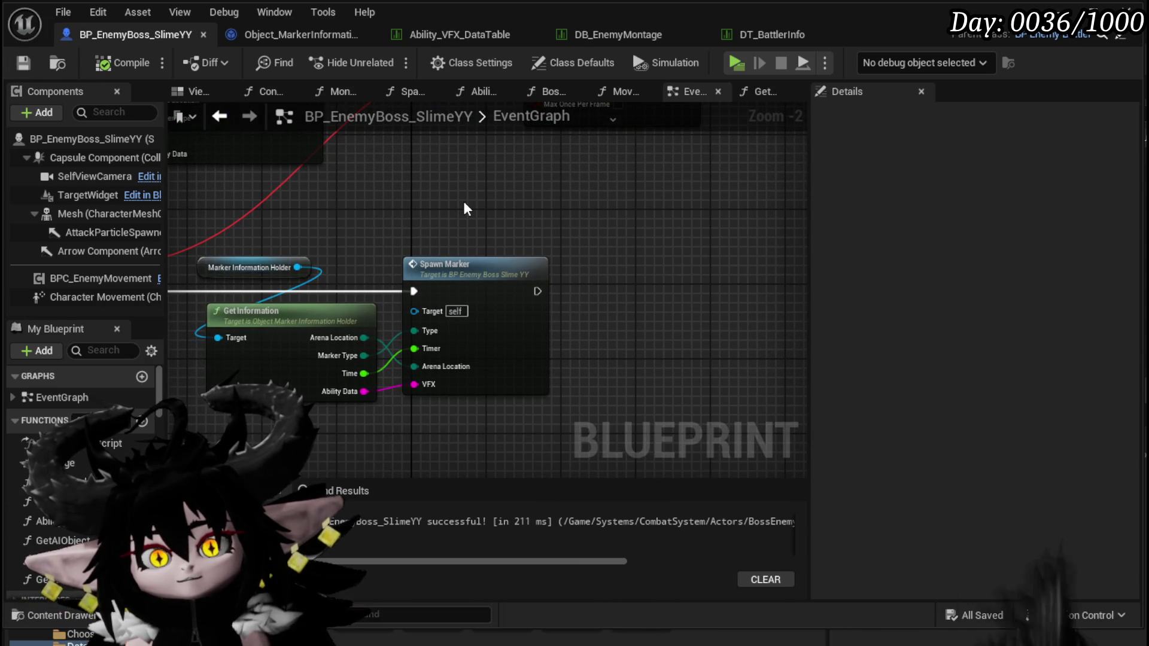
Zoom out and frame the EventGraph around the Set Timer by Event node.
scroll(463, 201, down, 4)
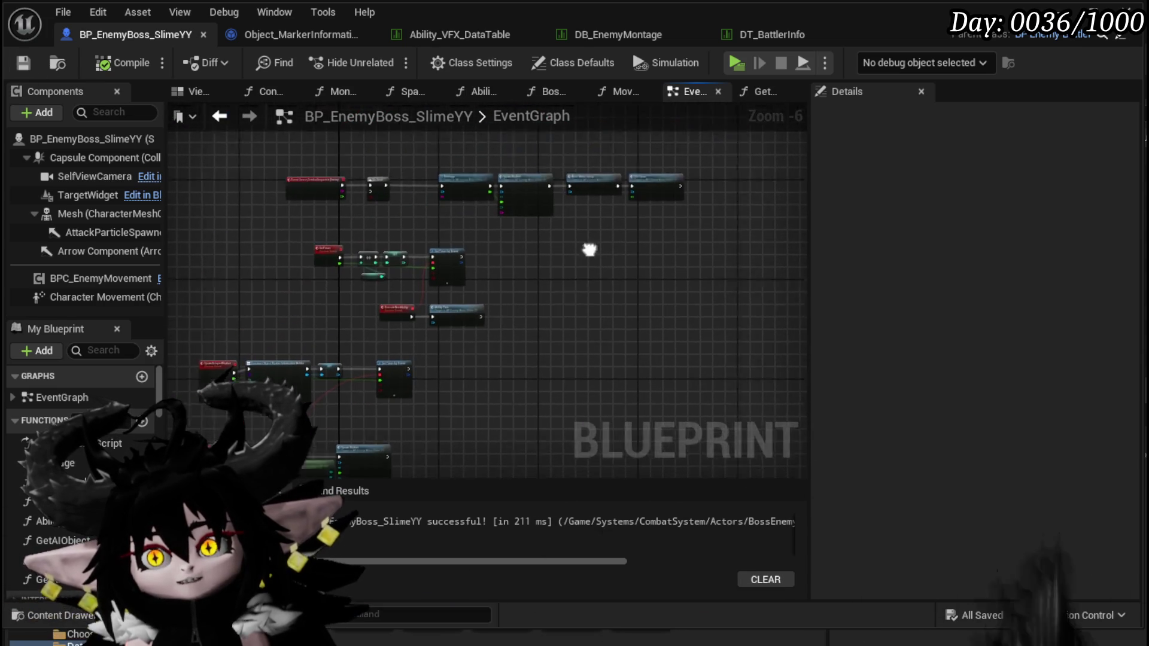
drag(620, 221, 387, 264)
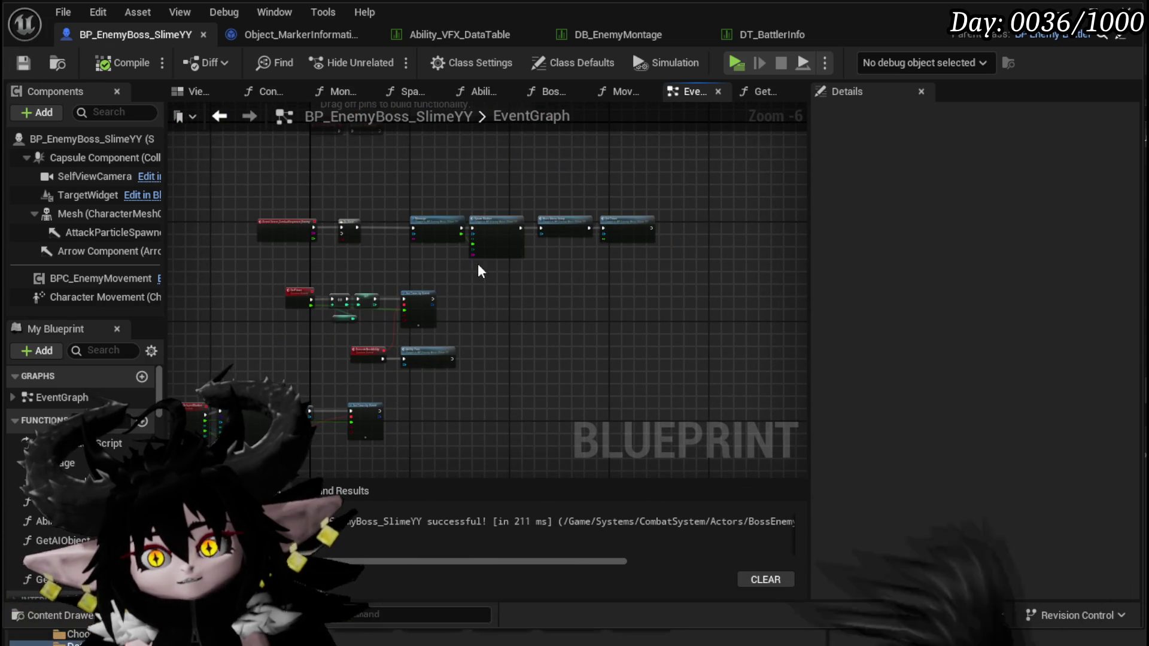
scroll(477, 267, up, 4)
mouse_move(494, 326)
mouse_down()
mouse_move(434, 296)
mouse_move(642, 241)
mouse_up()
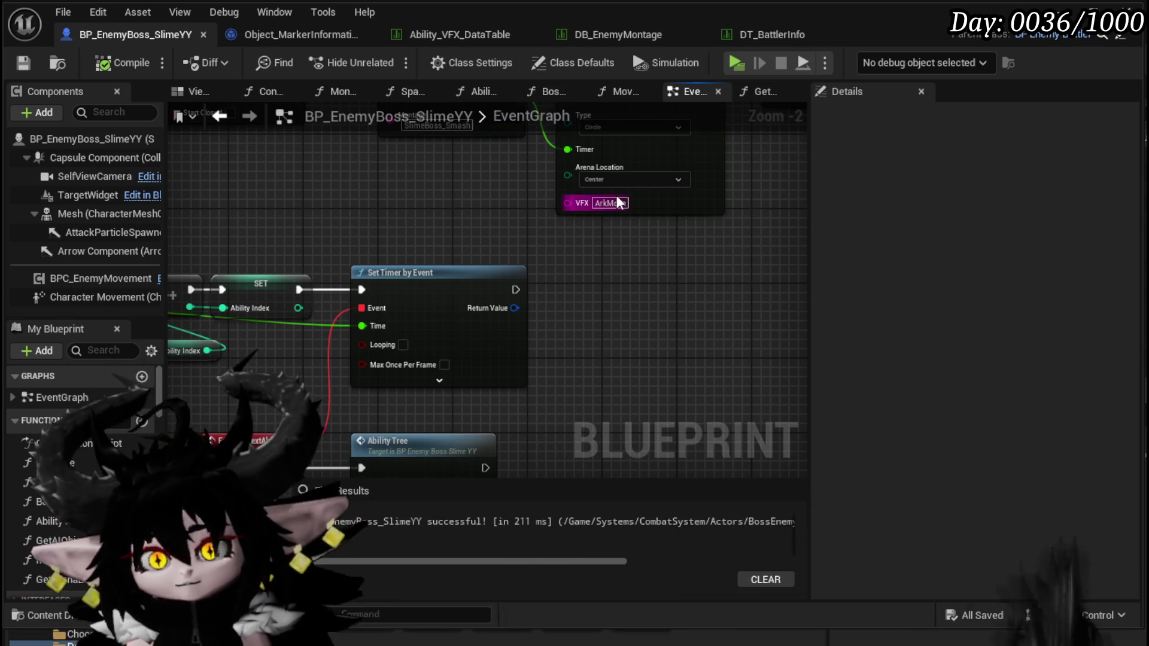
mouse_move(535, 267)
mouse_down()
mouse_move(641, 217)
mouse_move(725, 224)
mouse_move(510, 217)
mouse_up()
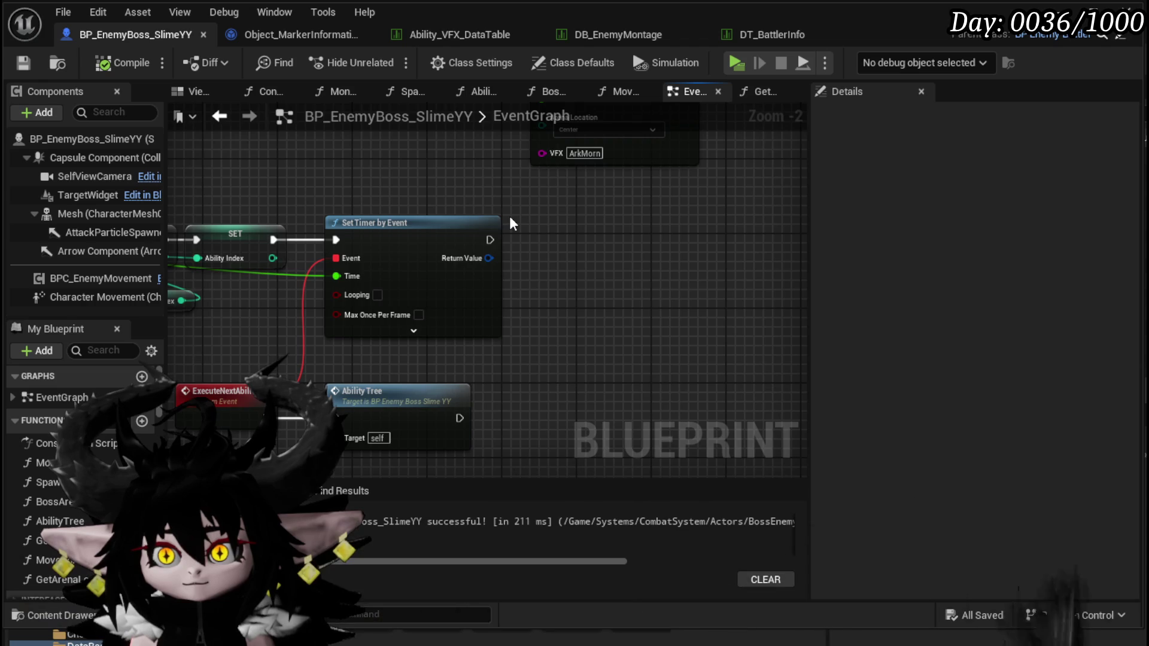
scroll(510, 217, down, 2)
mouse_move(548, 341)
mouse_down()
mouse_move(300, 325)
mouse_move(477, 293)
mouse_up()
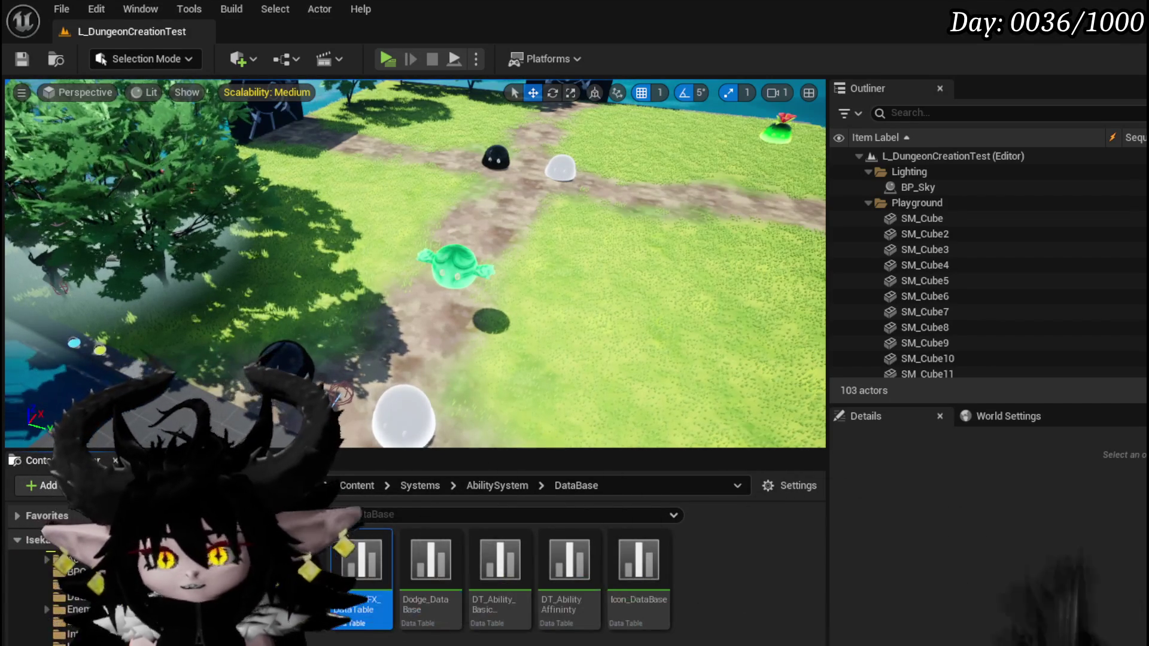
Switch to Ability_VFX_DataTable to review ArkMorn's NS_VoidMagic_Cast and NS_Beam effects.
key(alt+Tab)
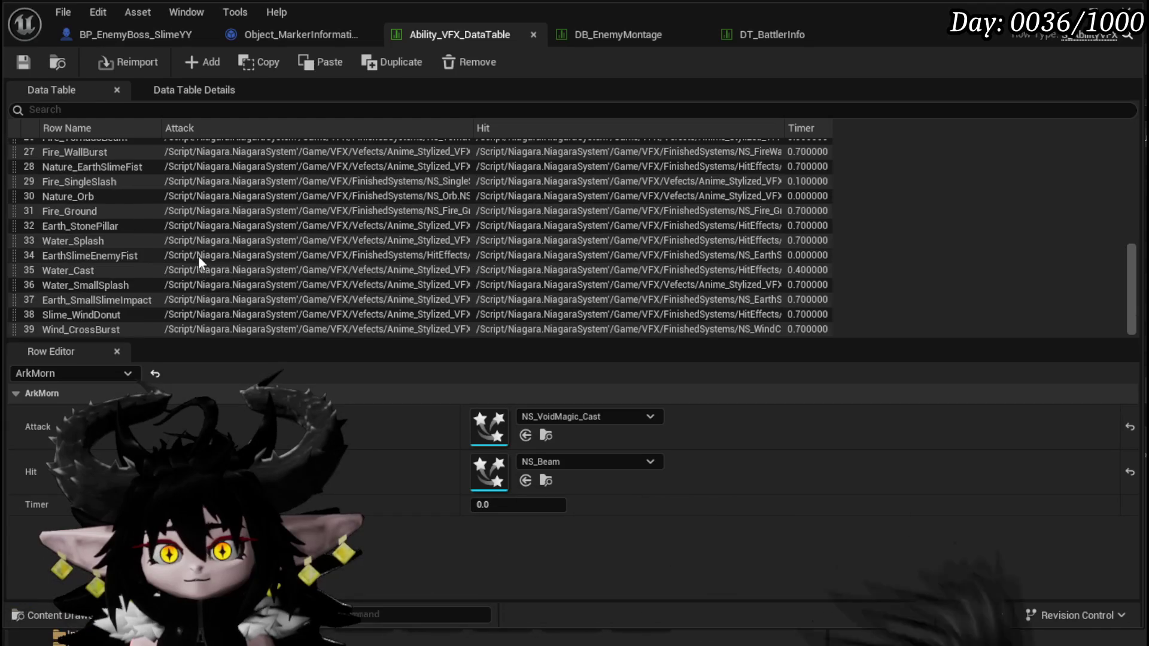
Copy the Slime_WindDonut row name and paste it into Spawn Delayed Marker's VFX pin.
double_click(84, 314)
key(ctrl+c)
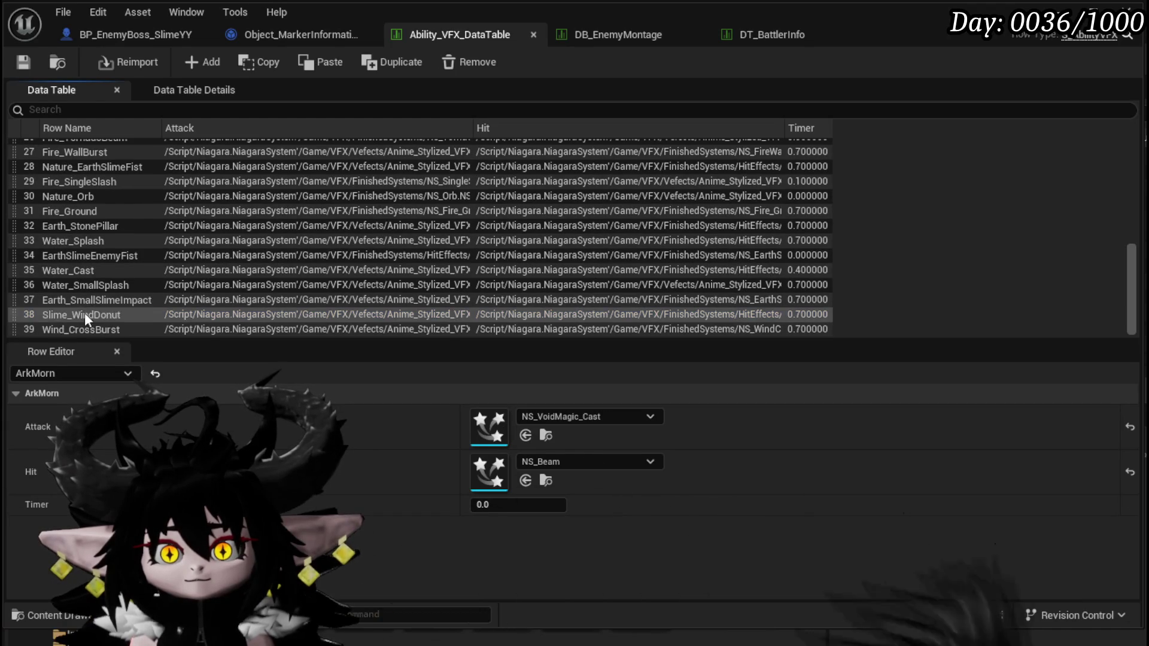
click(31, 66)
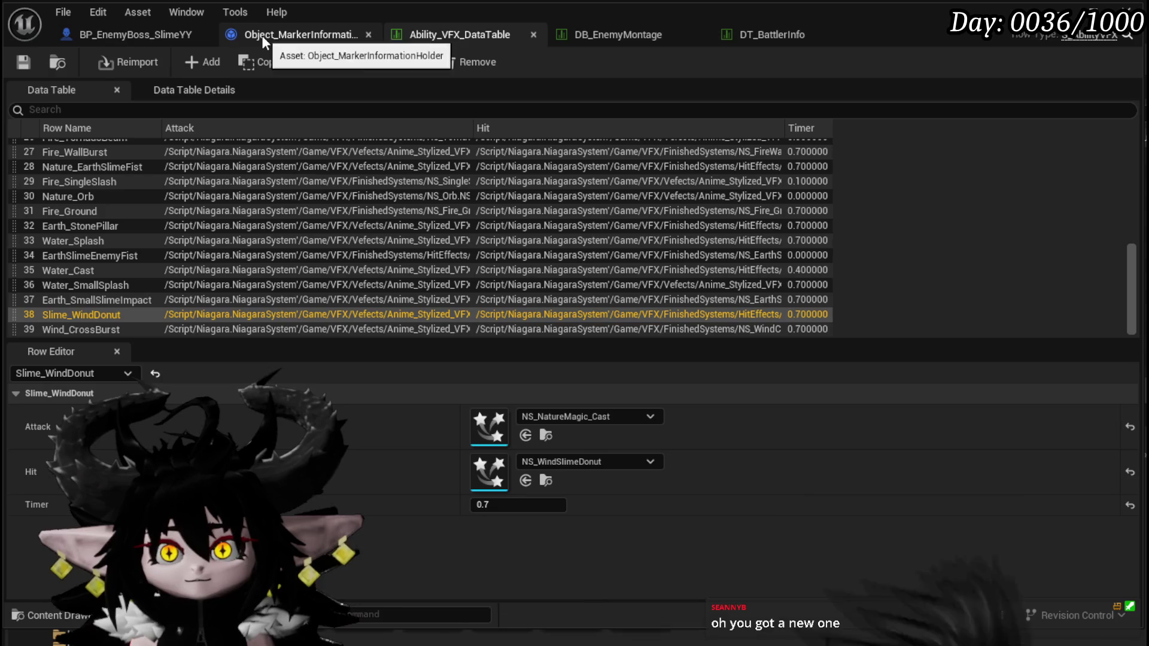
click(126, 33)
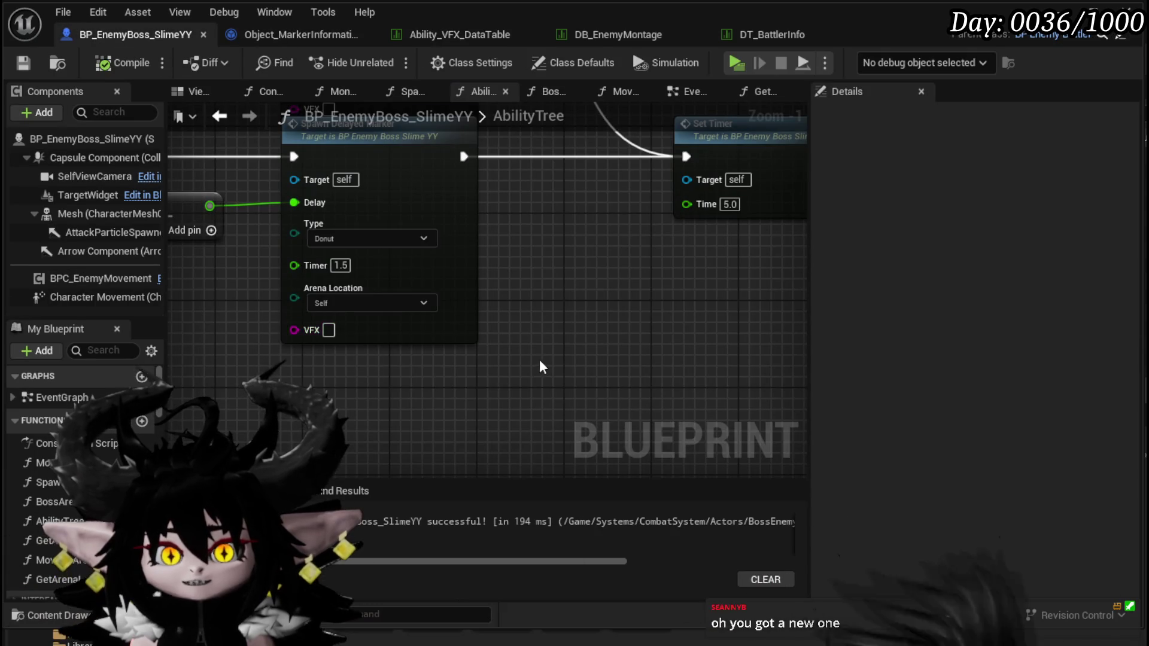
mouse_move(406, 330)
mouse_down()
mouse_move(323, 335)
mouse_move(496, 347)
mouse_move(555, 327)
mouse_move(423, 335)
mouse_up()
click(560, 348)
key(ctrl+v)
Compile and save BP_EnemyBoss_SlimeYY, then minimize it to return to the level.
click(121, 67)
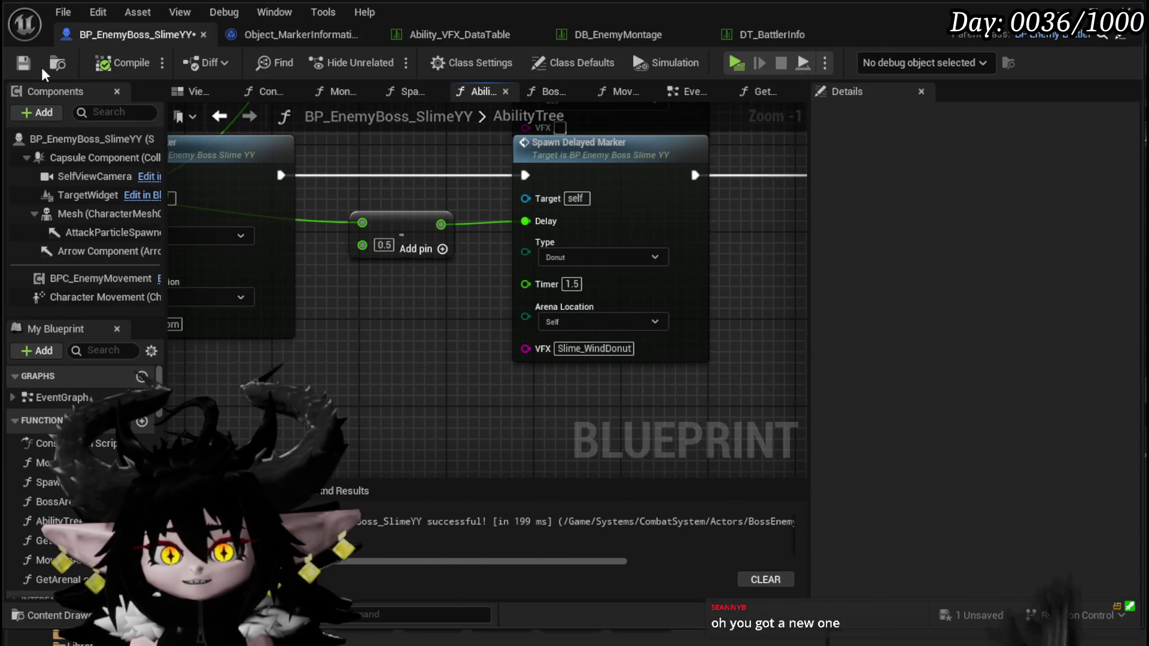
click(24, 63)
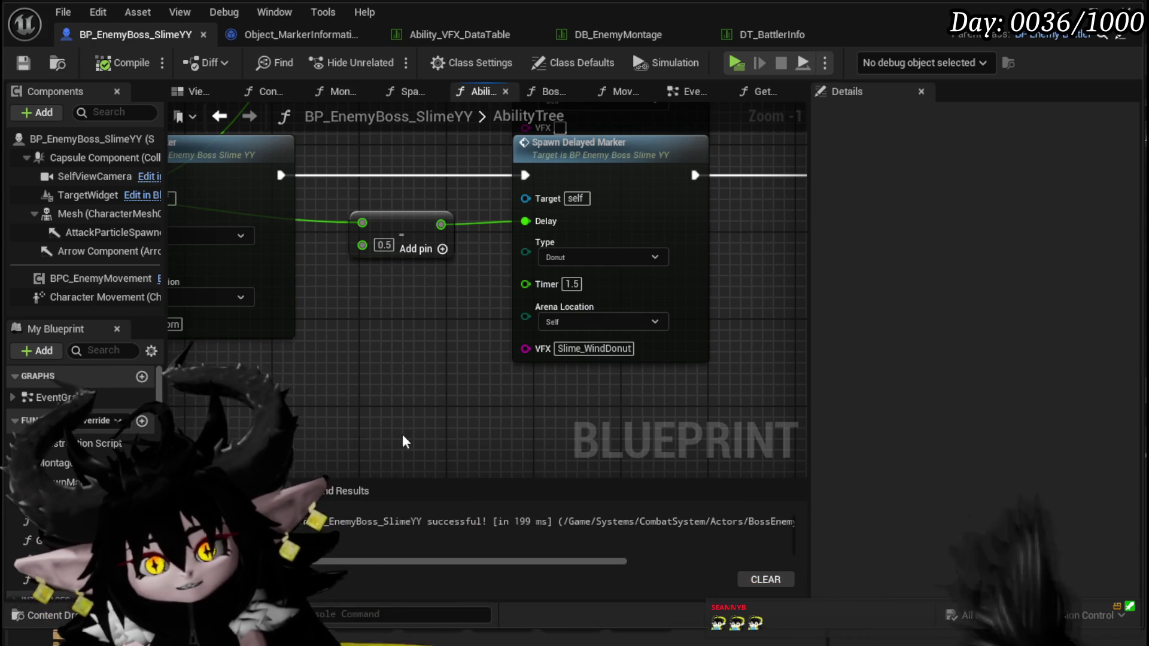
scroll(418, 429, down, 2)
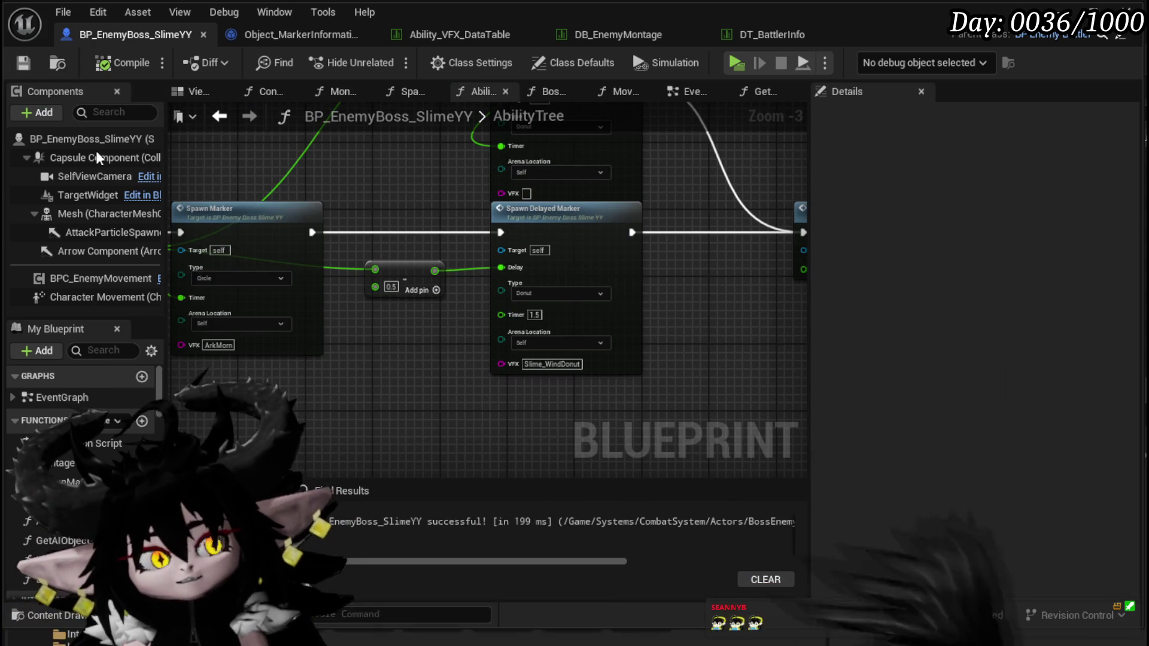
click(1100, 18)
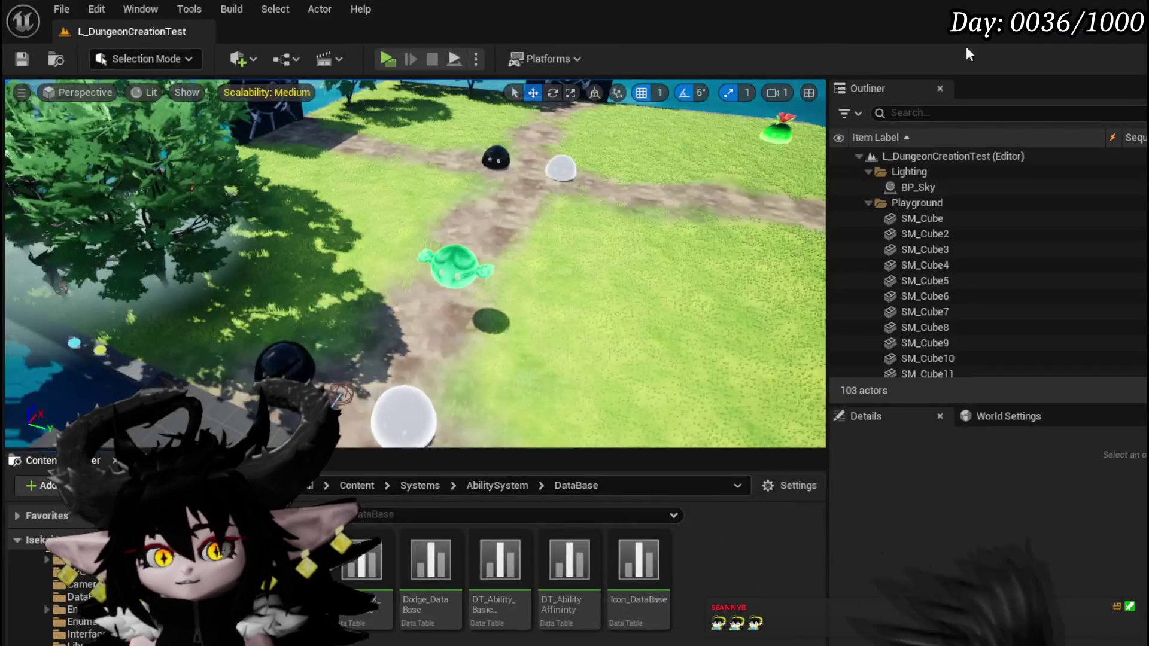
Launch the level preview and start the boss battle, then return to the editor and save L_DungeonCreationTest.
key(alt+p)
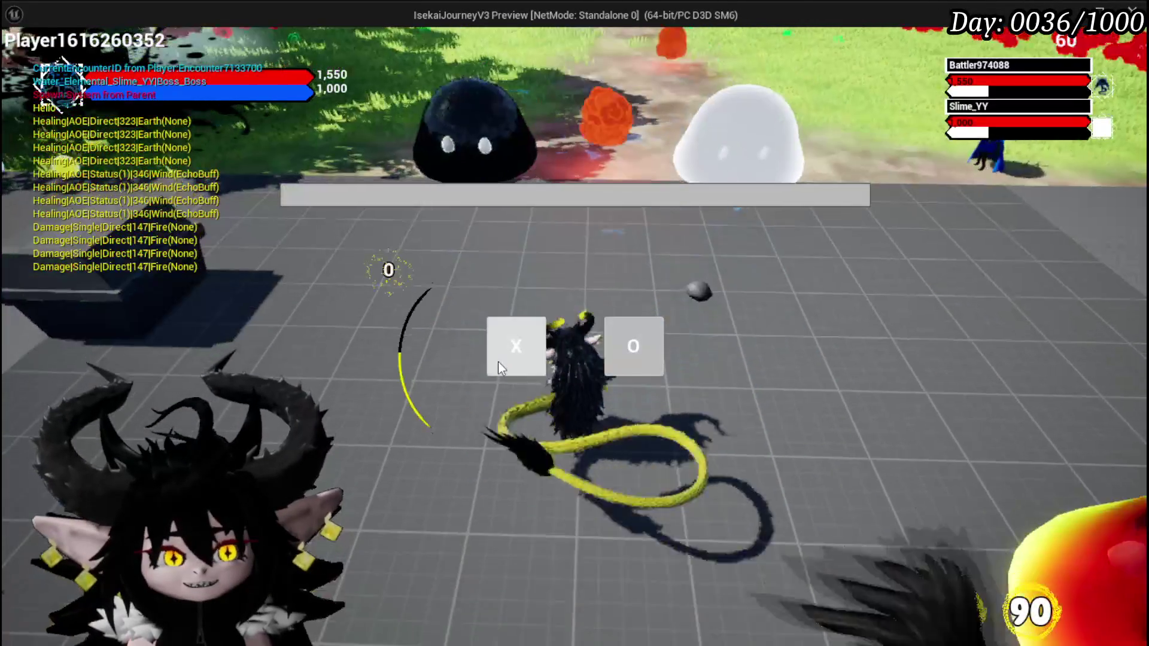
click(493, 344)
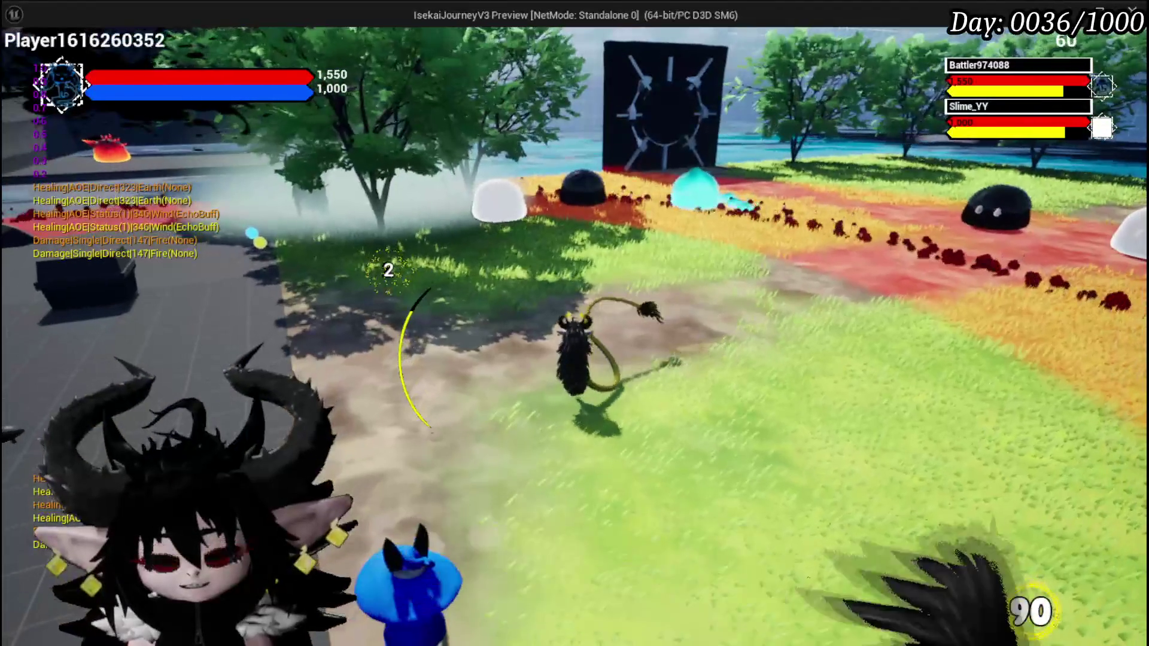
key(alt+Tab)
click(23, 57)
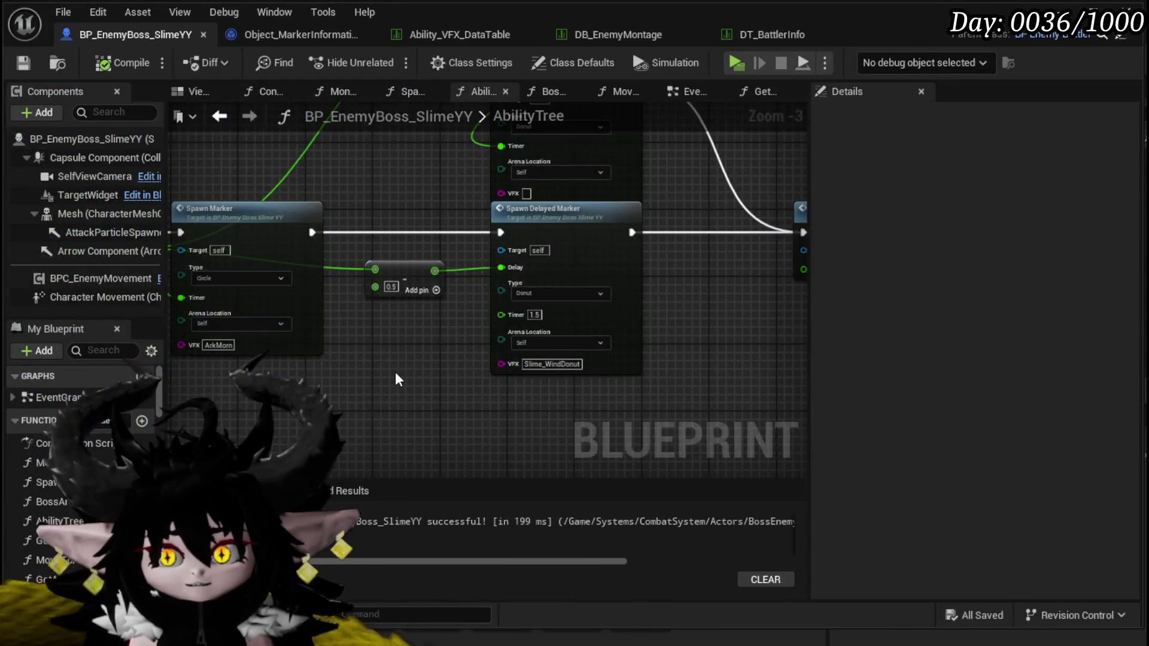
Open the SpawnMarker function graph by way of the Spawn Delayed Marker event.
mouse_move(395, 373)
mouse_down()
mouse_move(454, 299)
mouse_move(358, 335)
mouse_move(418, 235)
mouse_move(539, 287)
mouse_move(465, 287)
mouse_move(551, 249)
mouse_up()
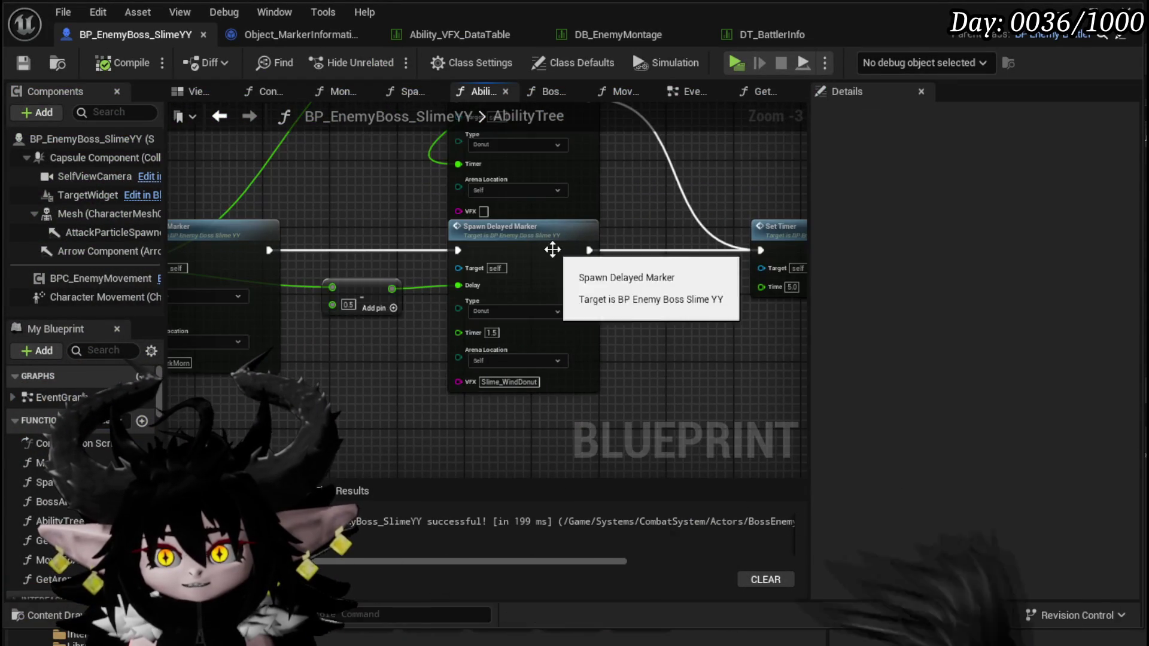
double_click(547, 250)
drag(119, 342, 210, 163)
mouse_move(697, 221)
mouse_down()
mouse_move(517, 206)
mouse_move(457, 310)
mouse_move(315, 313)
mouse_move(633, 313)
mouse_move(556, 384)
mouse_up()
double_click(520, 259)
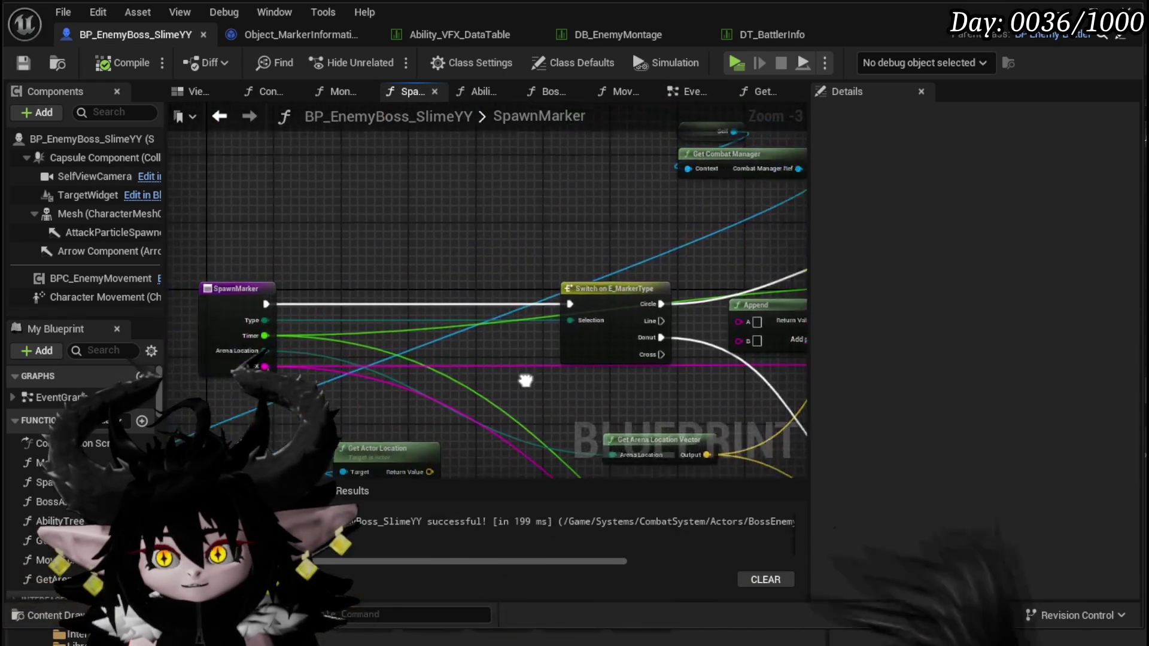
Add a Get Data Table Row node that reads Ability_VFX_DataTable.
right_click(344, 211)
text(get d)
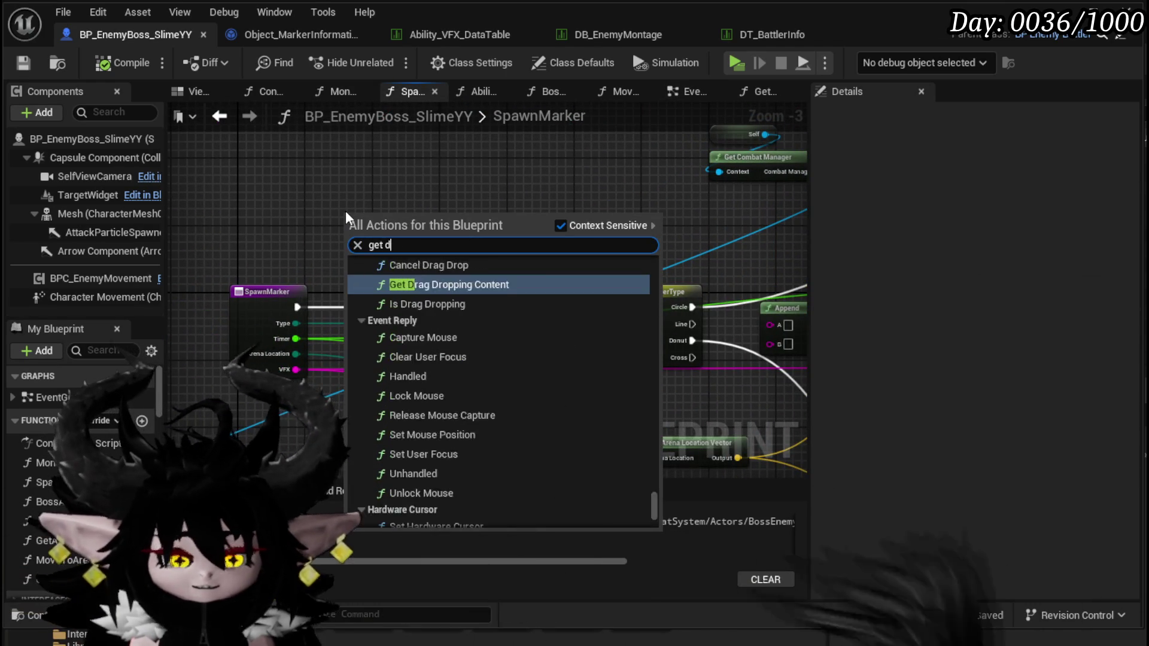
text(atatable)
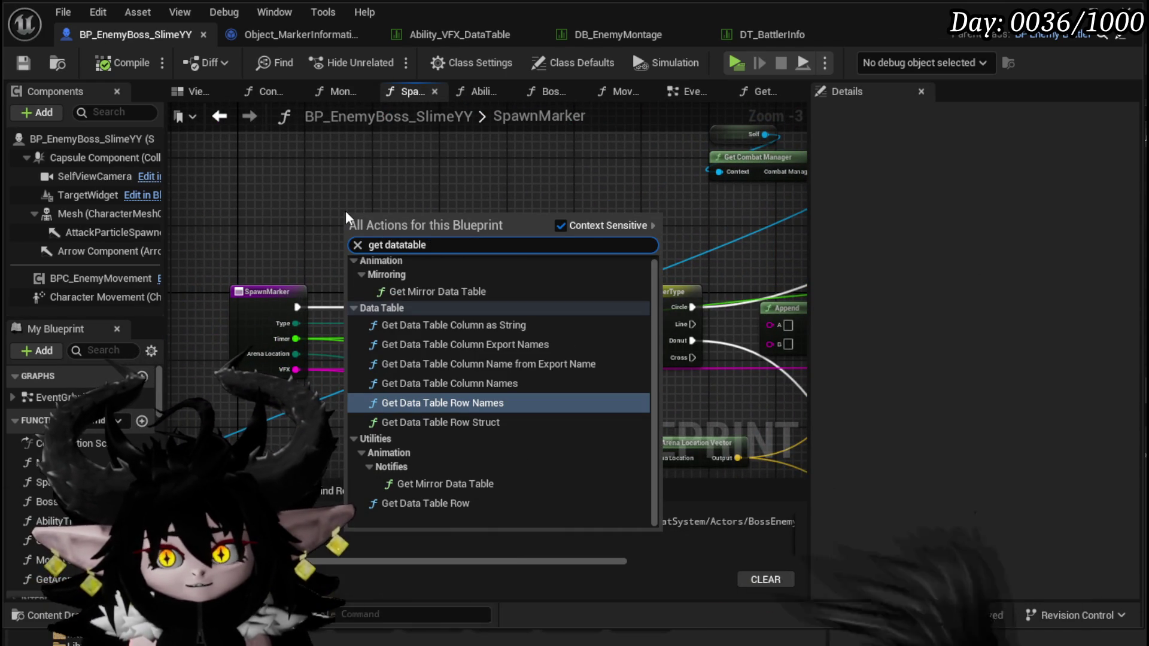
click(400, 503)
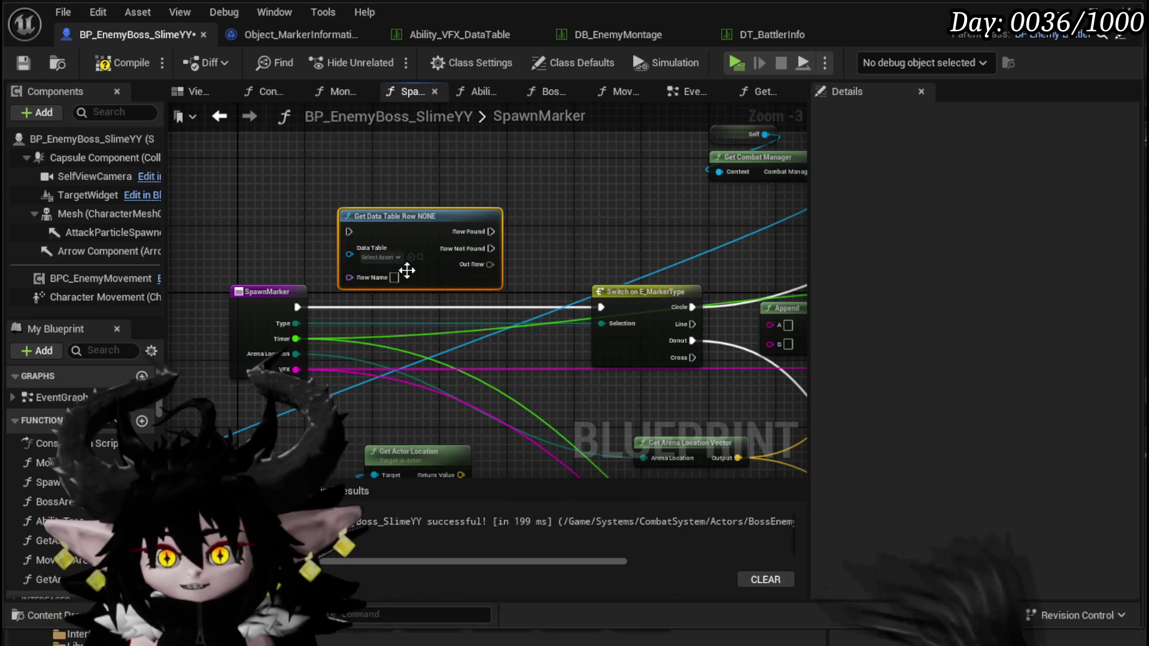
scroll(488, 324, up, 3)
click(467, 279)
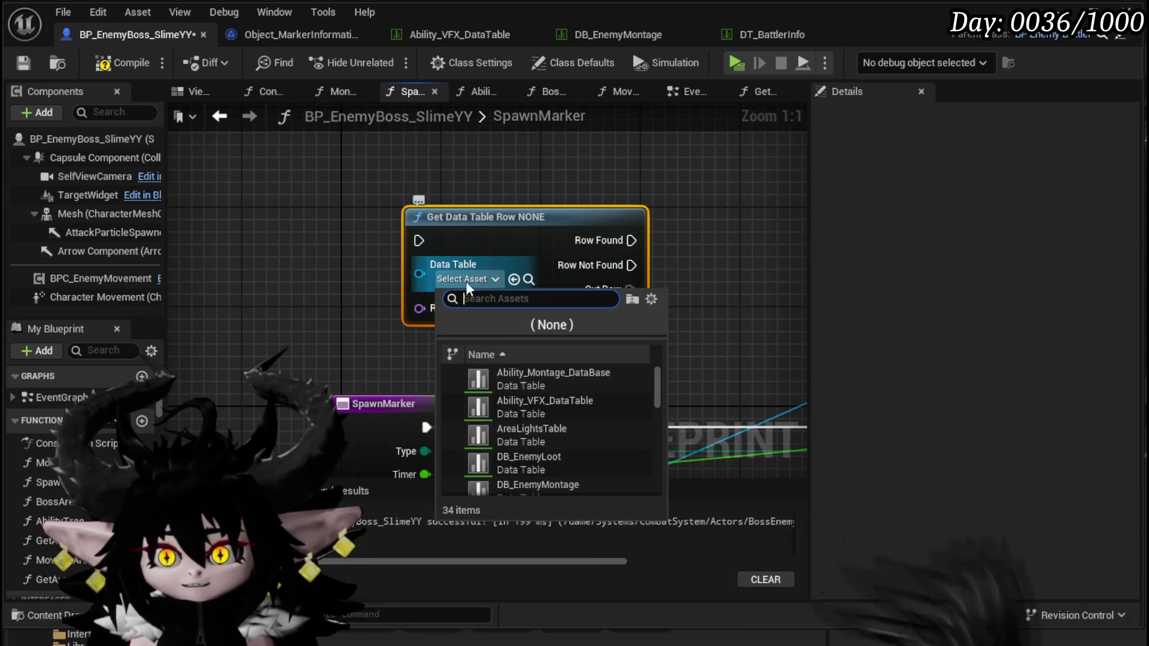
click(552, 400)
Keep Nature_Slash as the row name and move the lookup node higher.
drag(544, 315, 512, 272)
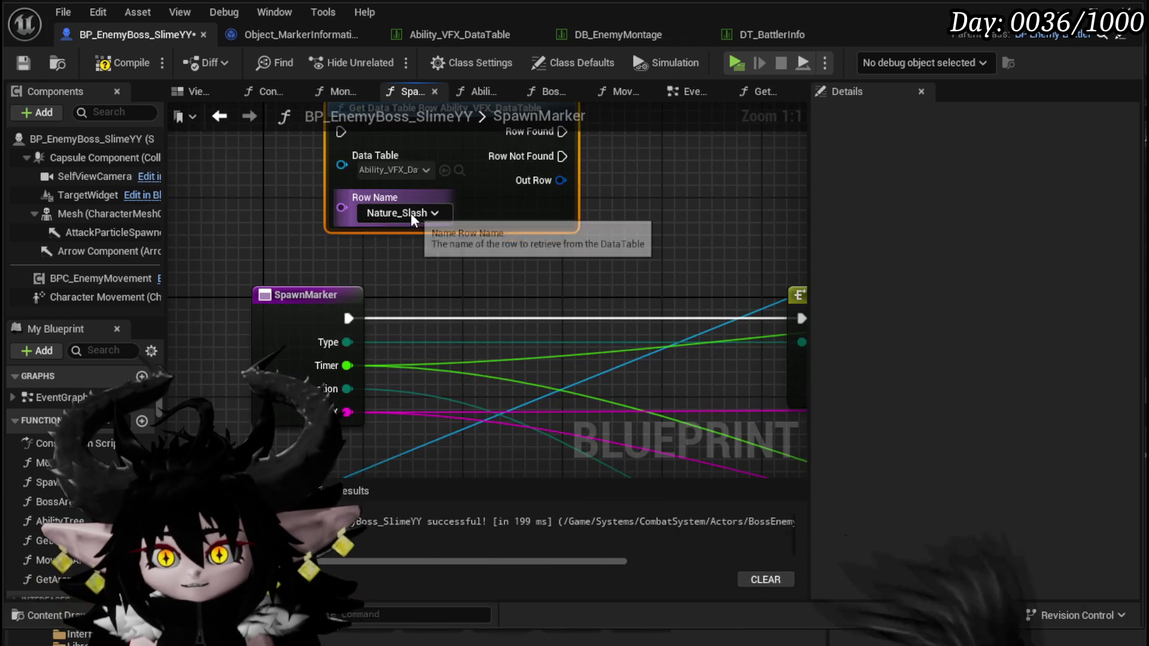
click(410, 213)
scroll(421, 262, down, 5)
scroll(421, 257, down, 1)
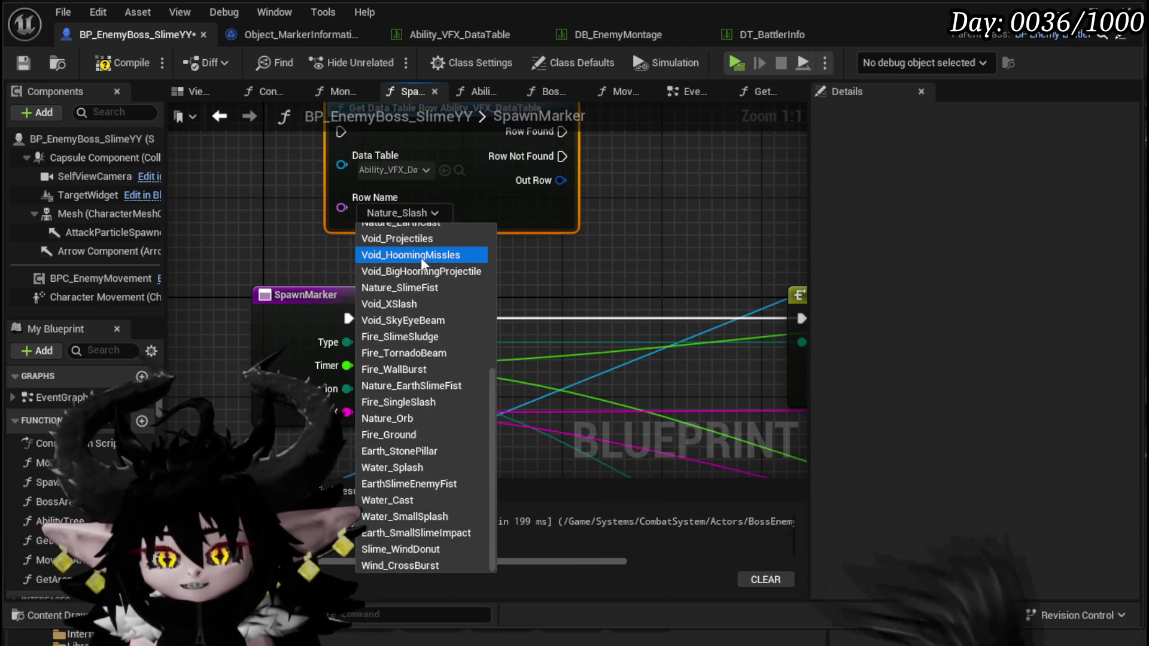
drag(635, 253, 656, 327)
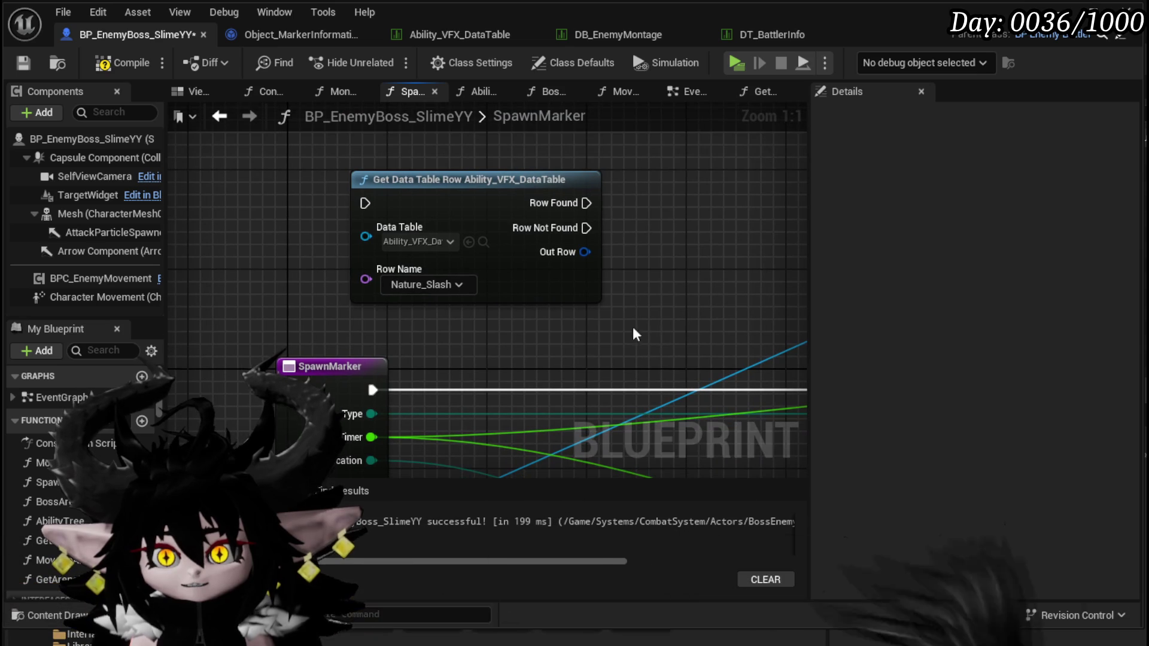
click(395, 286)
click(556, 285)
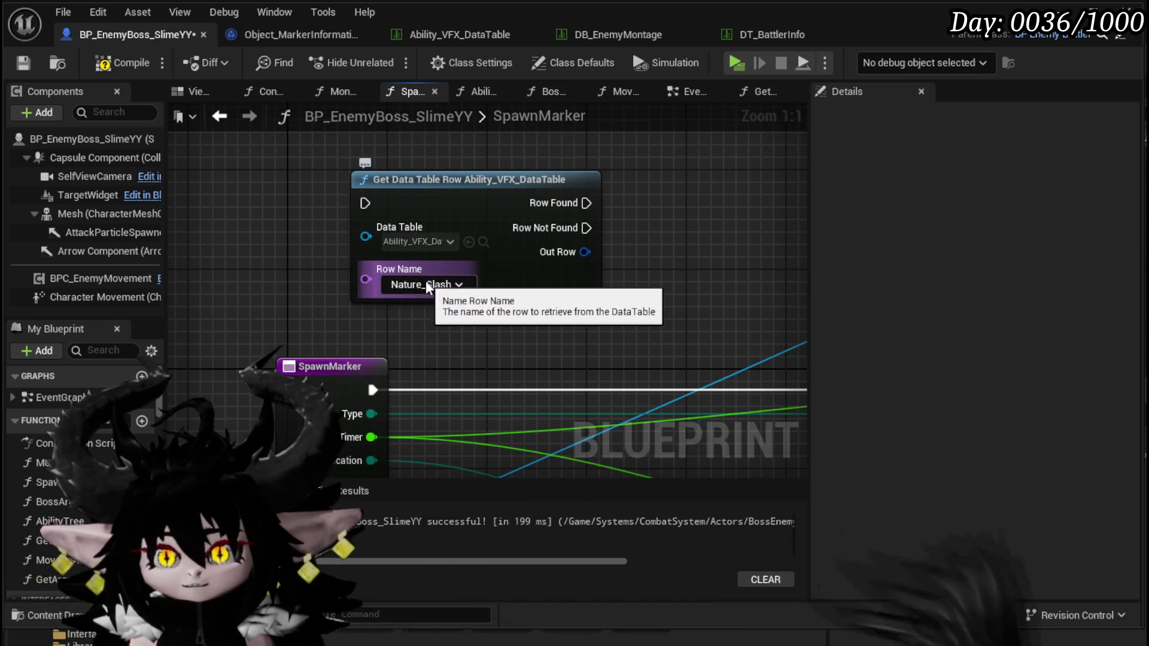
drag(478, 189, 477, 139)
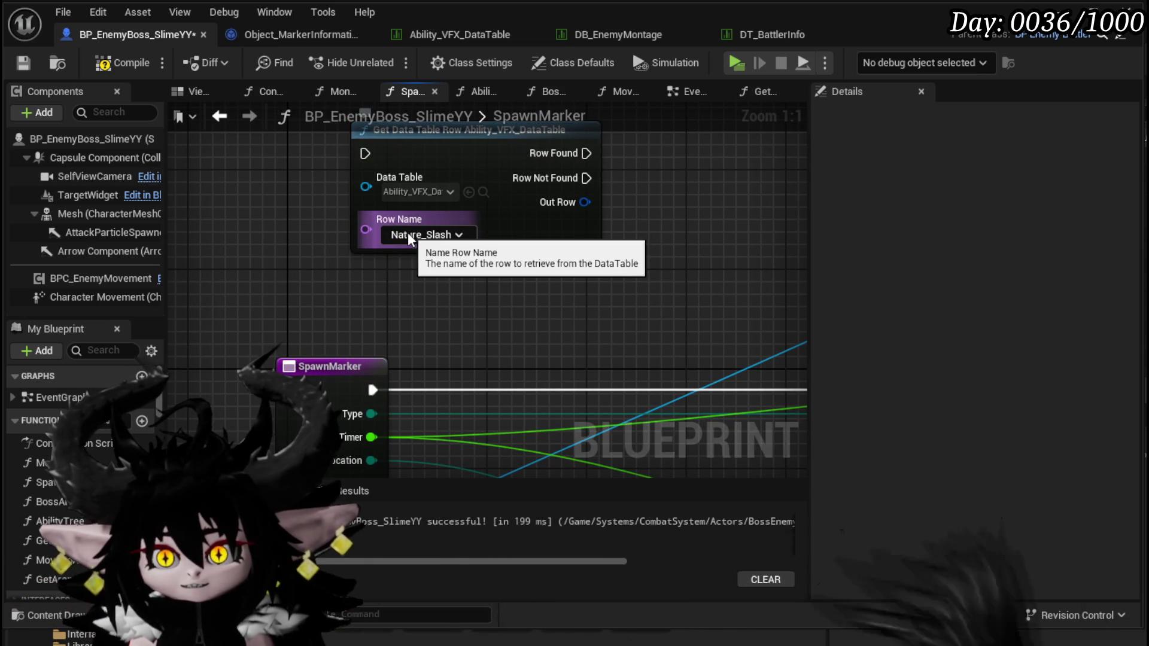
Expose Row Name as a new SpawnMarker input and compile the enemy boss blueprint.
mouse_move(441, 329)
mouse_down()
mouse_move(454, 241)
mouse_move(476, 299)
mouse_up()
click(311, 281)
mouse_move(388, 195)
mouse_down()
mouse_move(377, 400)
mouse_move(339, 386)
mouse_up()
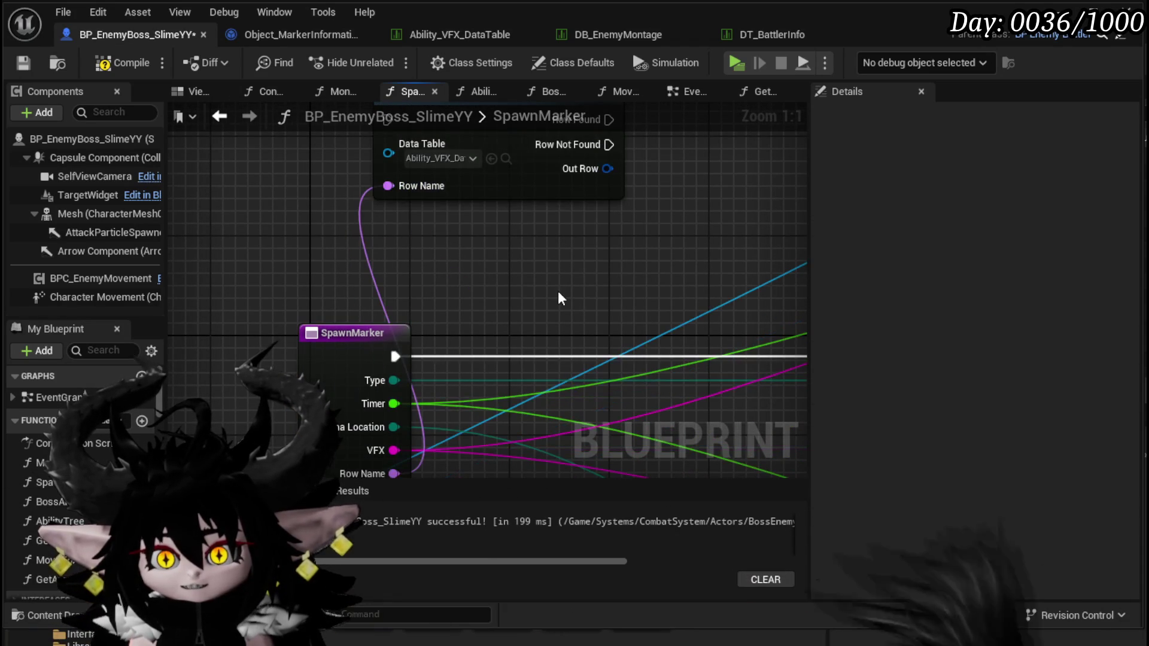
drag(556, 297, 540, 210)
click(102, 58)
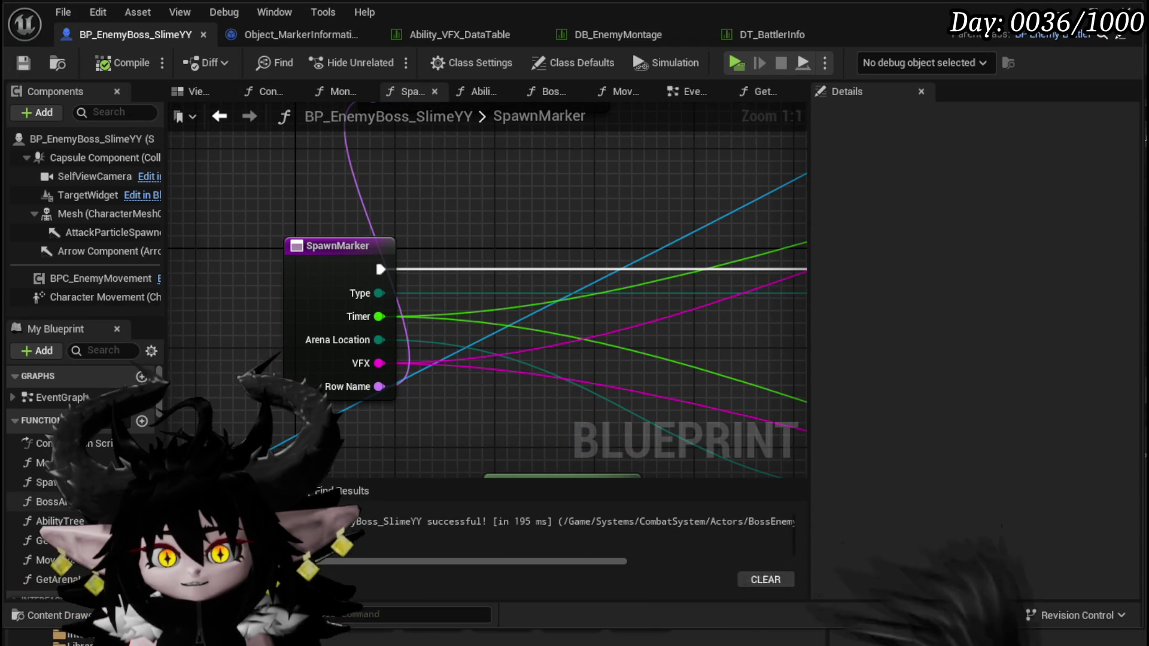
Enter 'Nod' as the Row Name on AbilityTree's Spawn Marker call.
double_click(59, 521)
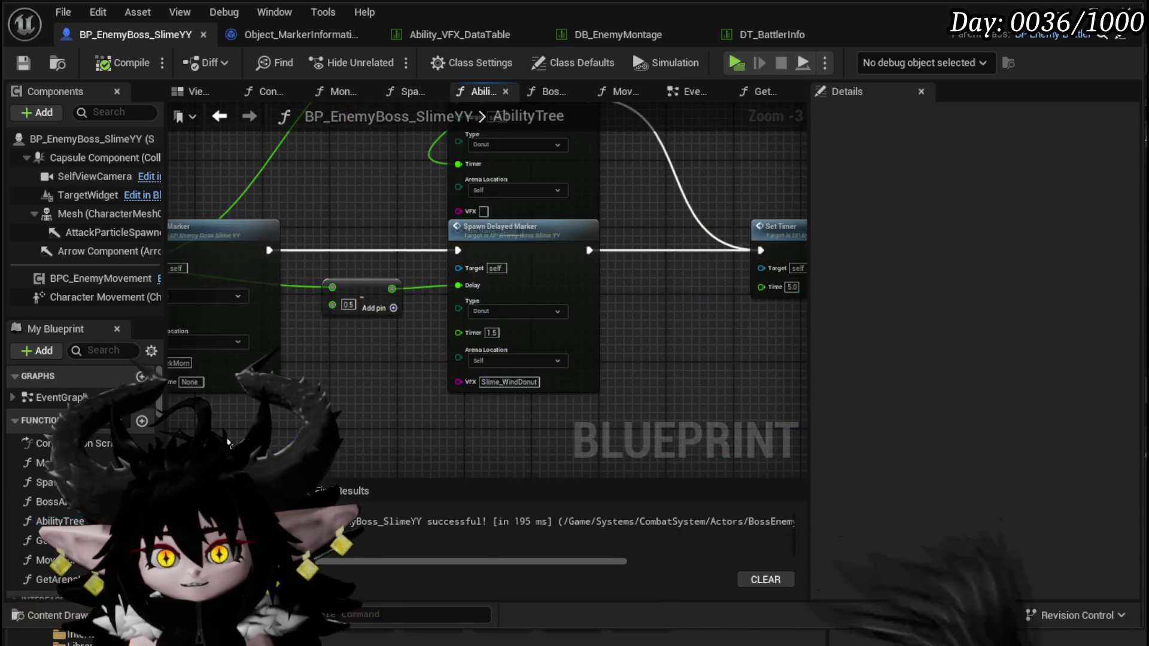
scroll(444, 346, up, 2)
click(460, 346)
text(Nodada)
key(Return)
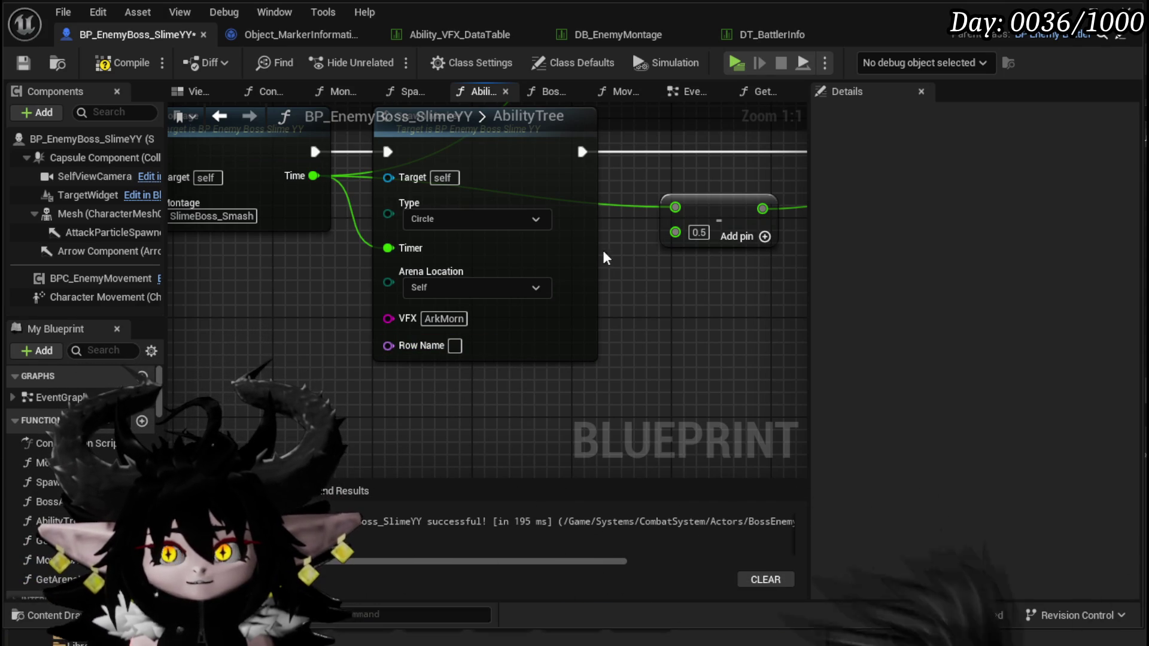
Delete the Get Data Table Row node from the SpawnMarker graph.
double_click(502, 341)
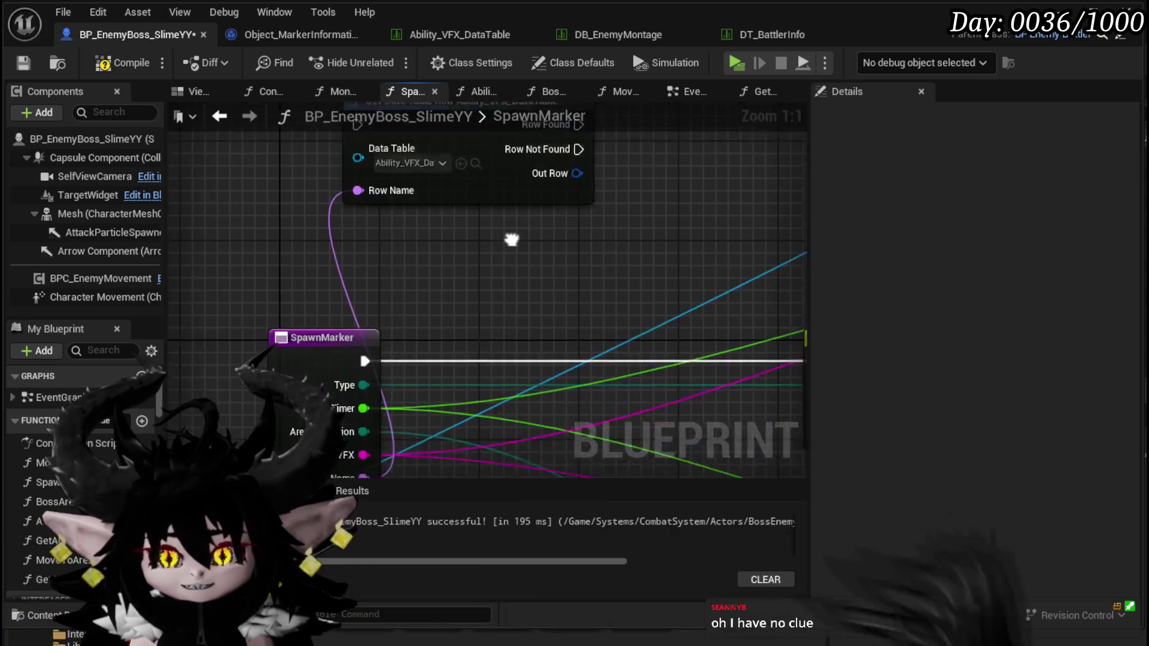
scroll(512, 211, down, 1)
drag(349, 192, 606, 151)
key(Delete)
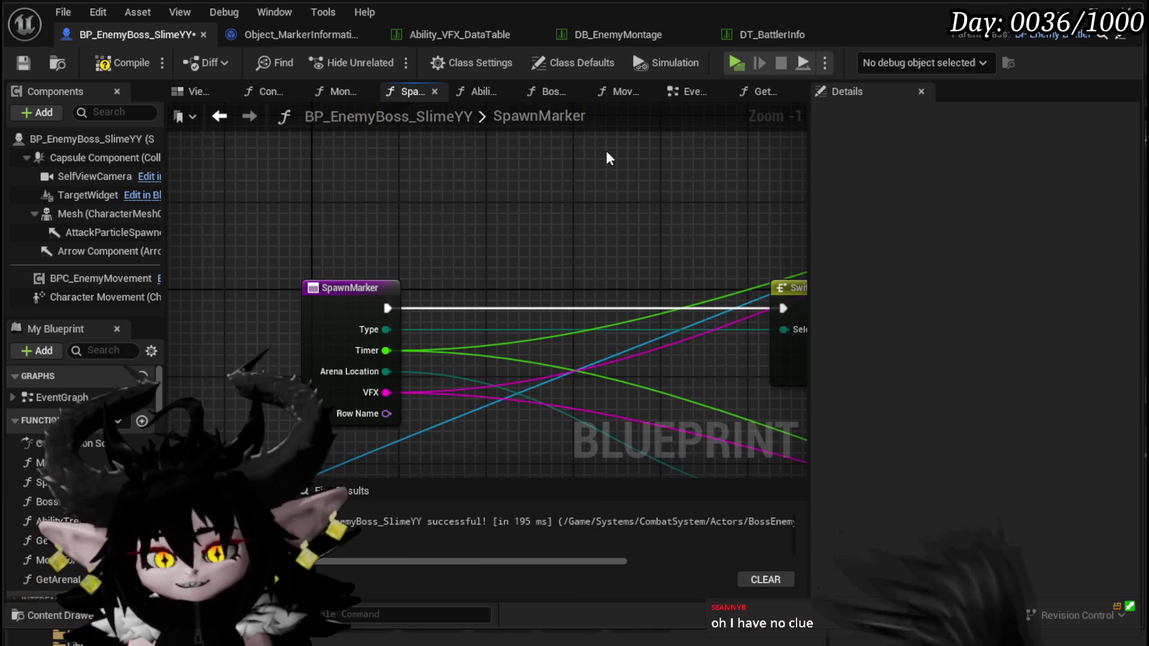
Remove the RowName input from SpawnMarker in Details, then compile and save.
click(323, 359)
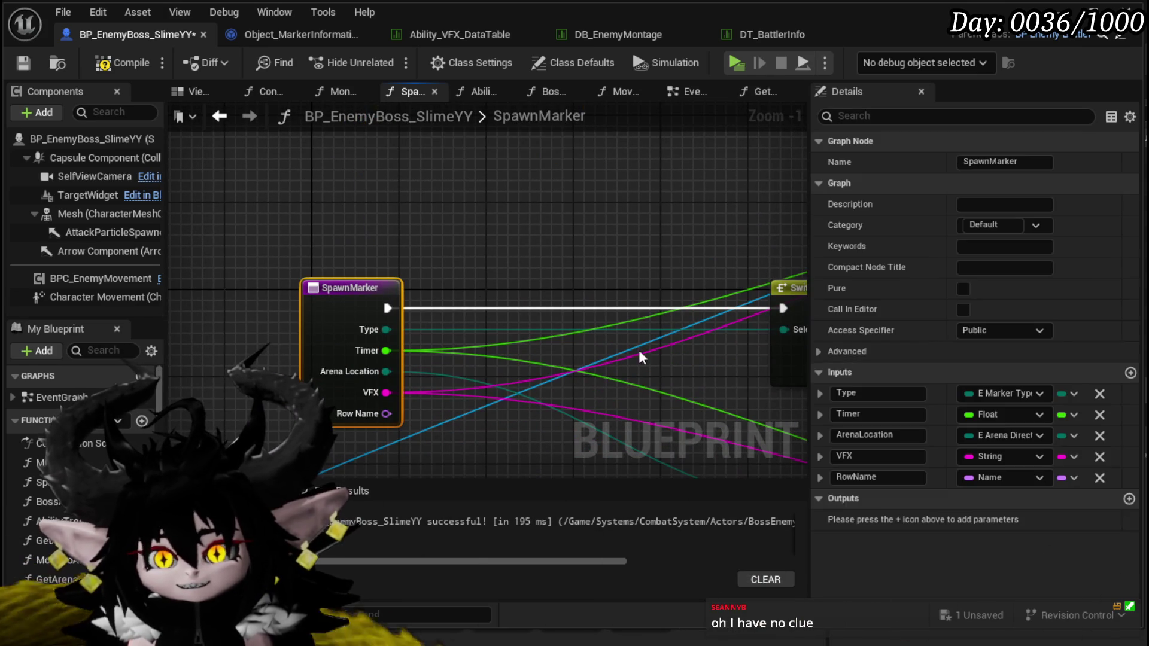
click(1100, 478)
click(30, 64)
mouse_move(511, 258)
mouse_down()
mouse_move(400, 235)
mouse_move(174, 234)
mouse_up()
scroll(309, 235, down, 2)
mouse_move(309, 234)
mouse_down()
mouse_move(156, 270)
mouse_move(233, 252)
mouse_move(269, 201)
mouse_move(379, 203)
mouse_up()
Refresh AbilityTree's Spawn Marker node to drop the stale Row Name, then compile and save.
click(660, 522)
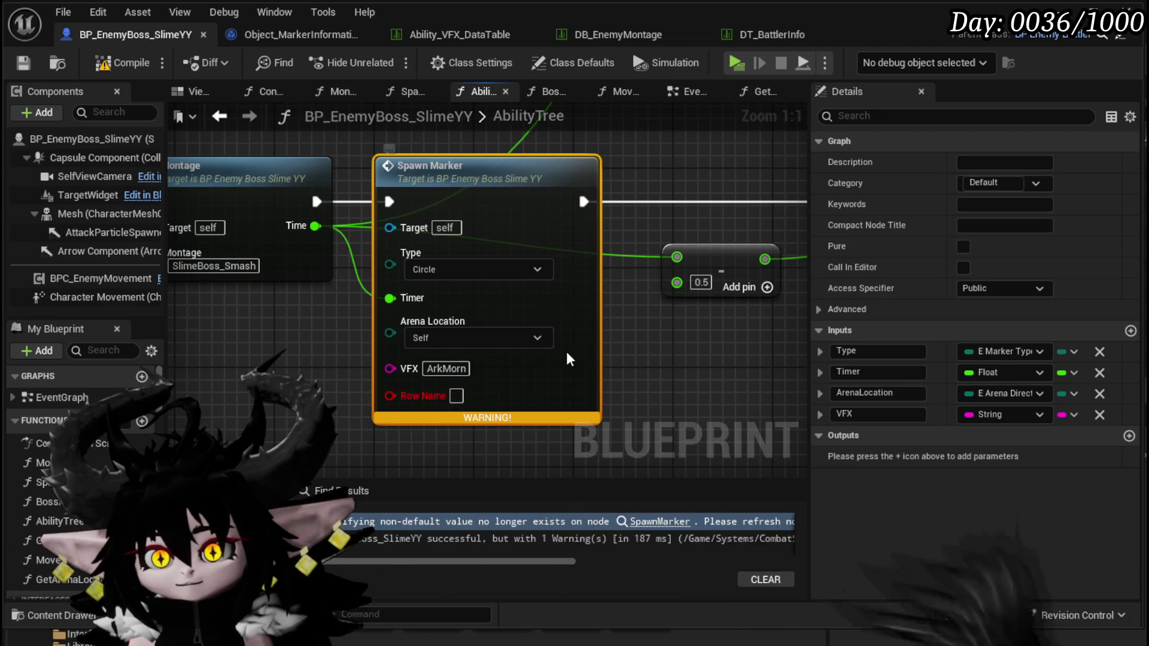
right_click(566, 352)
click(622, 469)
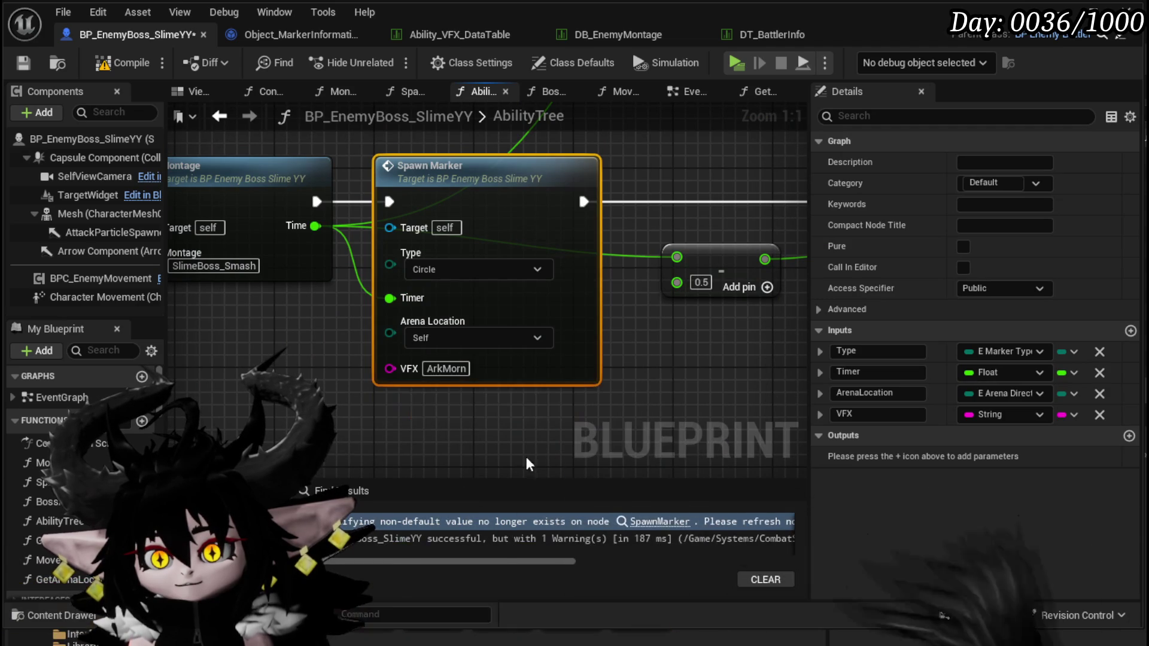
click(120, 69)
click(23, 62)
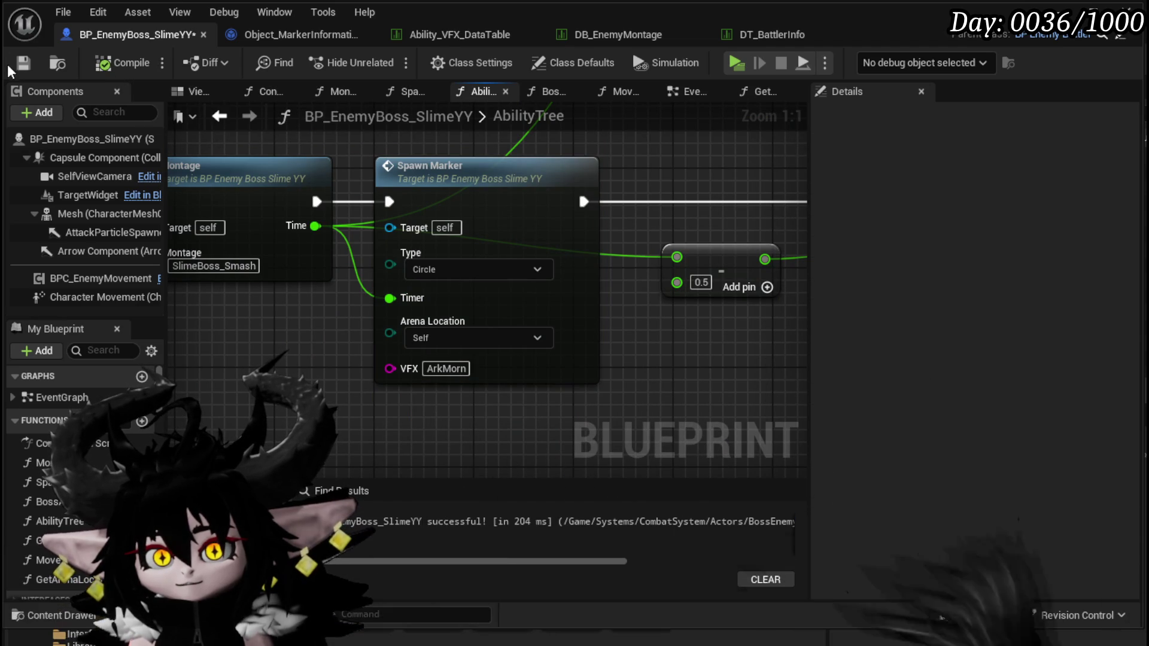
scroll(777, 328, down, 1)
scroll(658, 347, down, 2)
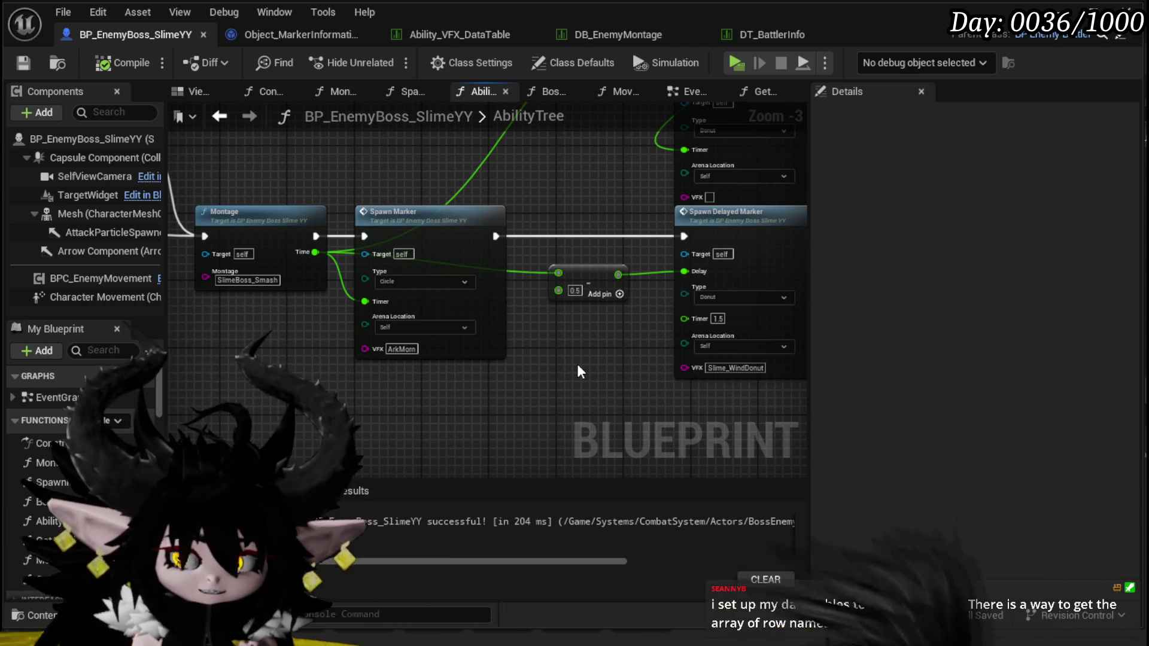
drag(502, 365, 582, 307)
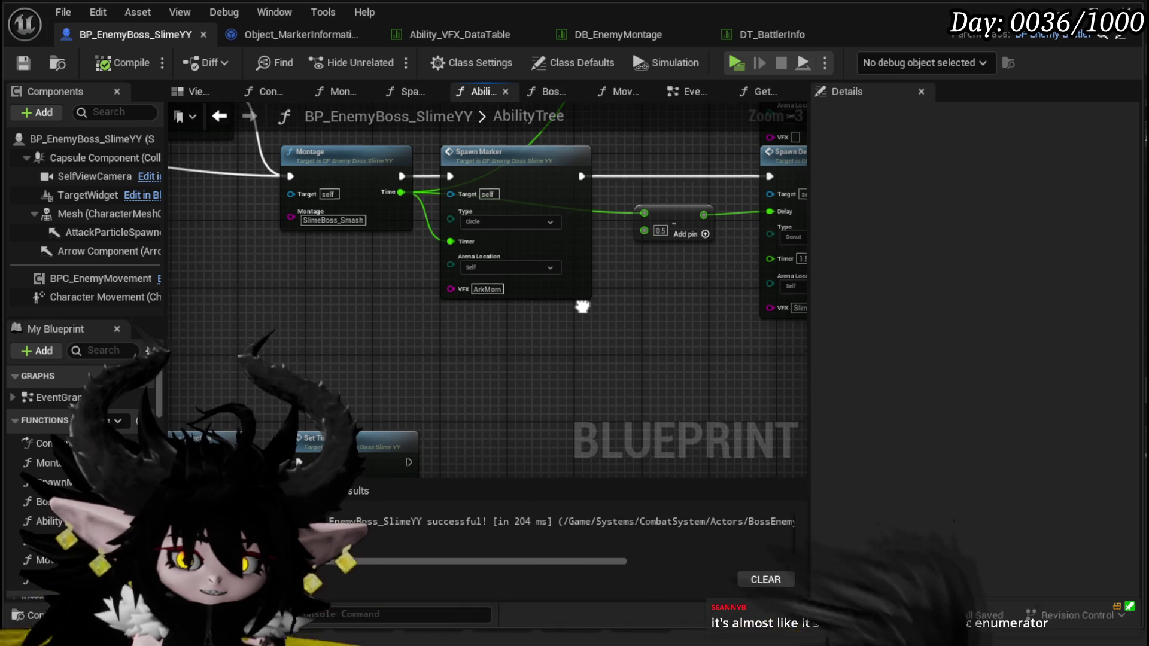
scroll(585, 305, up, 3)
click(446, 250)
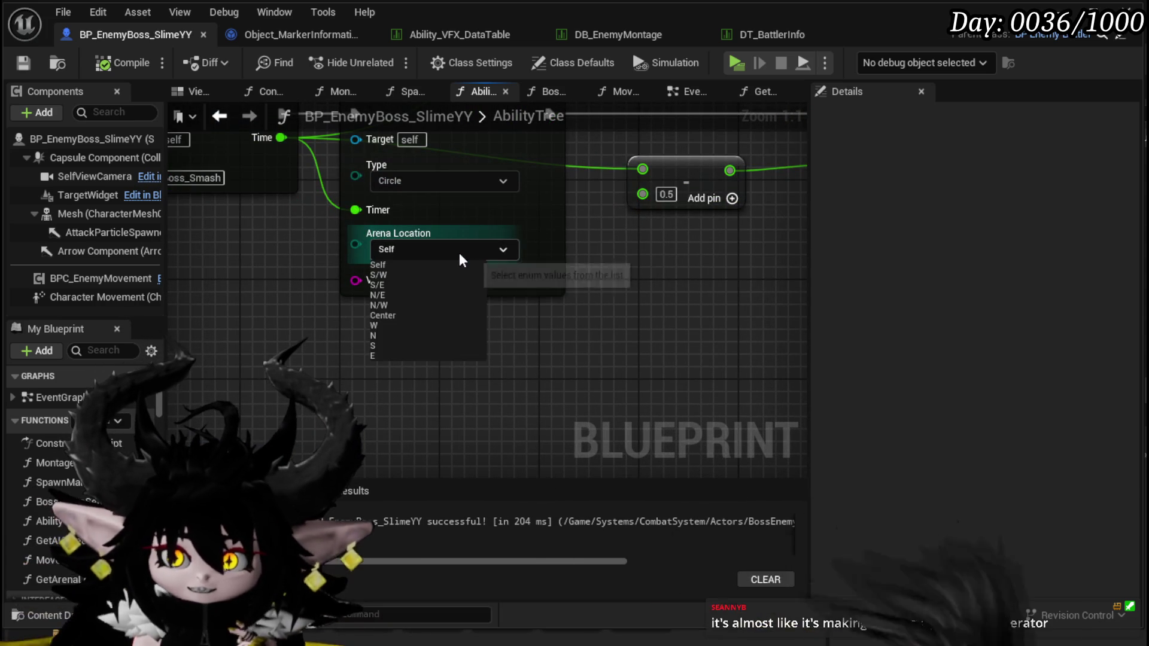
click(610, 310)
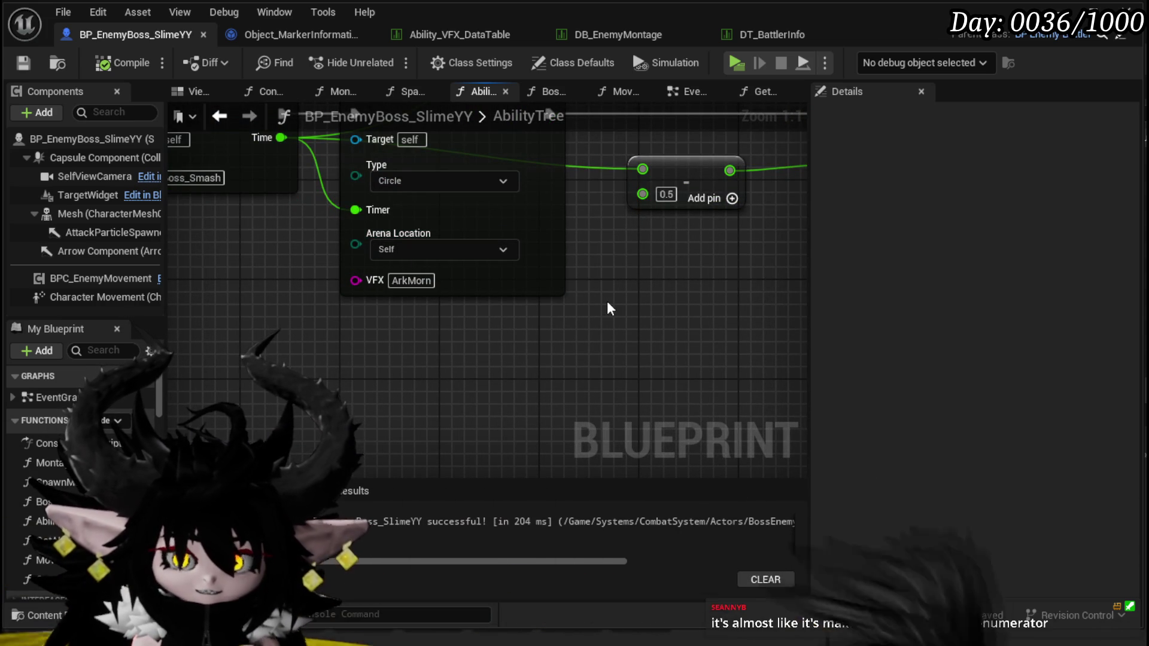
mouse_move(610, 310)
mouse_down()
mouse_move(608, 321)
mouse_move(634, 311)
mouse_move(460, 340)
mouse_up()
right_click(398, 359)
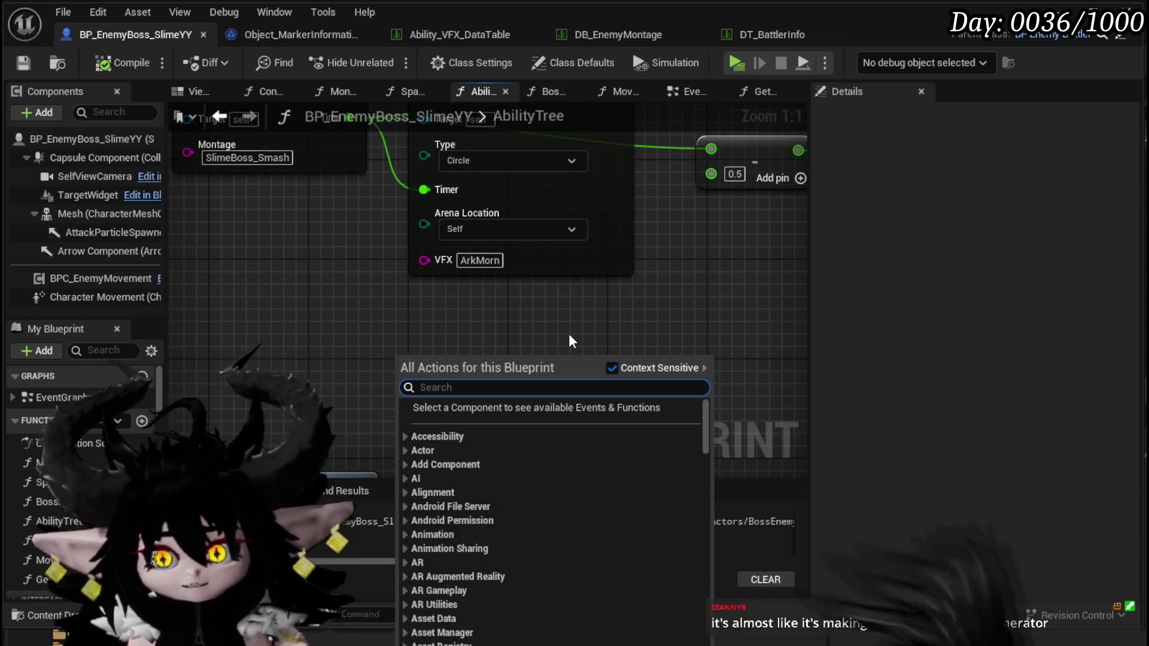
text(enum to )
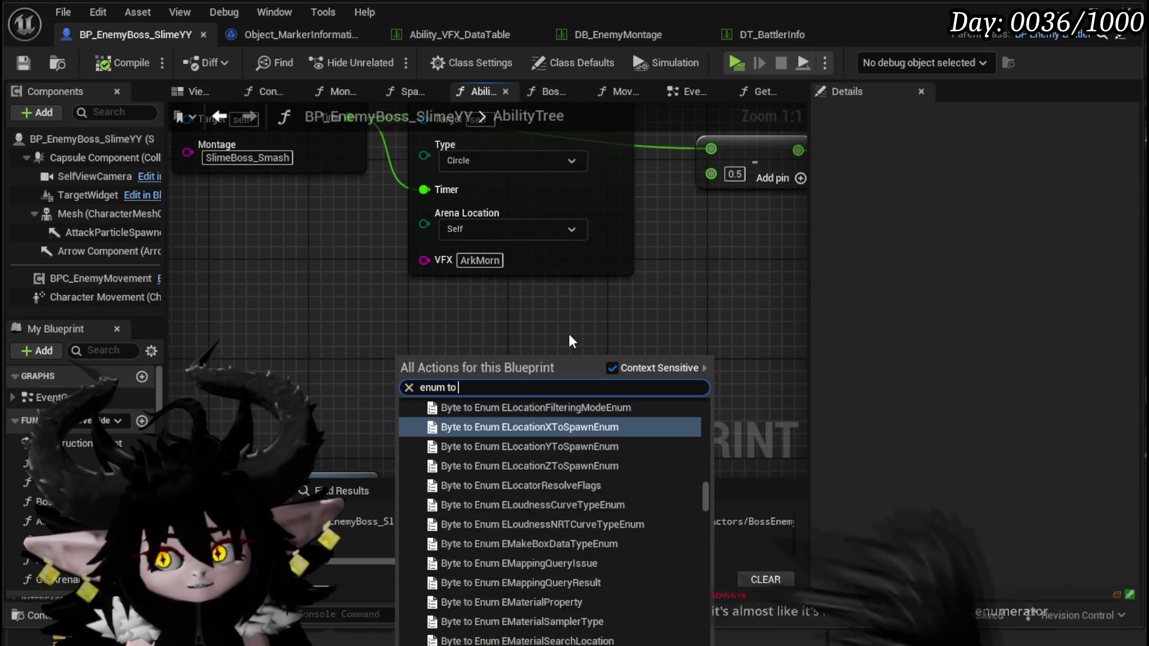
text(name)
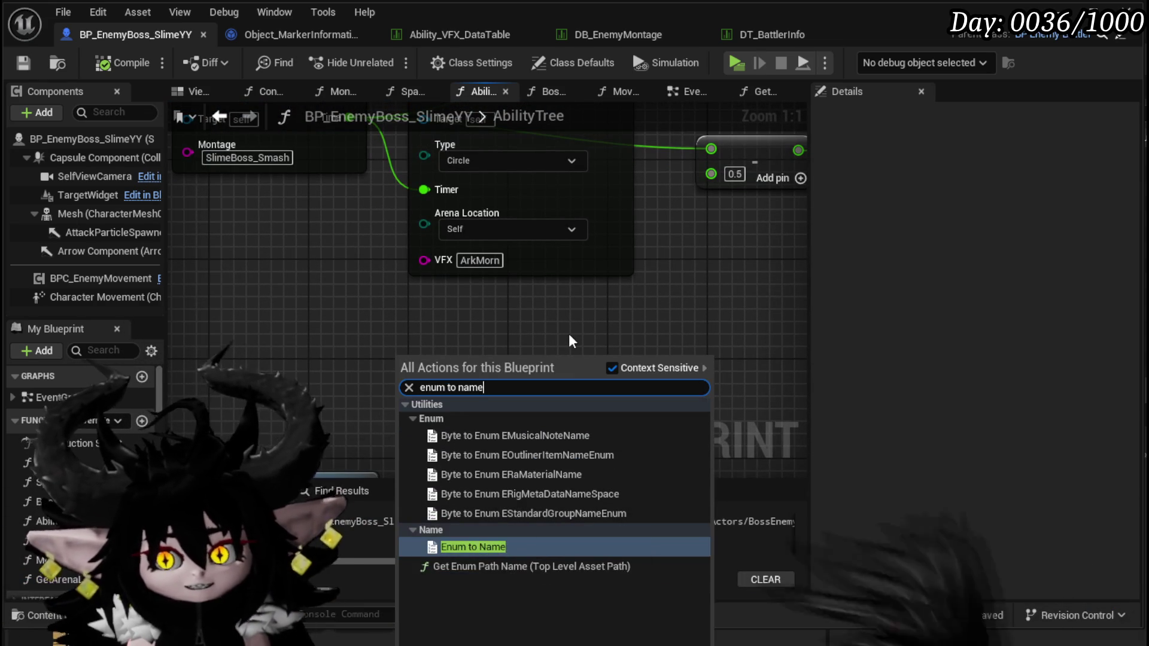
click(484, 547)
mouse_move(448, 362)
mouse_down()
mouse_move(482, 253)
mouse_move(466, 340)
mouse_up()
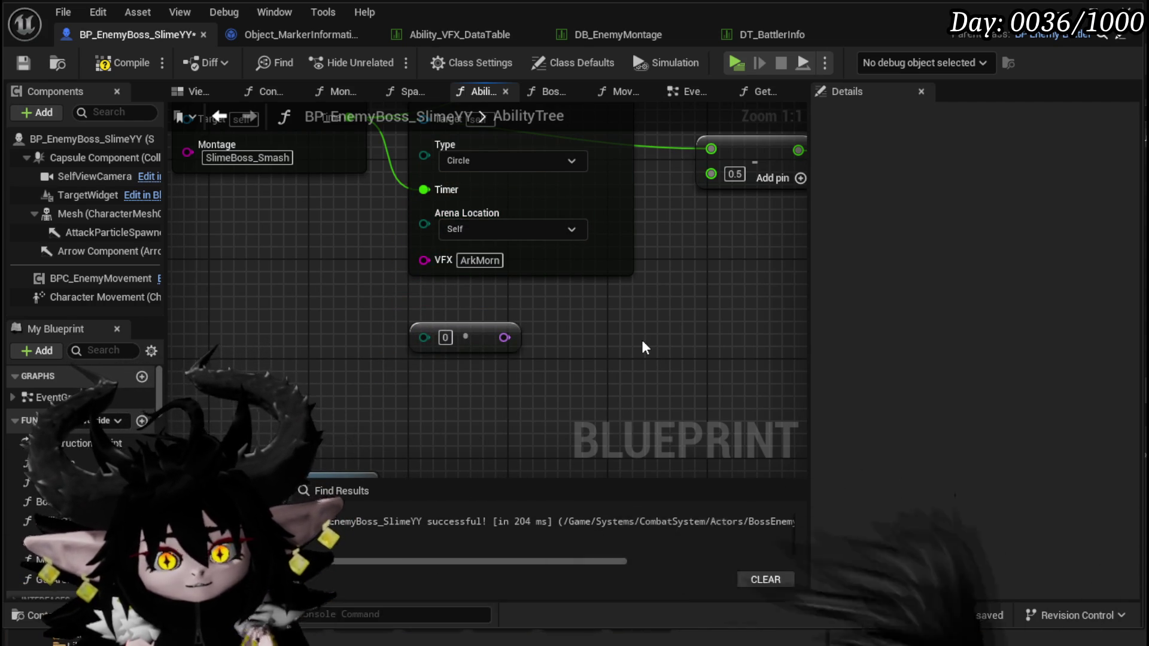
click(479, 344)
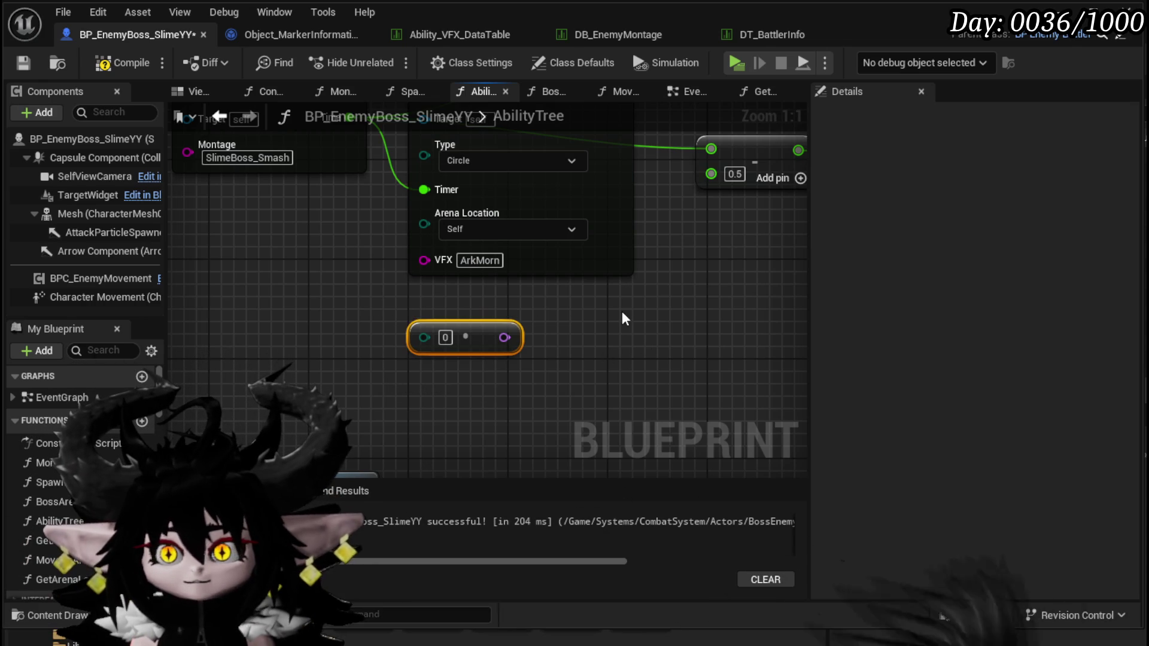
click(122, 63)
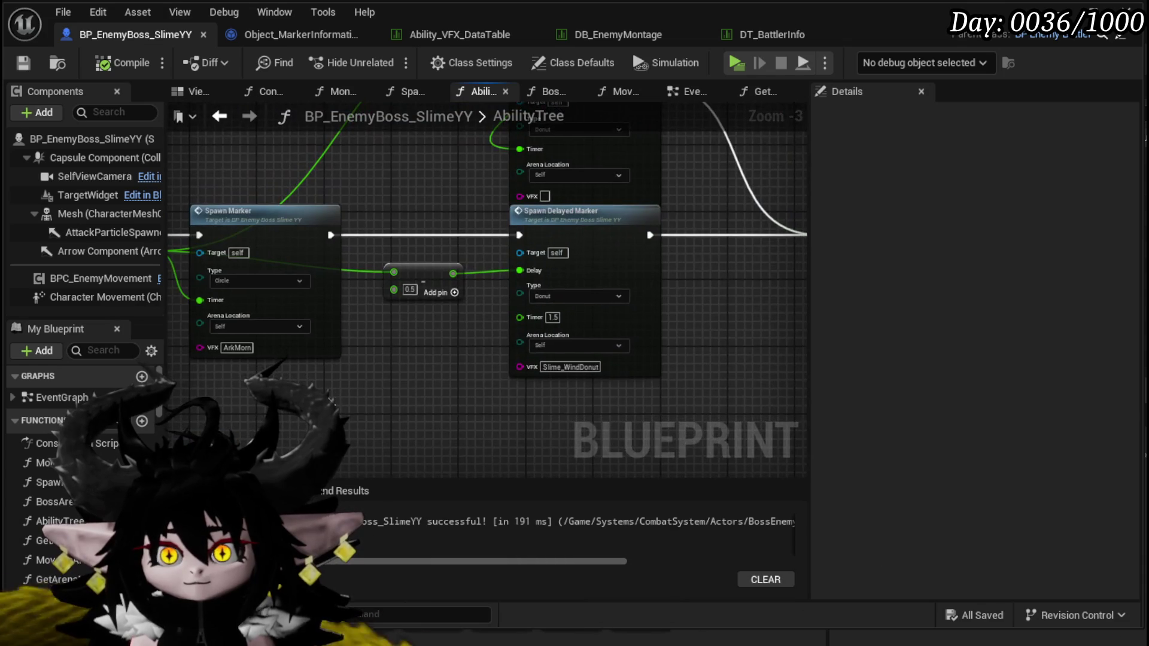
Move Spawn Marker beside Spawn Delayed Marker, then compile and save the blueprint.
scroll(365, 373, down, 1)
mouse_move(365, 373)
mouse_down()
mouse_move(693, 373)
mouse_move(253, 364)
mouse_move(518, 359)
mouse_up()
scroll(389, 367, down, 1)
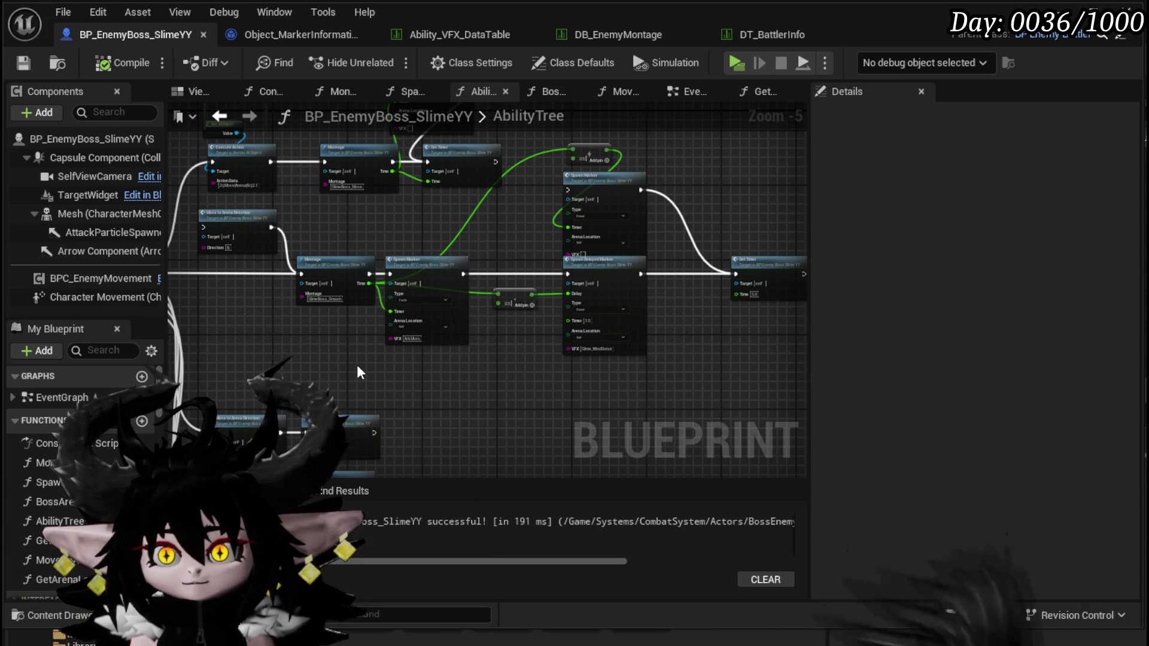
drag(609, 111, 556, 150)
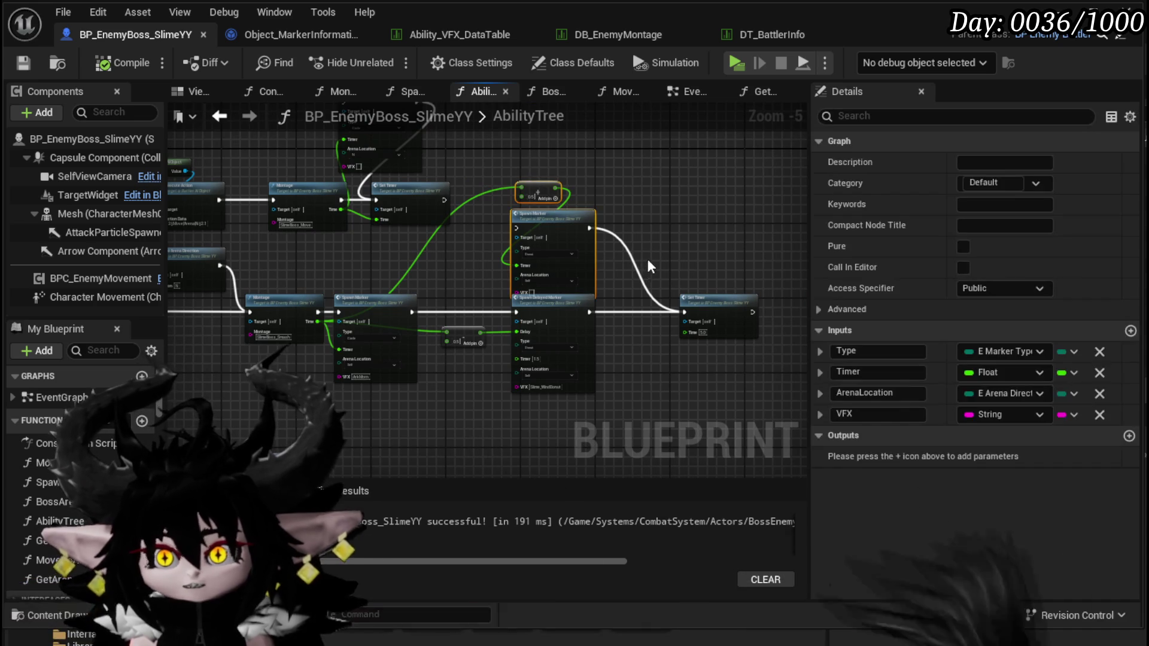
scroll(557, 209, up, 3)
mouse_move(599, 218)
mouse_down()
mouse_move(628, 218)
mouse_move(347, 150)
mouse_move(265, 338)
mouse_up()
scroll(703, 237, down, 2)
mouse_move(510, 241)
mouse_down()
mouse_move(269, 235)
mouse_move(682, 230)
mouse_up()
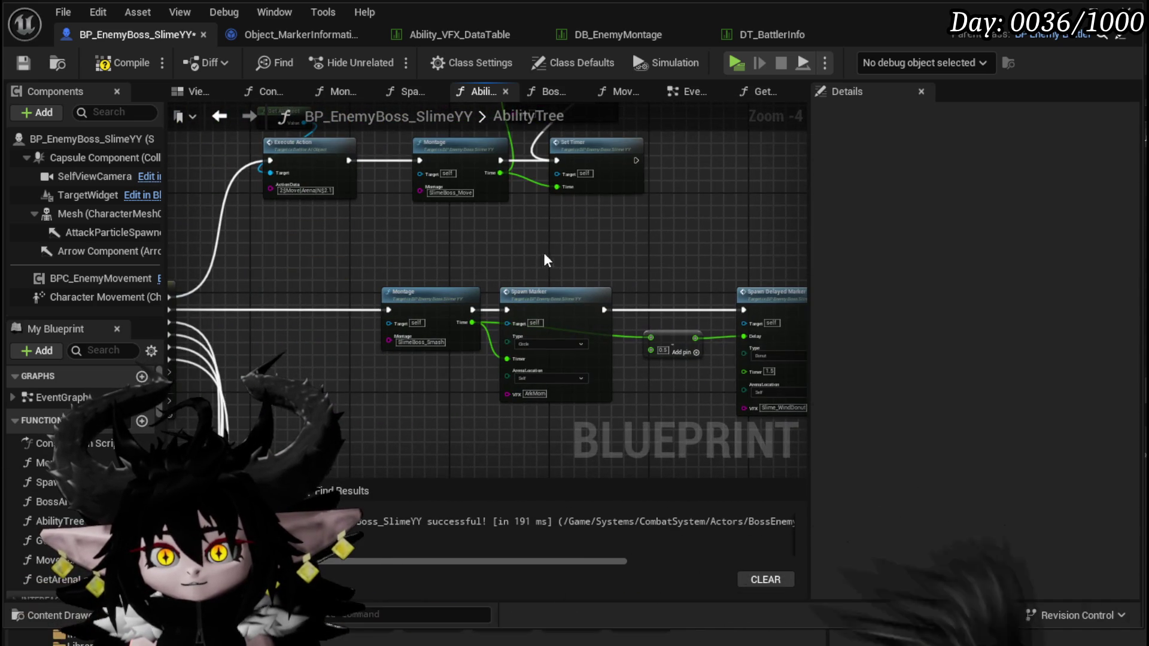
drag(472, 252, 317, 239)
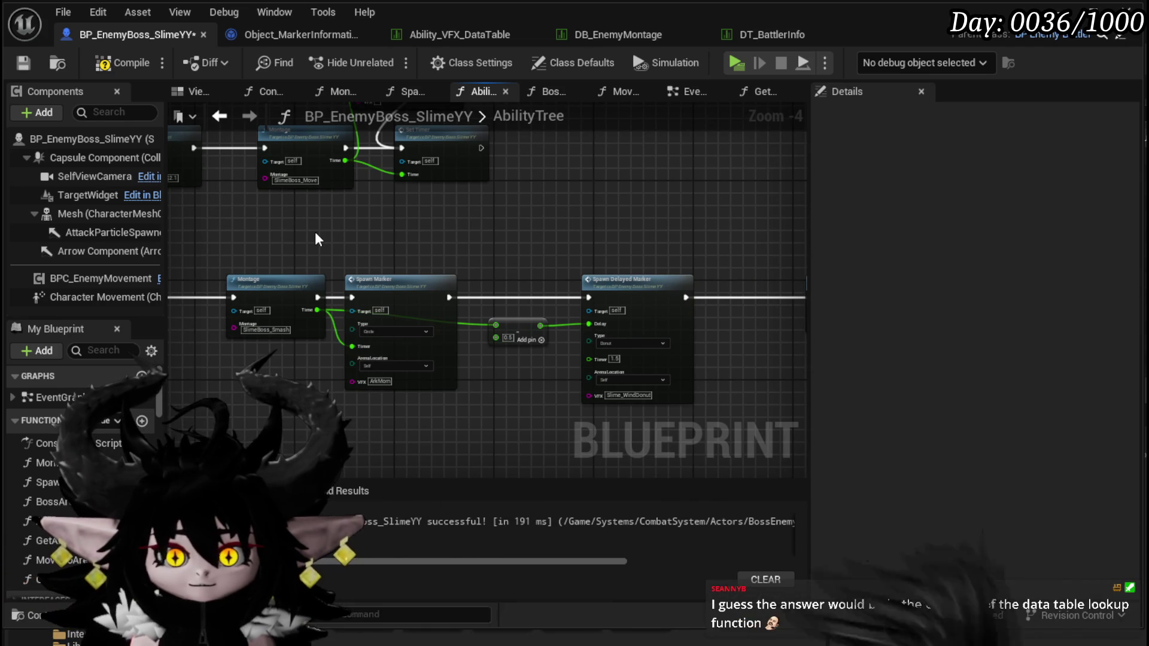
click(120, 63)
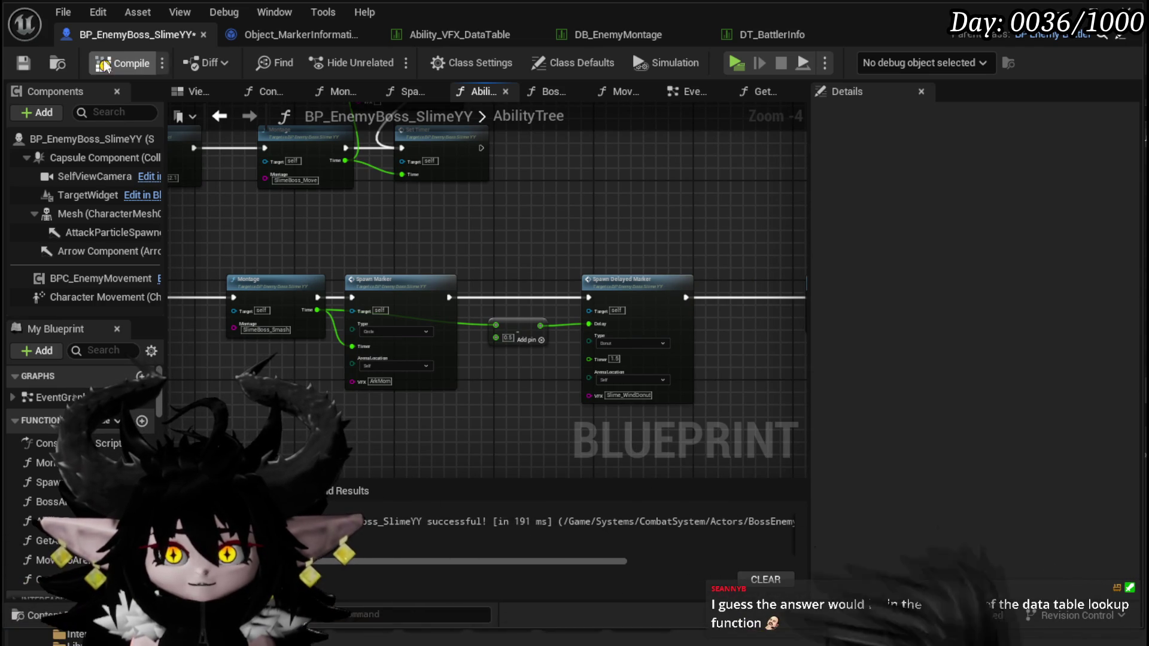
click(23, 62)
Realign the five-node Montage-to-Set Timer chain beside the Switch and save.
scroll(508, 231, down, 1)
mouse_move(328, 236)
mouse_down()
mouse_move(733, 308)
mouse_move(673, 278)
mouse_move(540, 263)
mouse_up()
click(466, 242)
drag(346, 249, 541, 277)
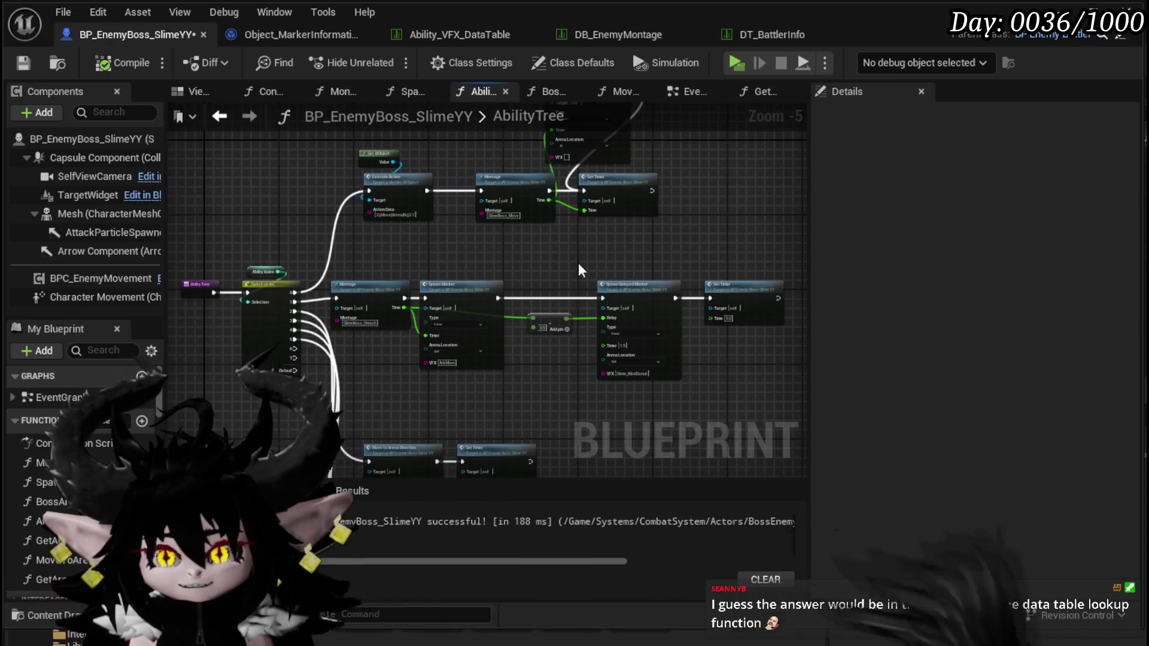
drag(764, 320, 766, 320)
drag(473, 290, 519, 295)
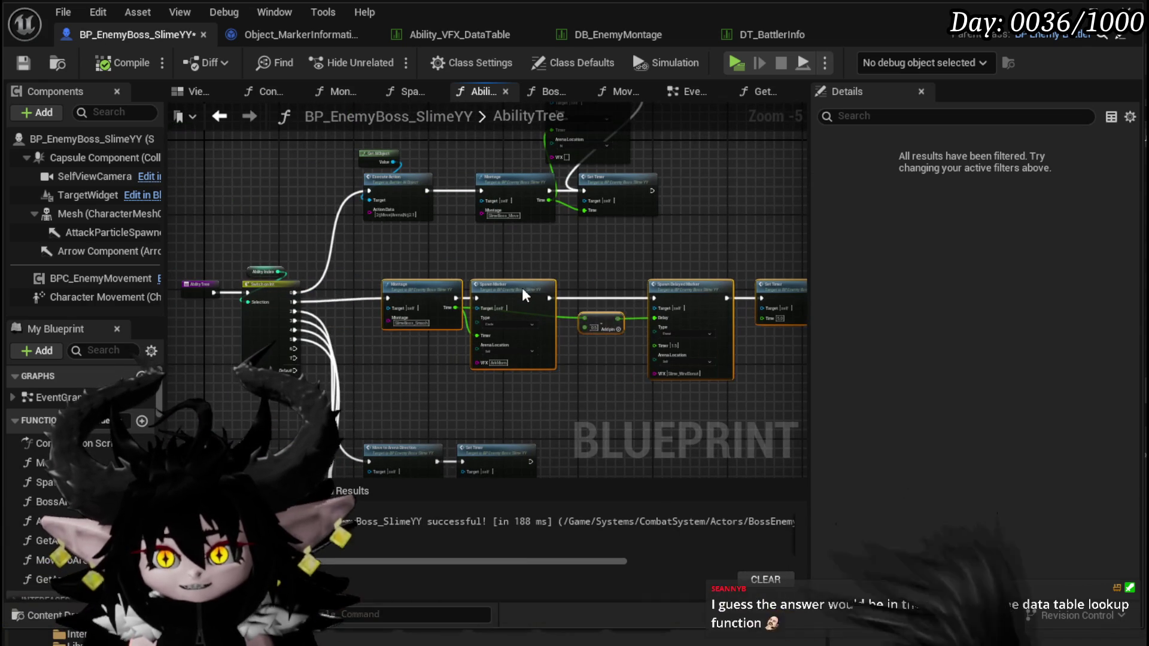
click(517, 275)
key(ctrl+s)
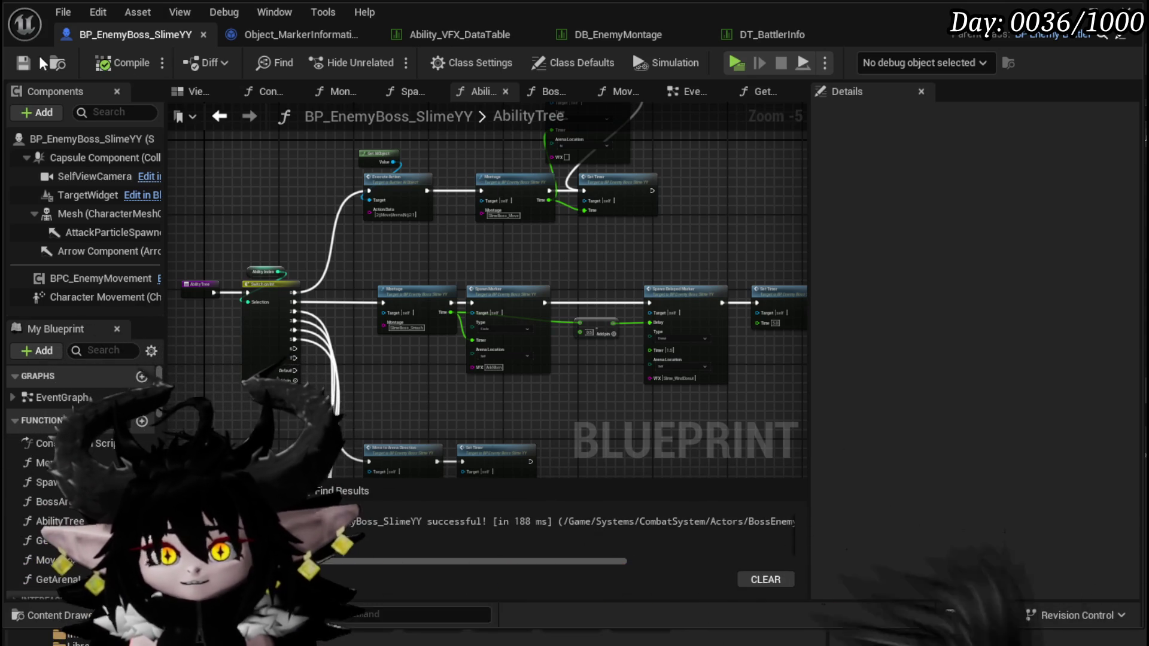
key(F2)
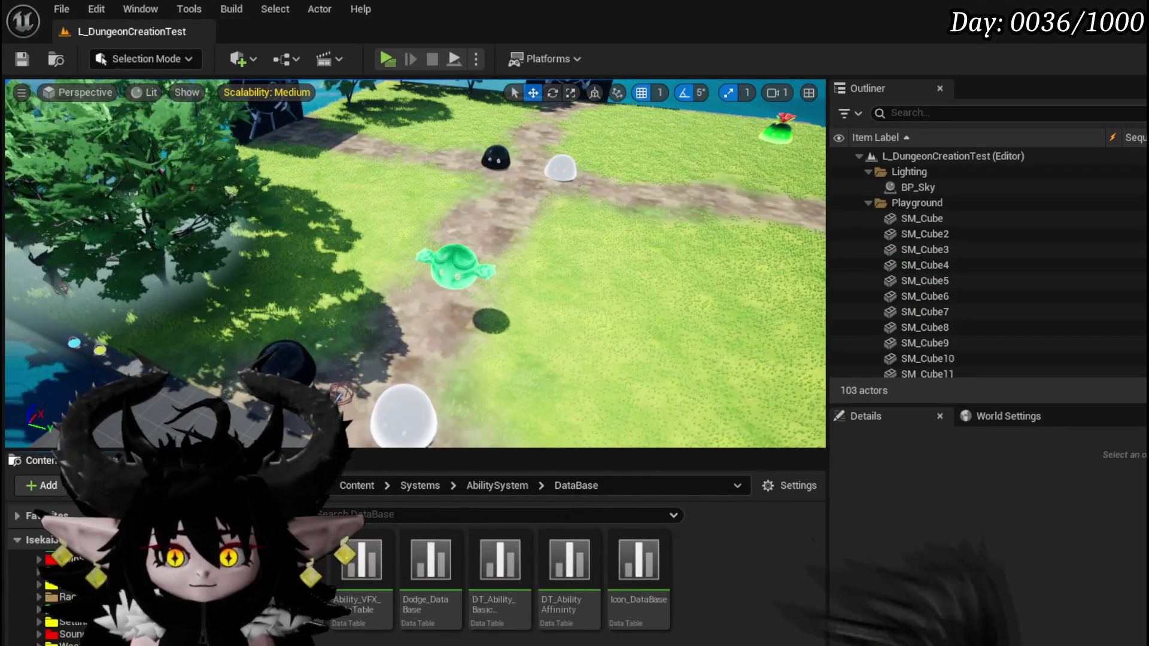
Open the NS_Beam Niagara system from Content/VFX/FinishedSystems.
click(54, 585)
double_click(338, 560)
click(546, 573)
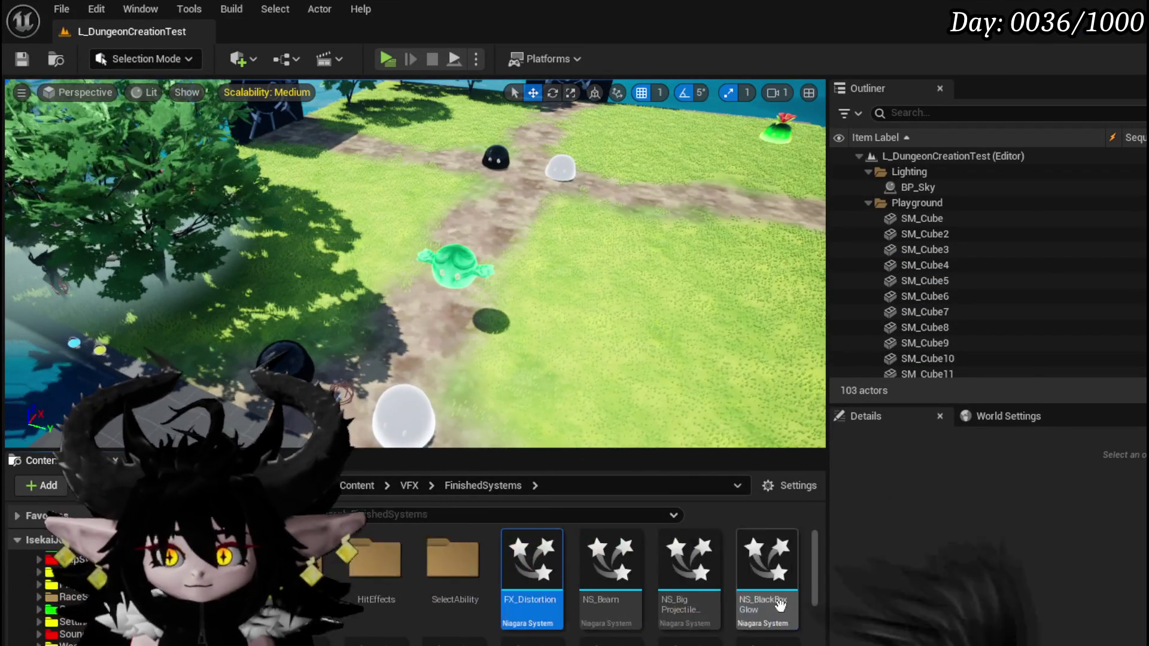
scroll(718, 586, down, 2)
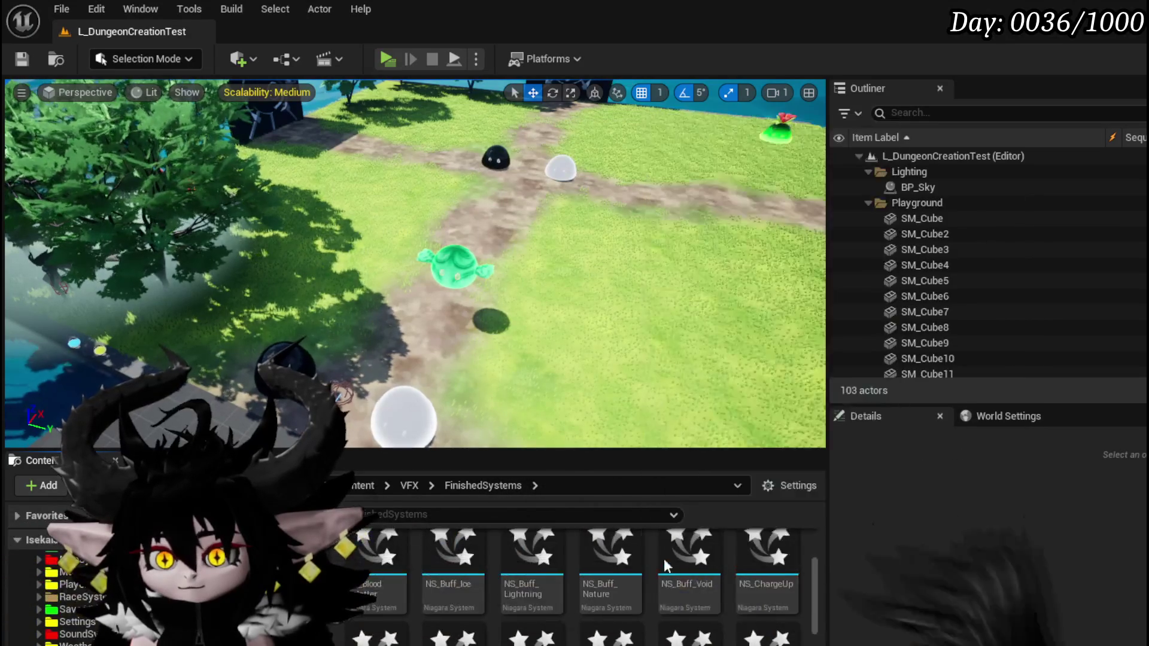
mouse_move(332, 559)
scroll(332, 559, down, 2)
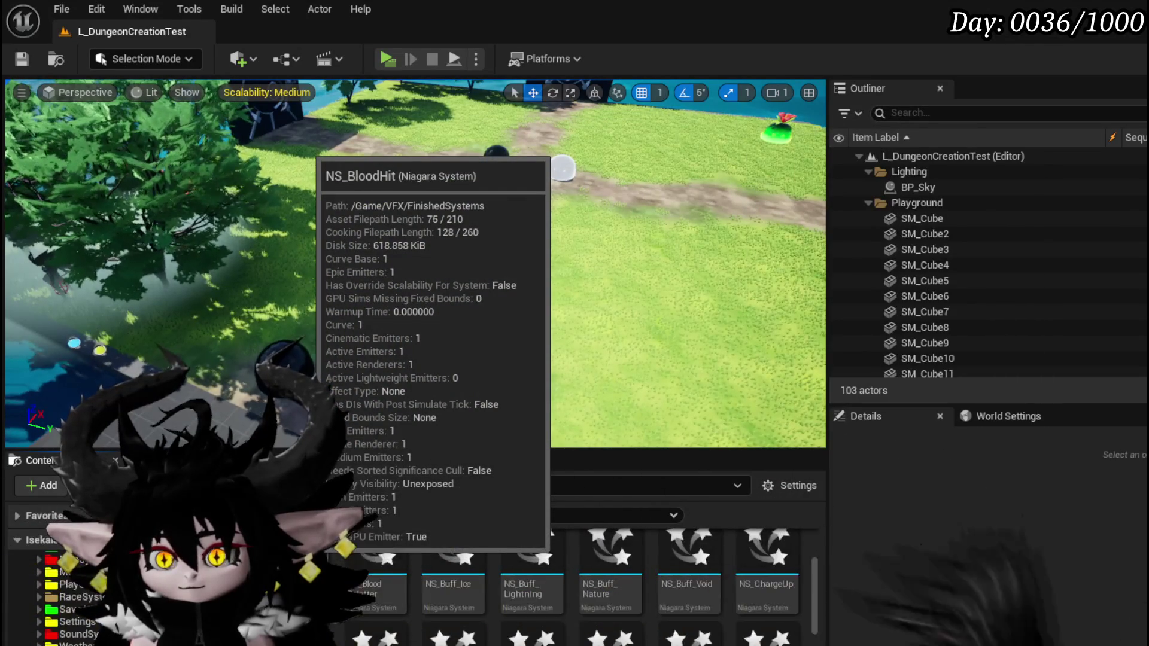
scroll(359, 562, up, 4)
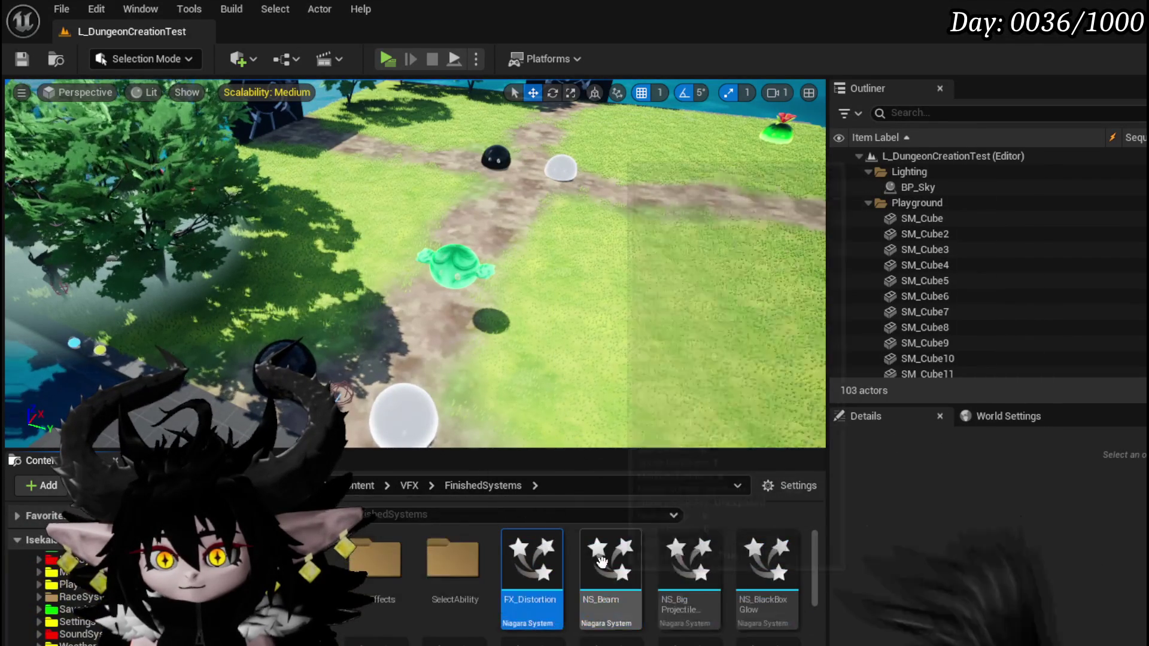
double_click(610, 560)
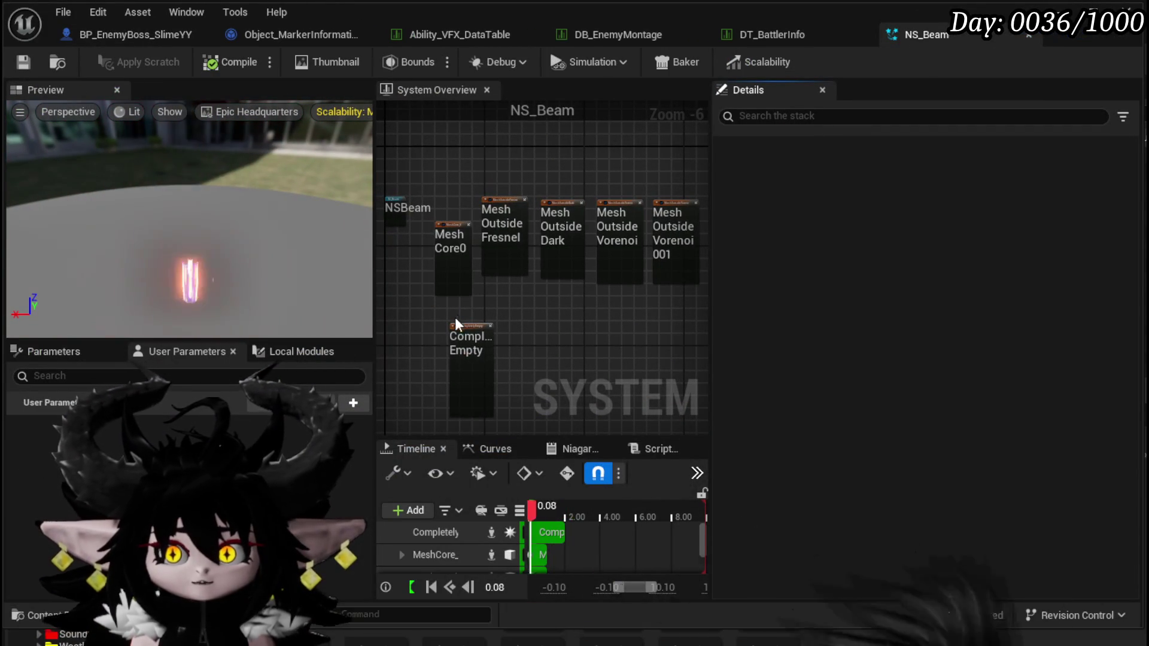
Add a Float-type user parameter named Size and save NS_Beam.
click(366, 403)
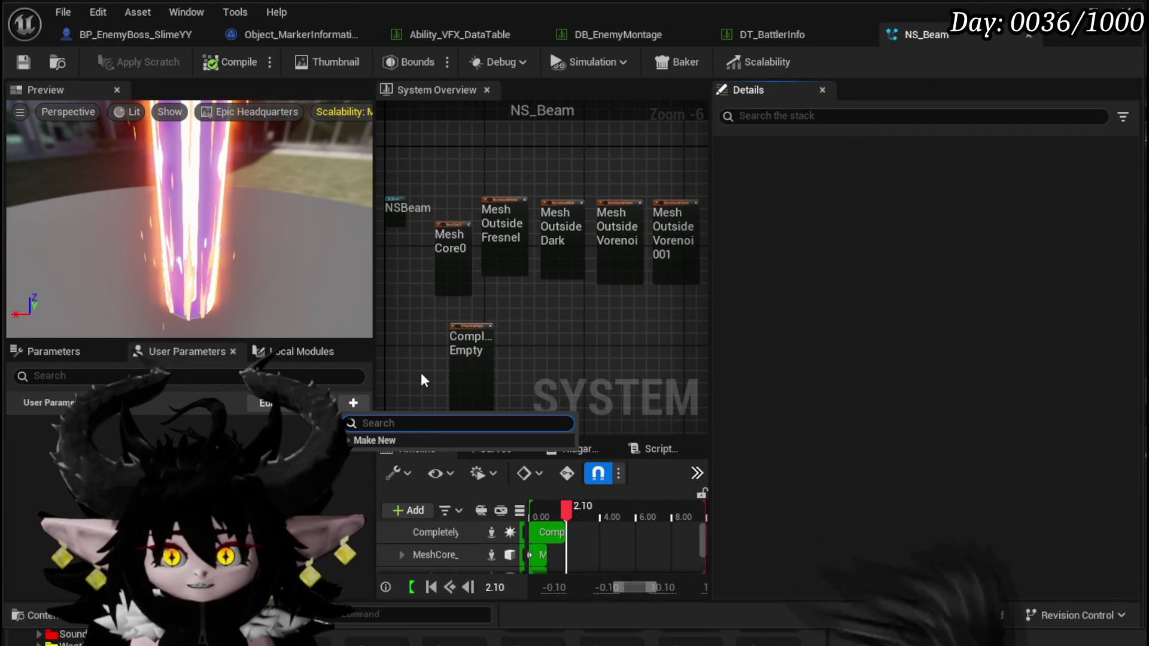
text(Size)
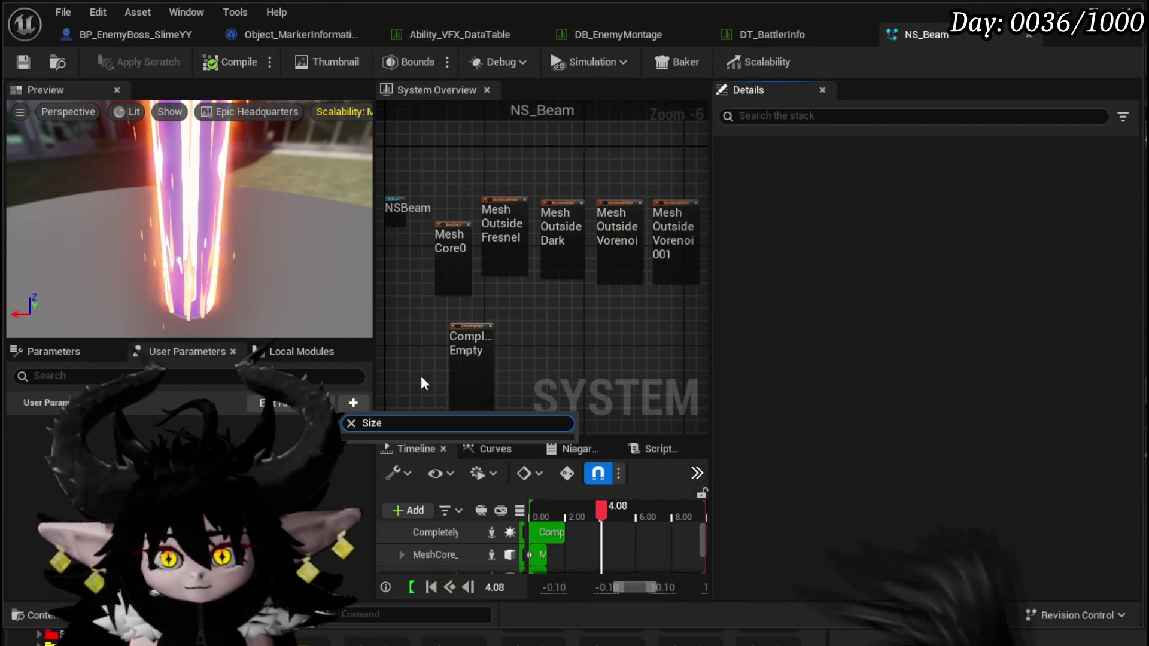
click(366, 403)
click(366, 403)
text(Float)
key(Down)
key(Down)
key(Return)
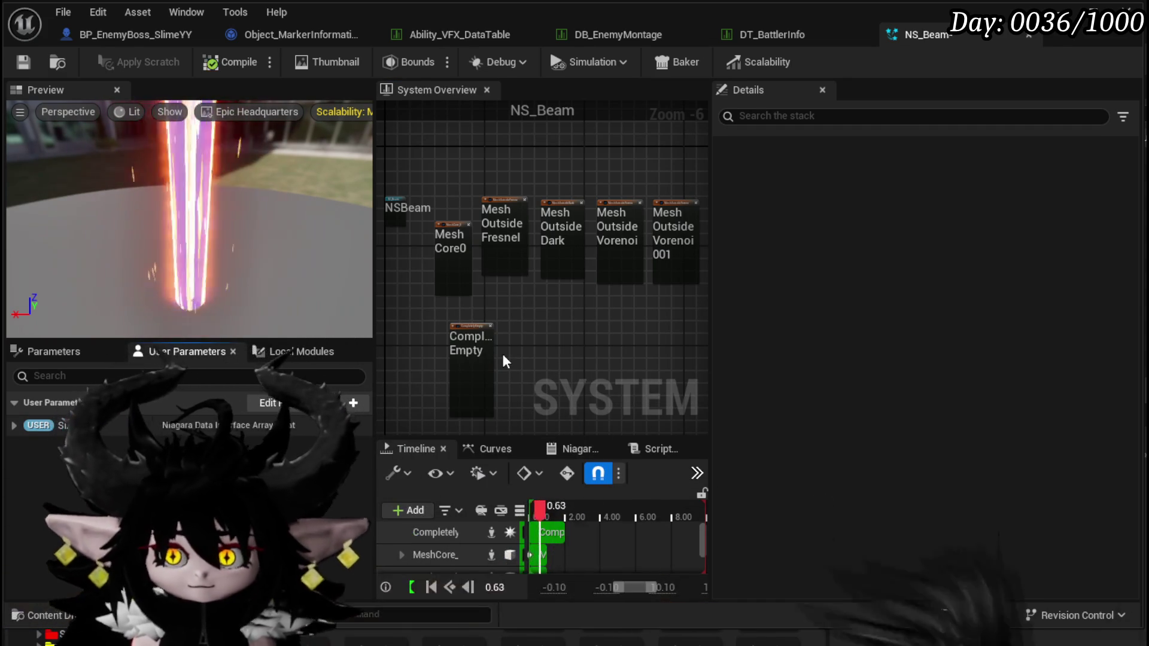
key(ctrl+s)
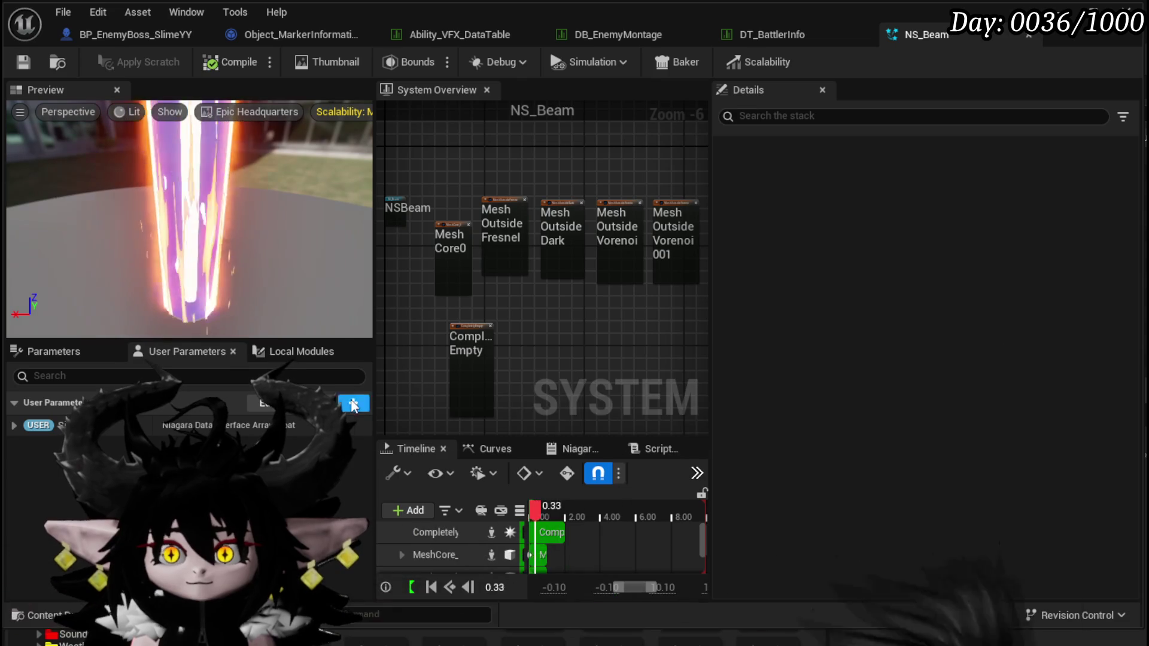
Start another user parameter, searching the type list for float.
click(353, 402)
text(De)
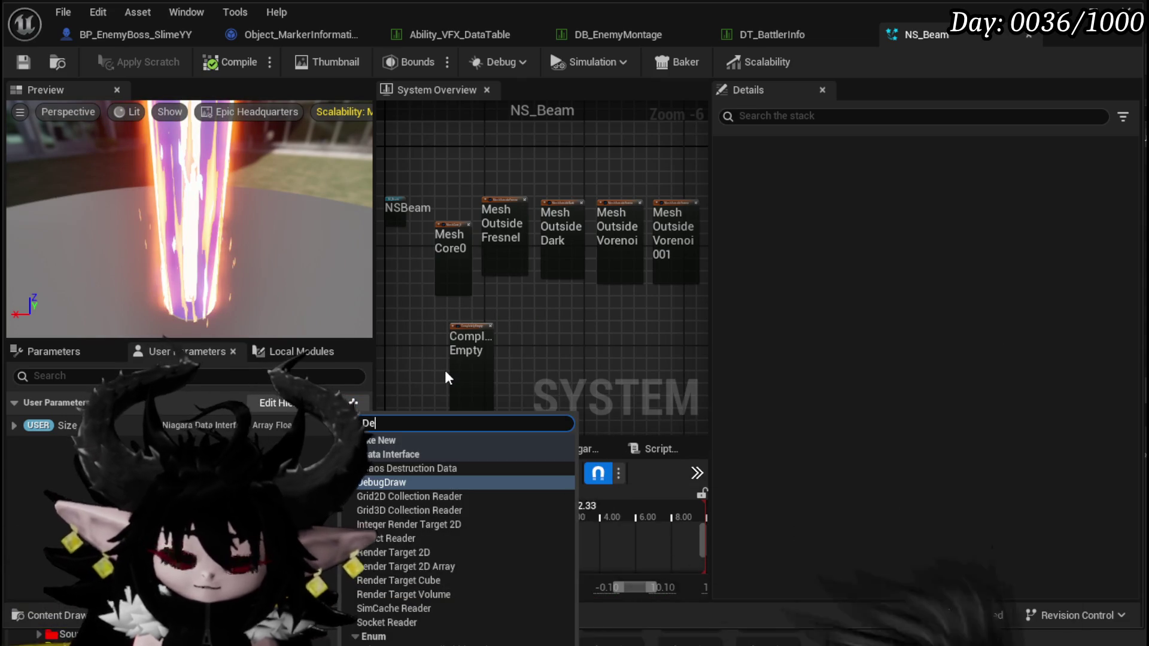
key(BackSpace)
key(BackSpace)
text(float)
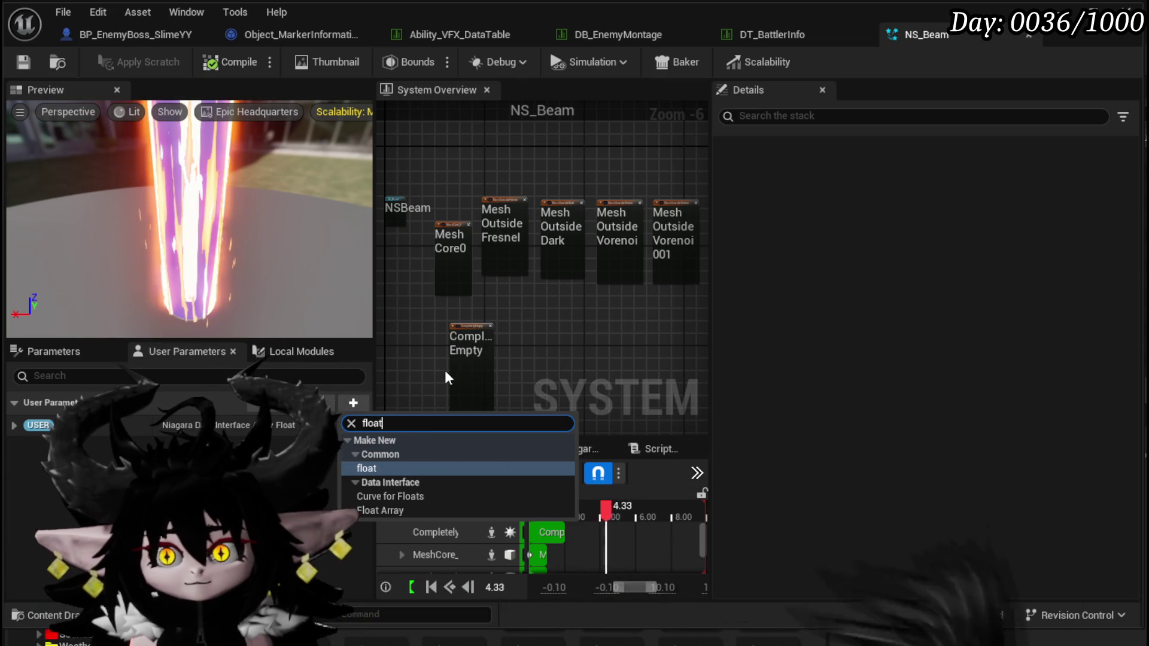
Add two float user parameters to NS_Beam, saving the system after each.
click(384, 465)
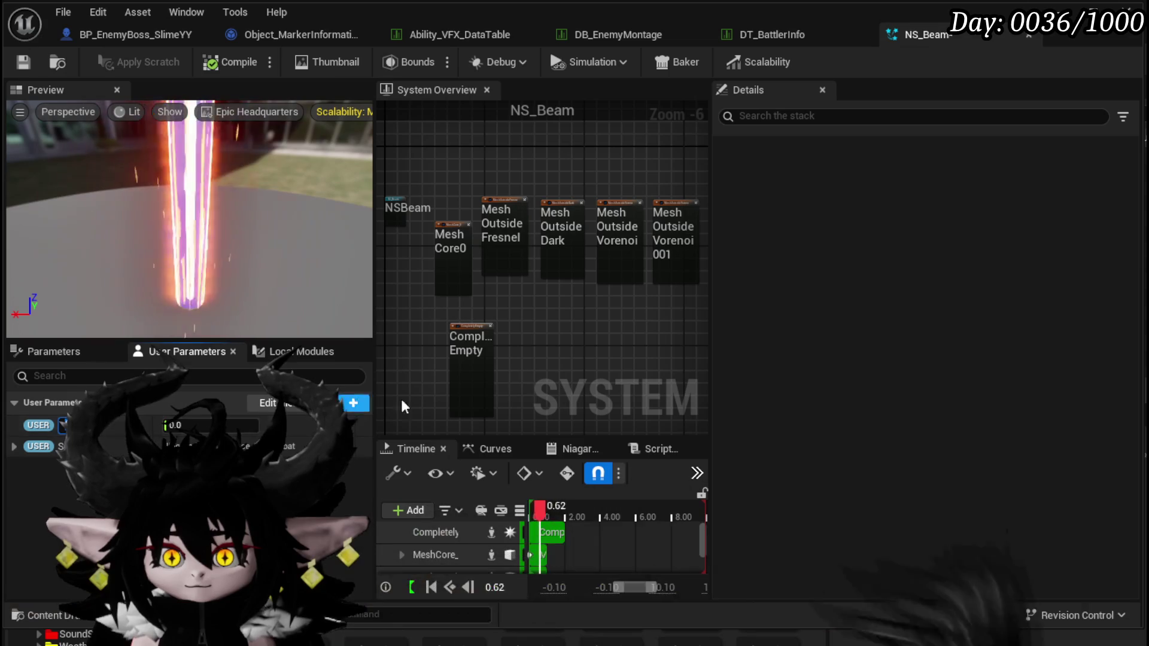
key(Return)
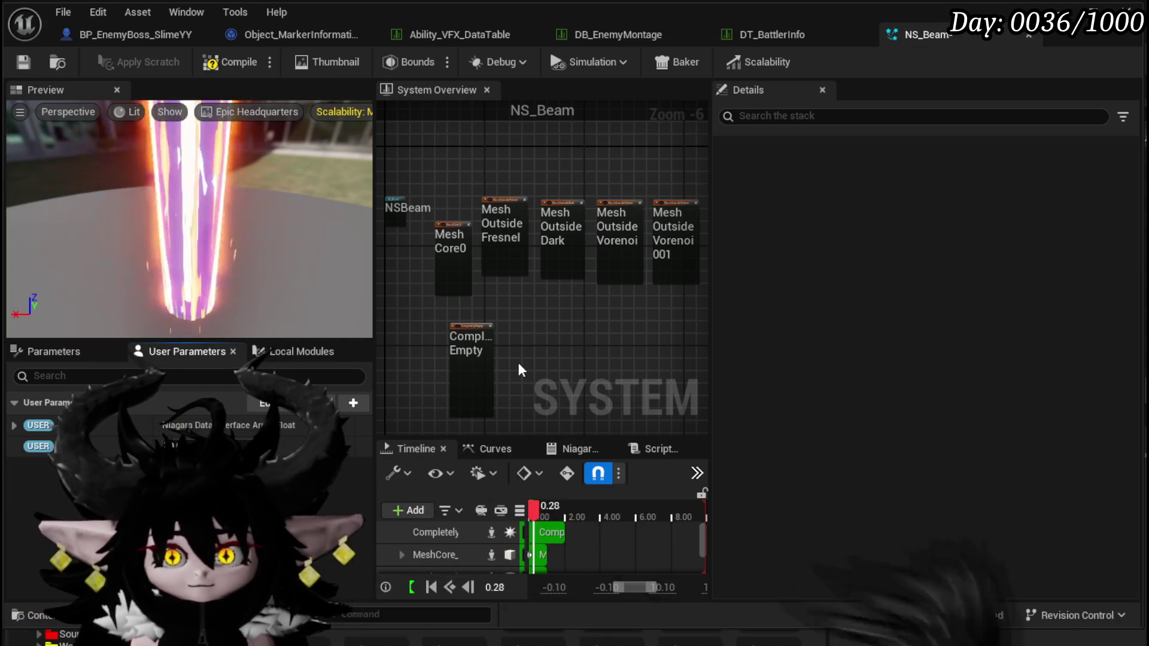
key(ctrl+s)
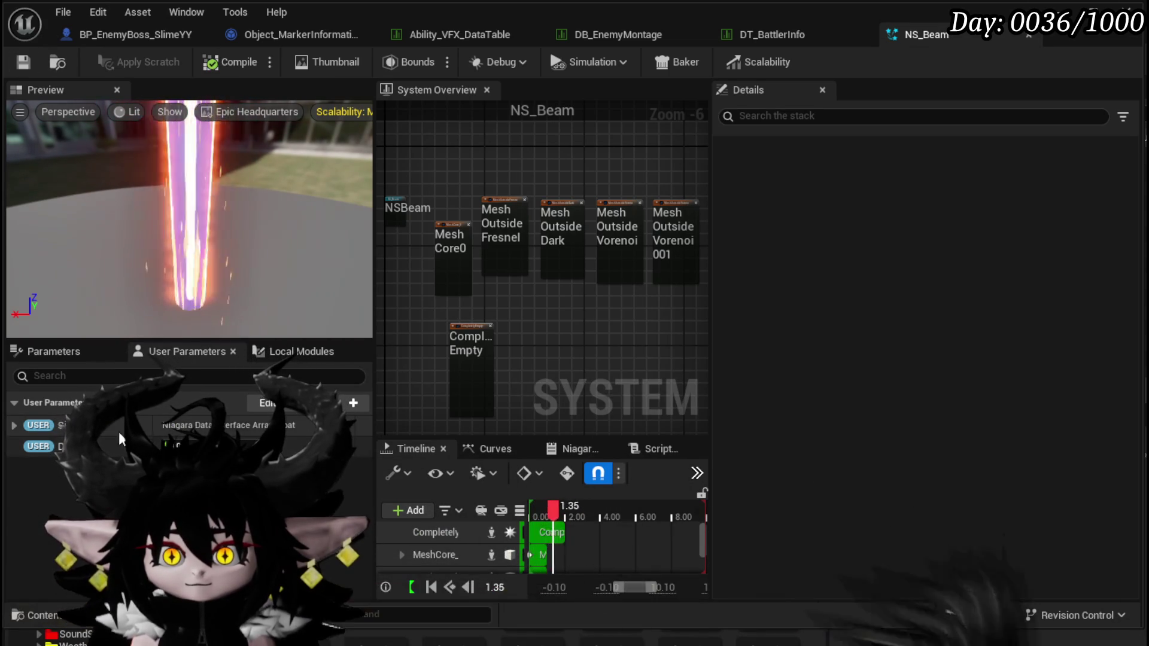
click(13, 426)
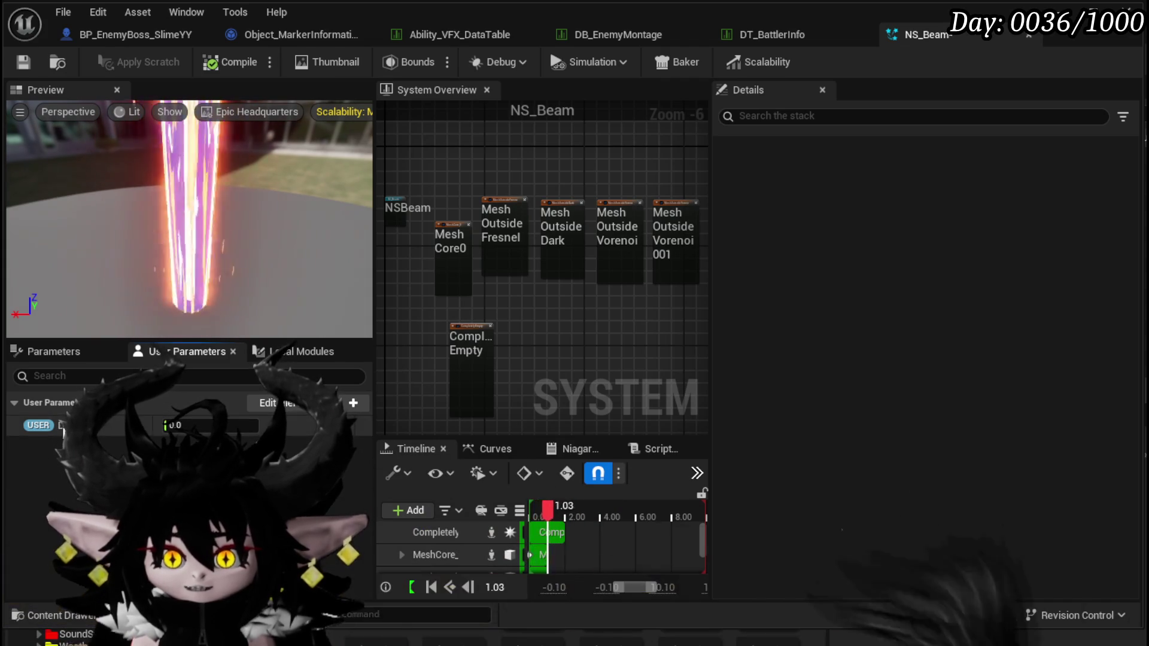
click(347, 407)
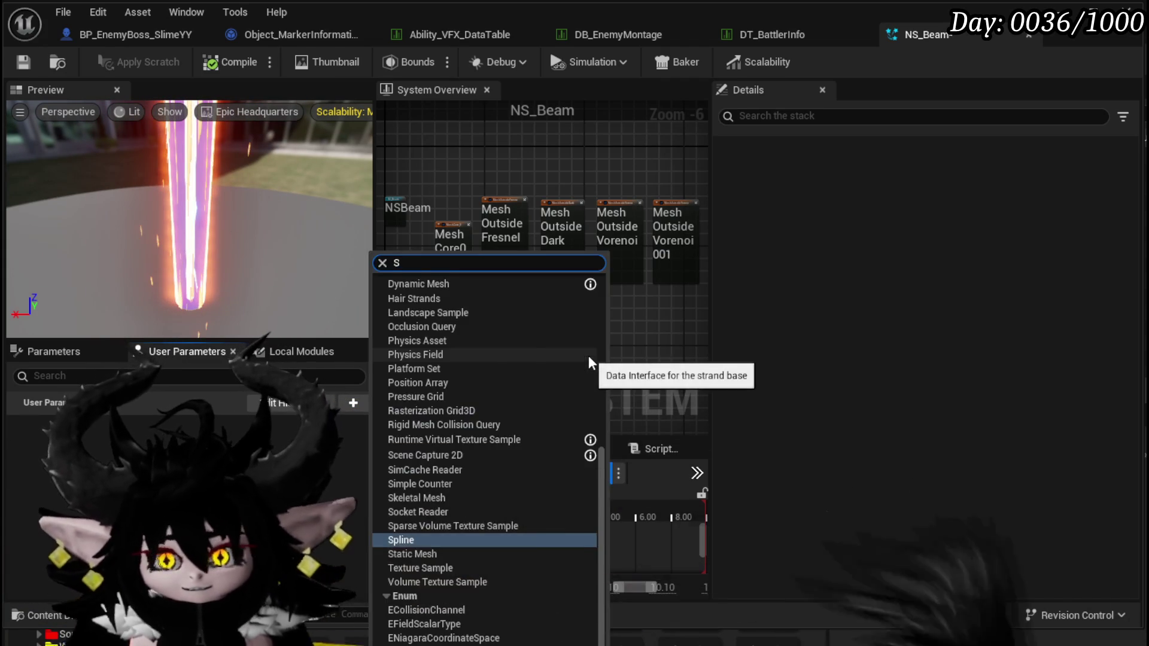
text(float)
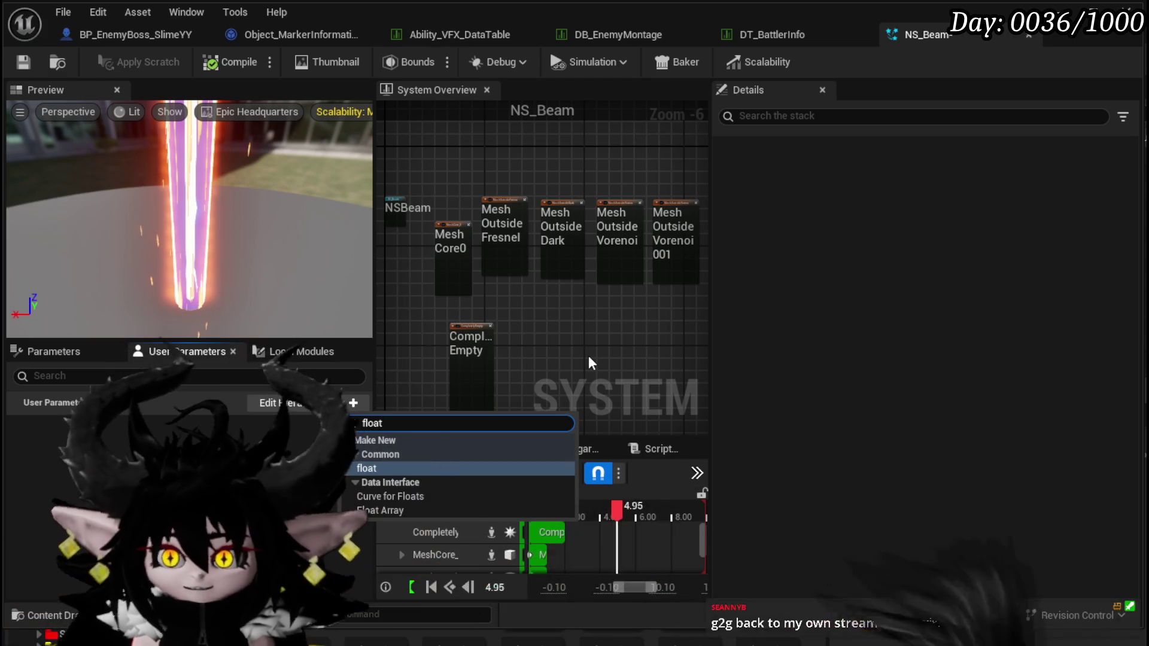
click(369, 473)
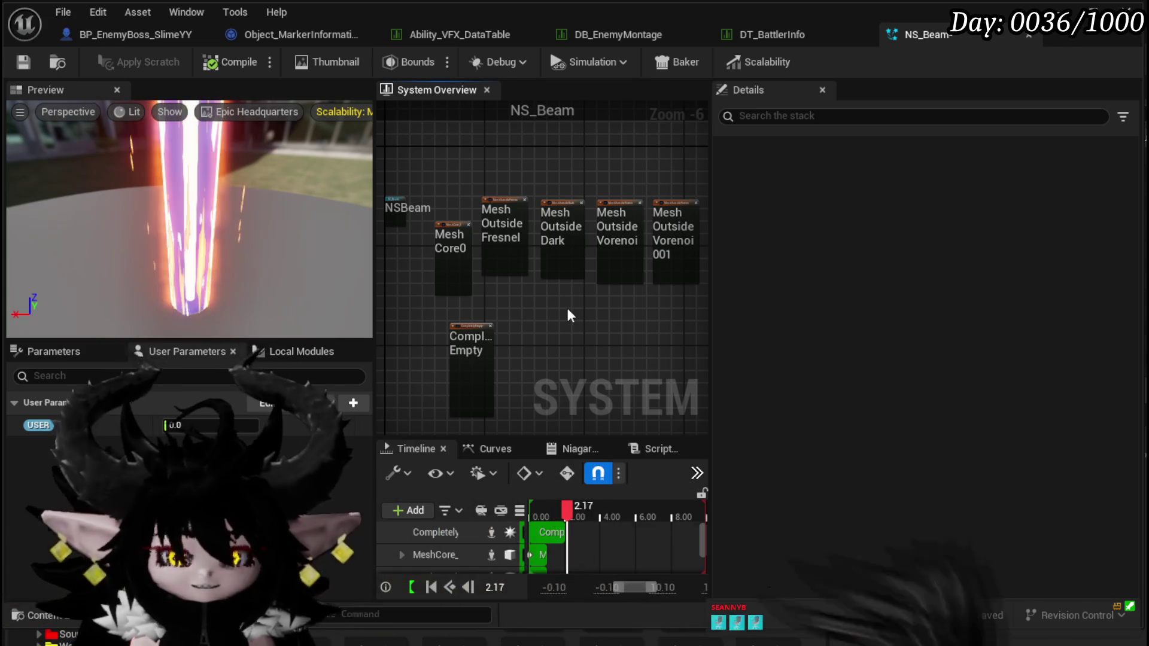
key(ctrl+s)
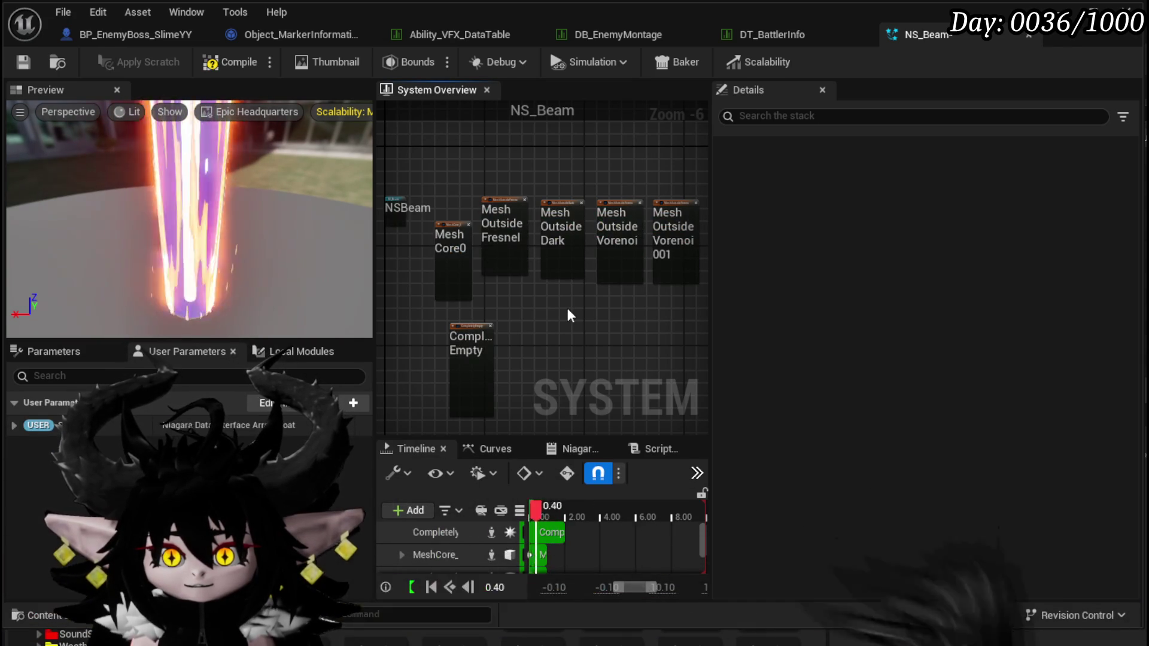
click(15, 426)
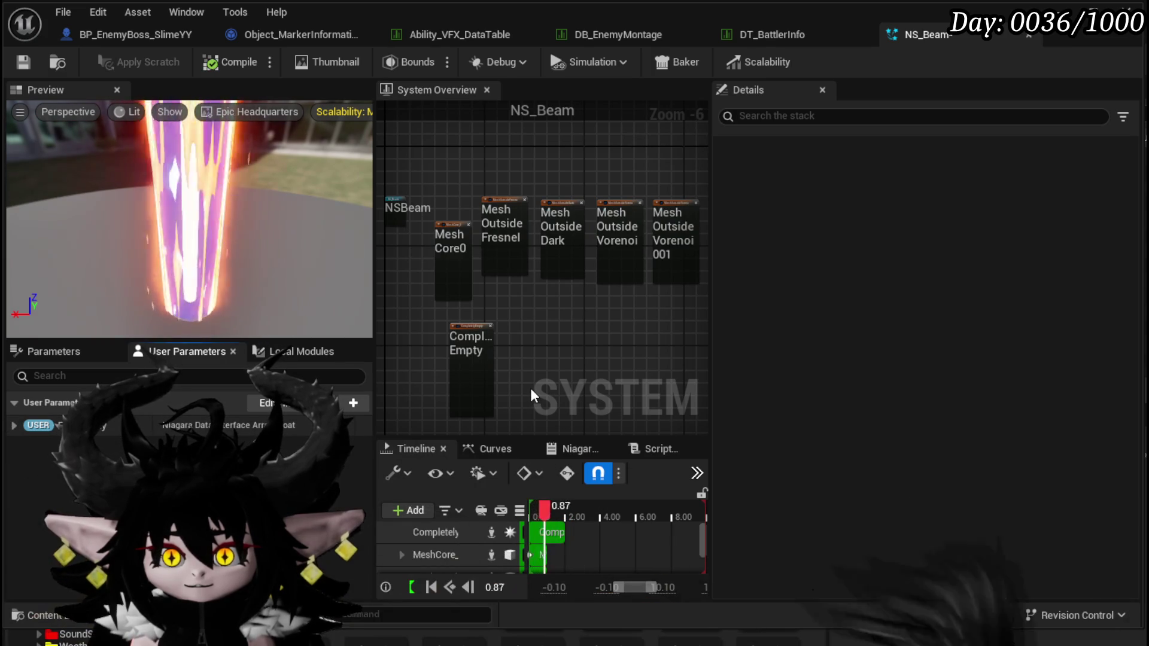
Add float user parameters through the 'fl' and 'Sizefloat' searches and recompile NS_Beam.
click(353, 403)
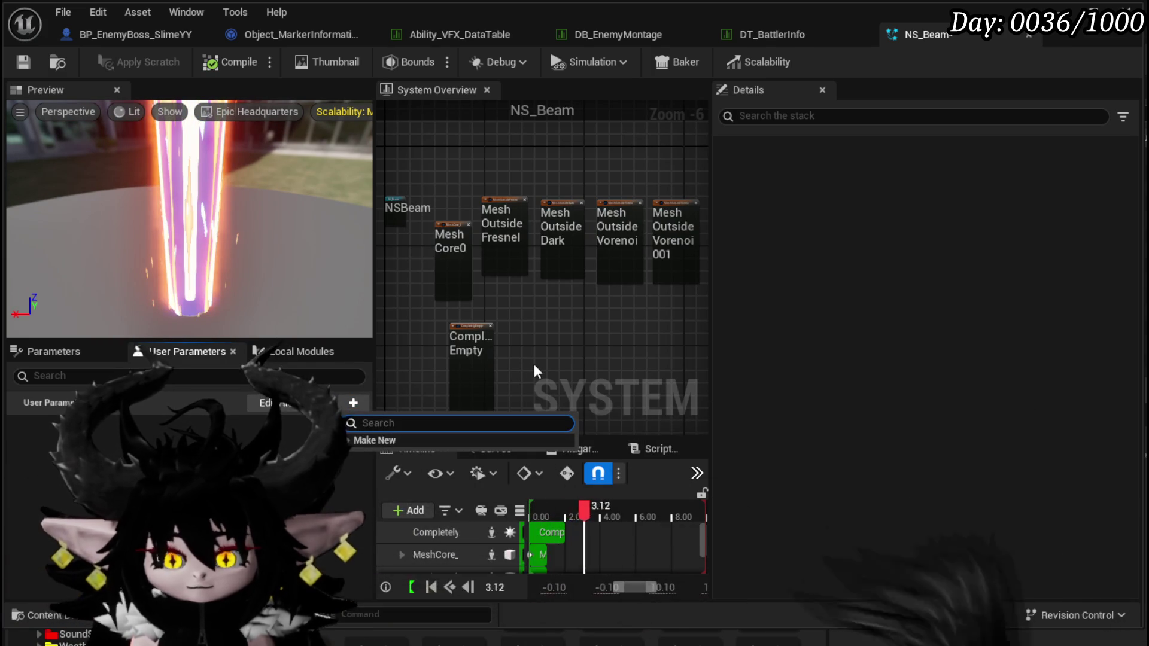
text(flo)
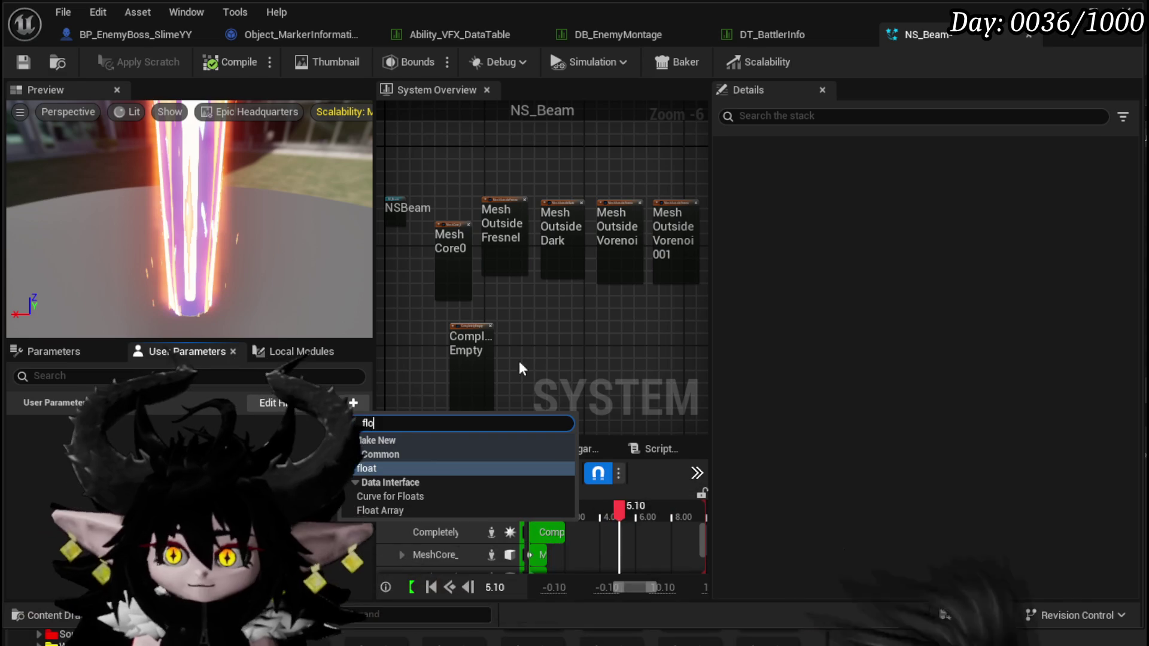
key(Return)
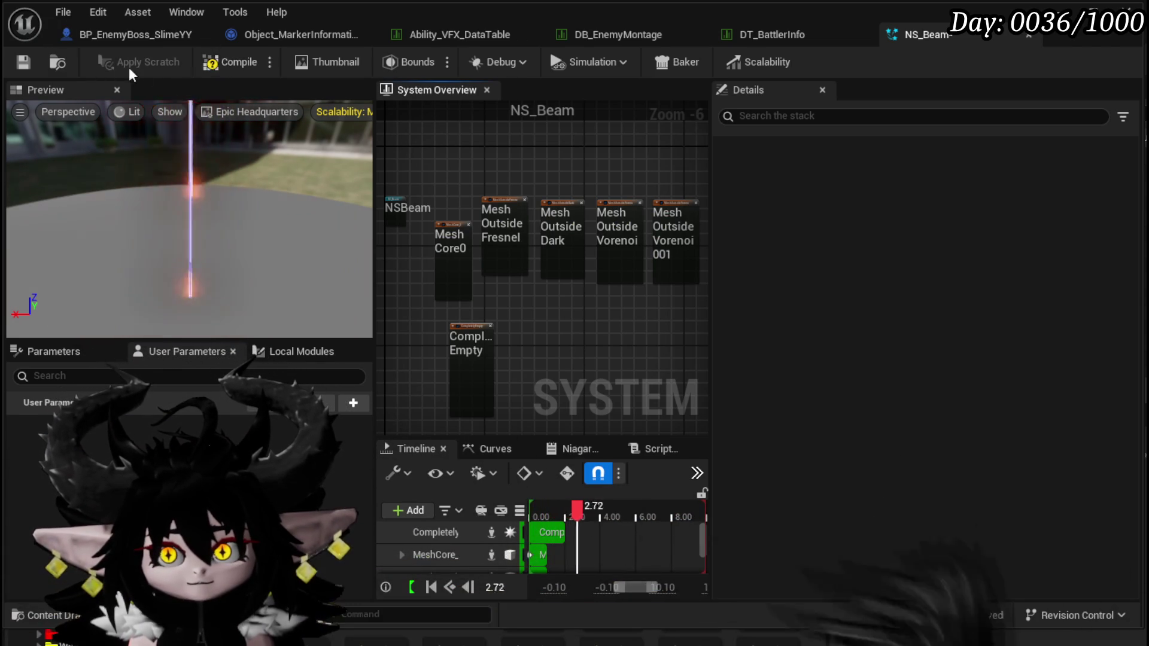
click(214, 65)
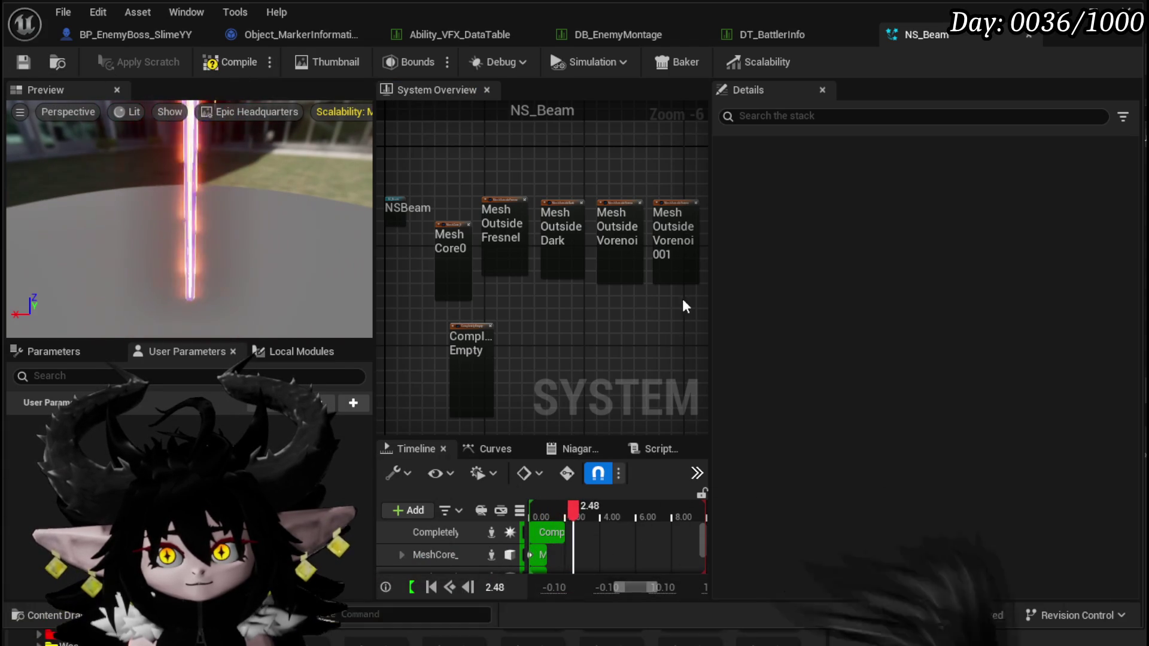
click(353, 403)
text(Size)
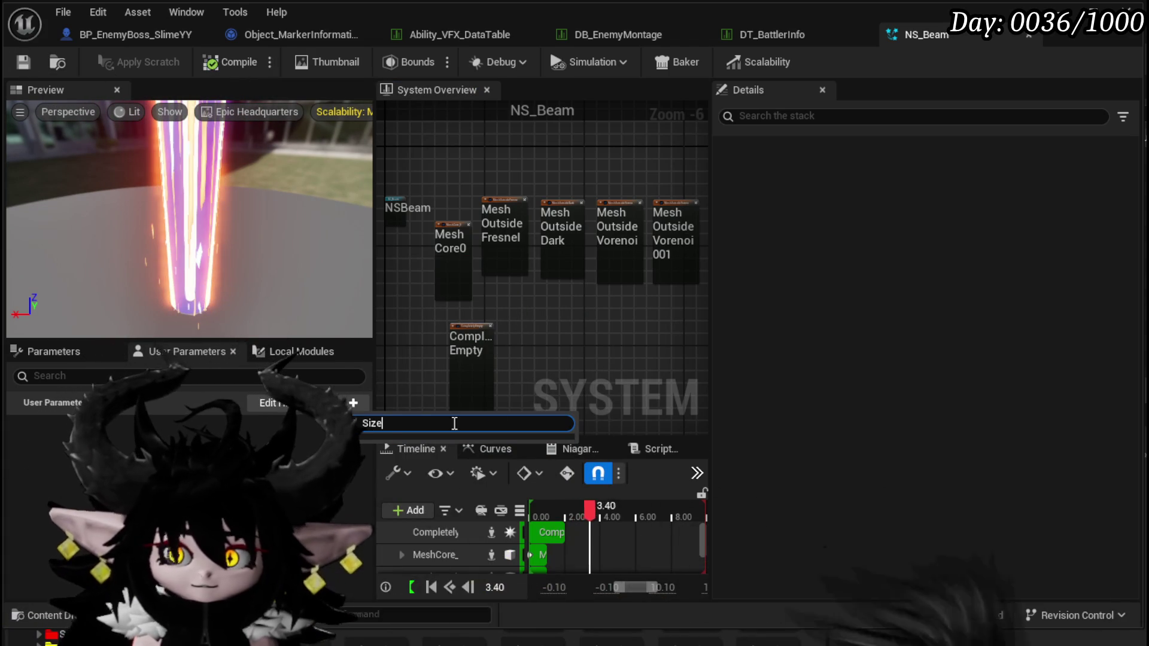
text(float)
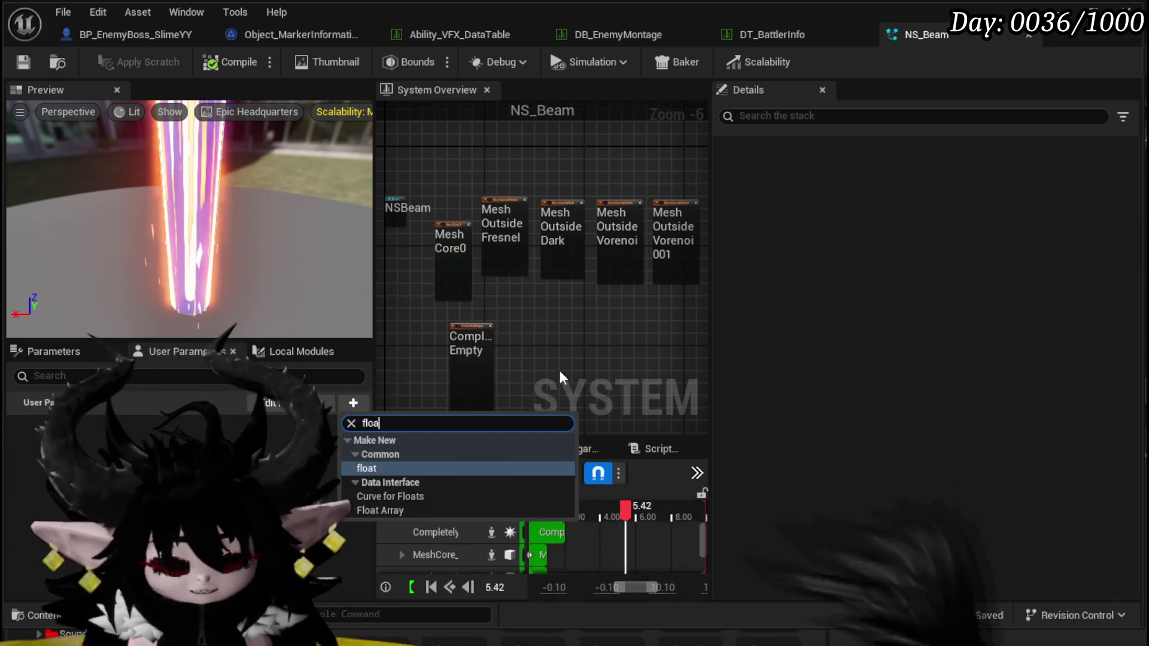
click(353, 467)
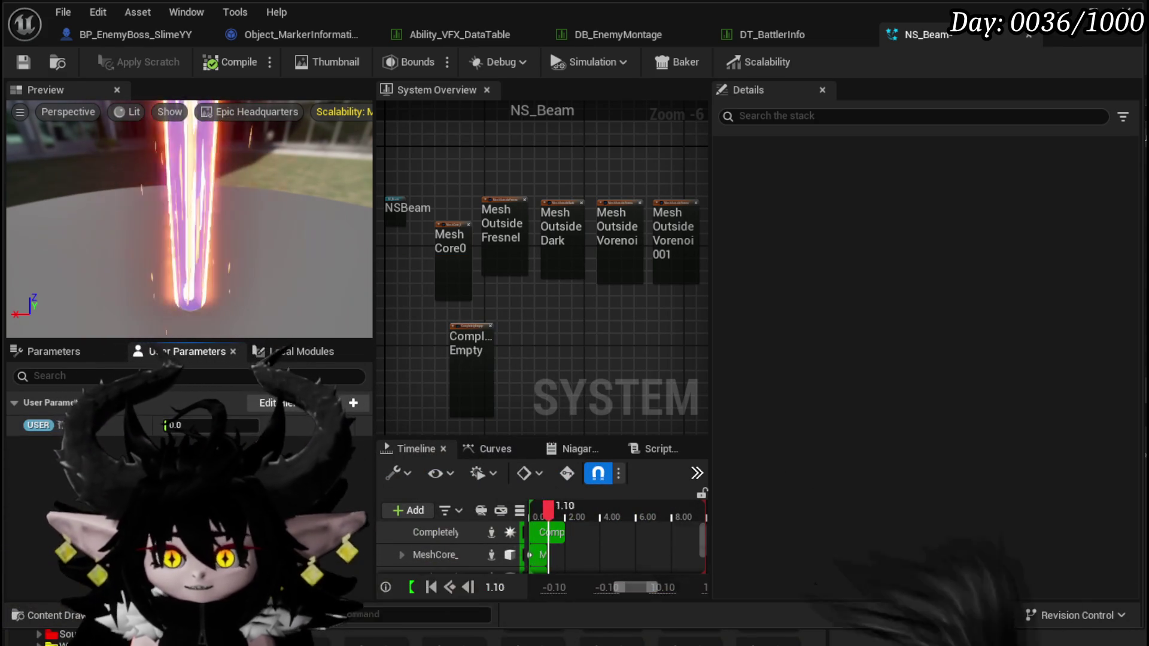
Search the Parameters tab for Size, then return to the User Parameters list.
right_click(45, 421)
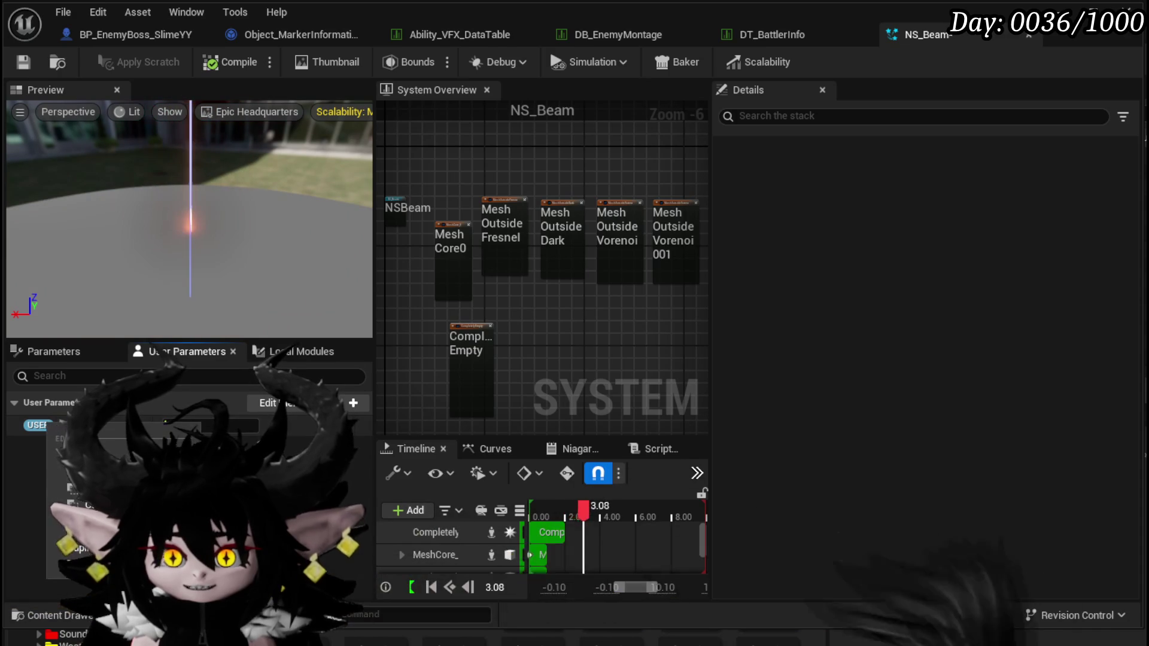
click(49, 353)
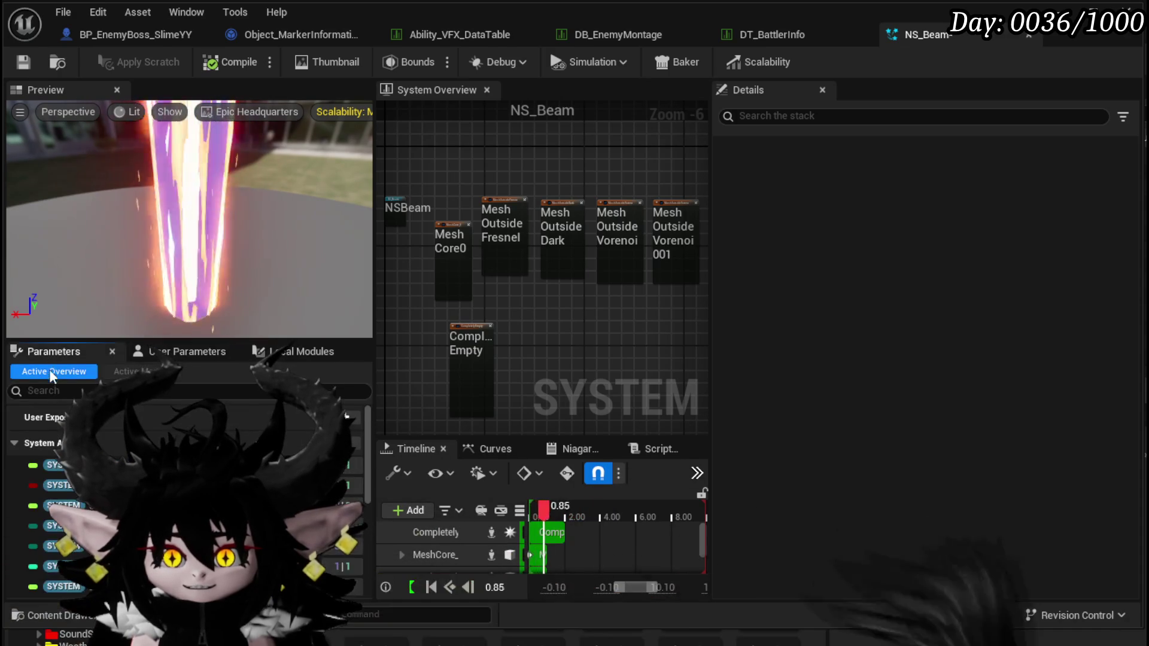
text(Size)
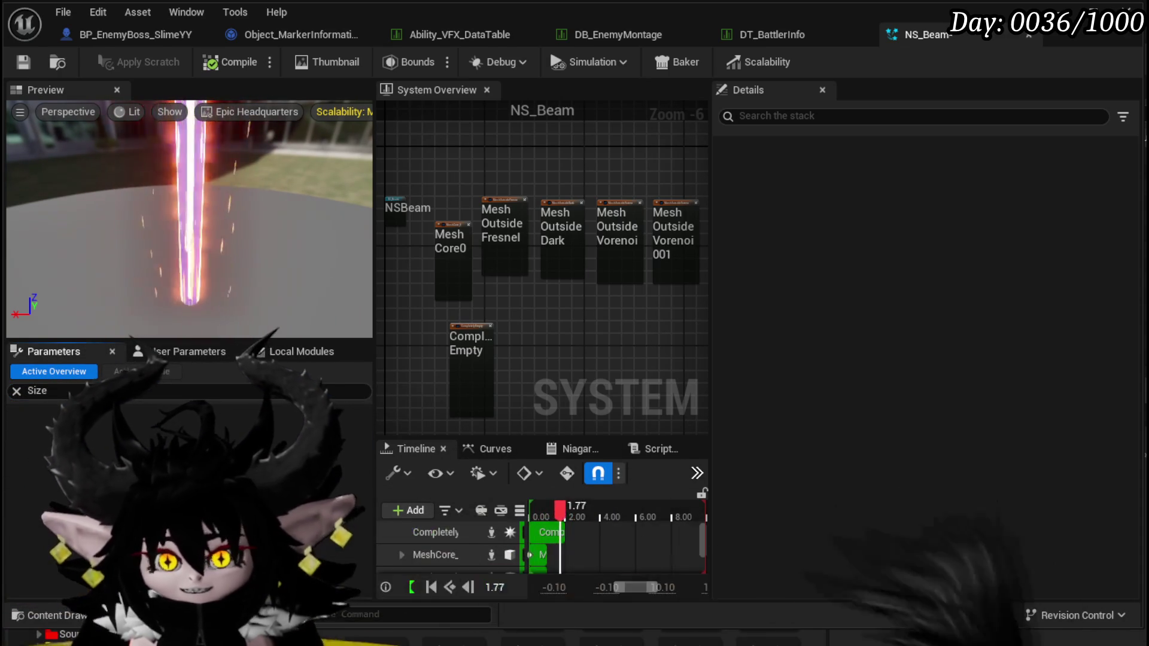
click(18, 391)
click(159, 351)
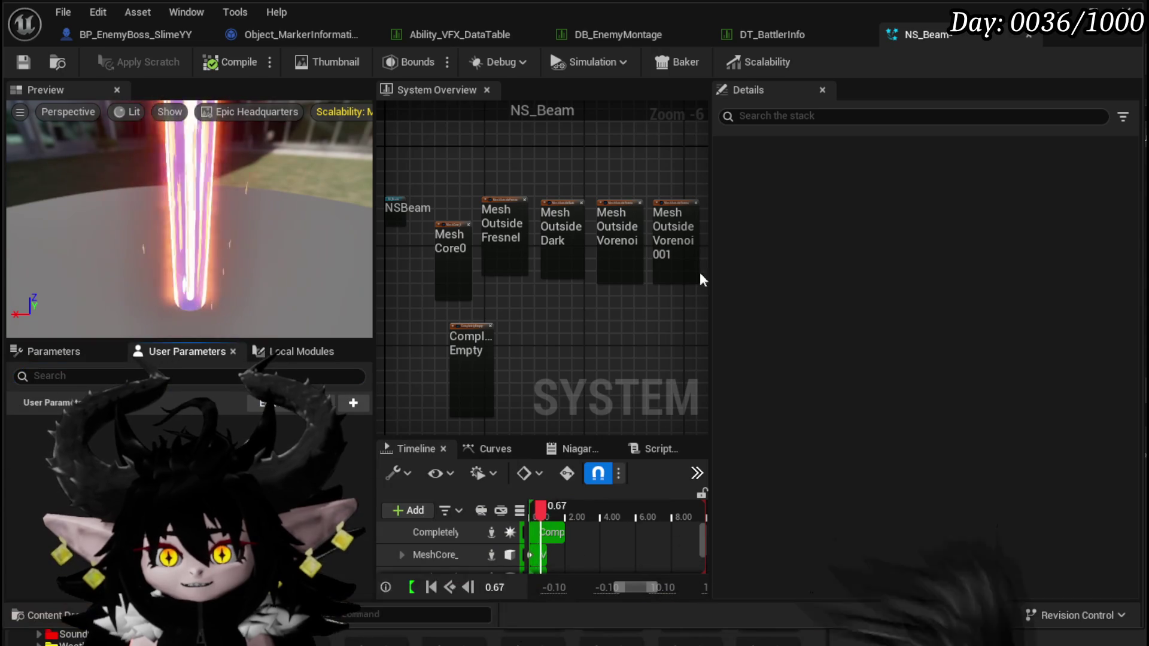
Close NS_Beam, save it from the Save Content dialog and reopen it.
click(1030, 35)
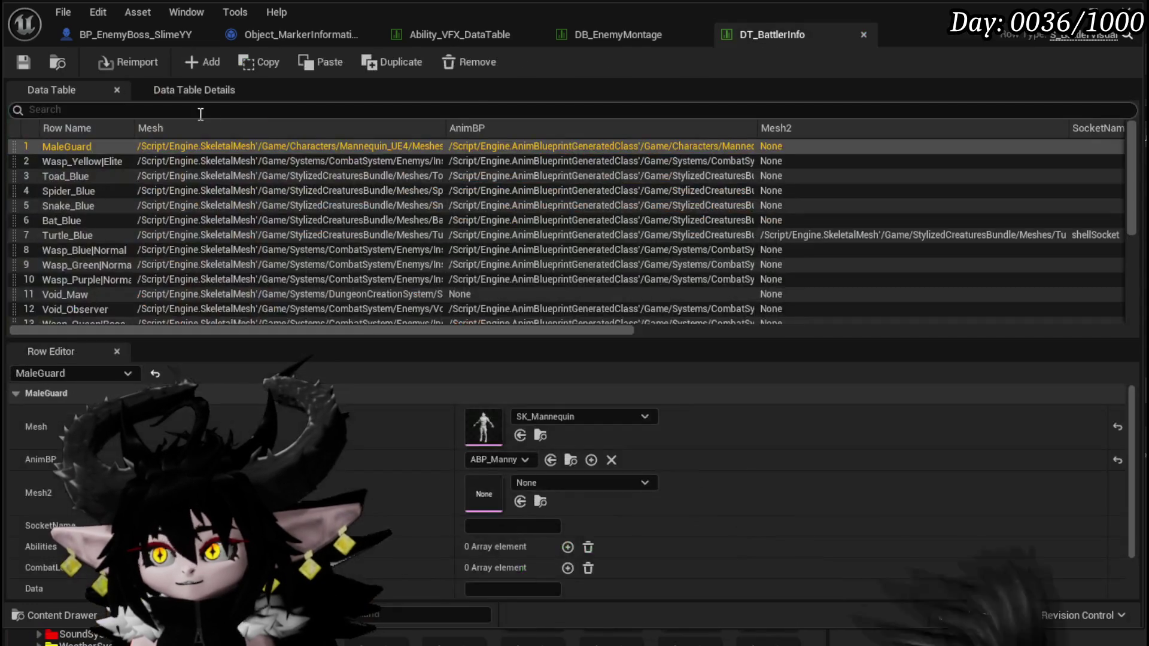
click(1061, 11)
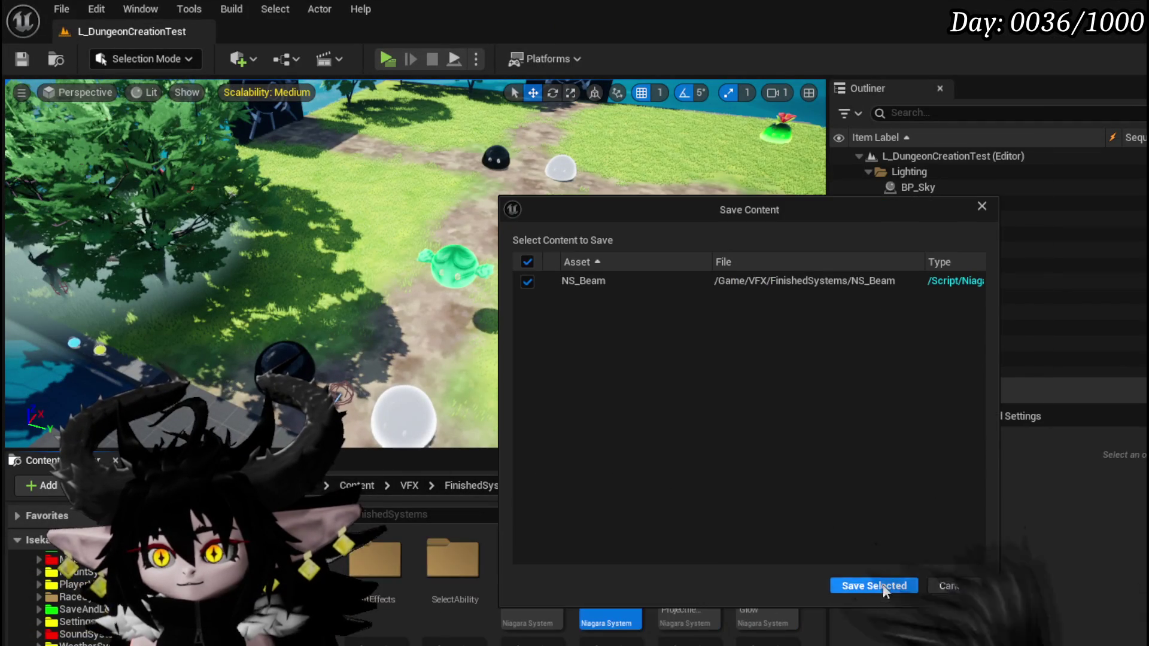
click(872, 585)
double_click(638, 562)
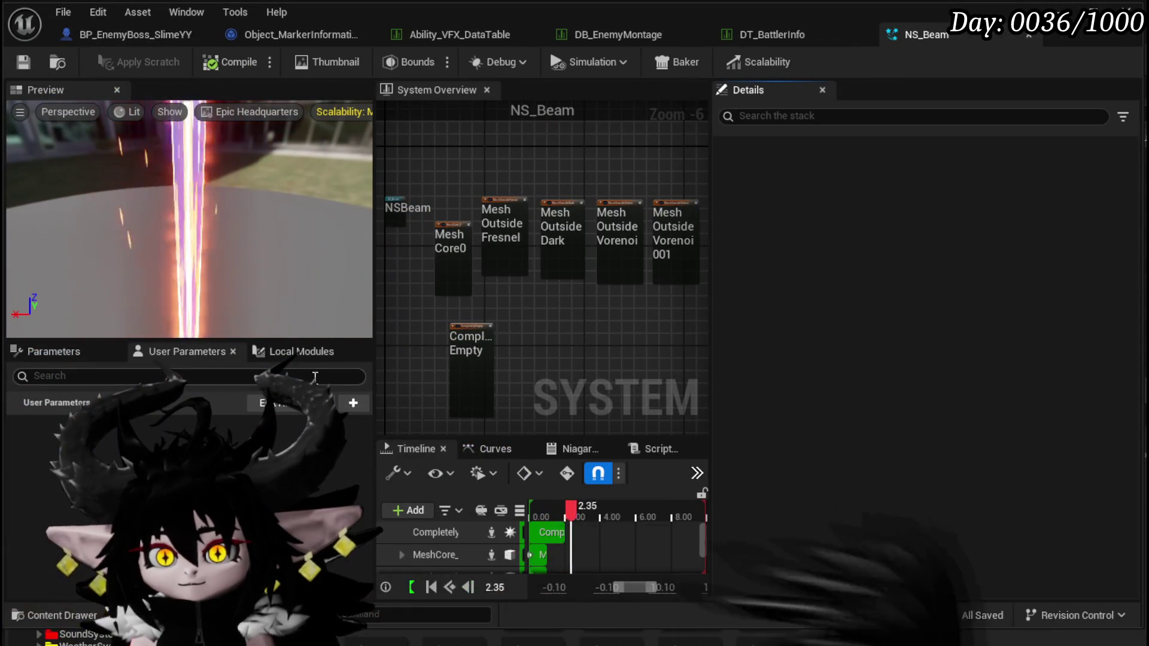
Add a fresh float user parameter to NS_Beam.
click(359, 403)
text(flo)
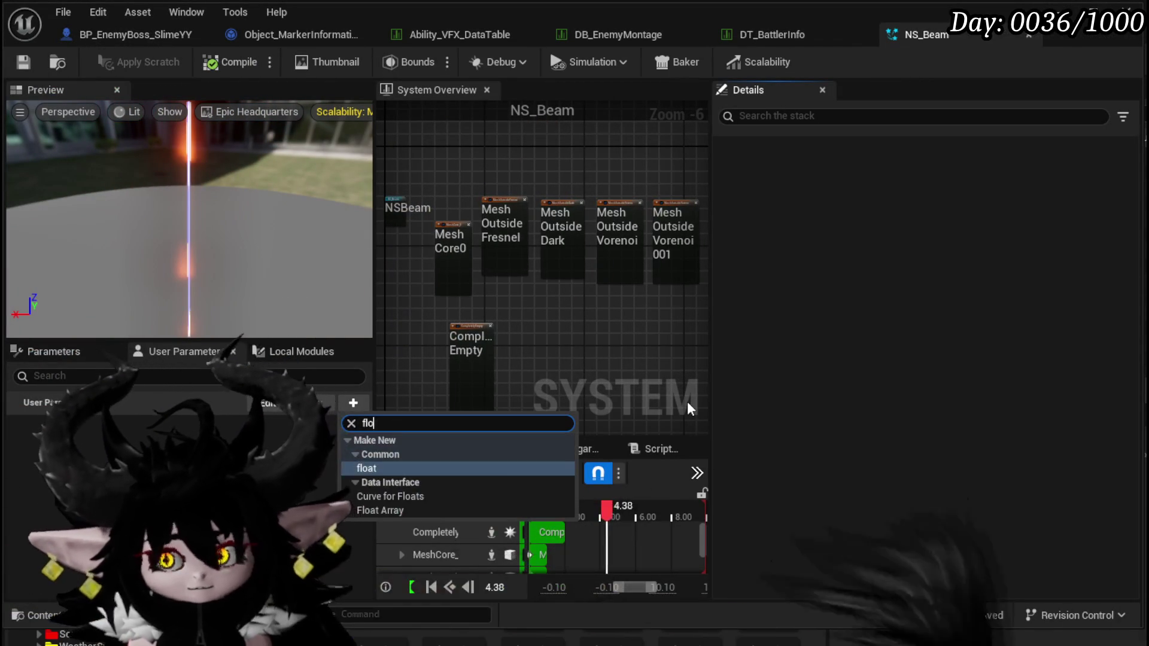
click(362, 468)
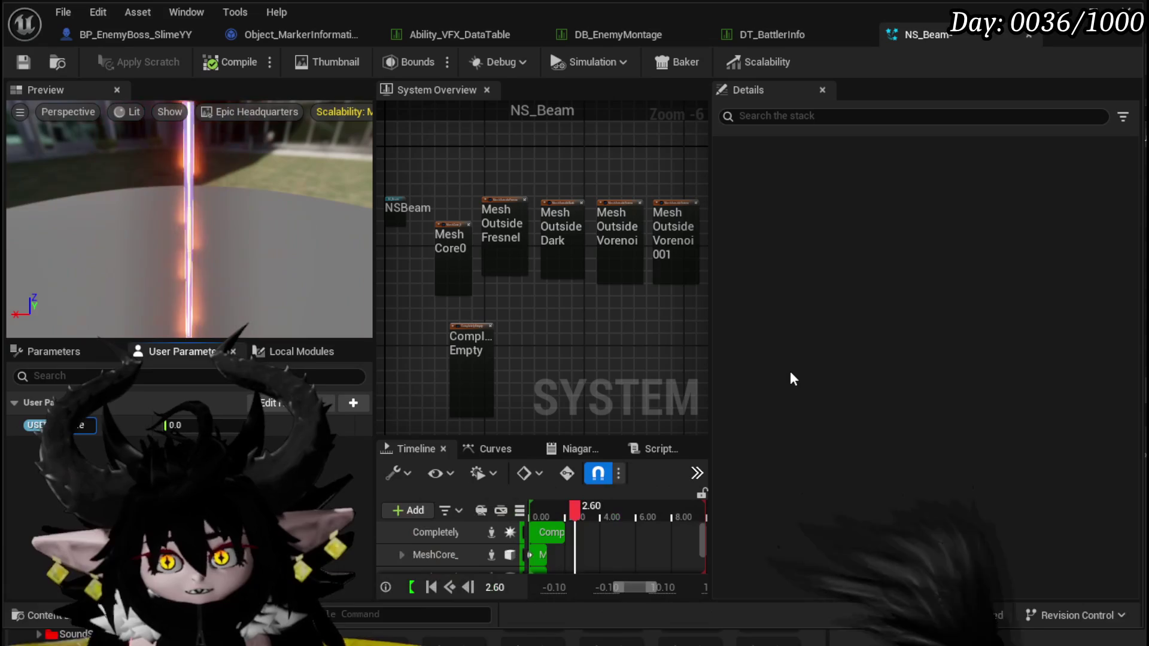
Add another float user parameter and compile-save NS_Beam with Ctrl+S.
click(353, 403)
text(float)
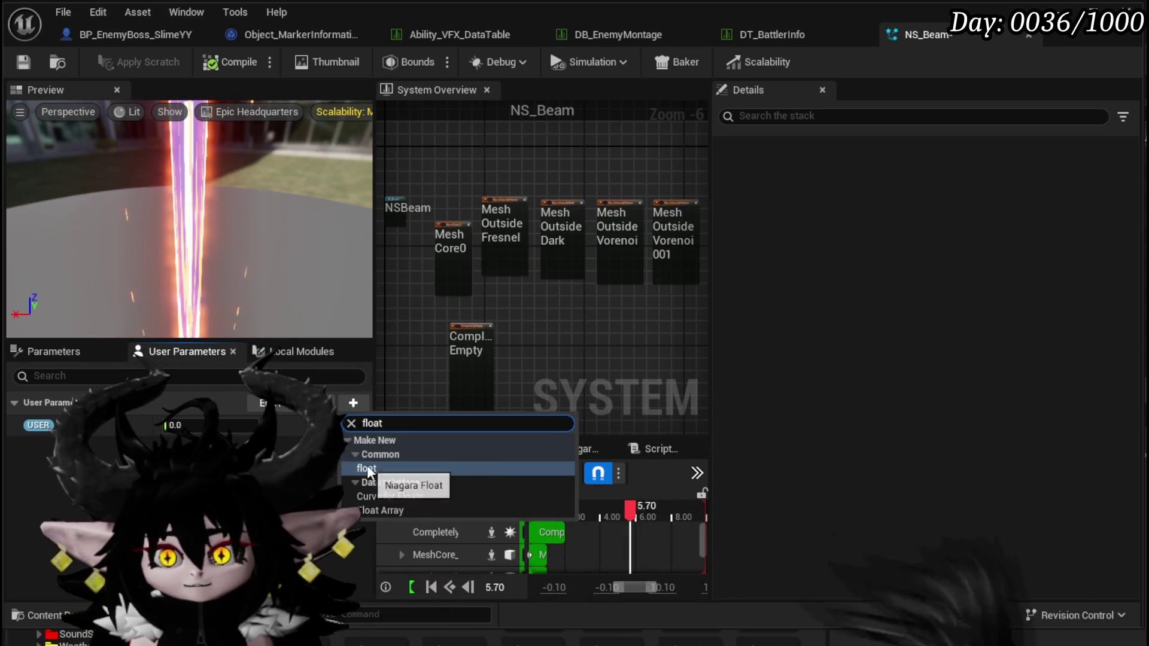
click(367, 467)
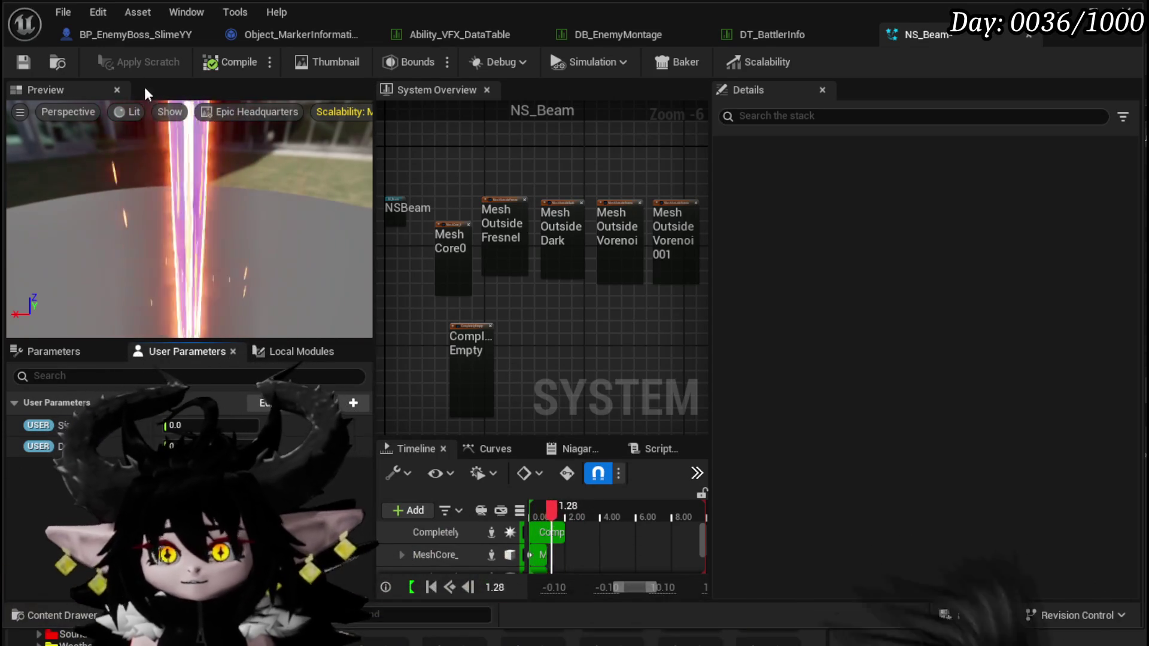
key(ctrl+s)
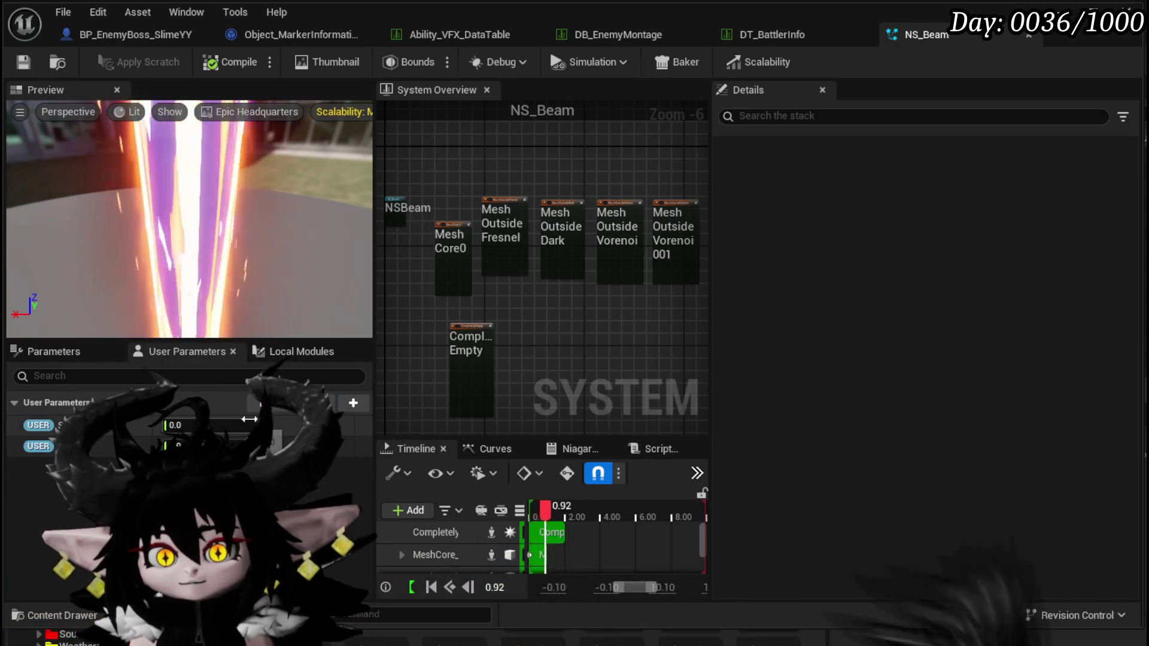
Select the MeshCore_0 emitter and inspect its spawn burst settings.
scroll(508, 311, up, 4)
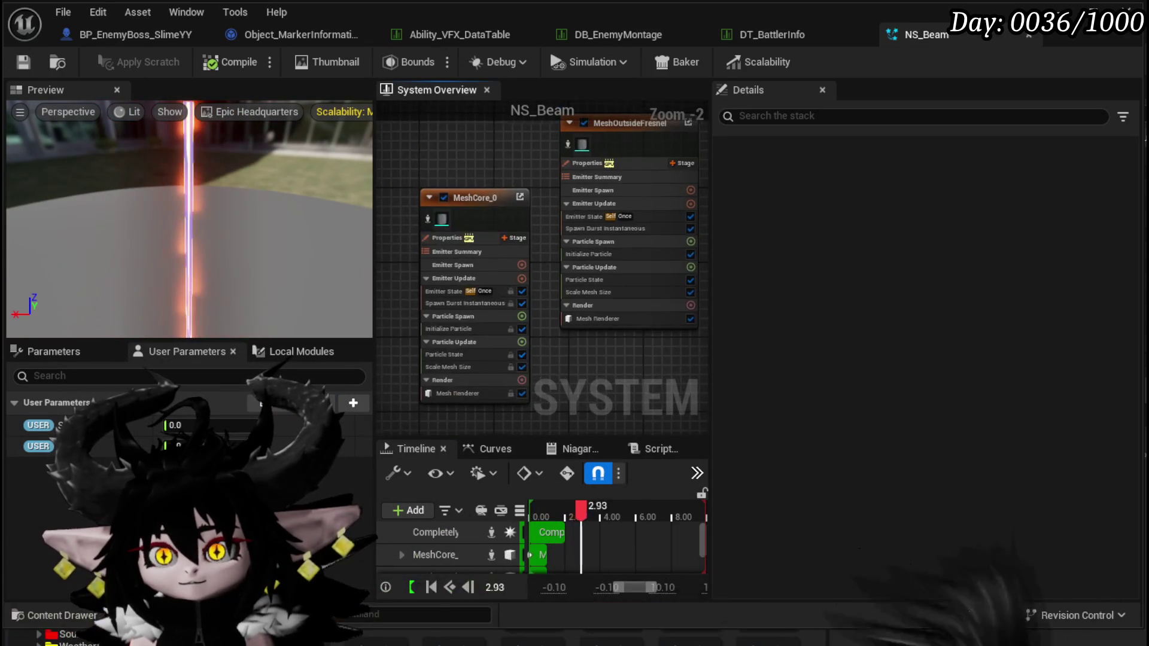
click(487, 198)
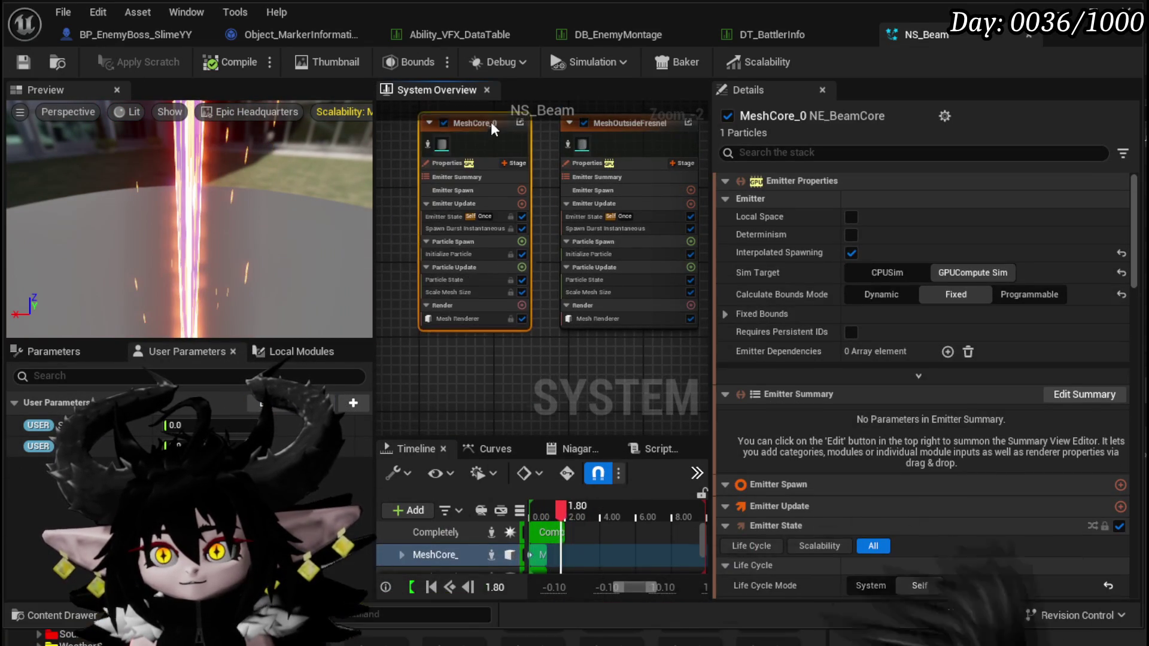
scroll(491, 142, up, 2)
drag(414, 392, 409, 418)
click(451, 273)
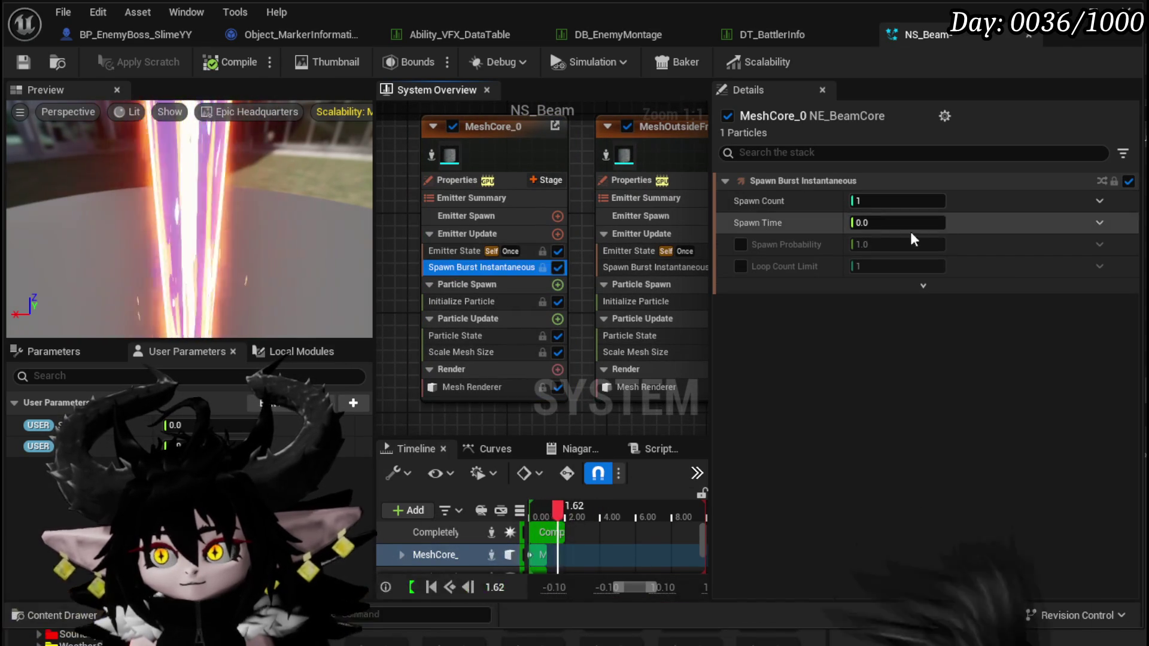
scroll(401, 284, down, 3)
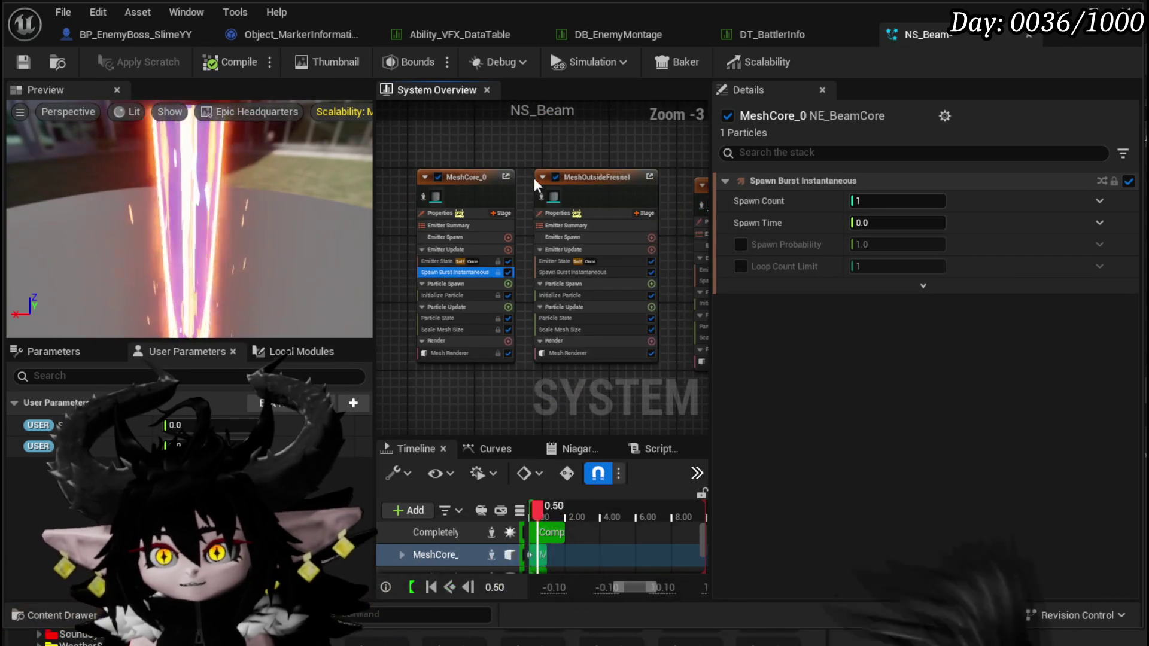
Disable the MeshOutsideVorenoi and CompletelyEmpty emitters in the System Overview.
drag(626, 156, 499, 197)
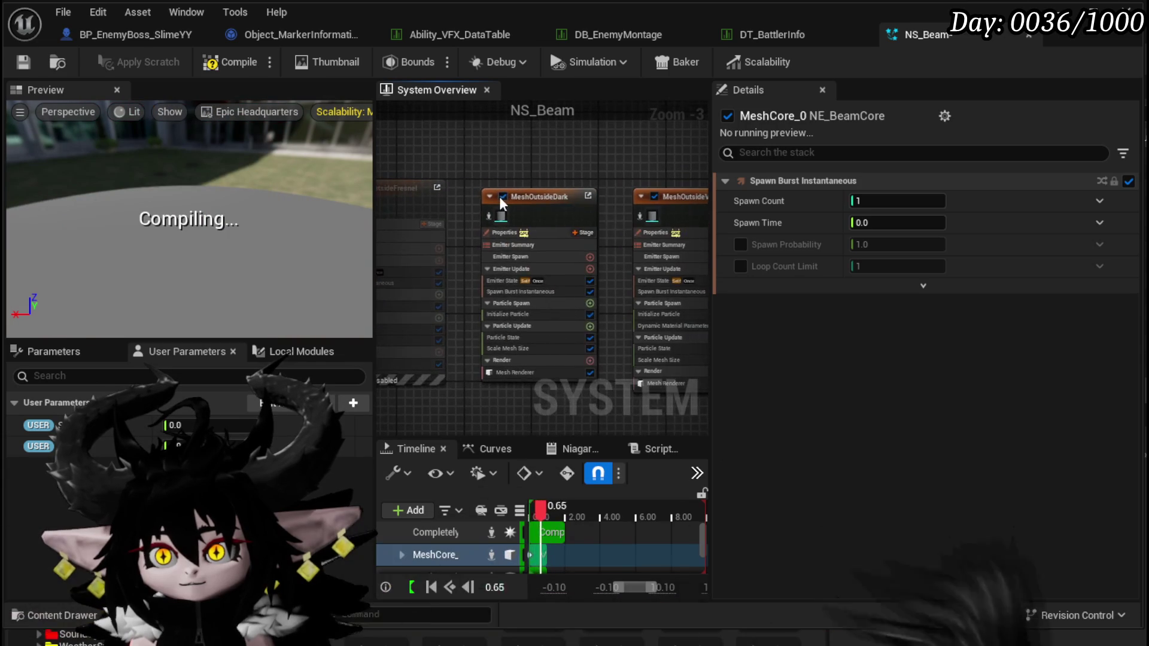
click(539, 195)
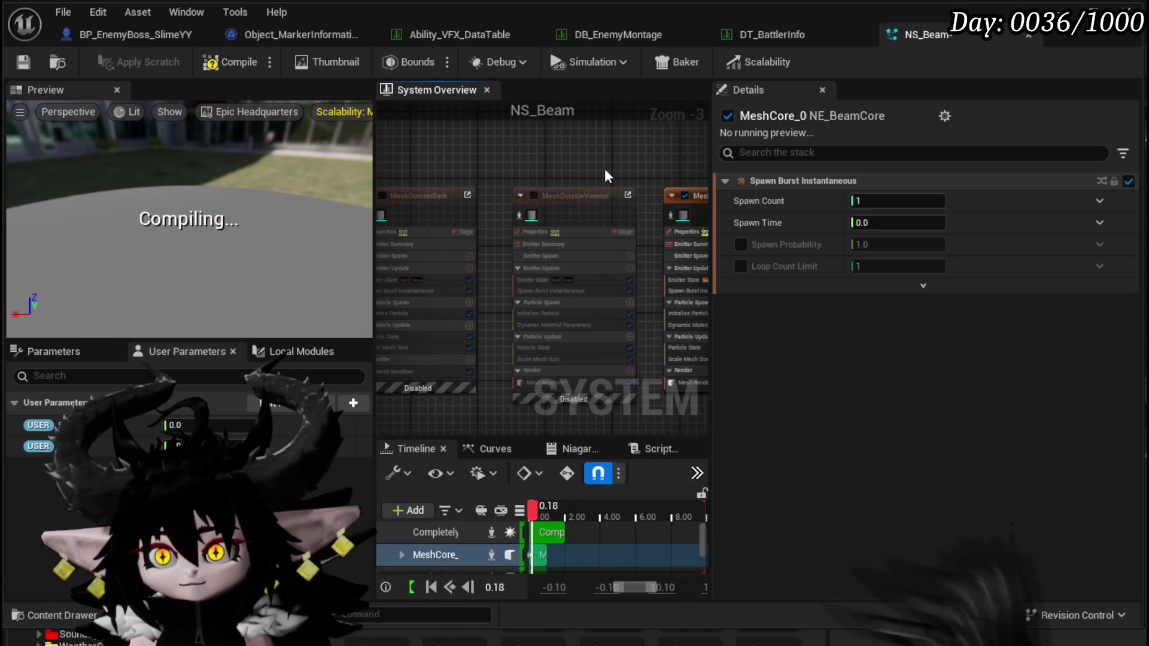
drag(611, 167, 615, 129)
mouse_move(451, 375)
mouse_down()
mouse_move(462, 308)
mouse_move(486, 308)
mouse_move(580, 197)
mouse_up()
click(472, 314)
mouse_move(419, 291)
mouse_down()
mouse_move(604, 291)
mouse_move(519, 292)
mouse_move(538, 205)
mouse_move(582, 201)
mouse_up()
scroll(421, 318, up, 4)
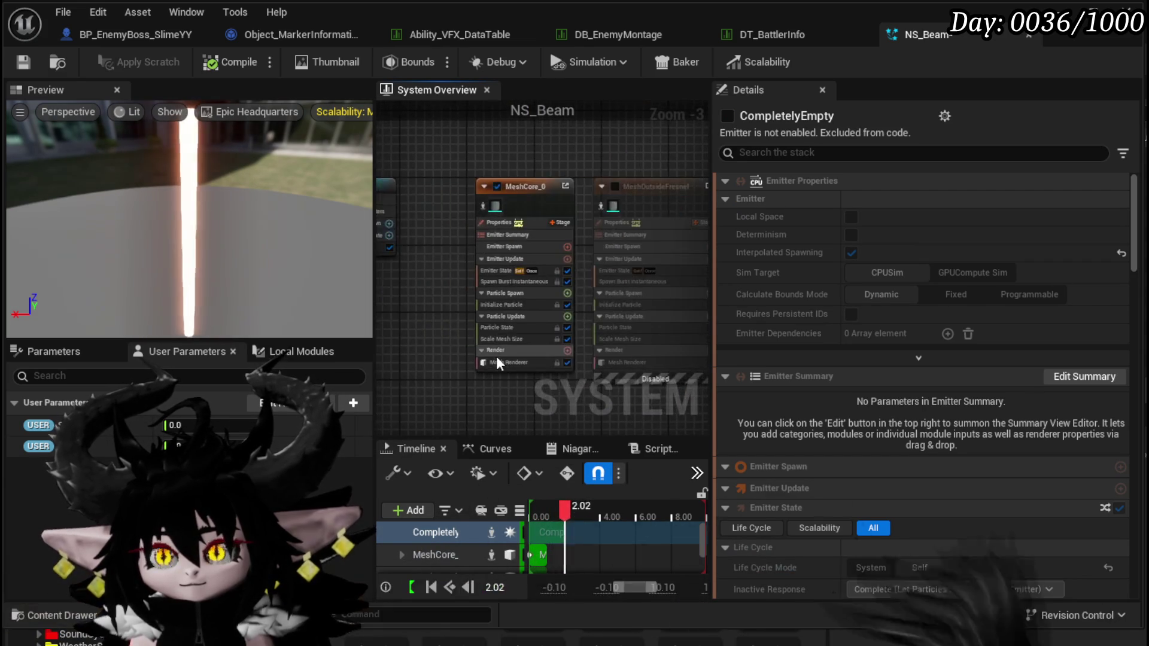
click(421, 318)
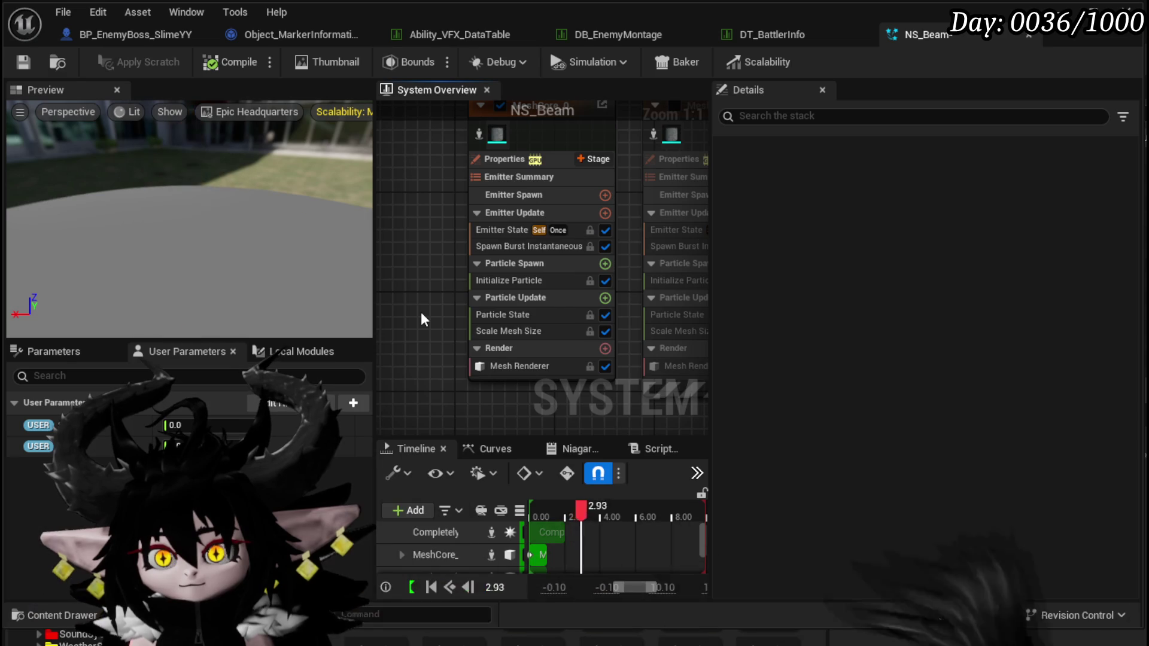
Bind MeshCore_0's Spawn Burst Instantaneous Spawn Time to the User Delay parameter, replacing 0.0.
click(462, 315)
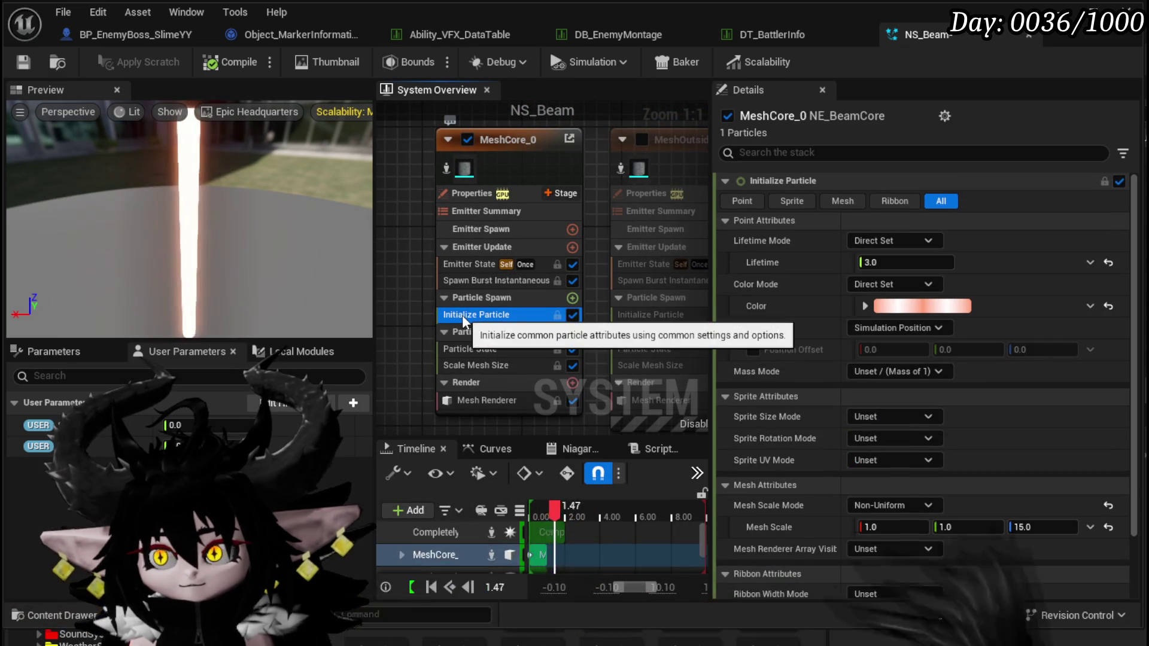
click(481, 282)
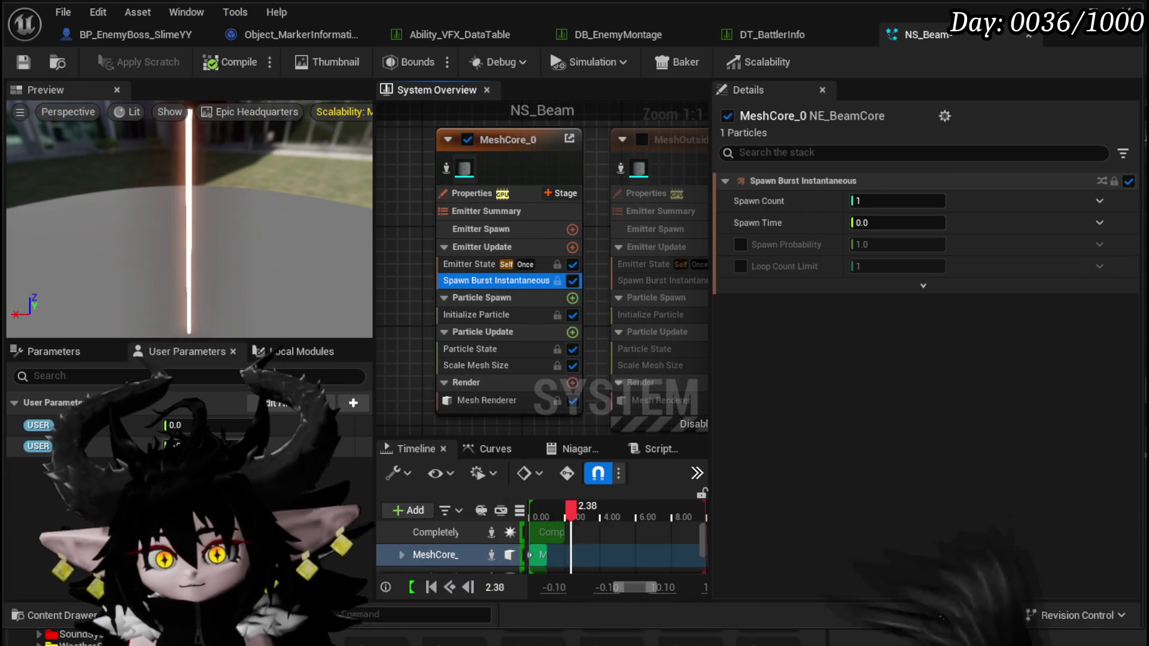
click(343, 414)
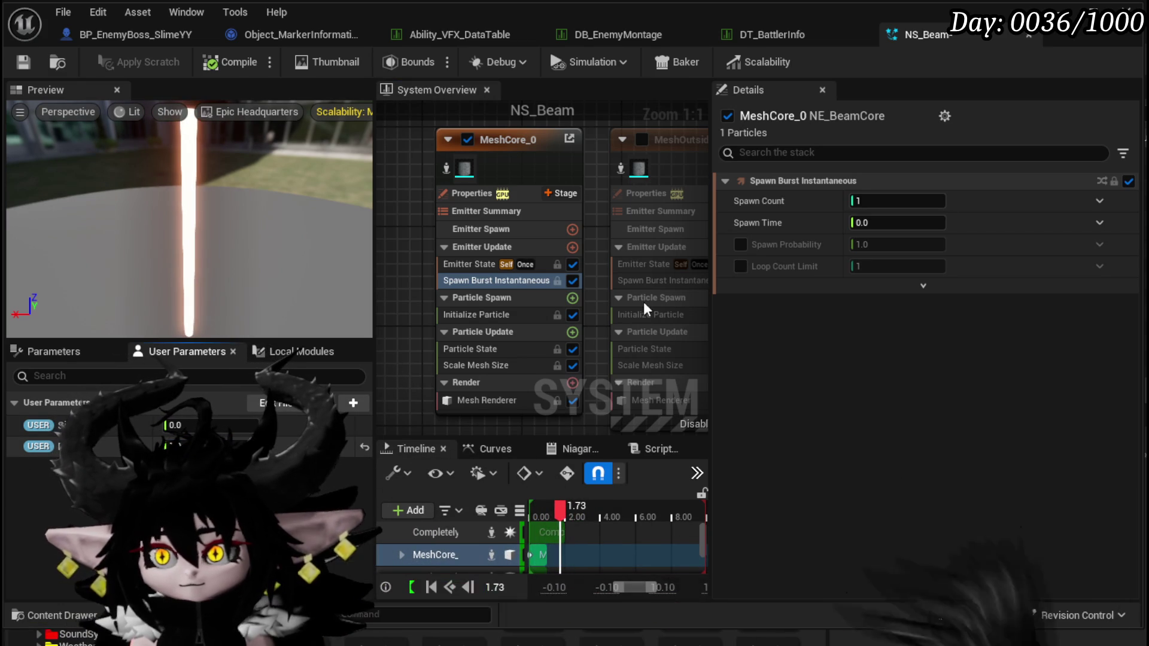
mouse_move(83, 446)
mouse_down()
mouse_move(744, 268)
mouse_move(856, 220)
mouse_up()
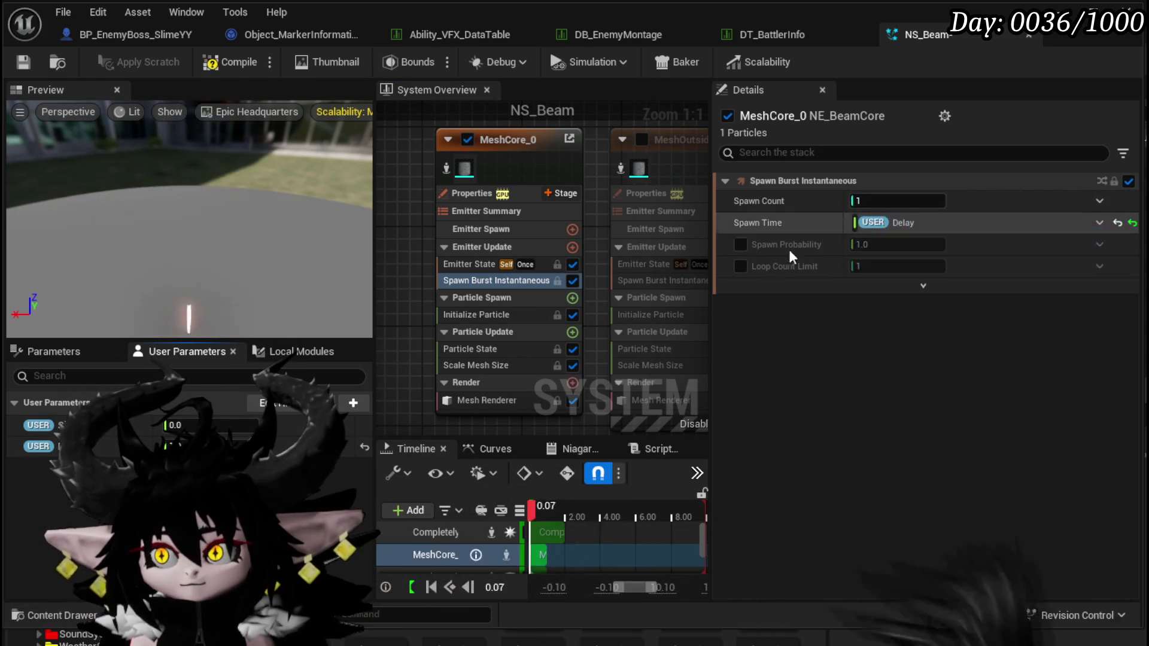